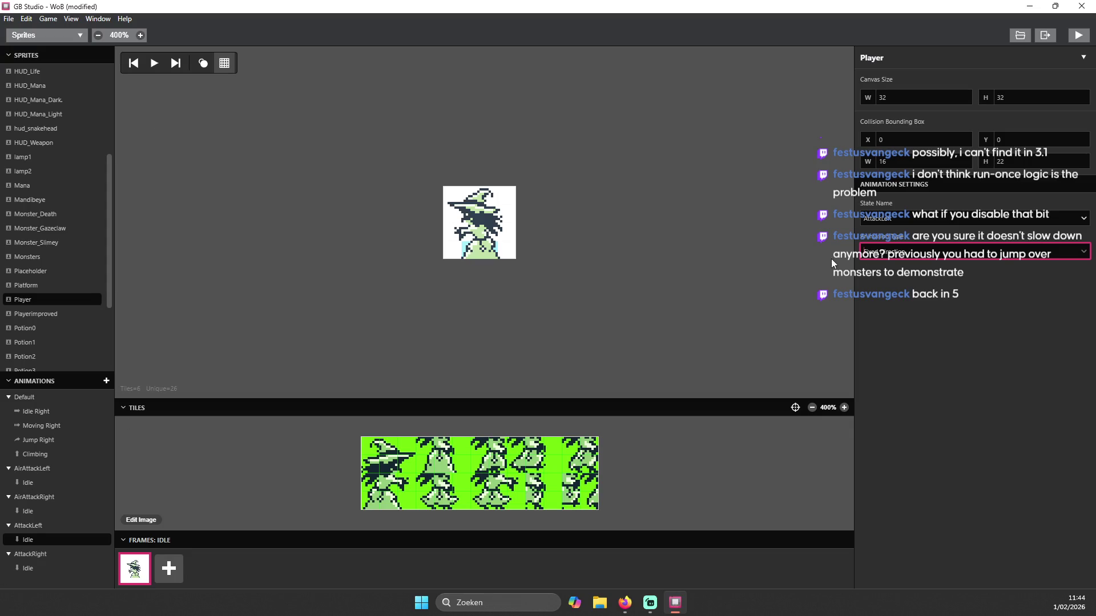
- Set the AirAttackLeft Idle animation's type to Platformer Player
click(34, 483)
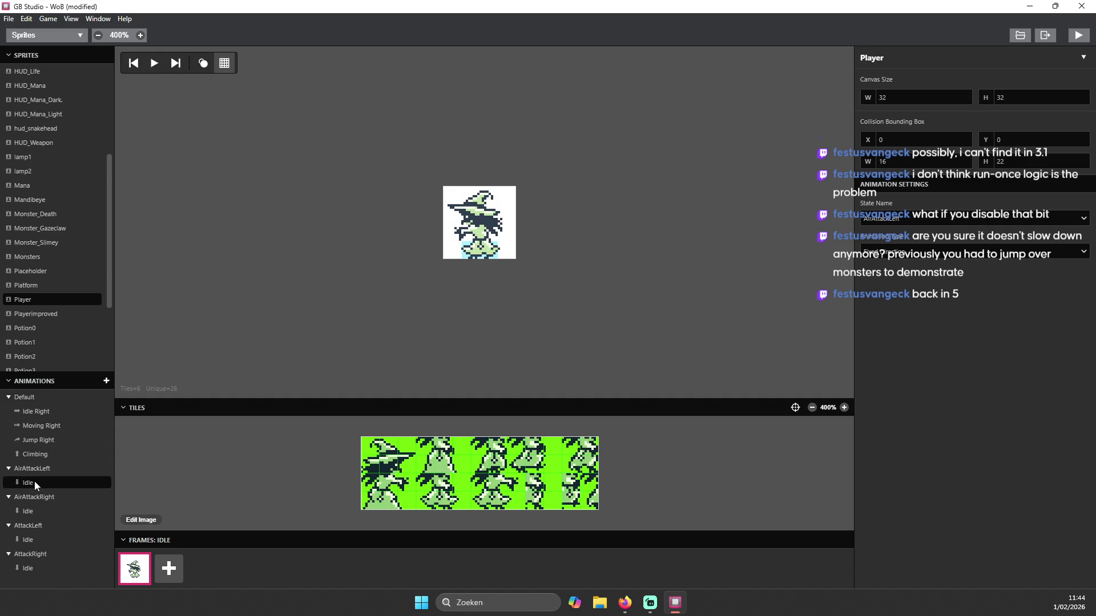
click(893, 253)
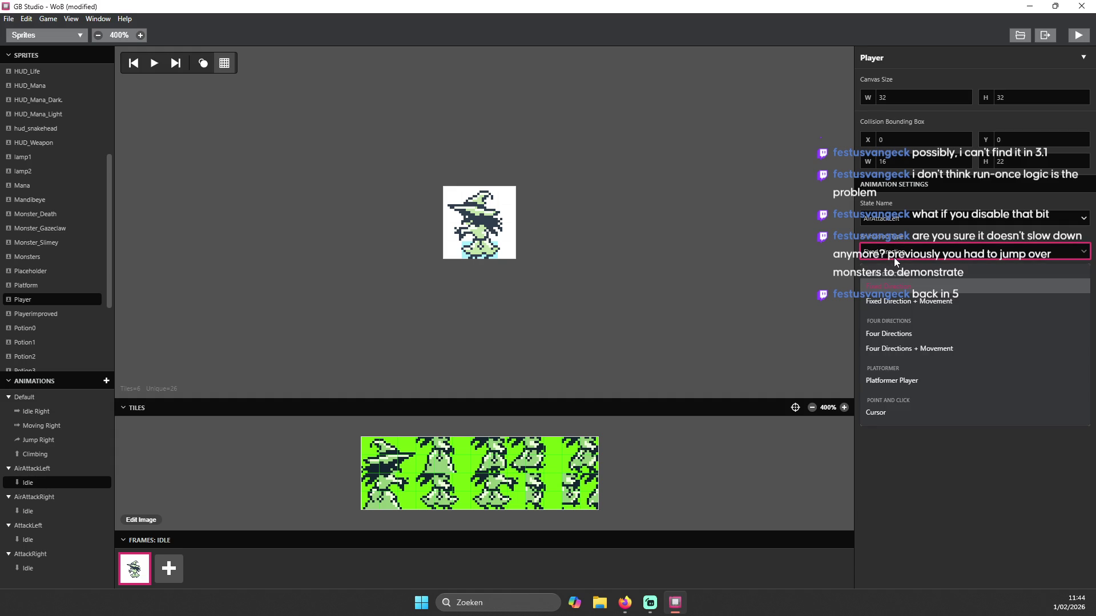
click(892, 380)
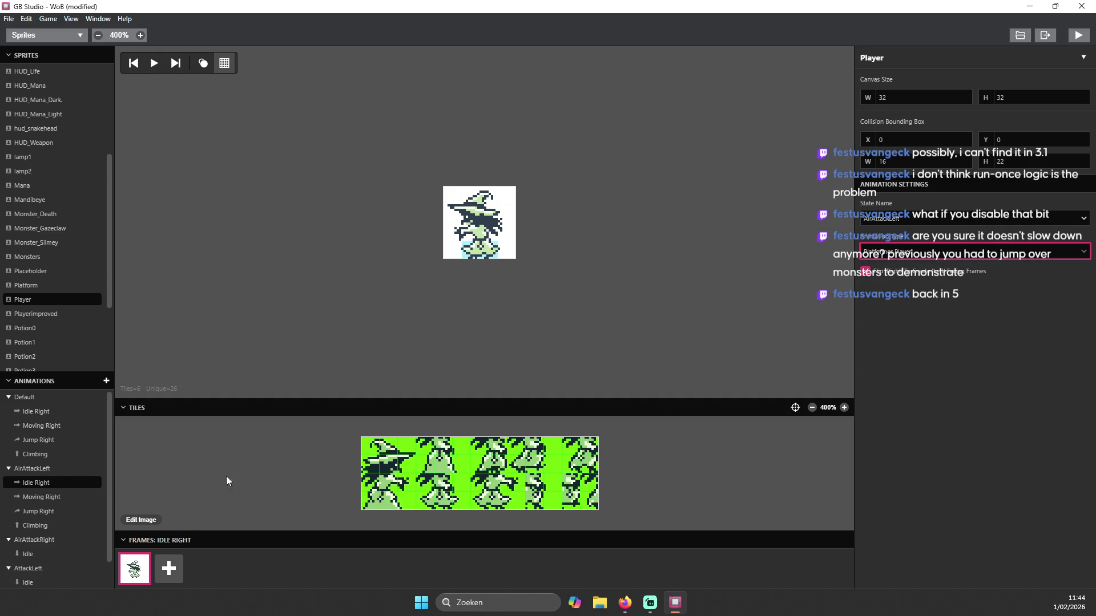
- Look through AirAttackLeft's Moving Right and Idle Right animations
scroll(43, 477, down, 1)
click(46, 457)
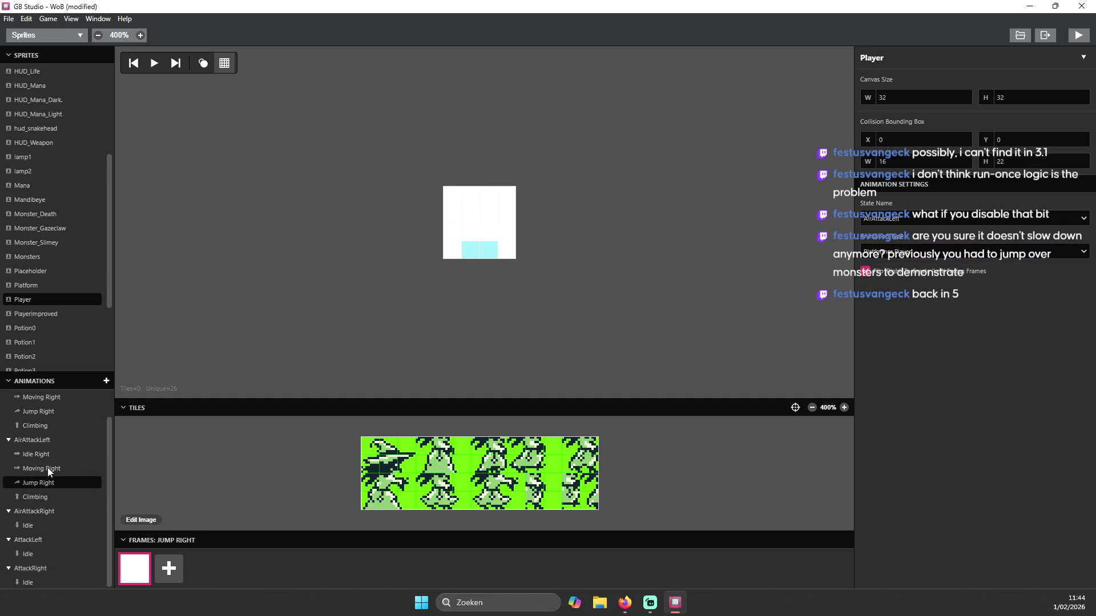
click(46, 469)
scroll(80, 303, up, 2)
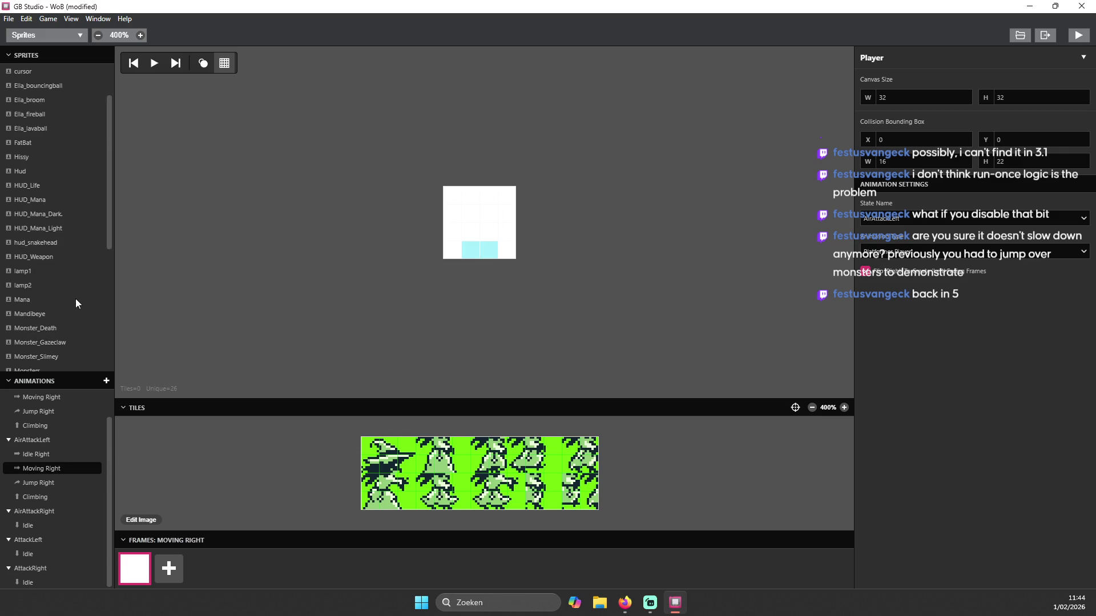
click(47, 454)
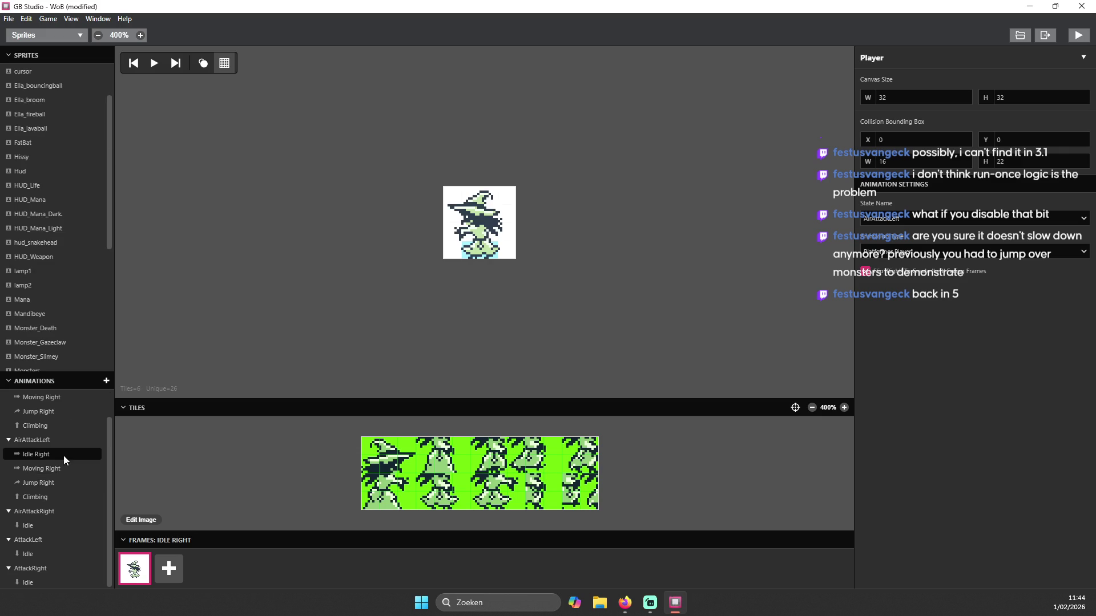
- Switch to the Game World view, then close GB Studio without saving
click(25, 35)
click(29, 48)
click(1082, 6)
click(513, 312)
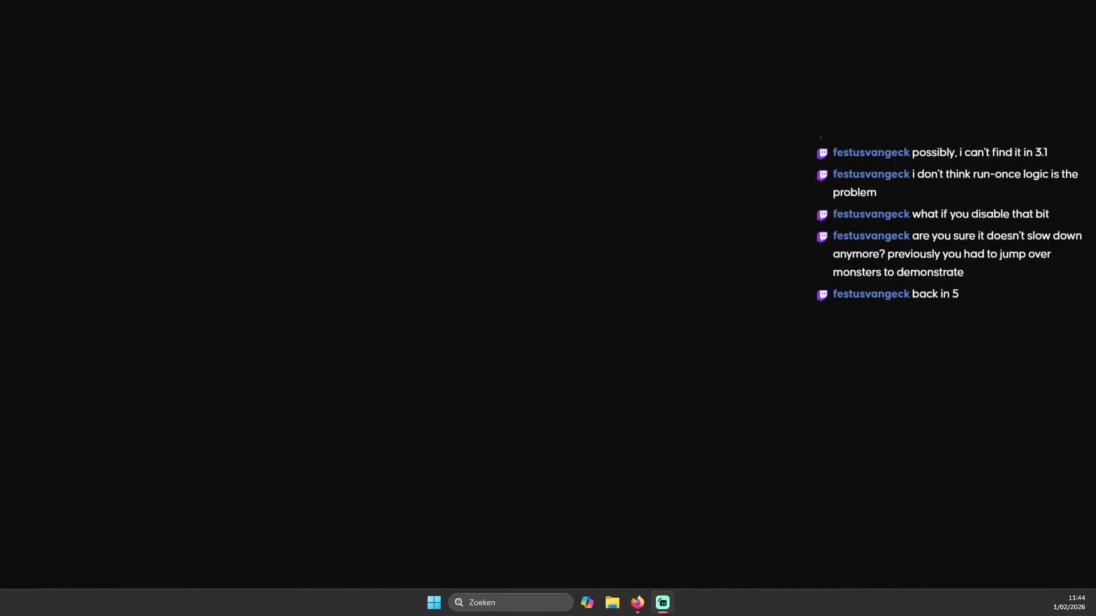
- Relaunch GB Studio from the Editors folder and close File Explorer
click(612, 603)
click(143, 255)
double_click(144, 255)
click(582, 111)
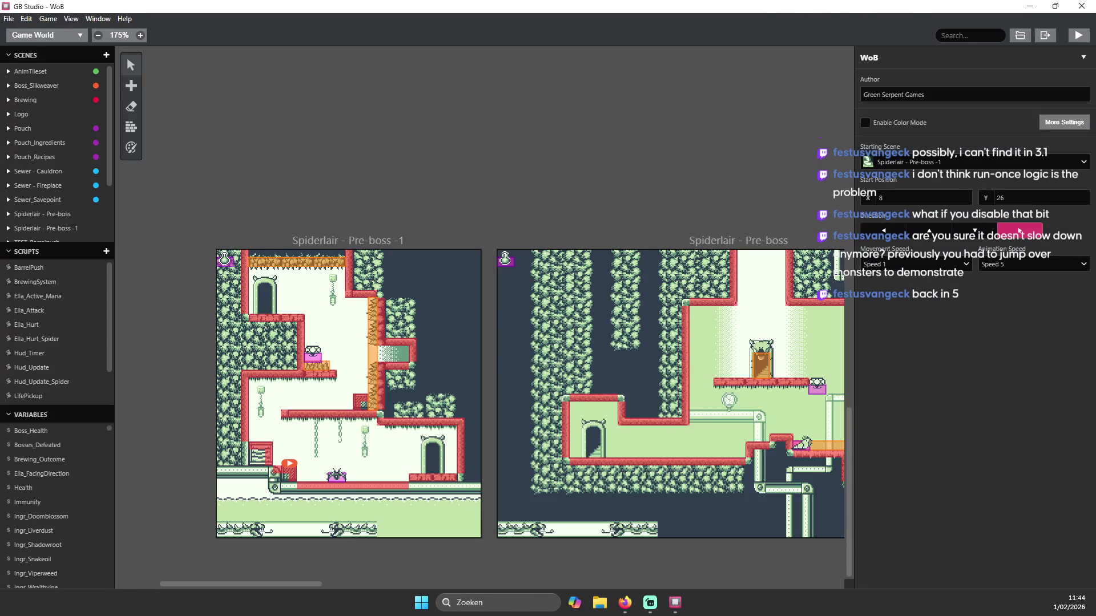
click(625, 603)
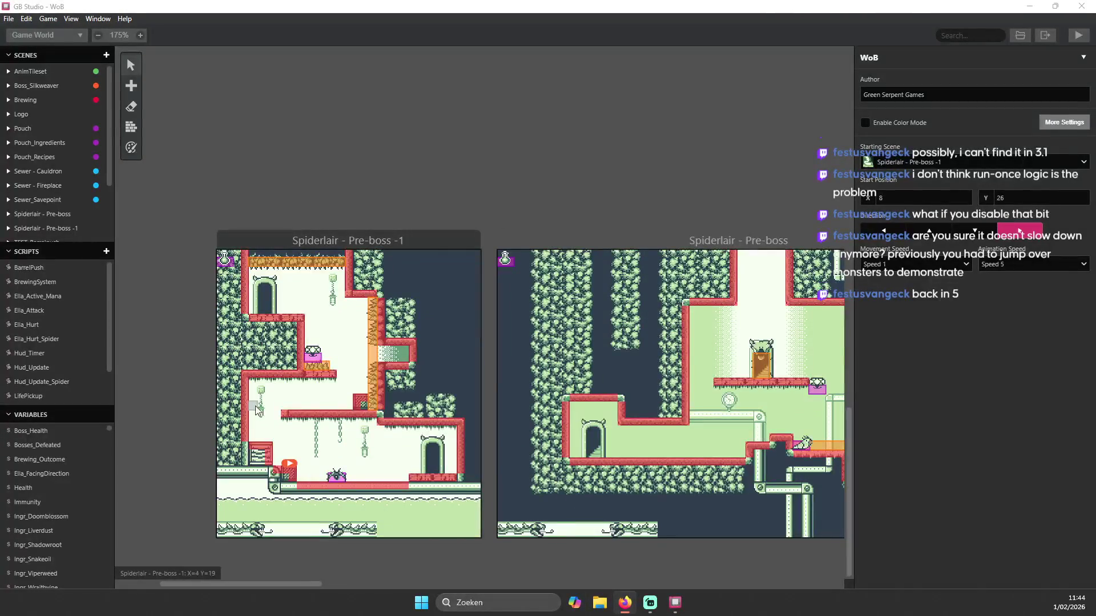
- Browse the Pre-boss -1 scene's scripts, then nudge the Pre-boss player start marker left
click(280, 451)
scroll(942, 472, down, 5)
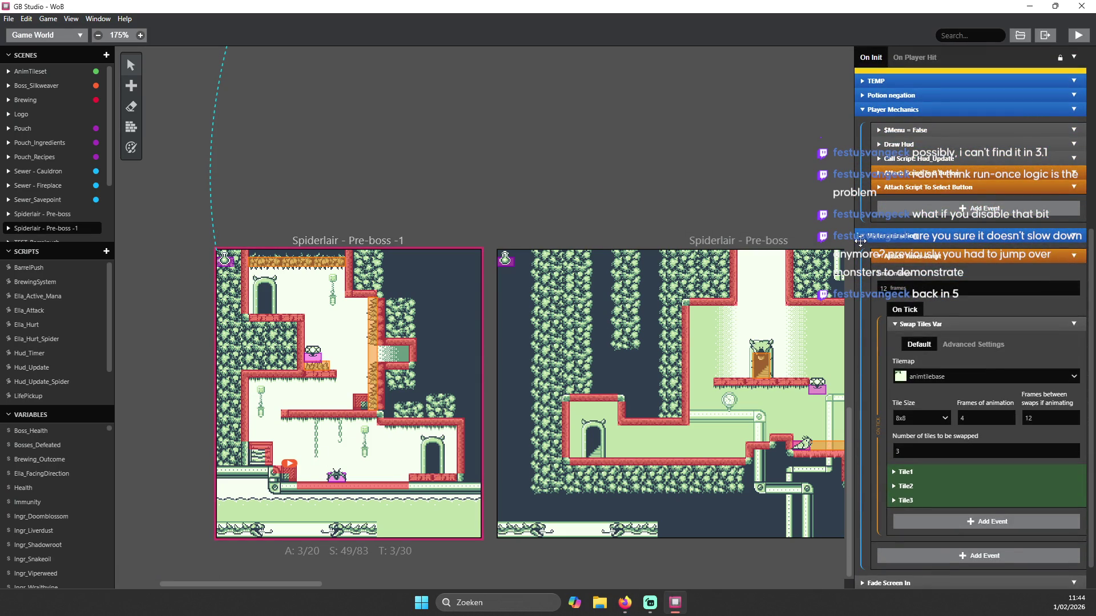
click(862, 237)
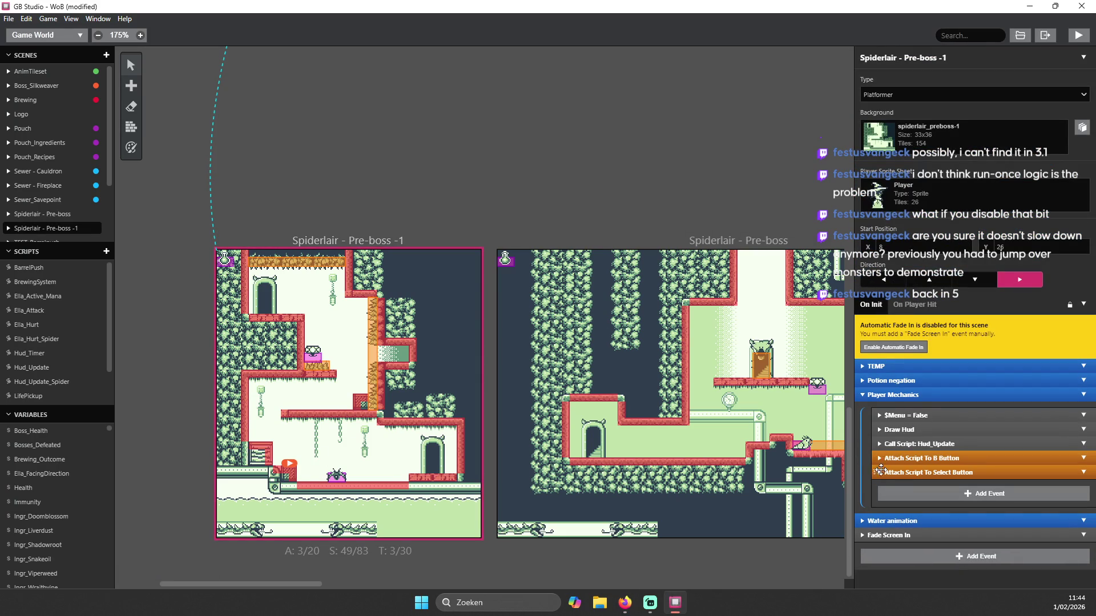
click(884, 458)
scroll(969, 381, down, 4)
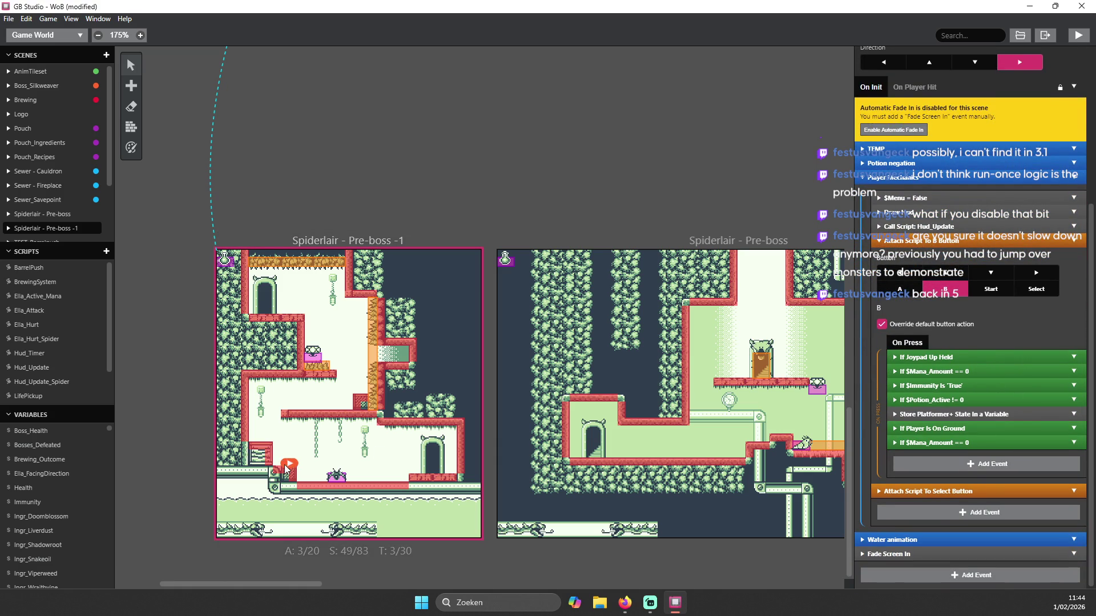
click(789, 432)
drag(789, 432, 774, 432)
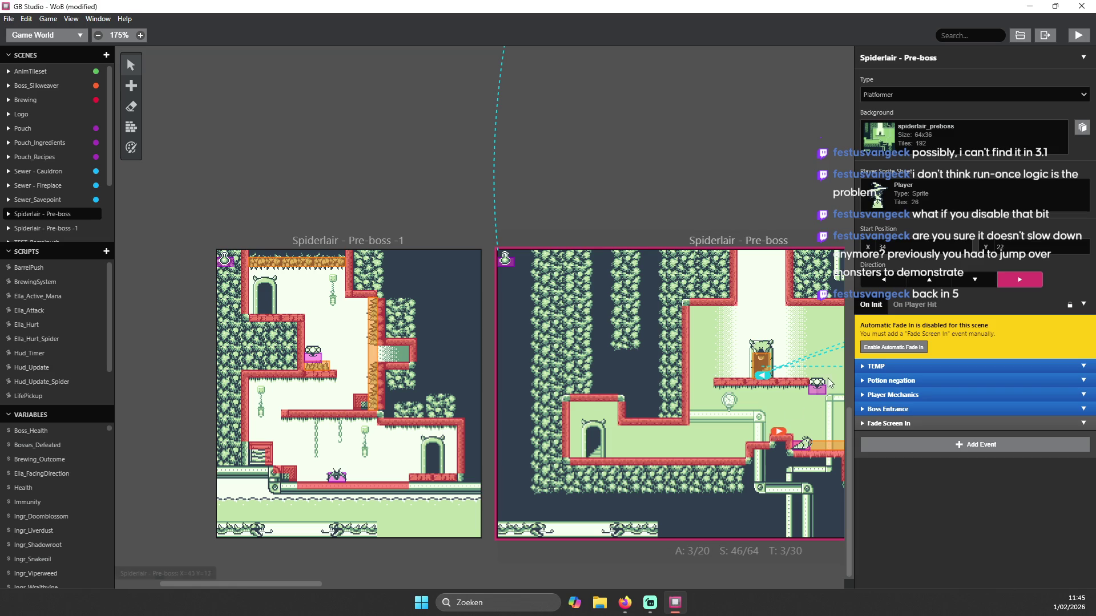
- Show the moving platform's On Update script with its Self Move To (48,17) event expanded
click(819, 391)
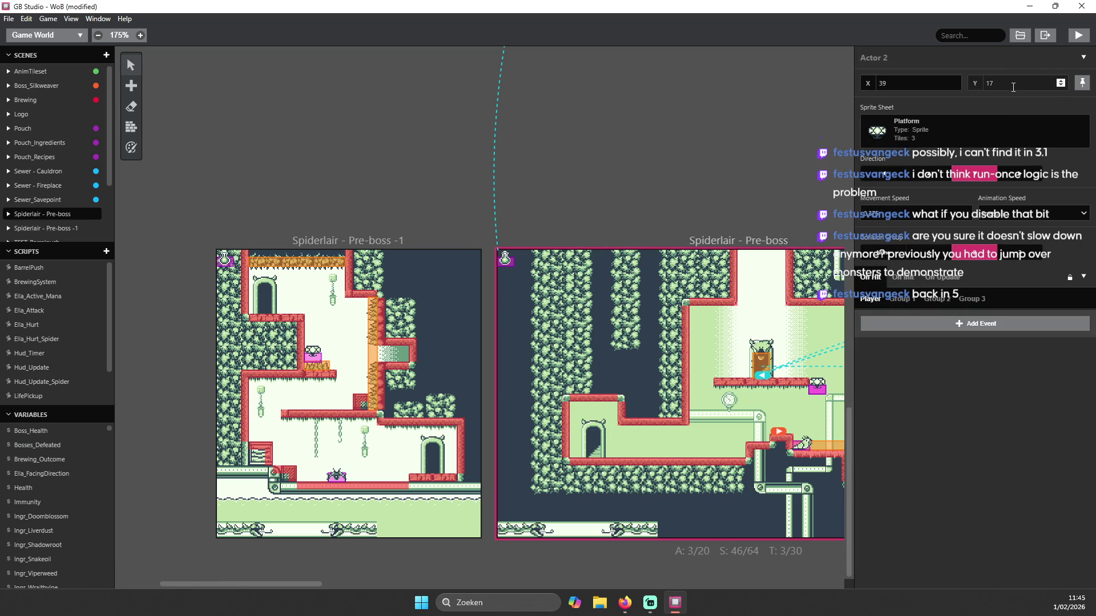
click(953, 276)
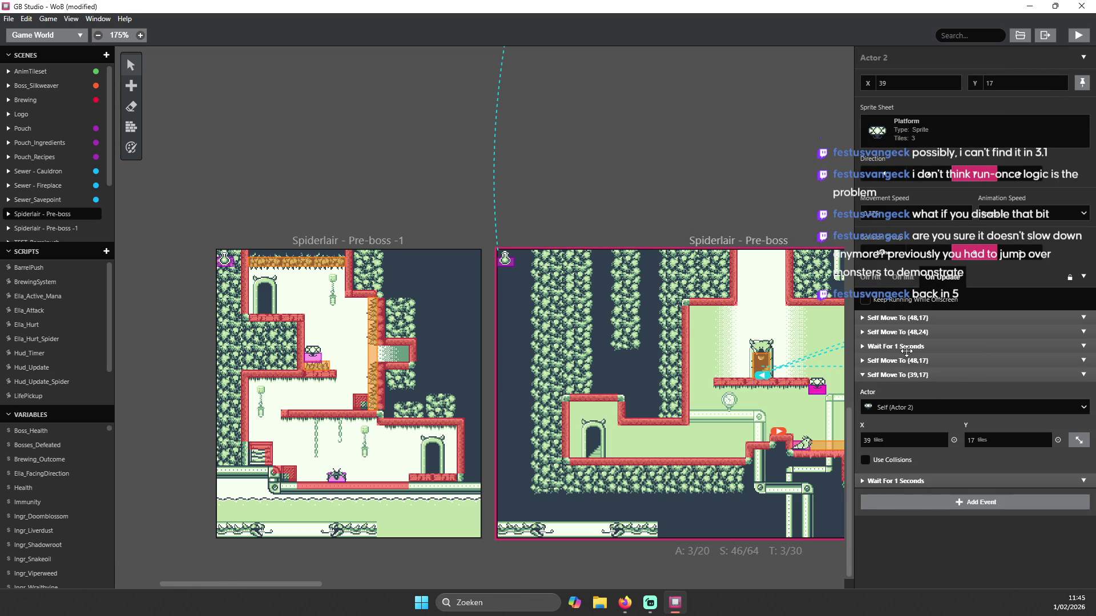
click(905, 318)
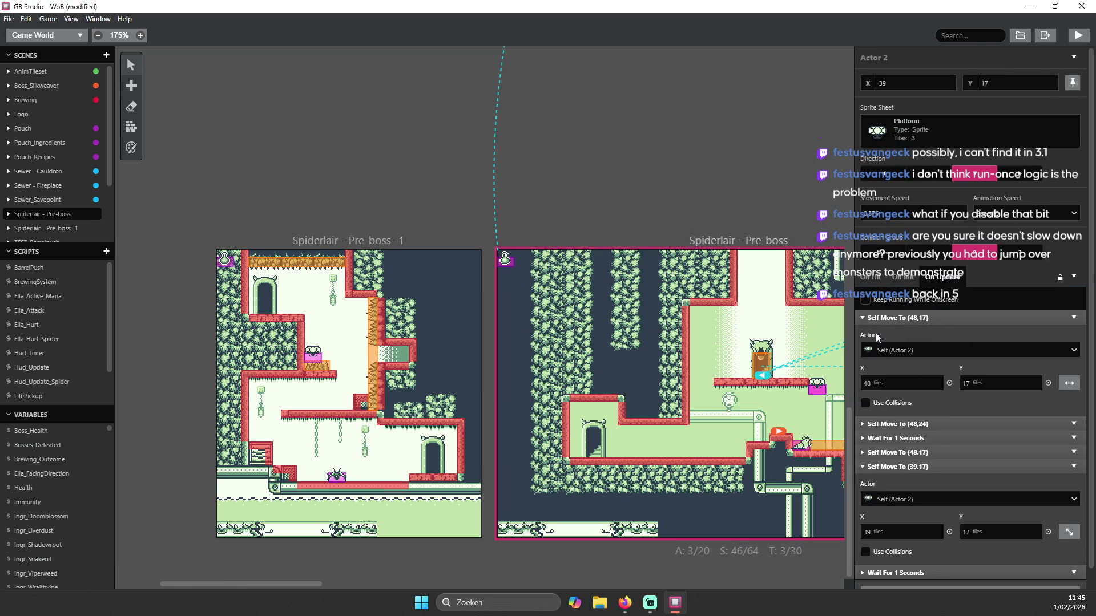
scroll(955, 368, down, 1)
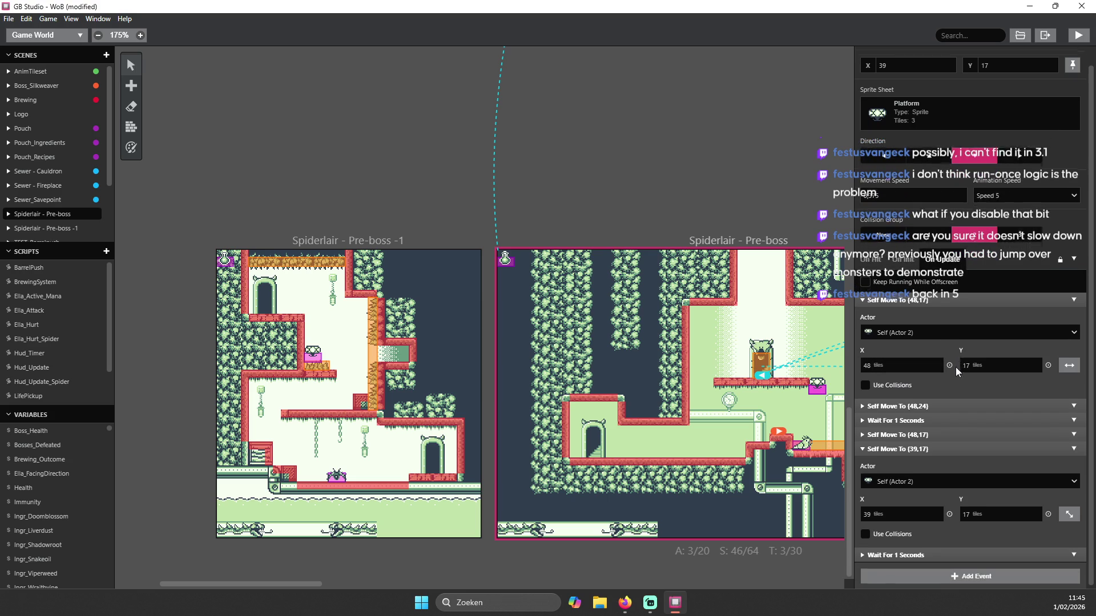
scroll(895, 358, up, 1)
scroll(907, 357, down, 1)
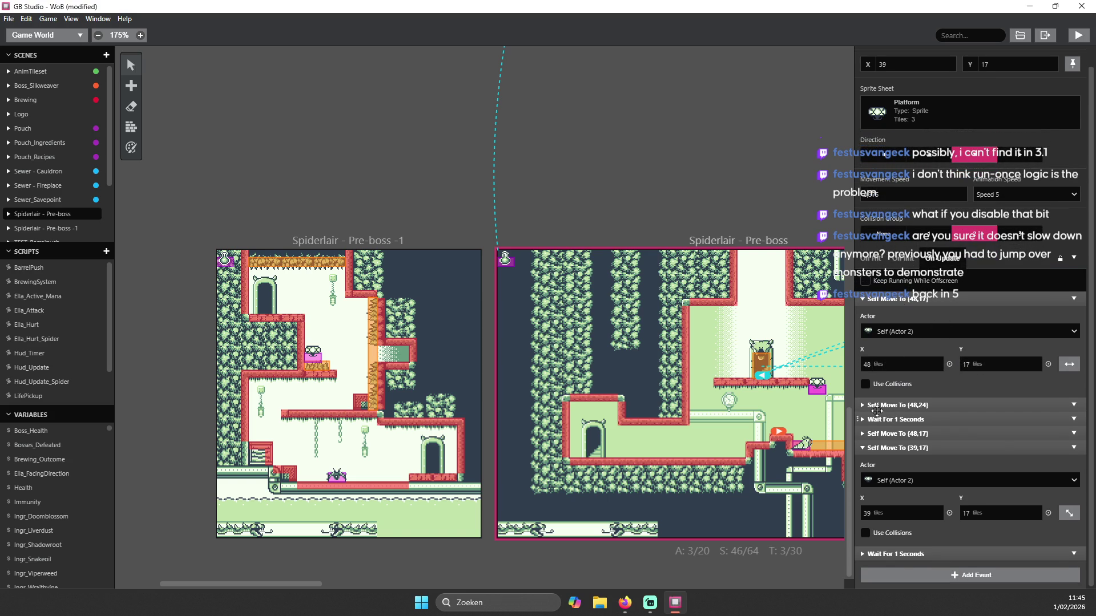
- Expand the platform's Move To (48,24), (48,17) and 1-second wait events, then select Monster_Slimey
click(883, 398)
scroll(951, 350, down, 3)
click(893, 455)
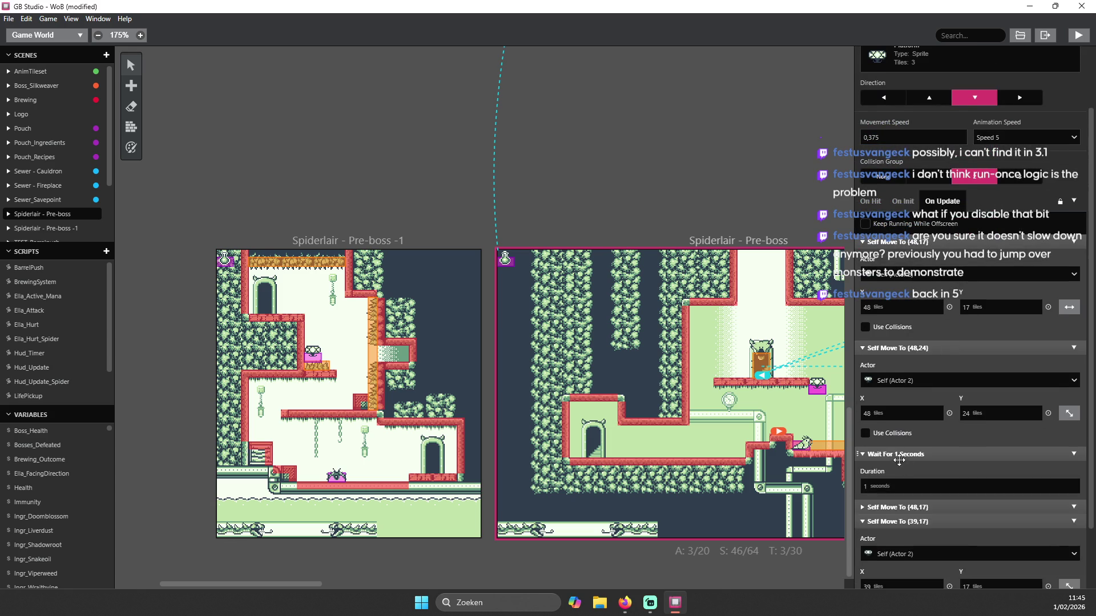
scroll(896, 451, down, 4)
click(919, 436)
scroll(913, 436, down, 5)
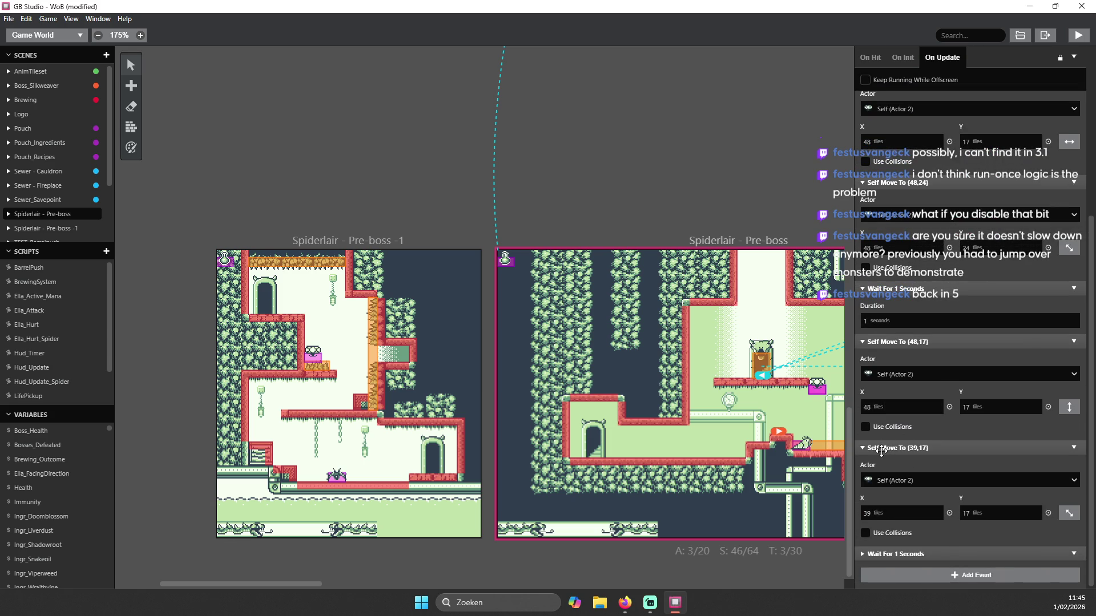
click(892, 557)
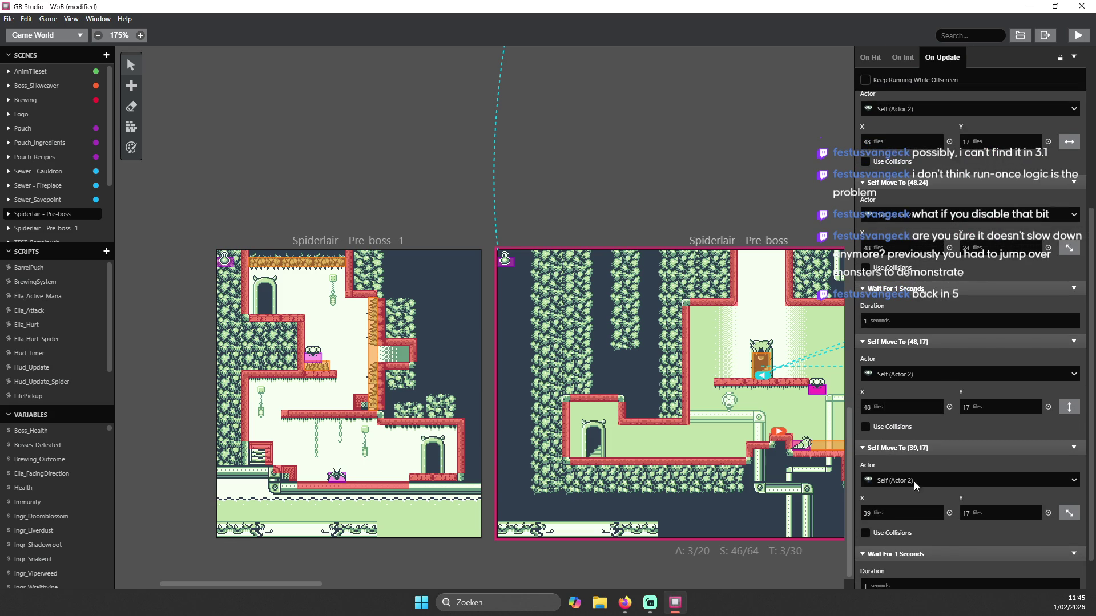
scroll(909, 496, down, 2)
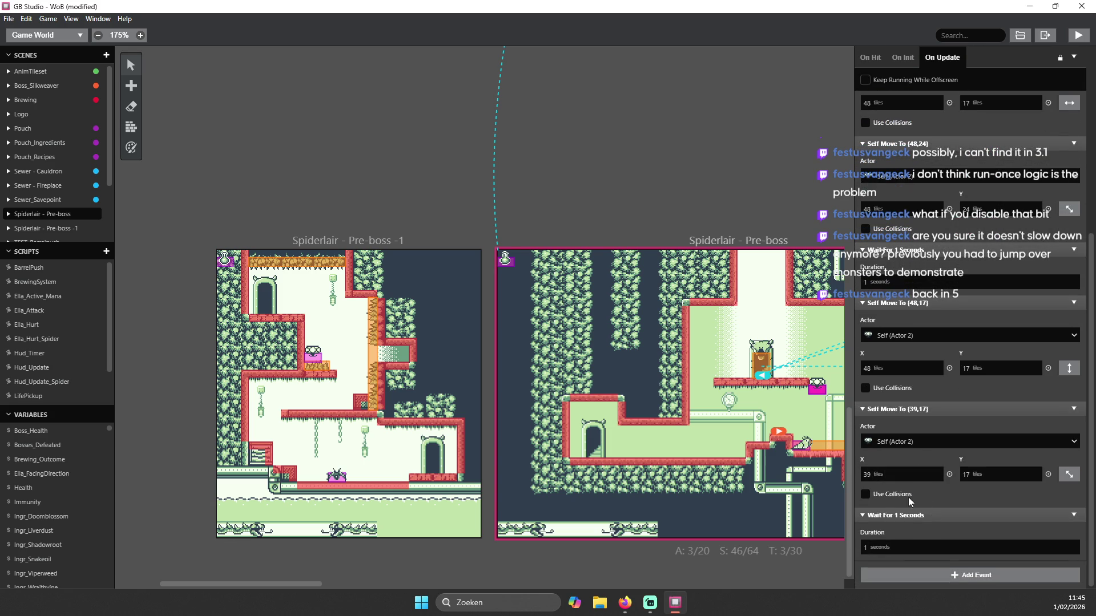
click(807, 450)
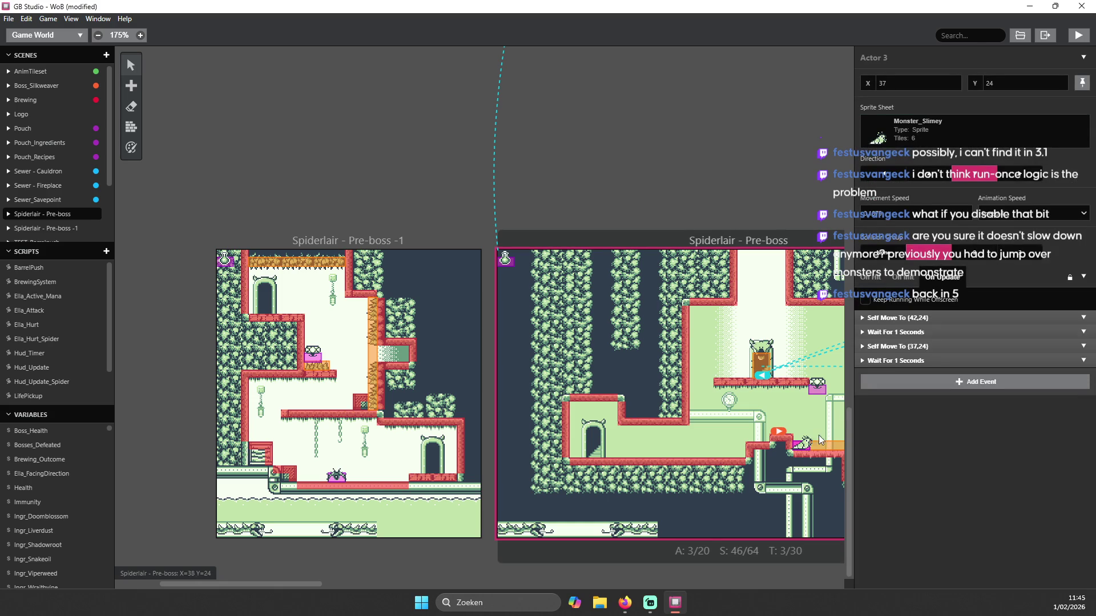
- Inspect the Slimey's Self Move To (42,24) and (37,24) events, then fold them
click(910, 320)
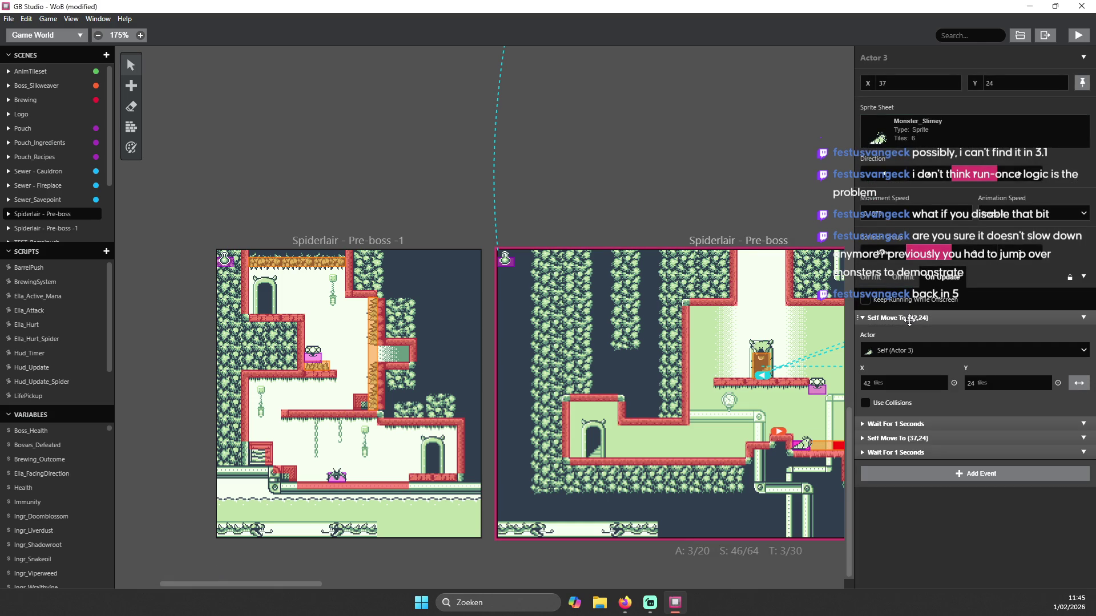
click(902, 438)
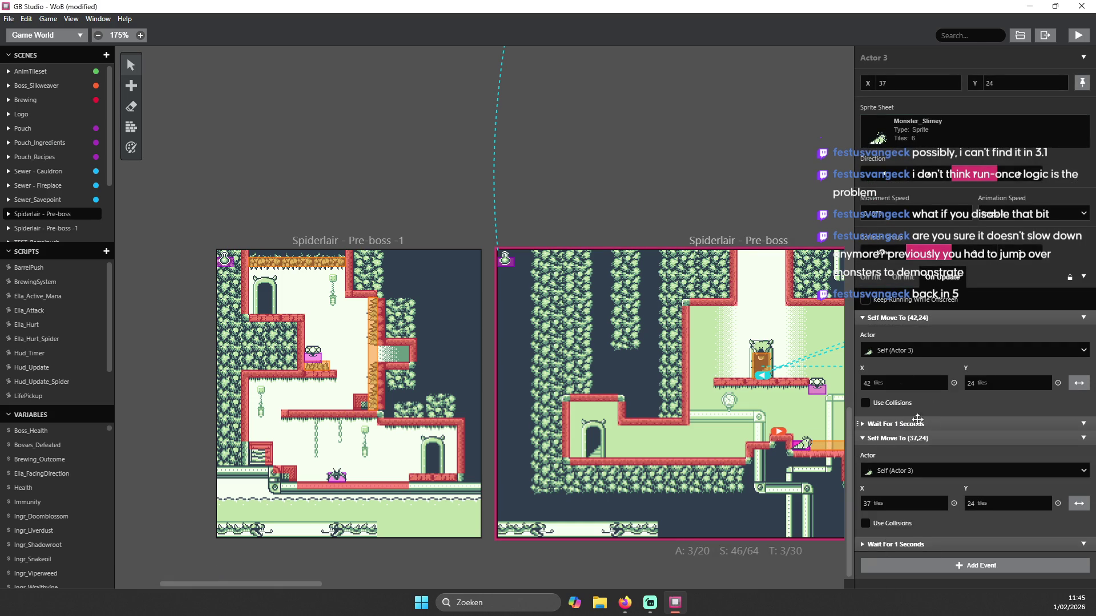
click(865, 318)
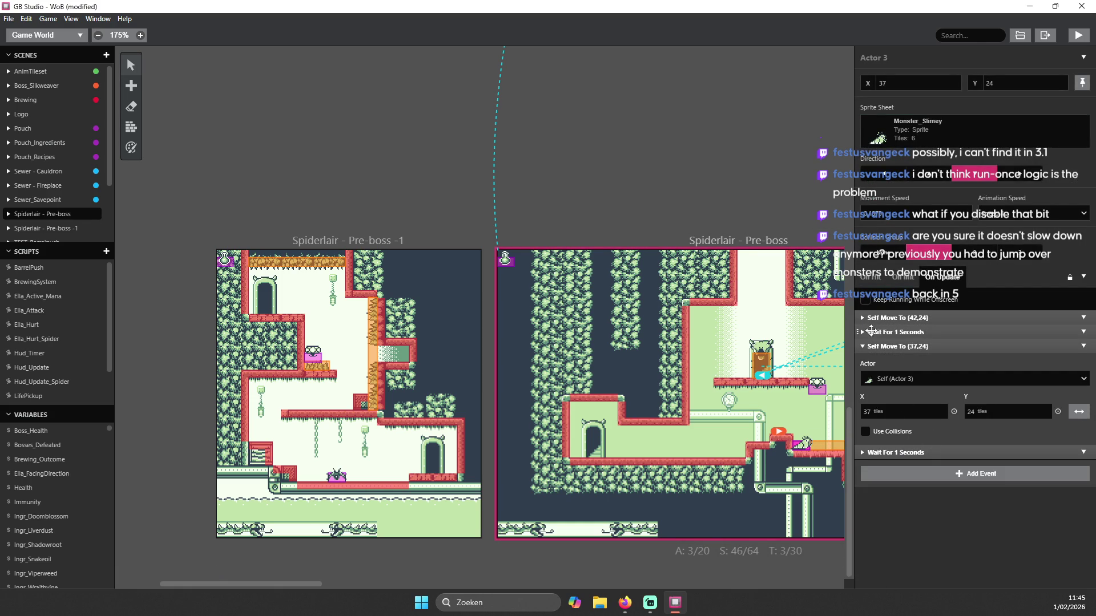
click(865, 346)
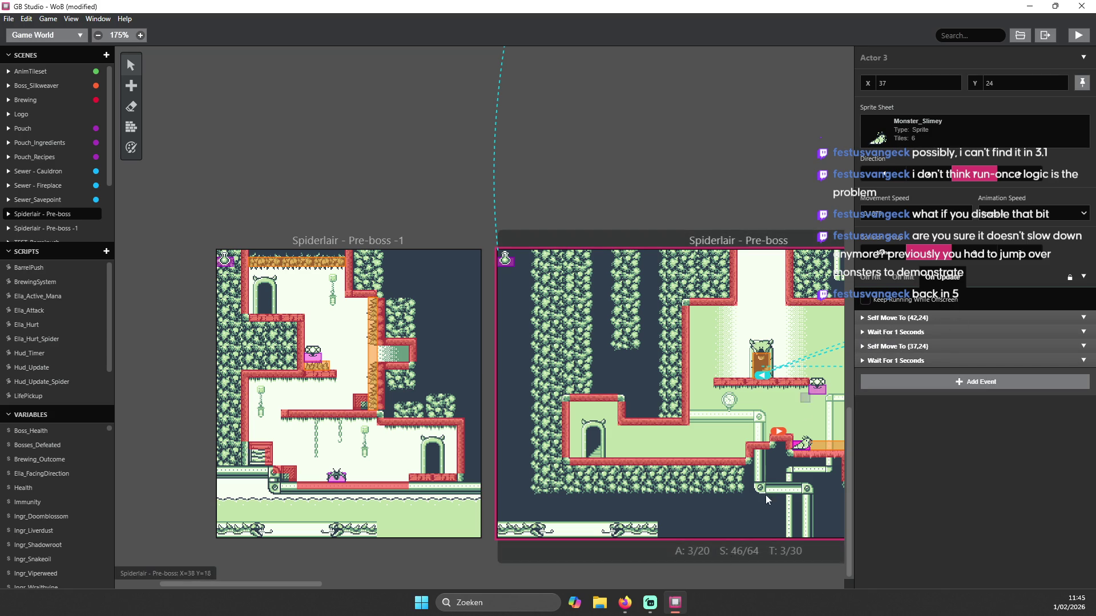
drag(317, 586, 361, 584)
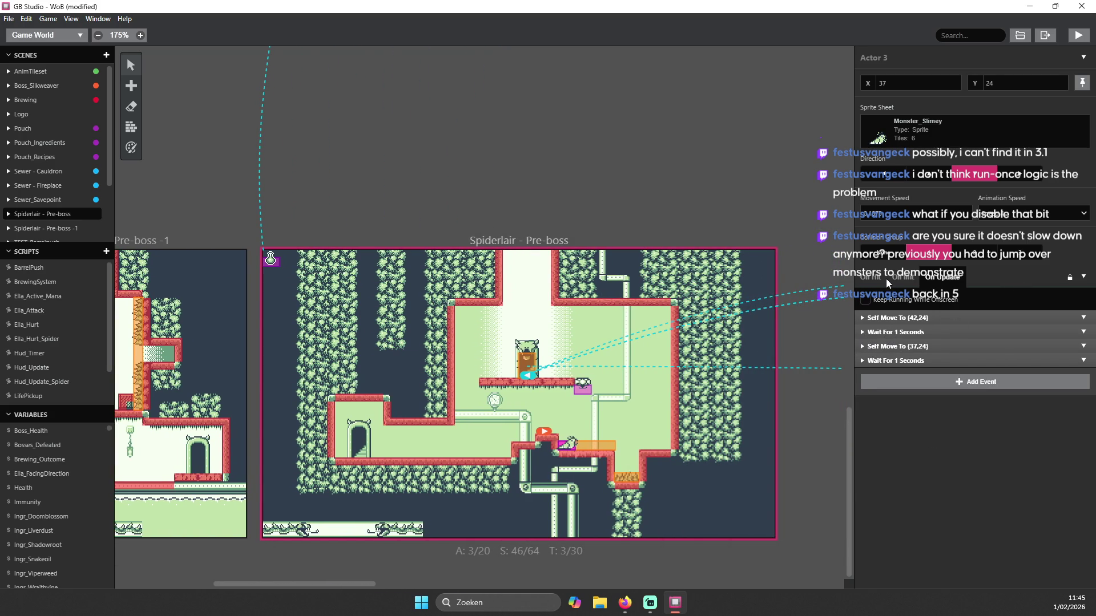
- Check Actor 3's On Init script, then switch to its On Hit script
click(909, 279)
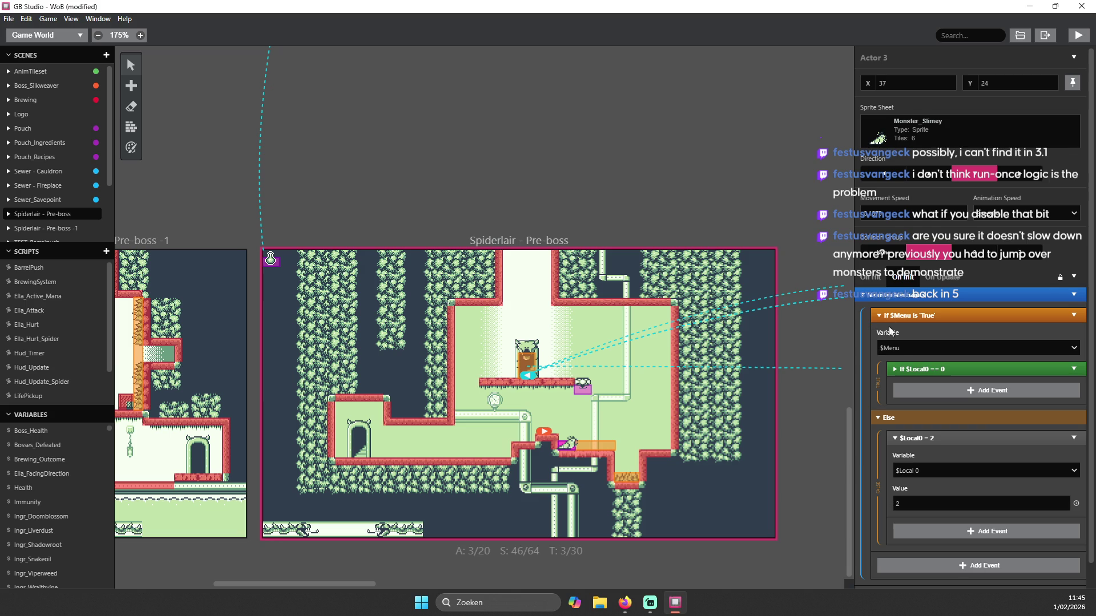
scroll(995, 328, down, 1)
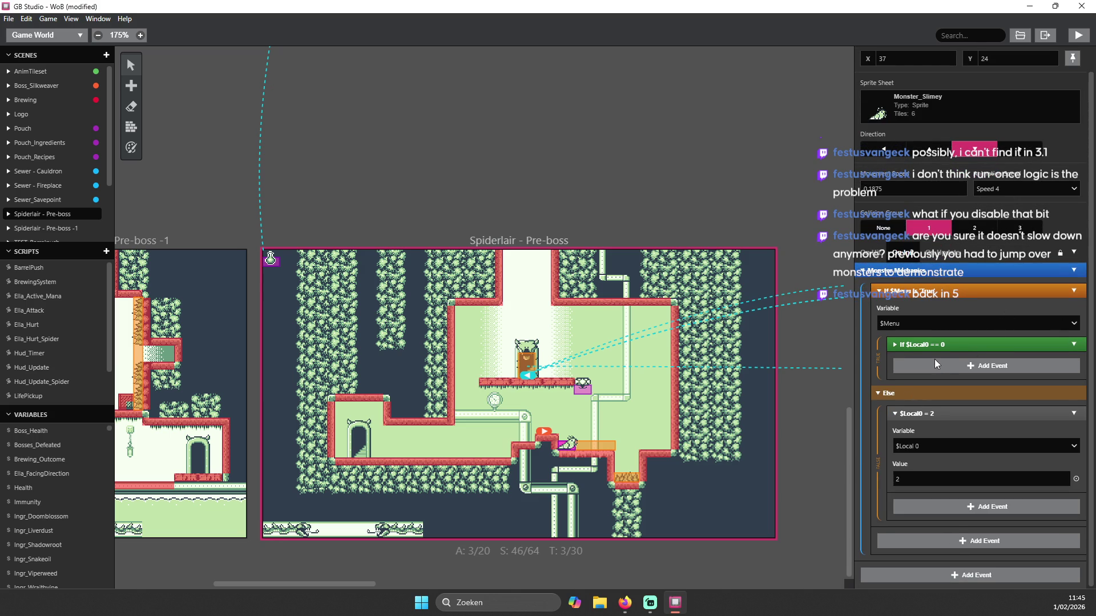
scroll(934, 358, up, 1)
click(876, 318)
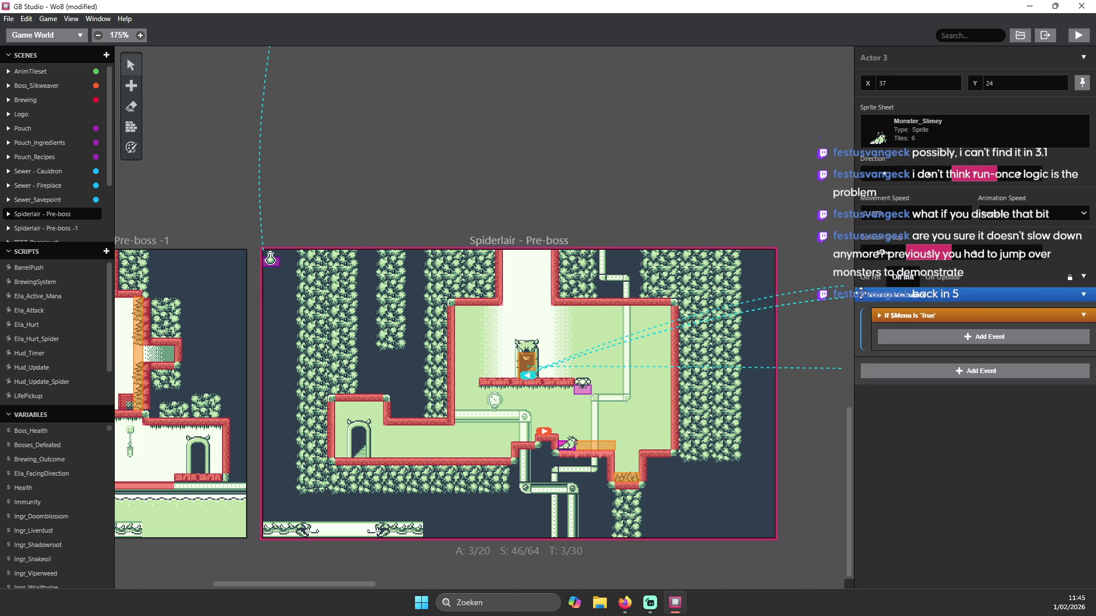
click(872, 278)
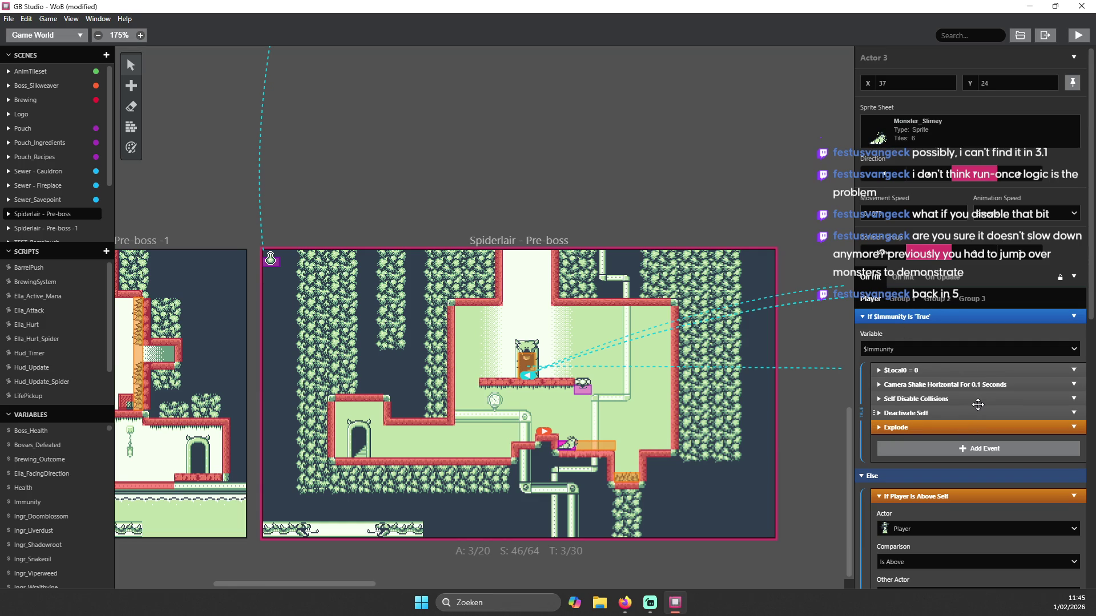
scroll(973, 402, down, 2)
- Expand the Explode event into its four parts, fold Explode 1/4, and launch a test build
click(883, 316)
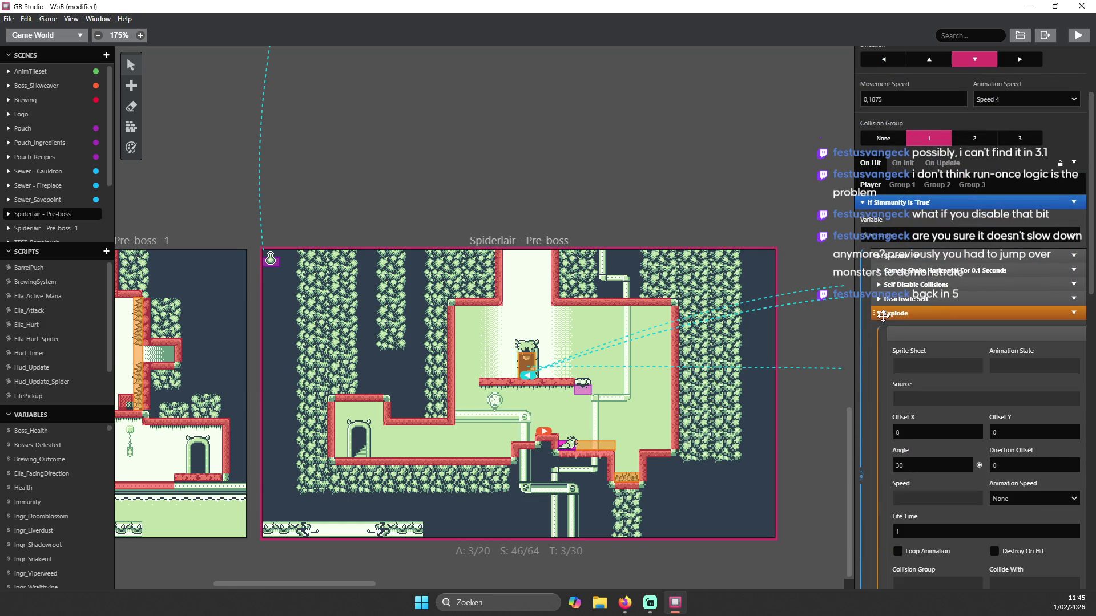
scroll(952, 347, down, 2)
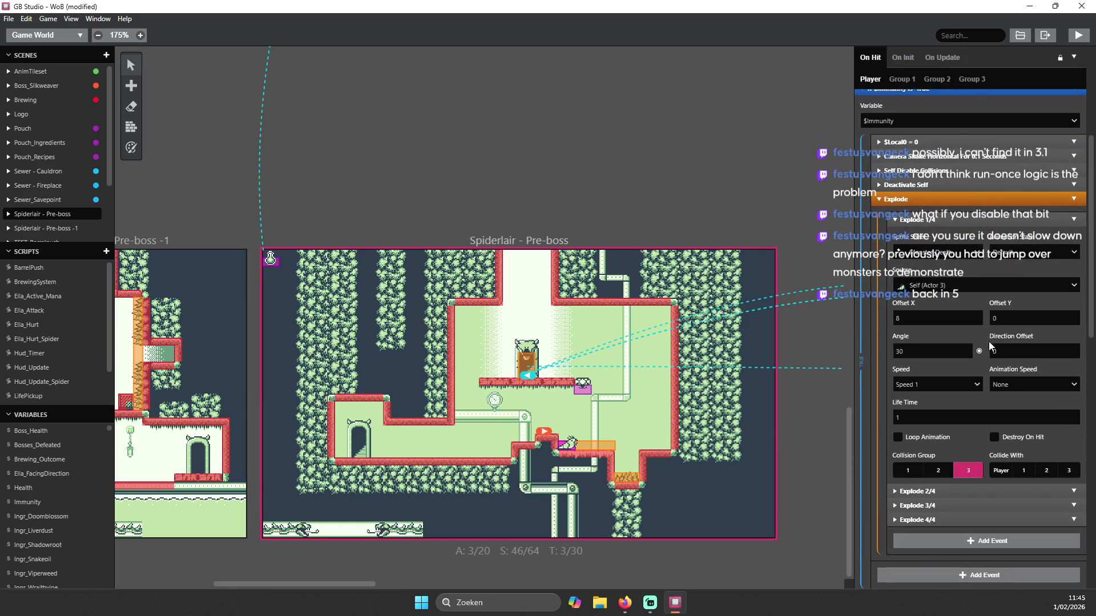
scroll(988, 341, up, 2)
click(883, 313)
click(884, 313)
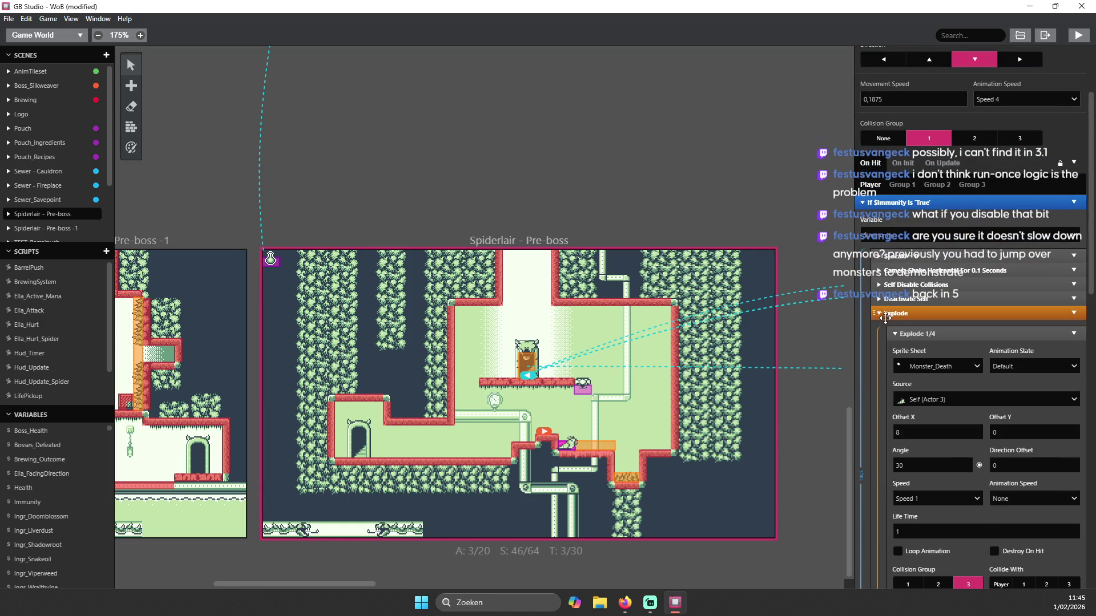
click(894, 333)
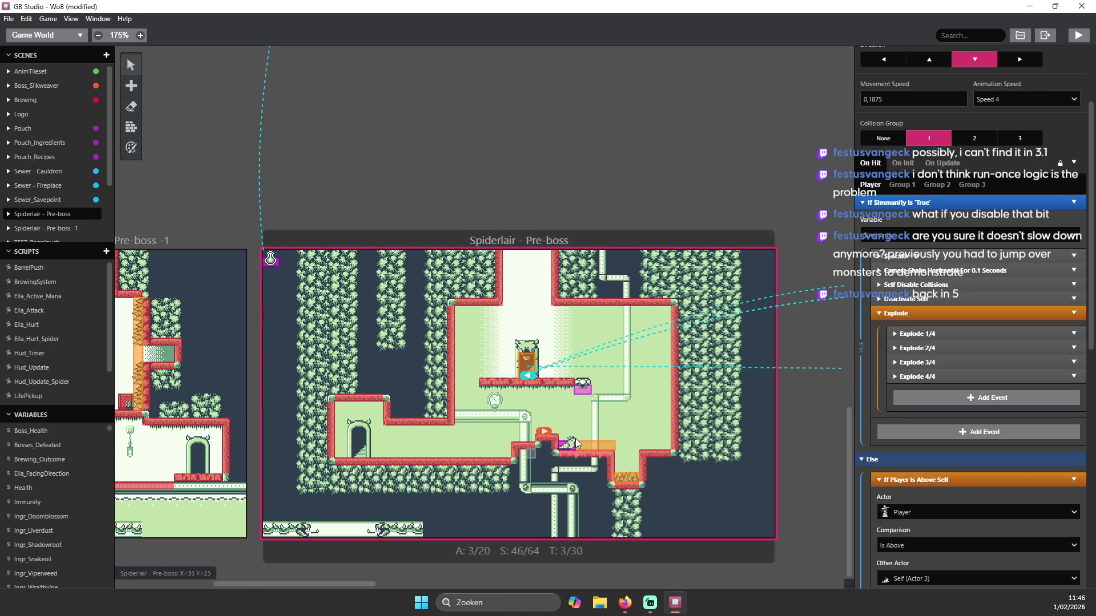
click(1076, 38)
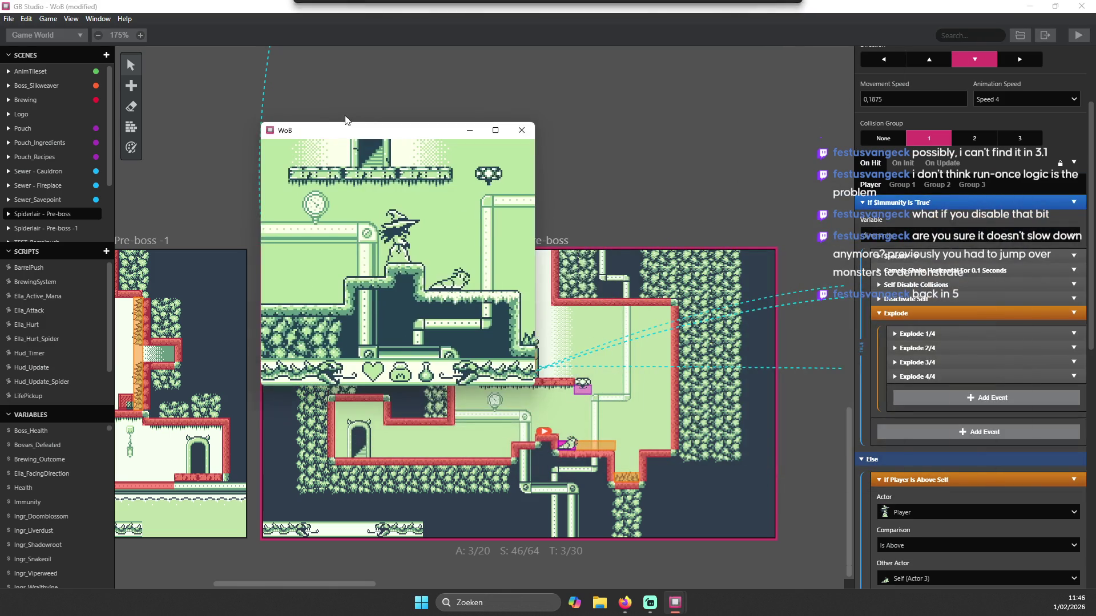
- Play-test the witch with jump and arrow keys, then expand Explode 1/4 in the editor
key(z)
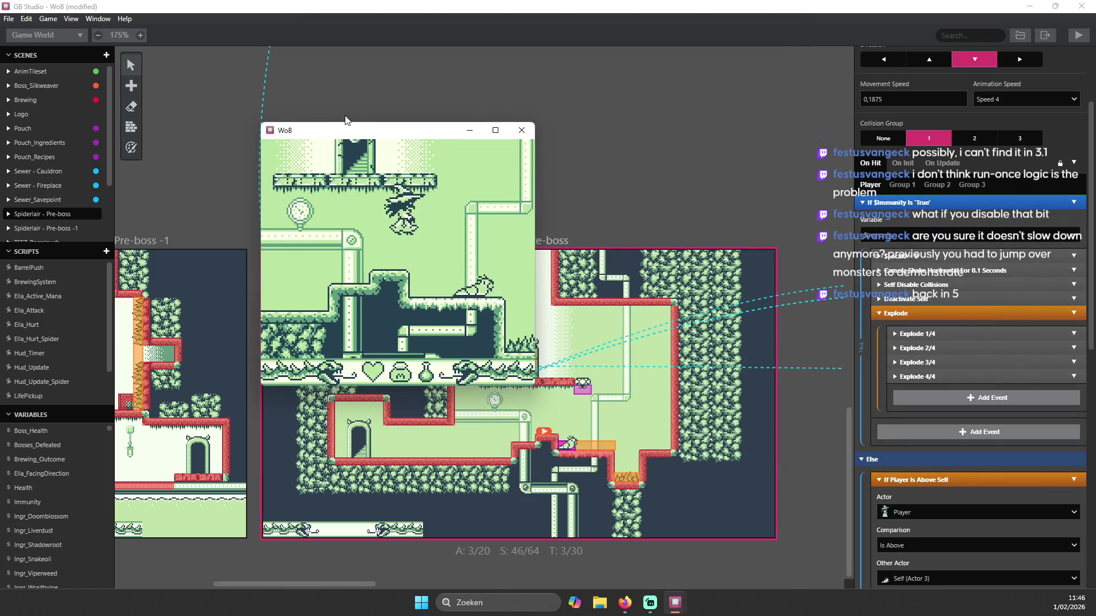
key(Right)
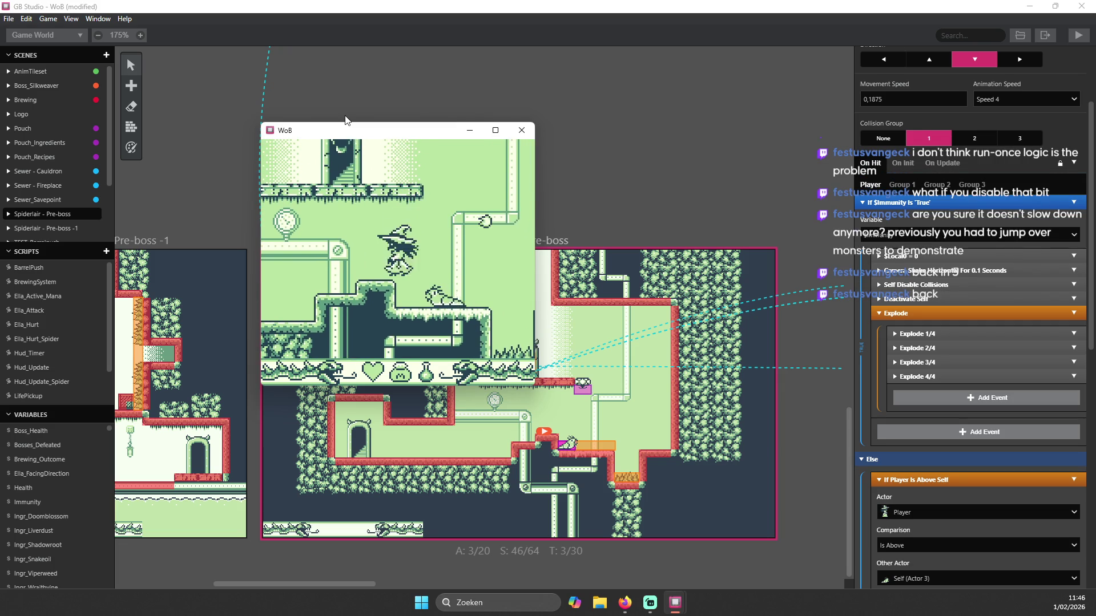
key(Left)
key(Right)
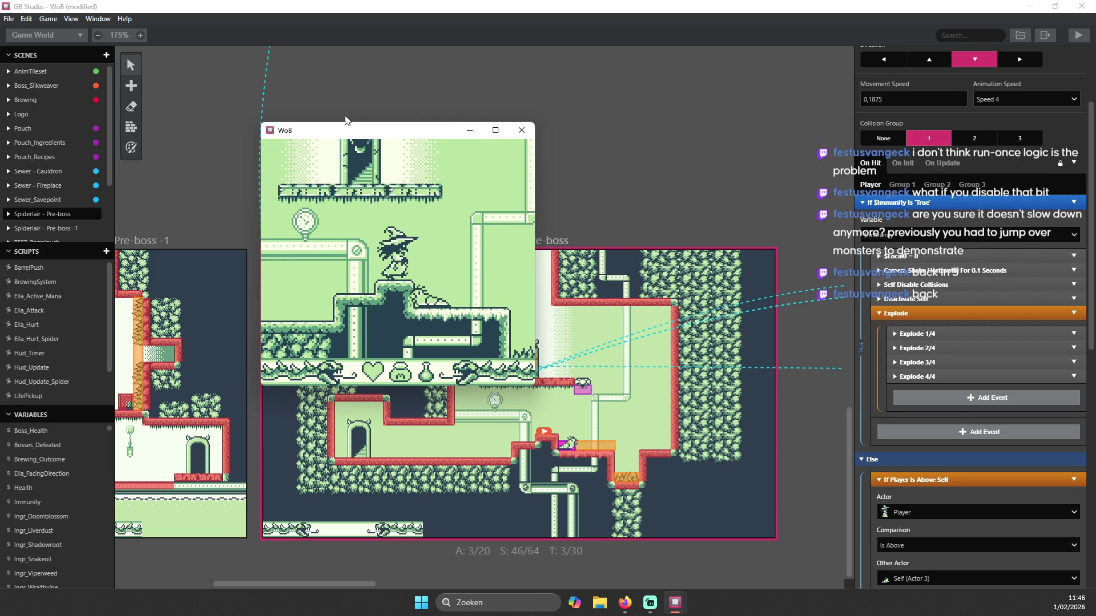
key(Left)
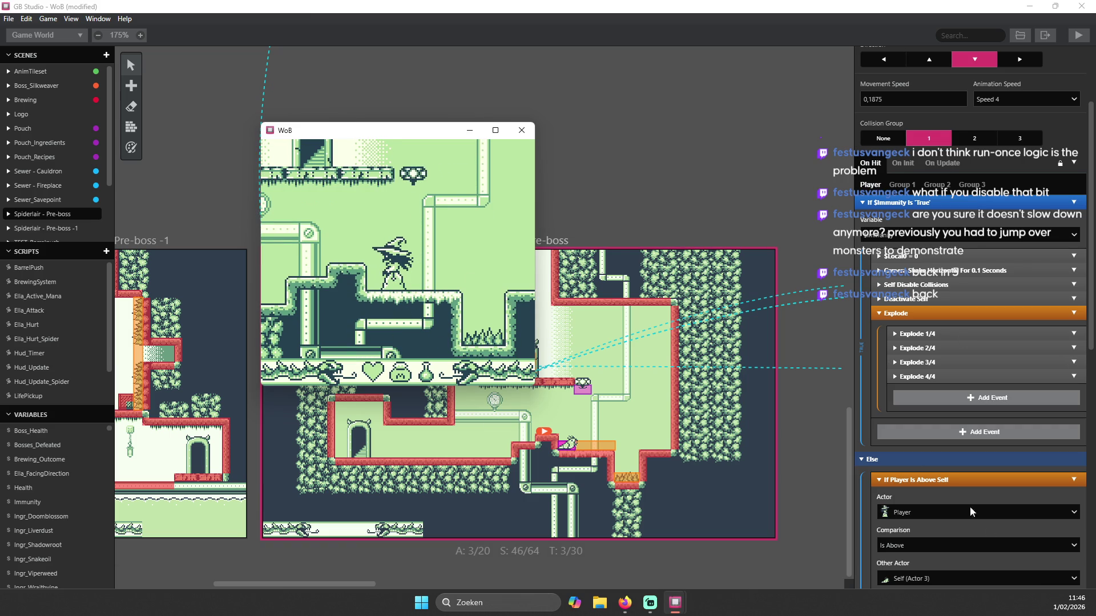
click(920, 331)
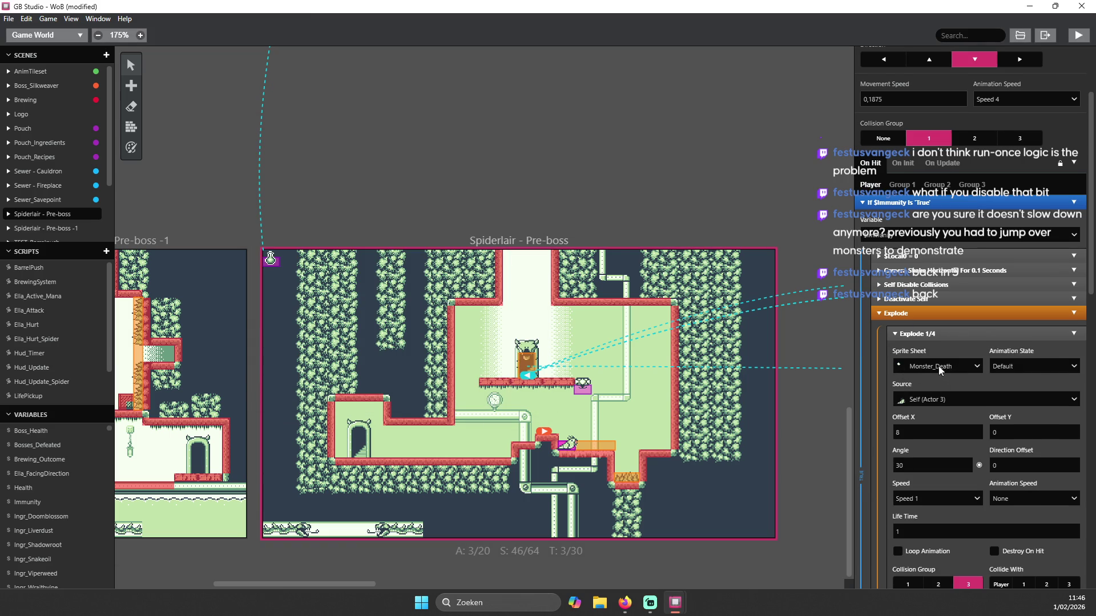
- Expand the Explode 2/4 (angle 60) and 3/4 (angle -30) settings, then rebuild the game
scroll(943, 370, down, 1)
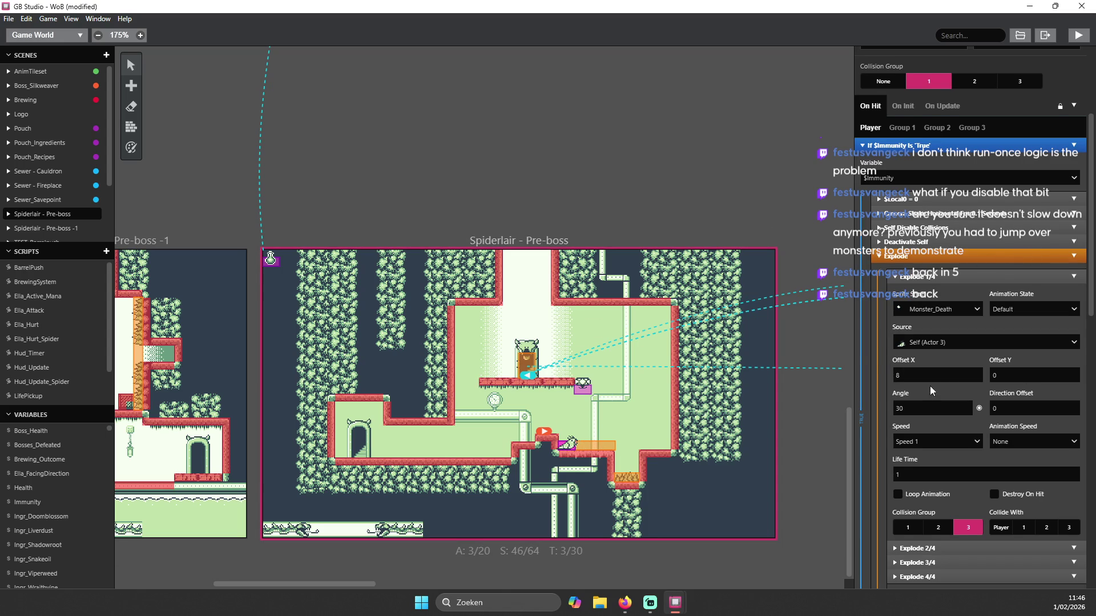
scroll(930, 386, down, 2)
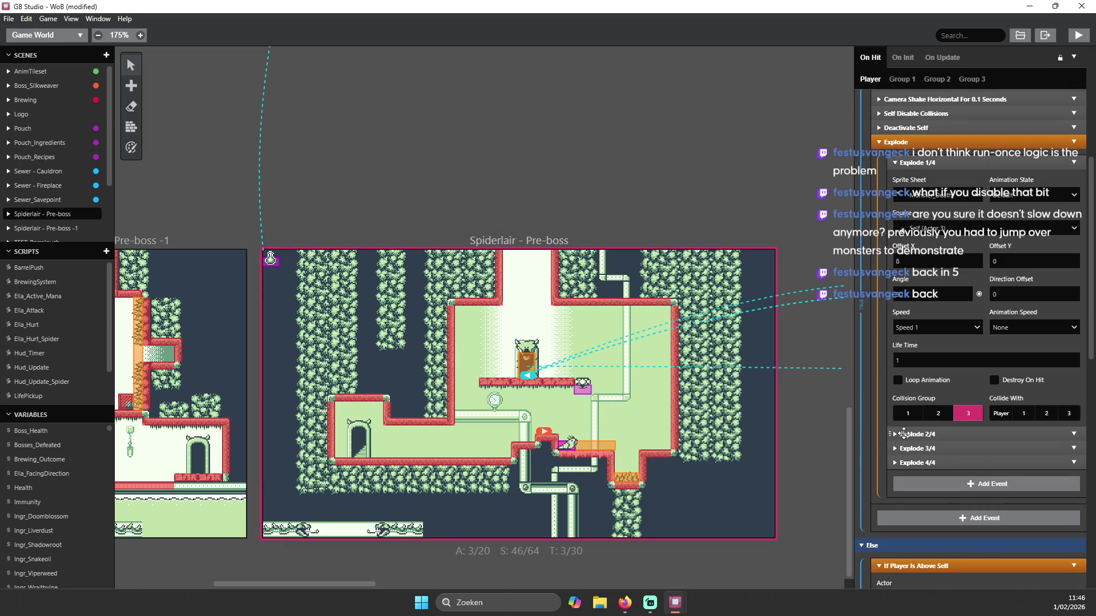
click(916, 434)
scroll(971, 371, down, 3)
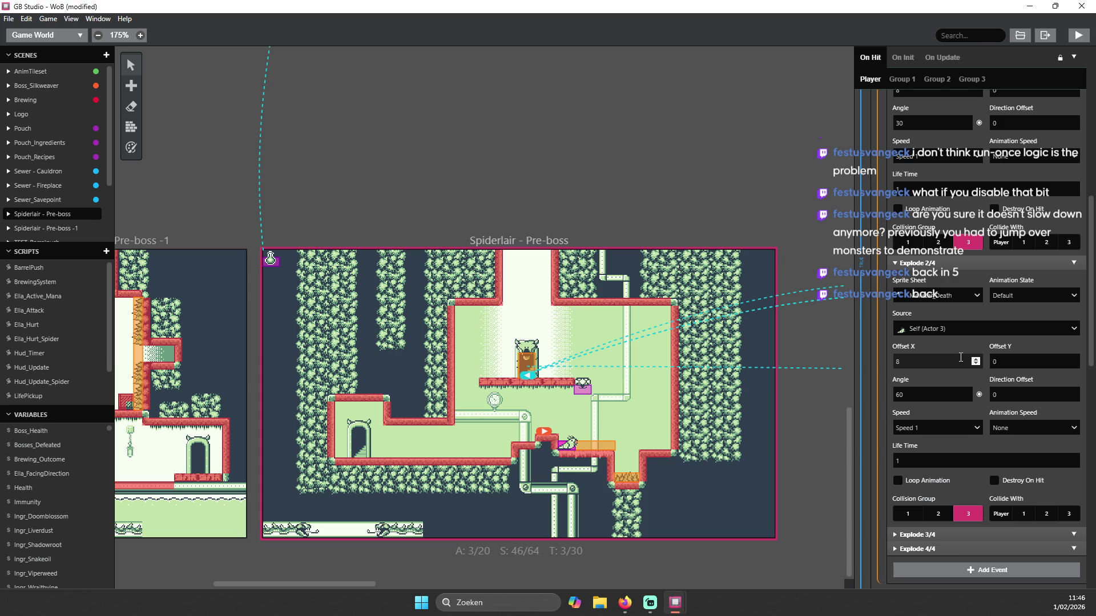
scroll(986, 388, down, 4)
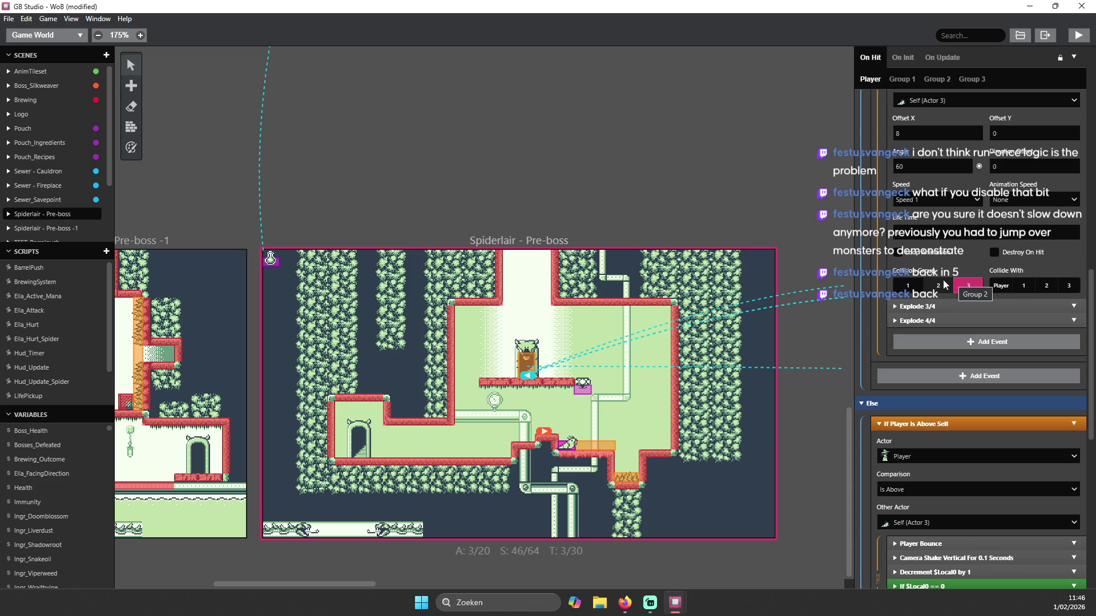
scroll(975, 248, up, 3)
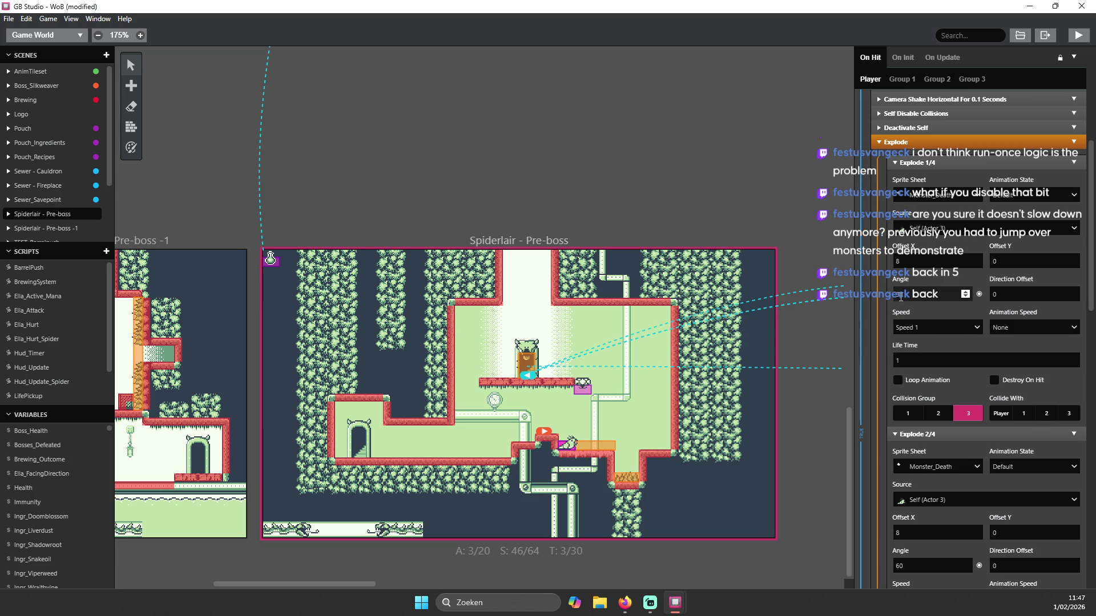
scroll(933, 328, down, 3)
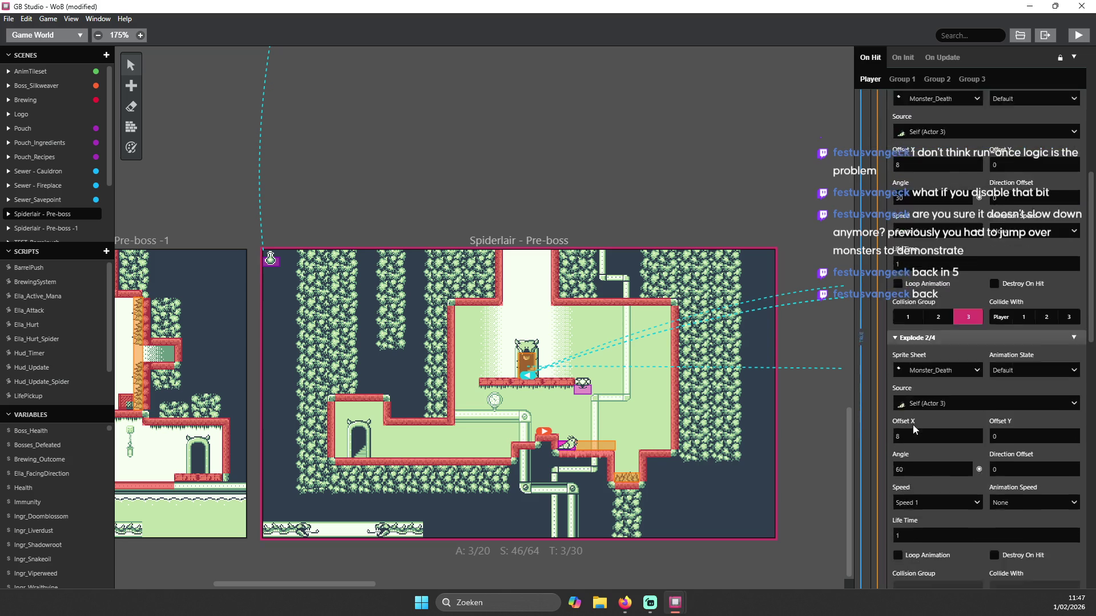
click(916, 535)
scroll(916, 514, down, 4)
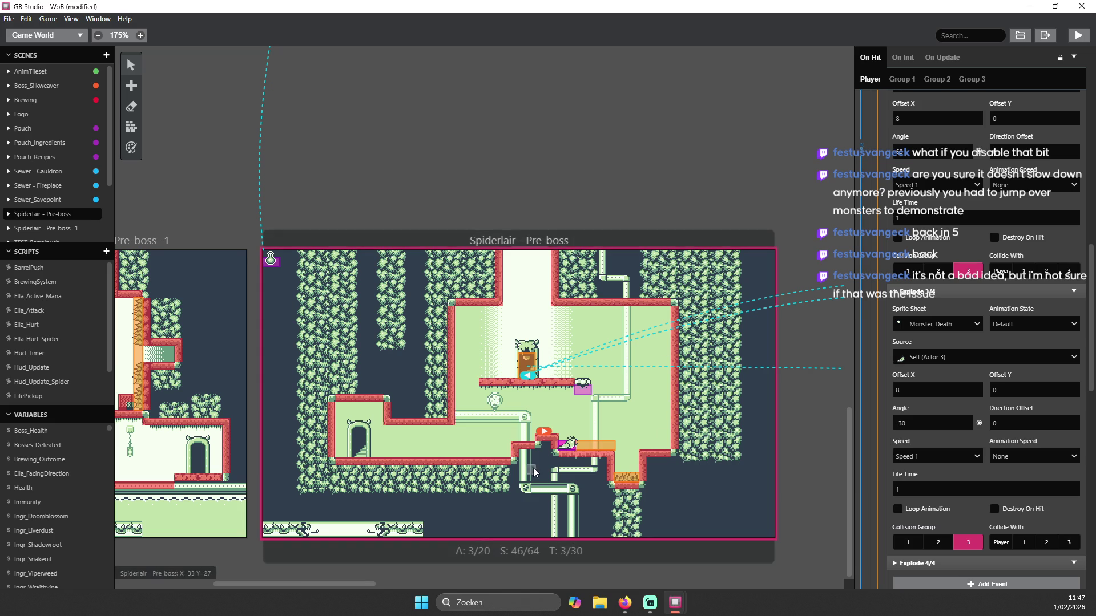
click(1078, 37)
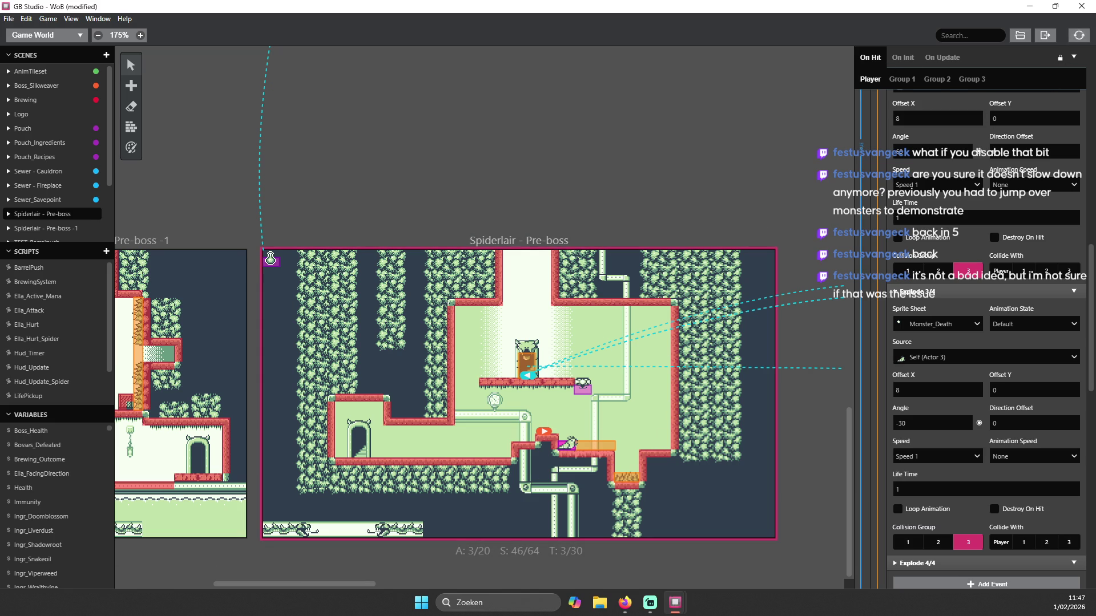
- Reposition the game window, walk and jump the witch toward the monster, then close the test
drag(393, 129, 452, 156)
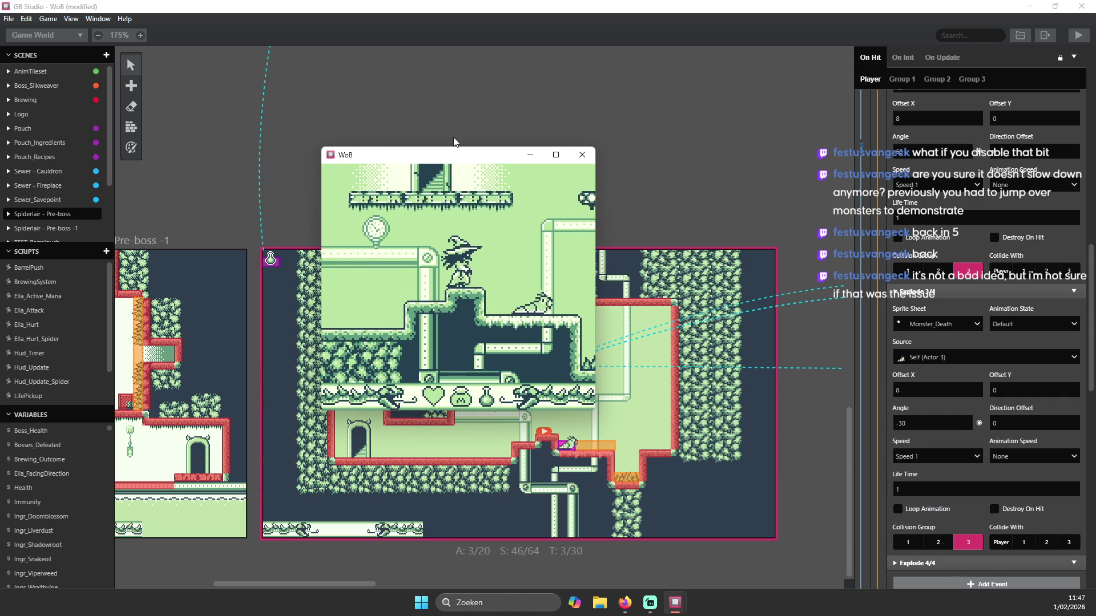
key(Right)
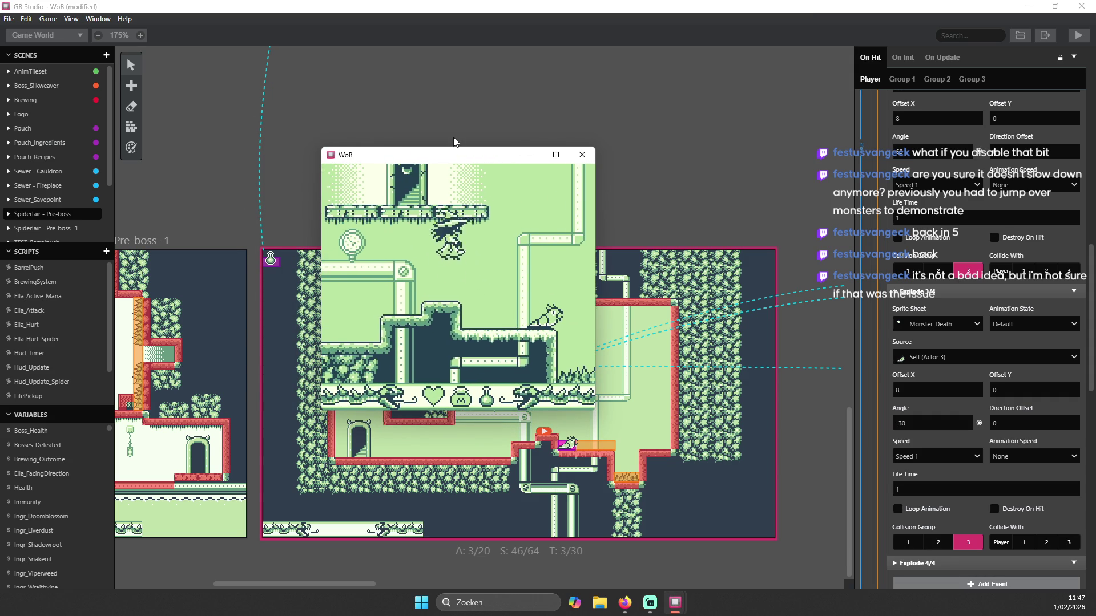
key(Left)
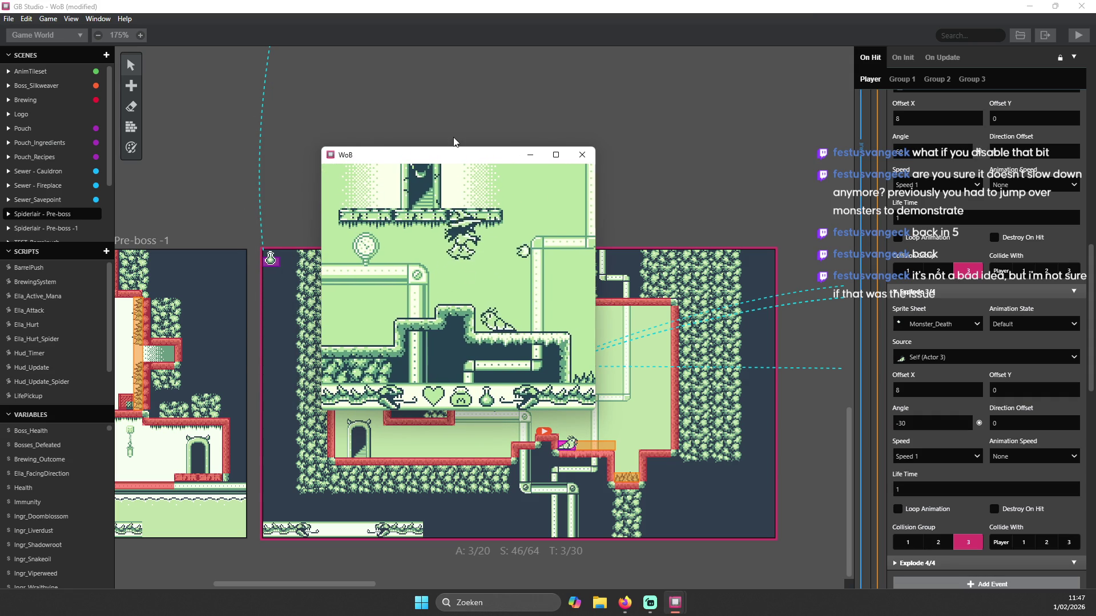
key(Right)
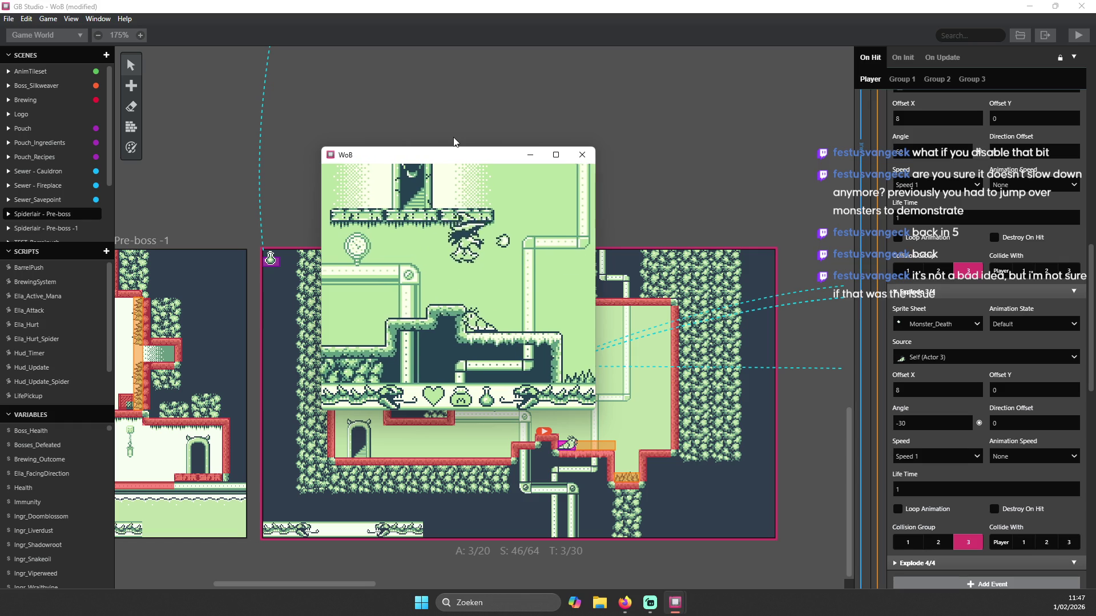
key(Right)
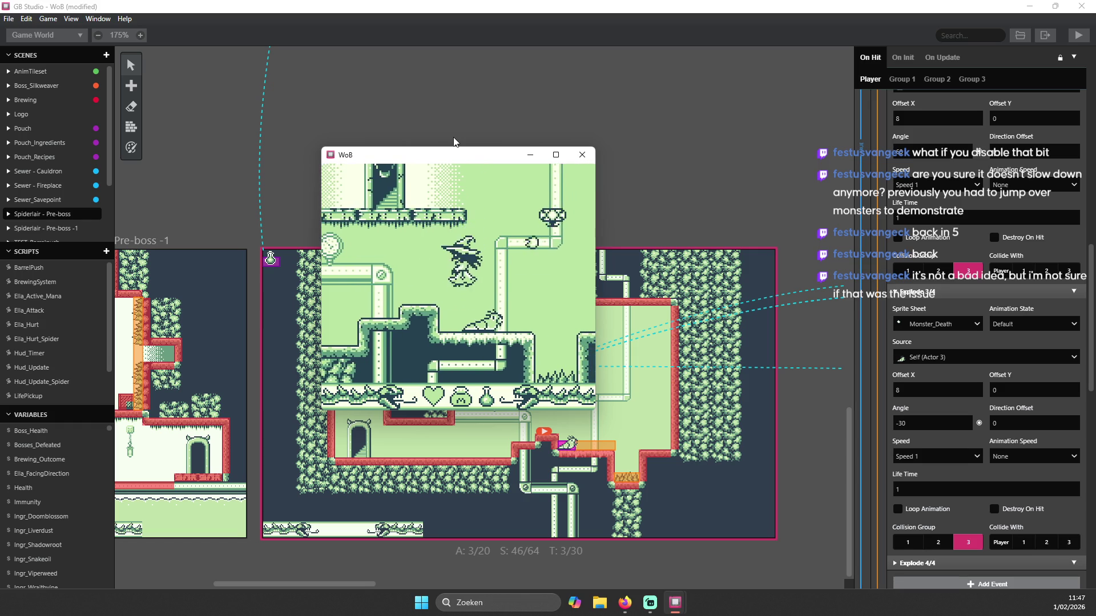
key(Left)
key(z)
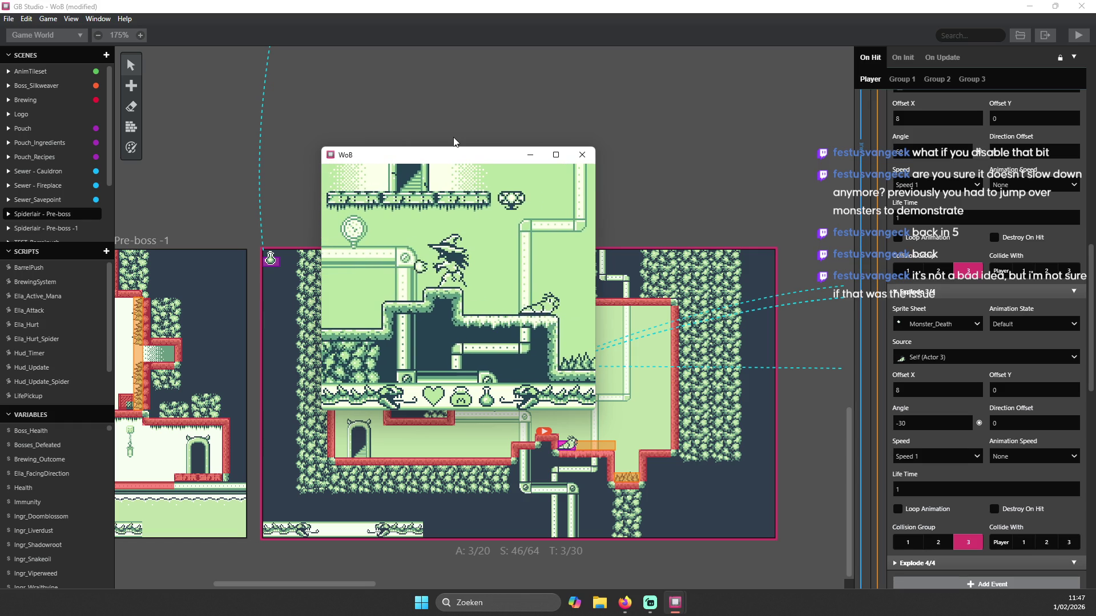
key(Right)
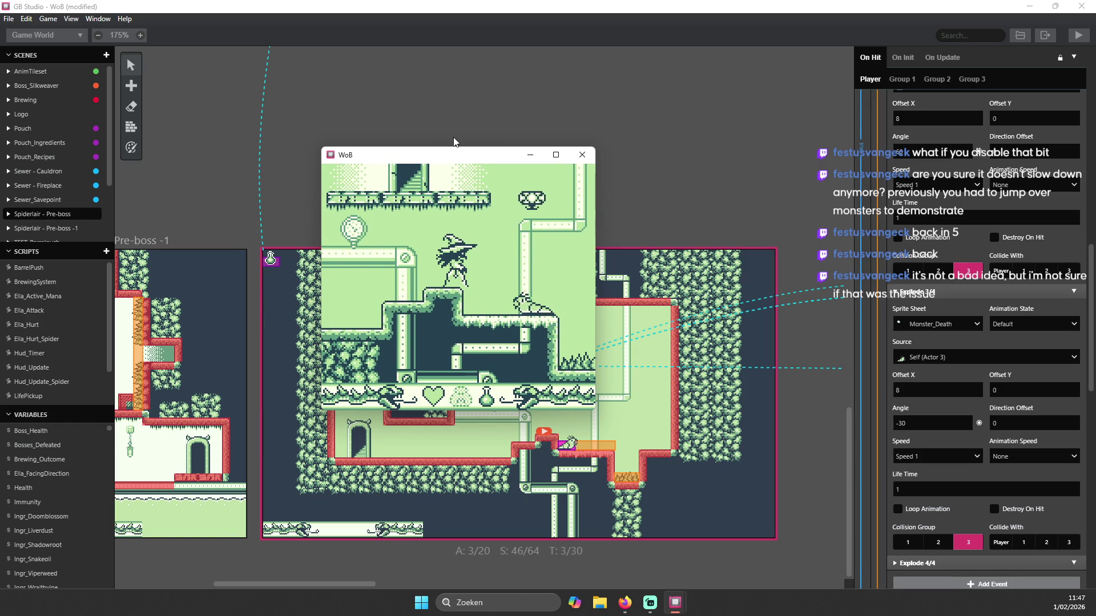
click(582, 154)
scroll(926, 151, up, 9)
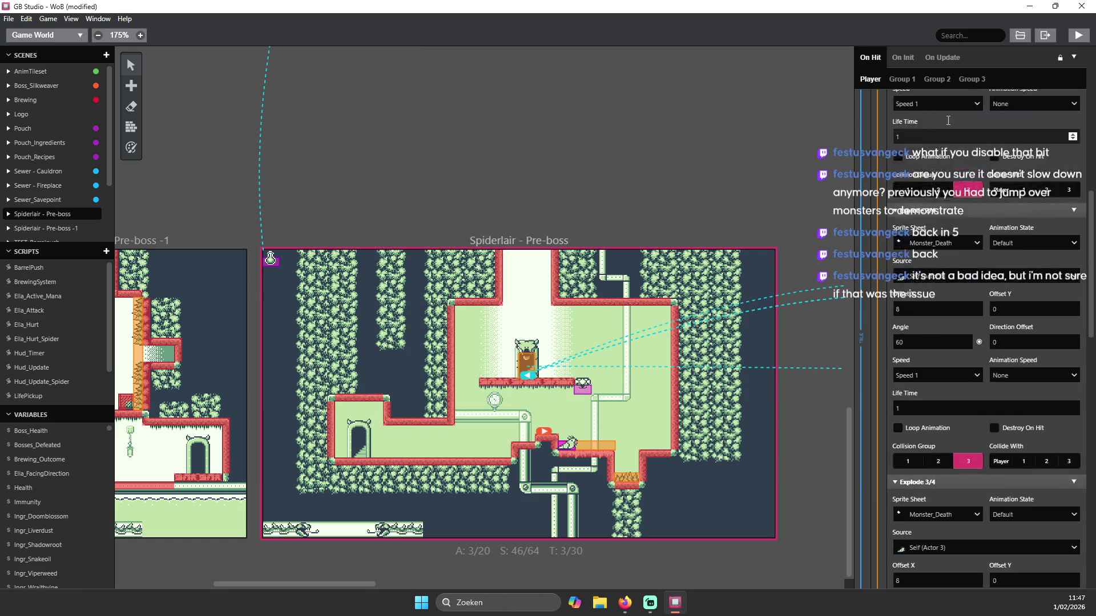
- Collapse Actor 3's Explode event and its If Player Is Above Self event
scroll(926, 151, up, 2)
click(879, 356)
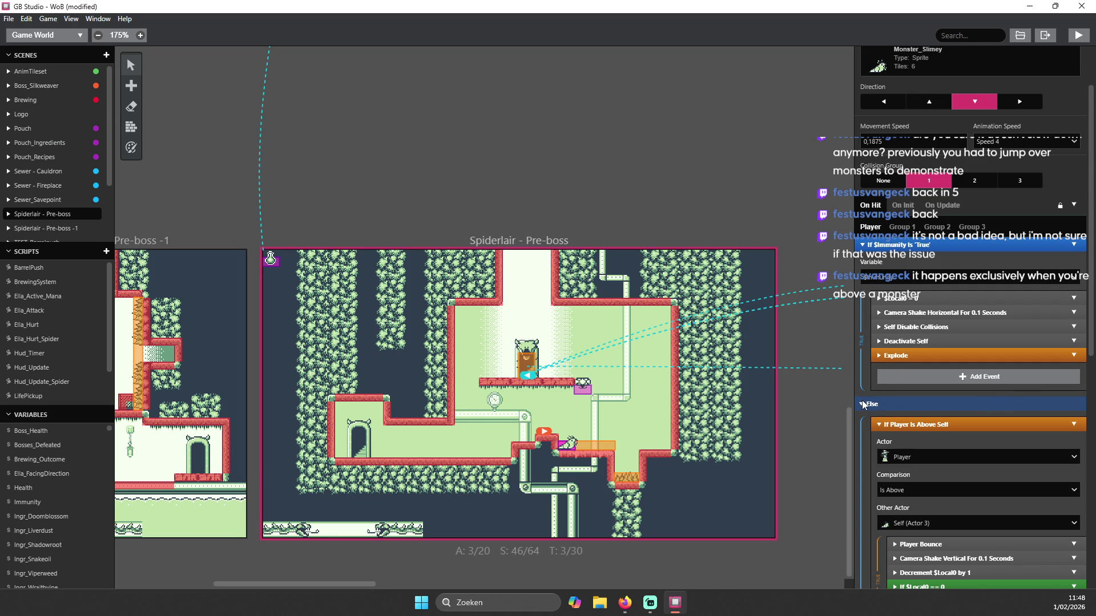
click(878, 424)
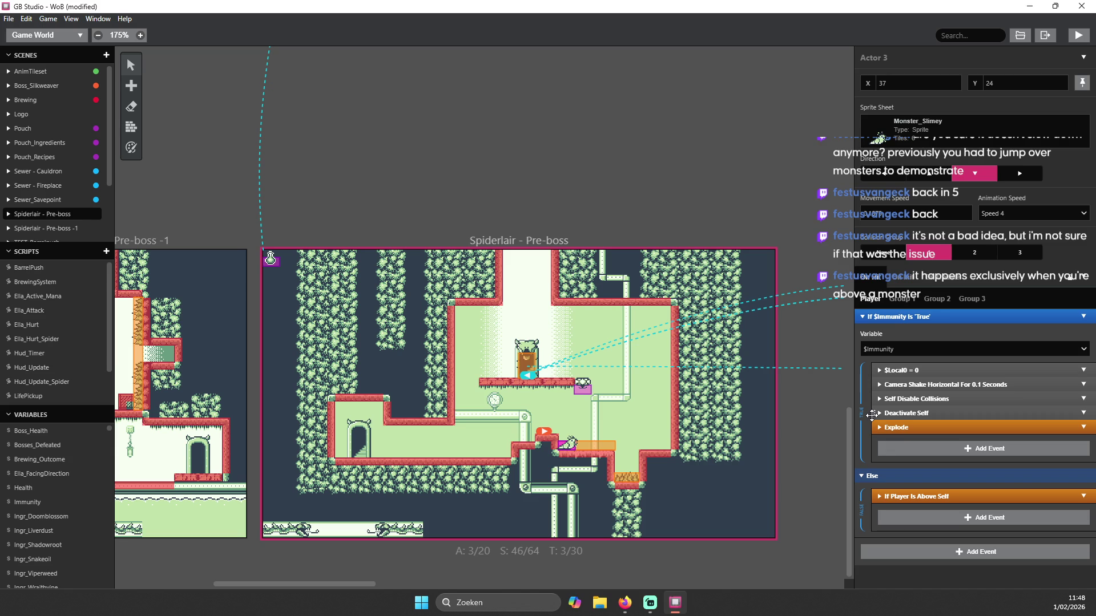
mouse_move(341, 585)
mouse_down()
mouse_move(264, 594)
mouse_move(292, 587)
mouse_up()
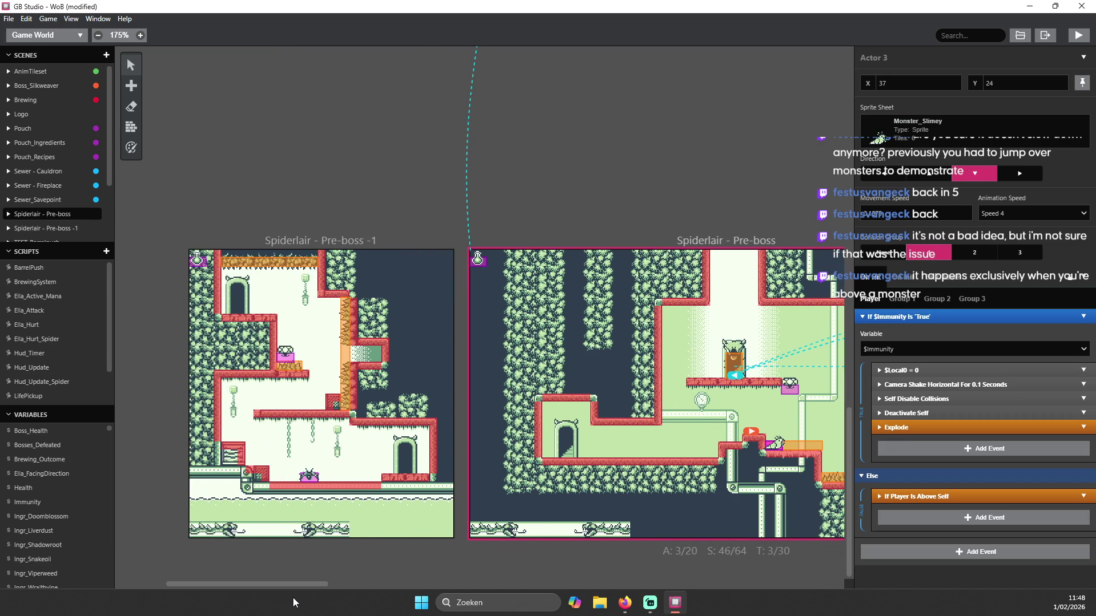
click(312, 480)
drag(313, 481, 304, 411)
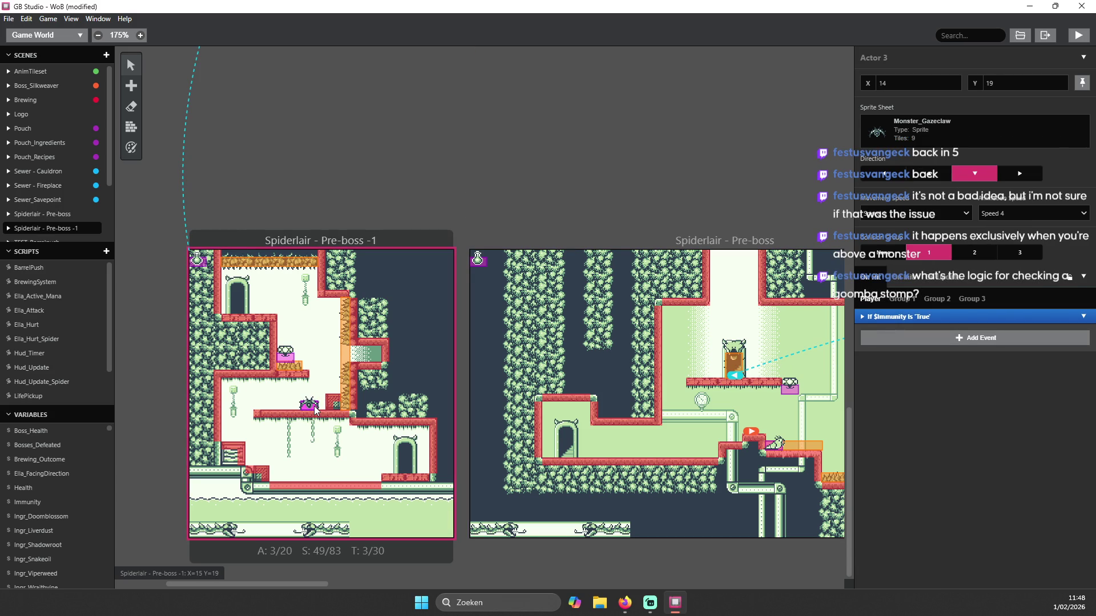
drag(316, 413, 313, 481)
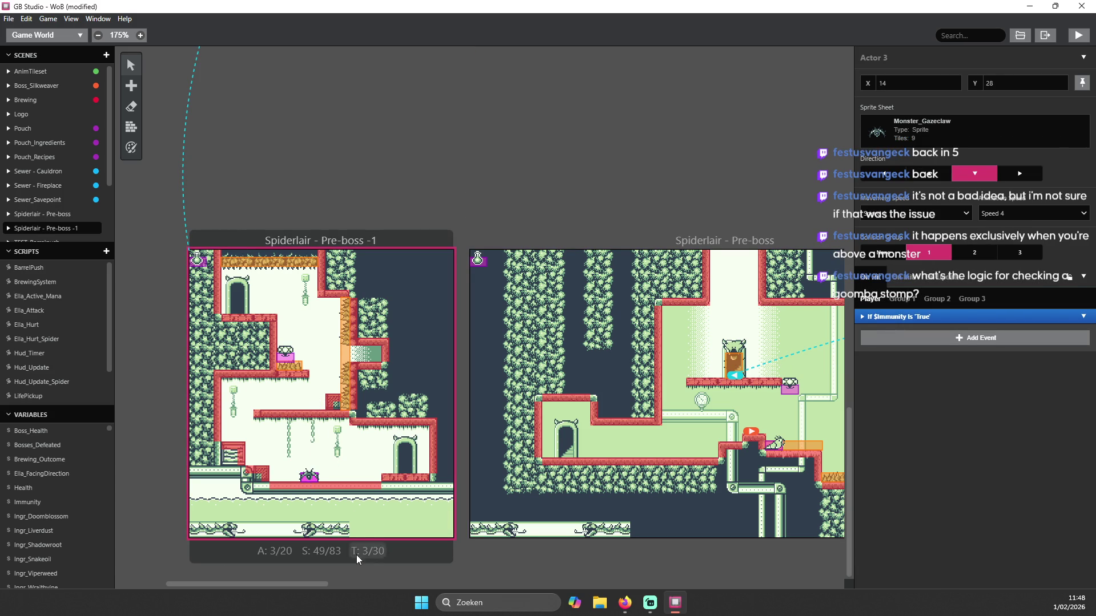
drag(308, 585, 379, 588)
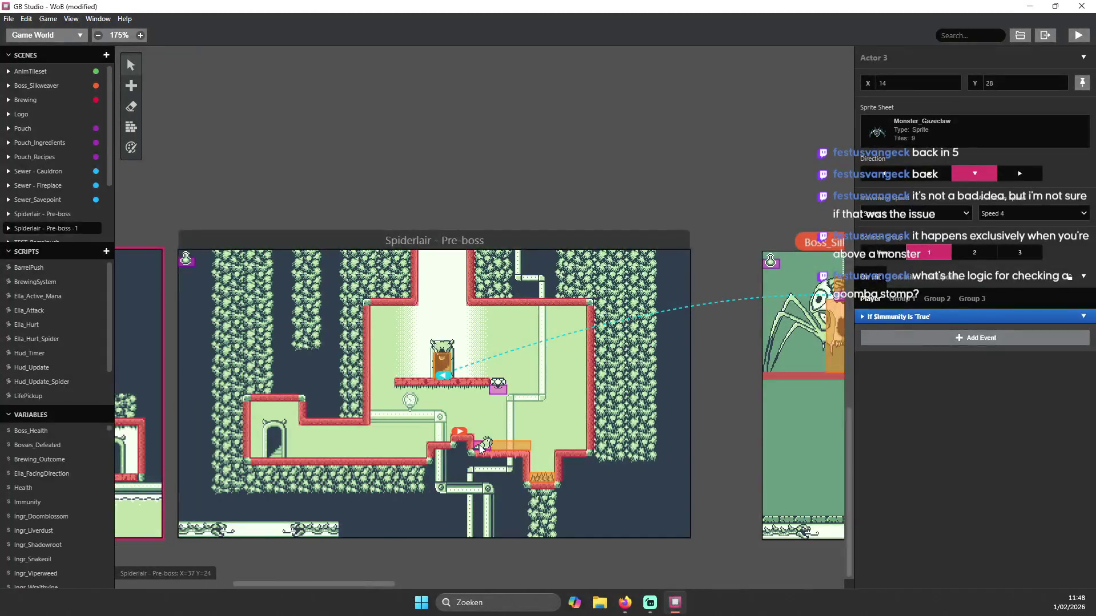
click(483, 448)
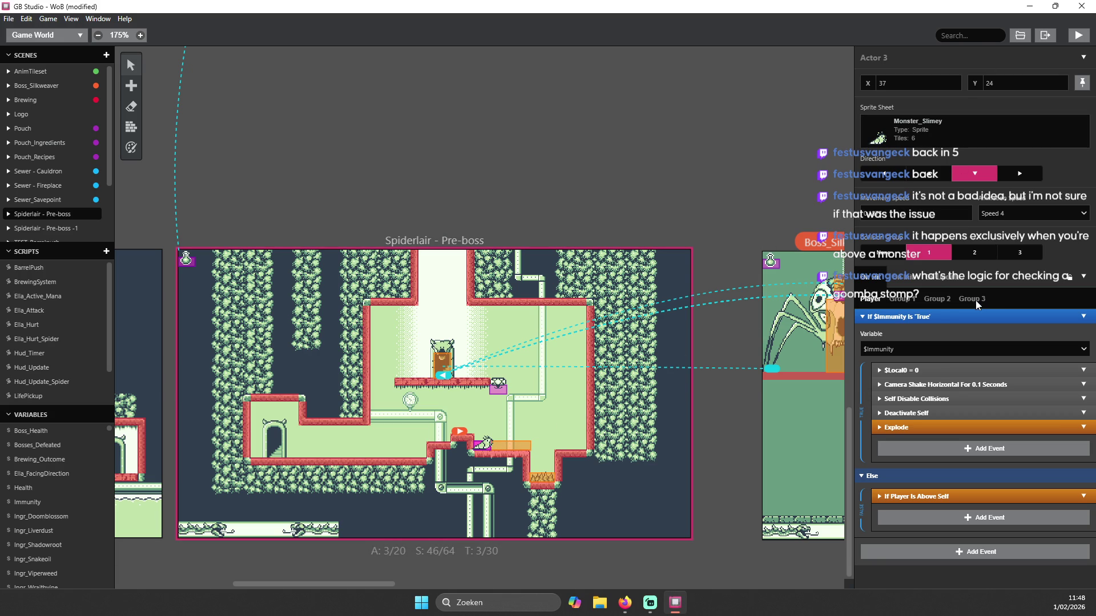
click(910, 280)
- In the On Hit script, expand If Player Is Above Self and inspect If $Local0 == 0
click(874, 279)
click(890, 496)
scroll(912, 323, down, 3)
scroll(893, 334, down, 1)
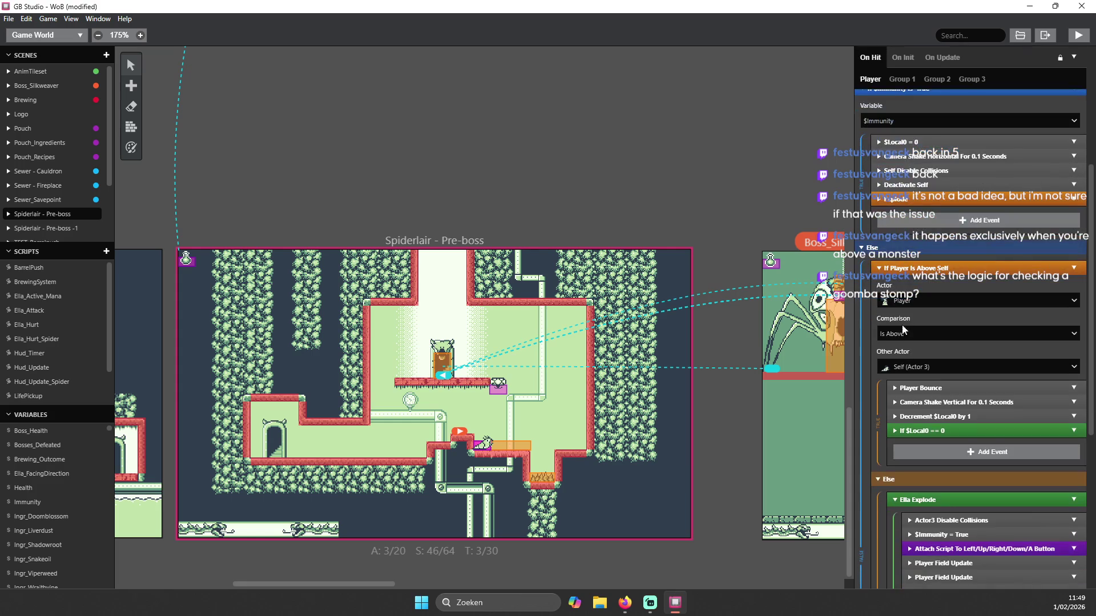
scroll(908, 335, down, 1)
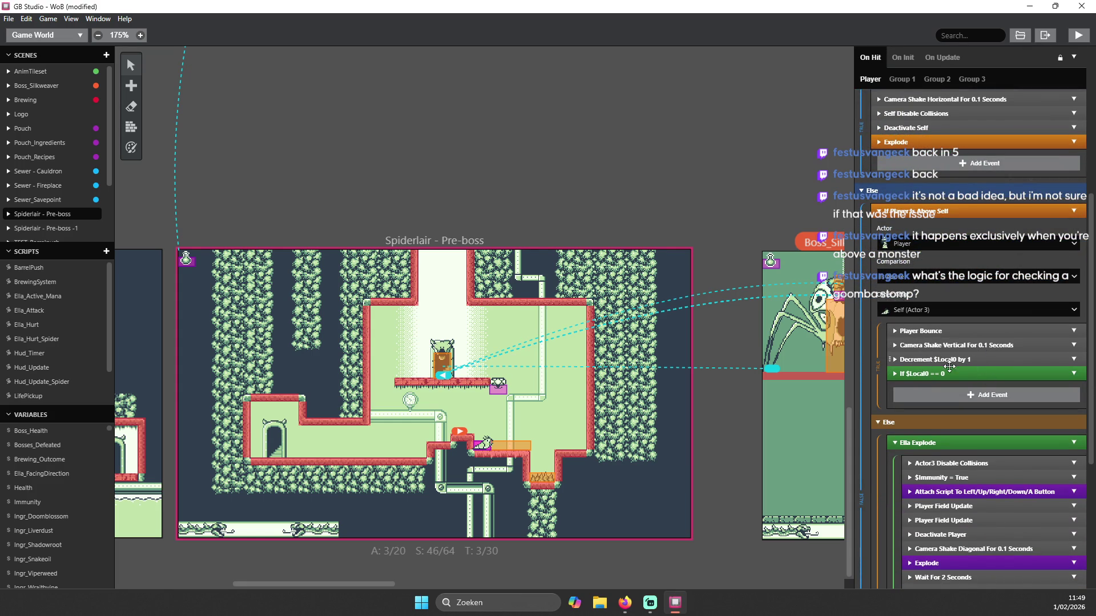
click(952, 374)
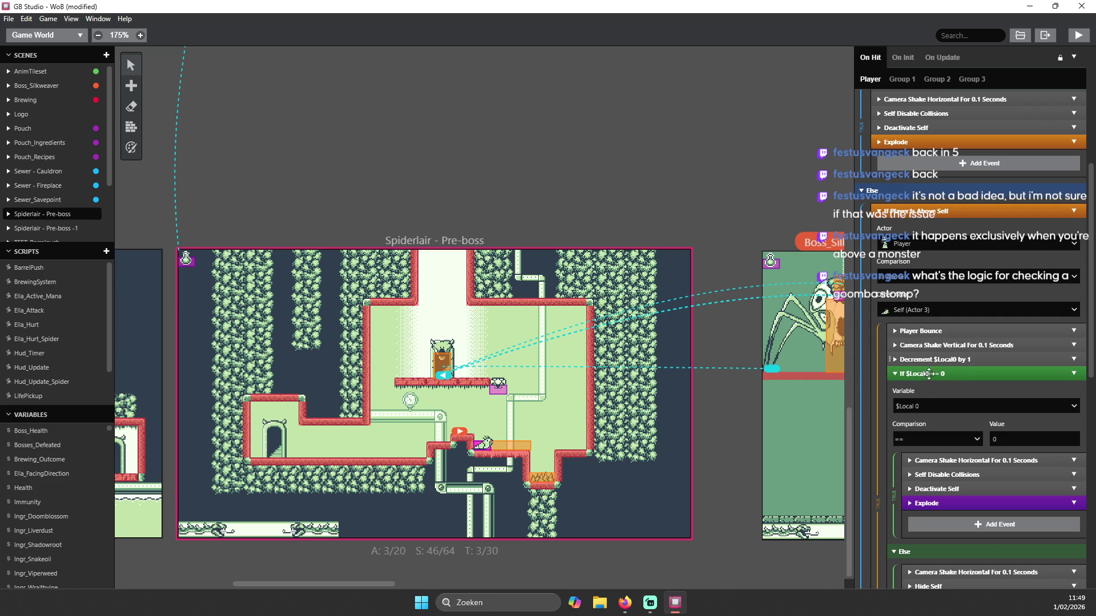
click(923, 375)
- Scroll through the nested events, inspecting a Player Field Update and folding Deactivate Player
scroll(947, 366, down, 1)
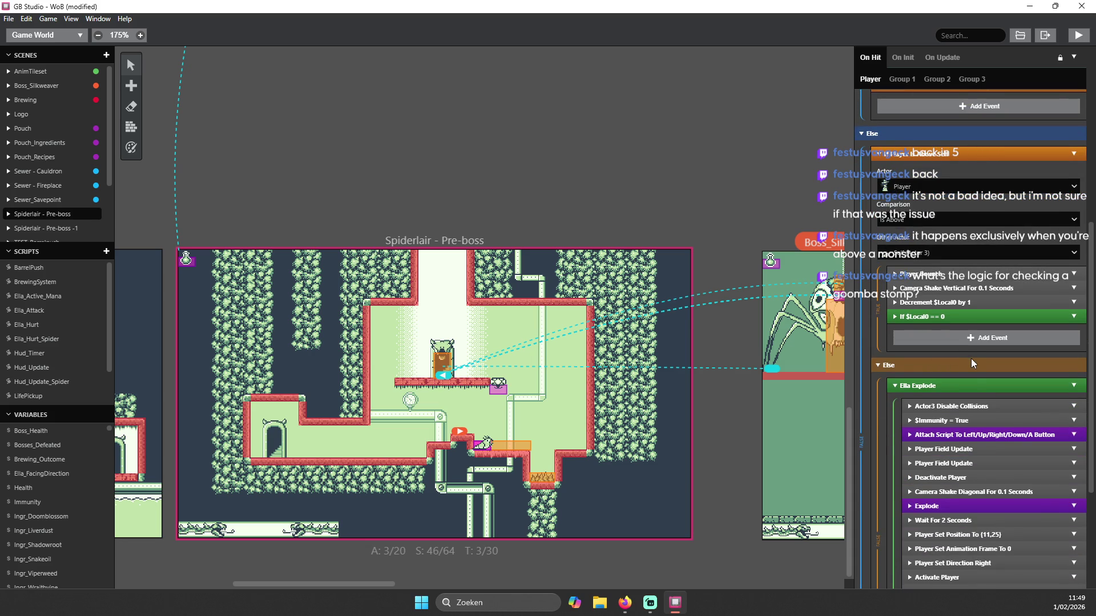
scroll(973, 364, down, 2)
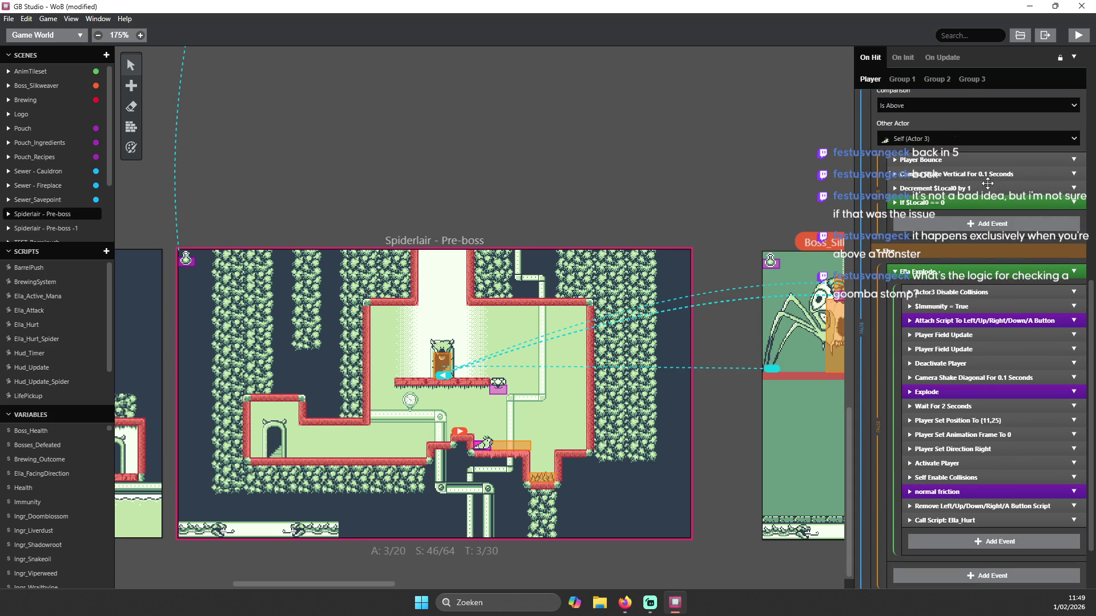
scroll(996, 194, up, 2)
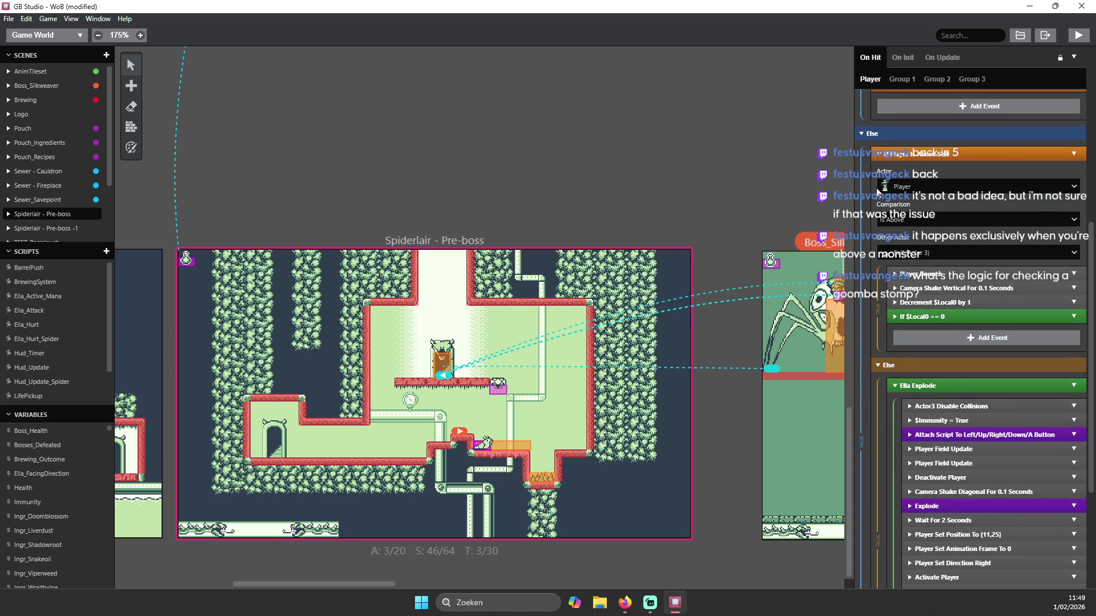
scroll(910, 327, down, 1)
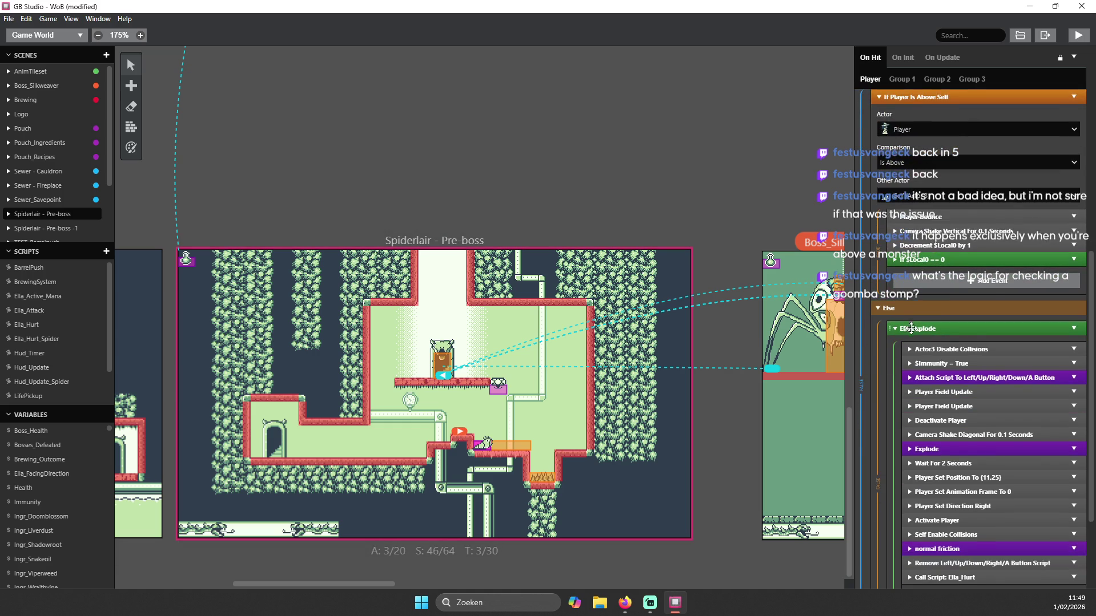
scroll(953, 321, down, 1)
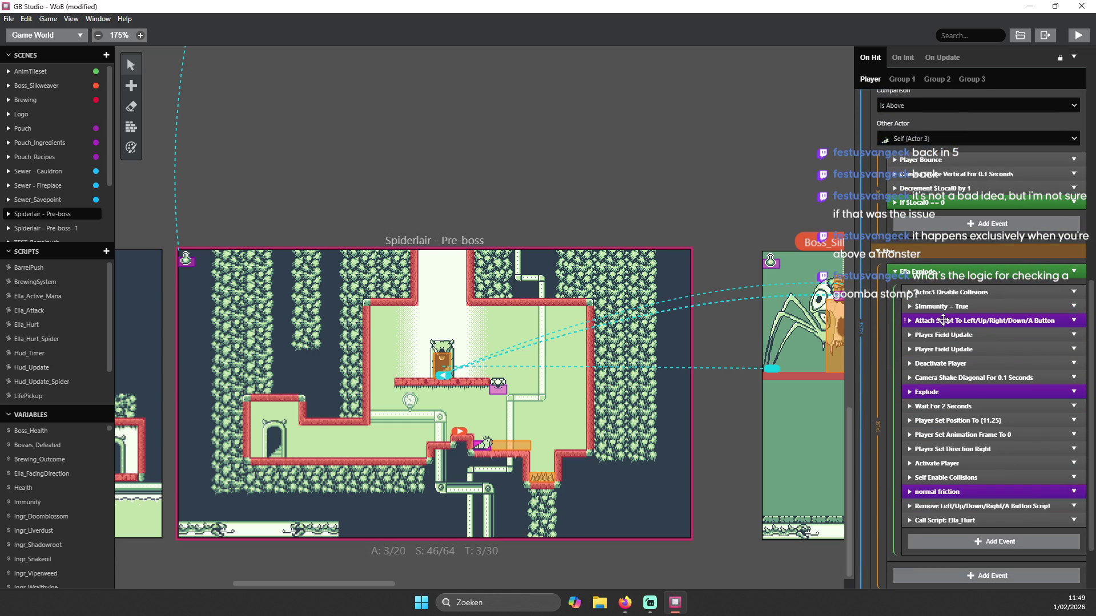
scroll(912, 258, down, 1)
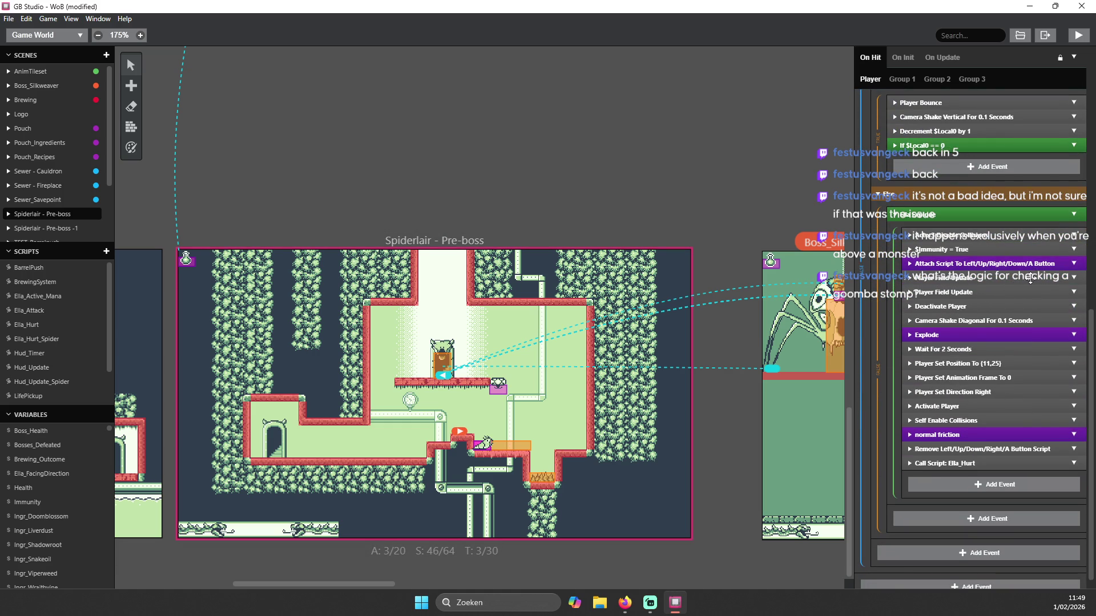
scroll(1028, 283, down, 1)
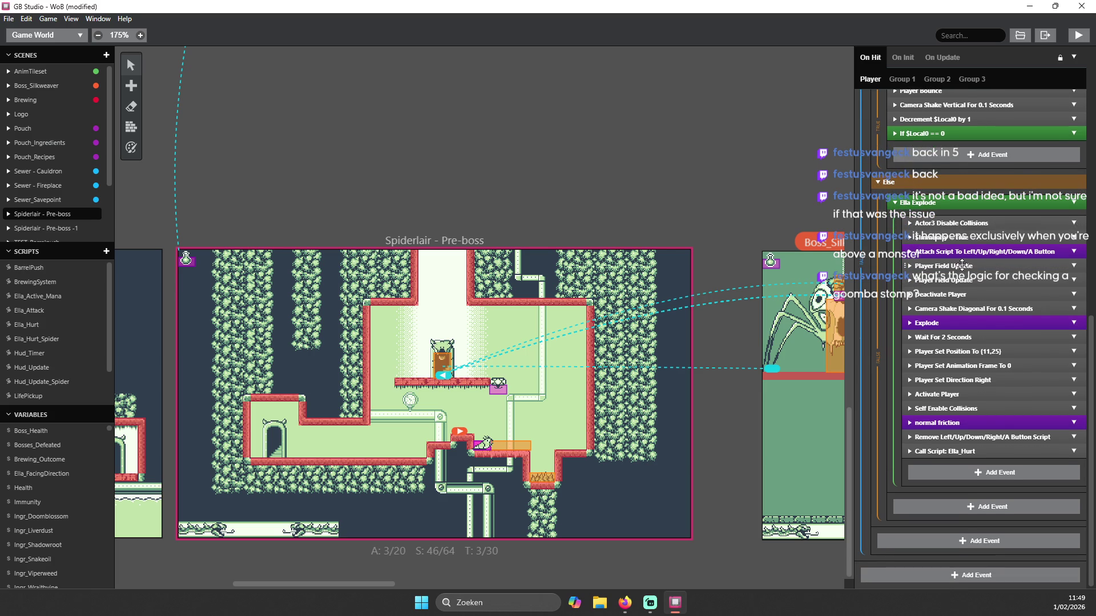
click(965, 236)
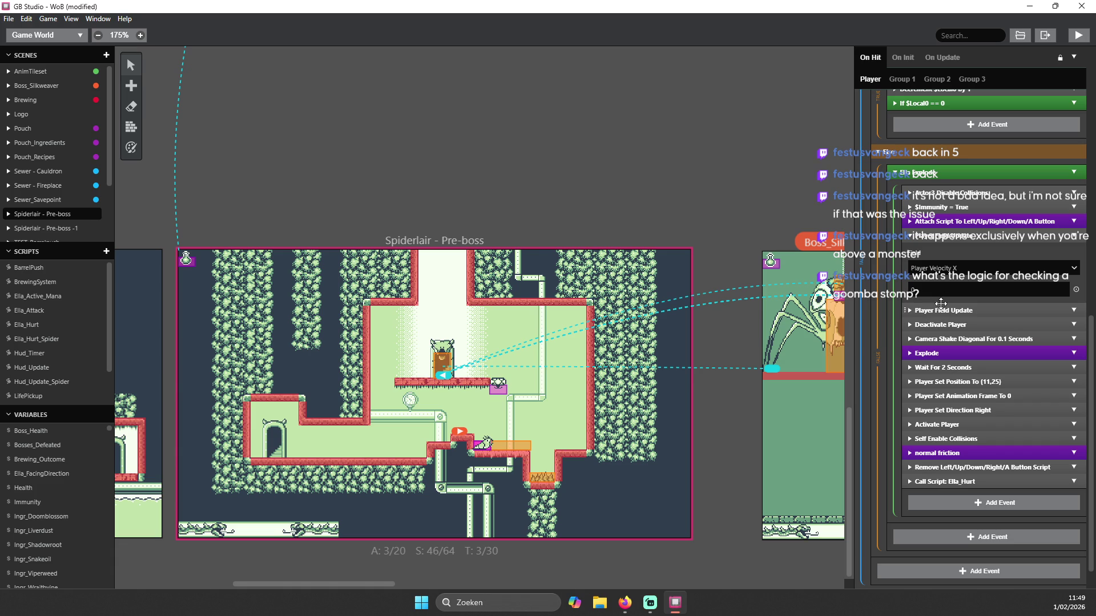
mouse_move(941, 240)
mouse_down()
mouse_move(956, 335)
mouse_move(942, 303)
mouse_move(945, 358)
mouse_move(972, 411)
mouse_move(948, 402)
mouse_move(939, 301)
mouse_up()
click(940, 274)
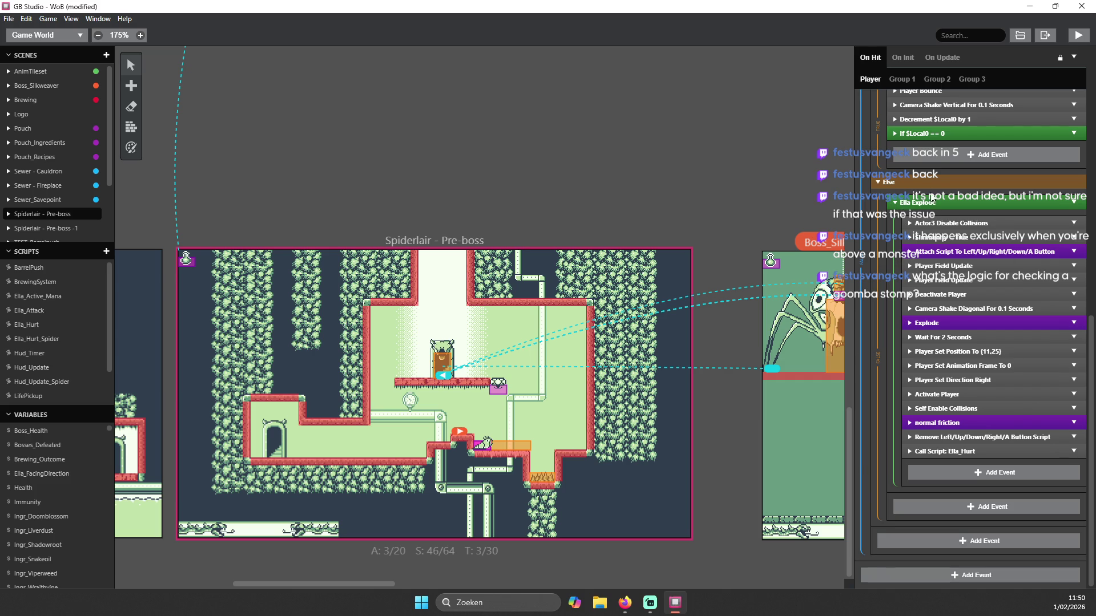
- Collapse If Player Is Above Self and If $Immunity Is 'True'
scroll(890, 217, up, 5)
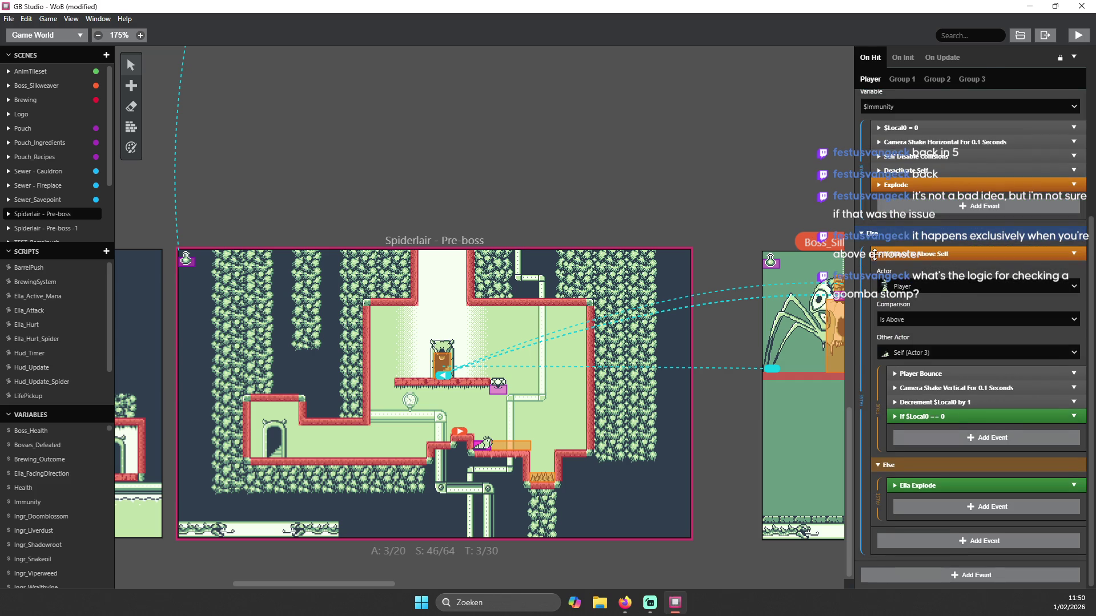
click(874, 255)
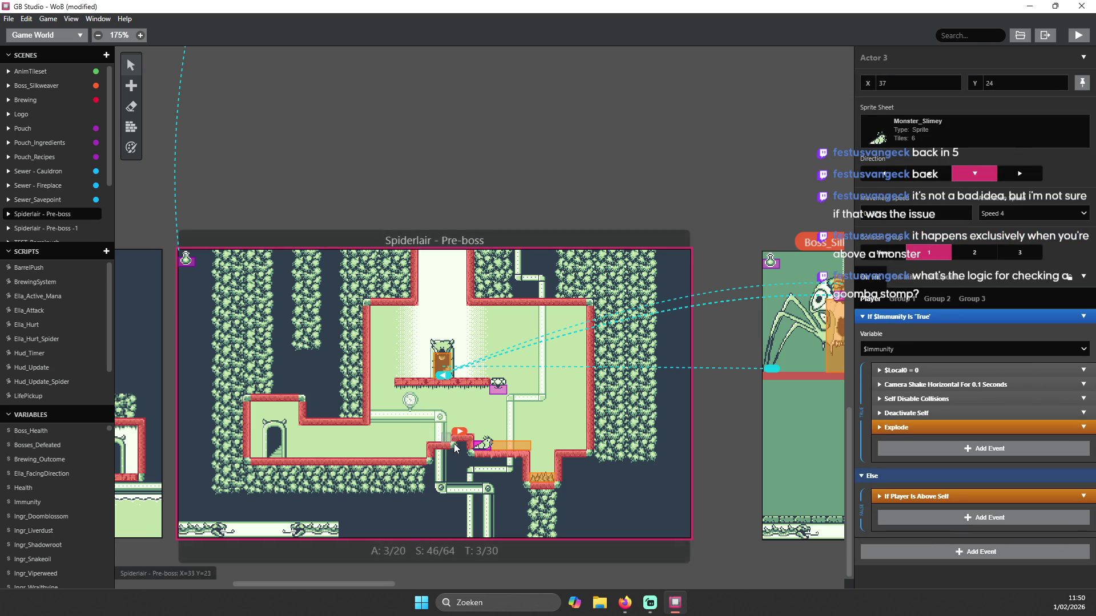
click(878, 318)
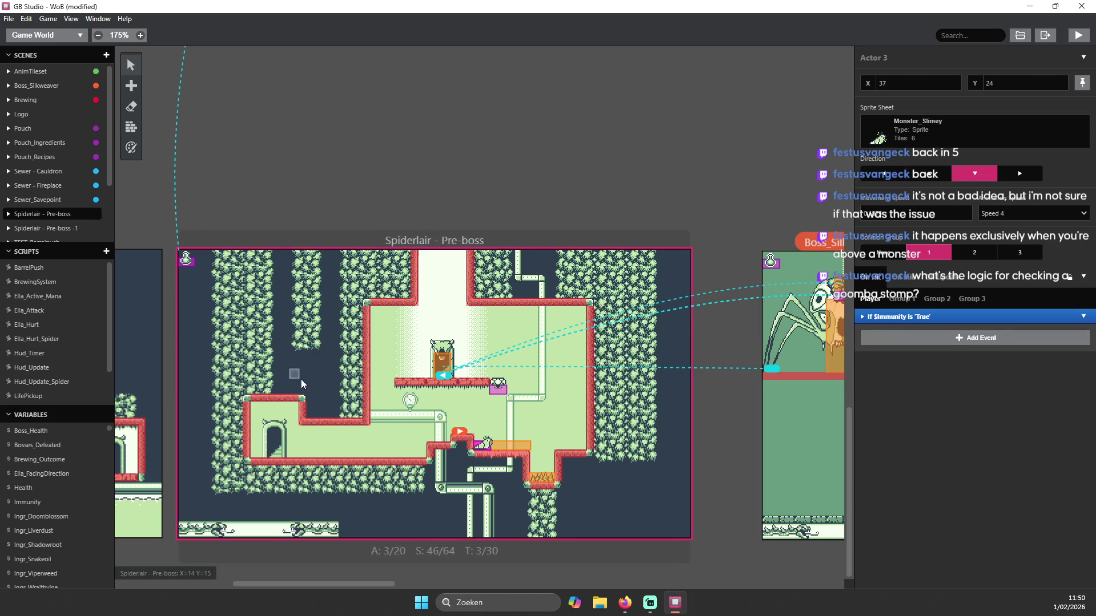
- Select the Spiderlair - Pre-boss scene and expand its On Init Player Mechanics block
click(457, 396)
click(891, 392)
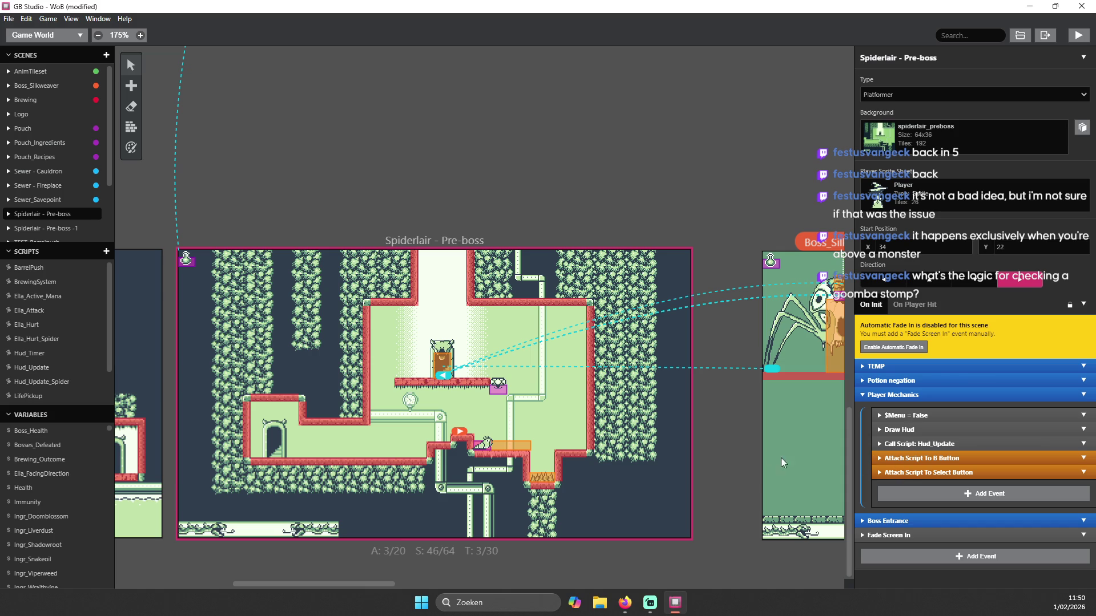
- In the TEMP group, confirm $Mana_Amount's value reads 99, then select the $Randomizer value of 6
click(890, 366)
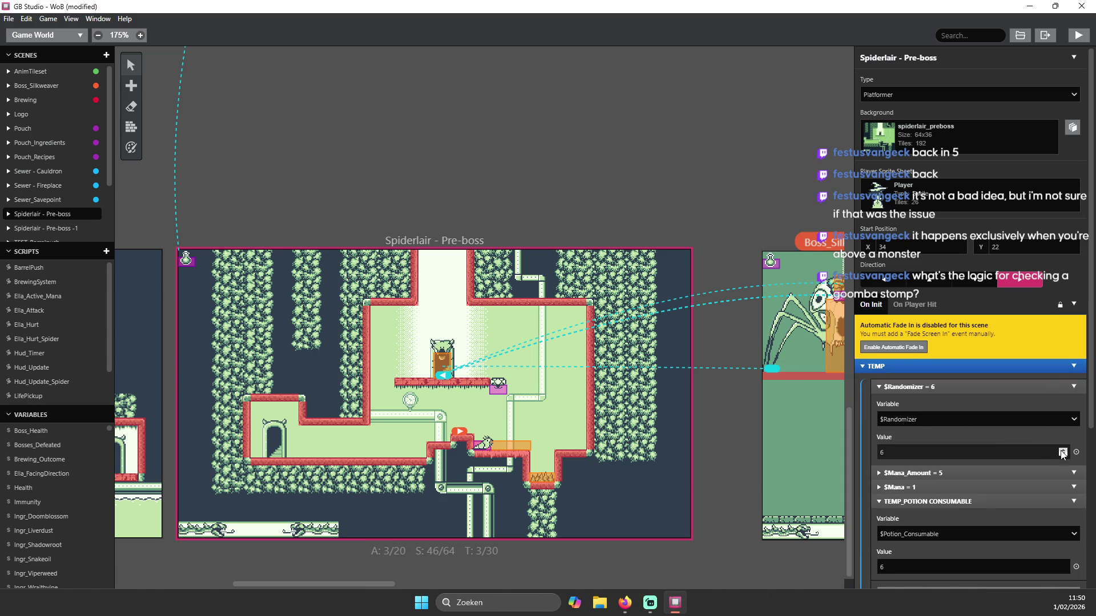
click(940, 478)
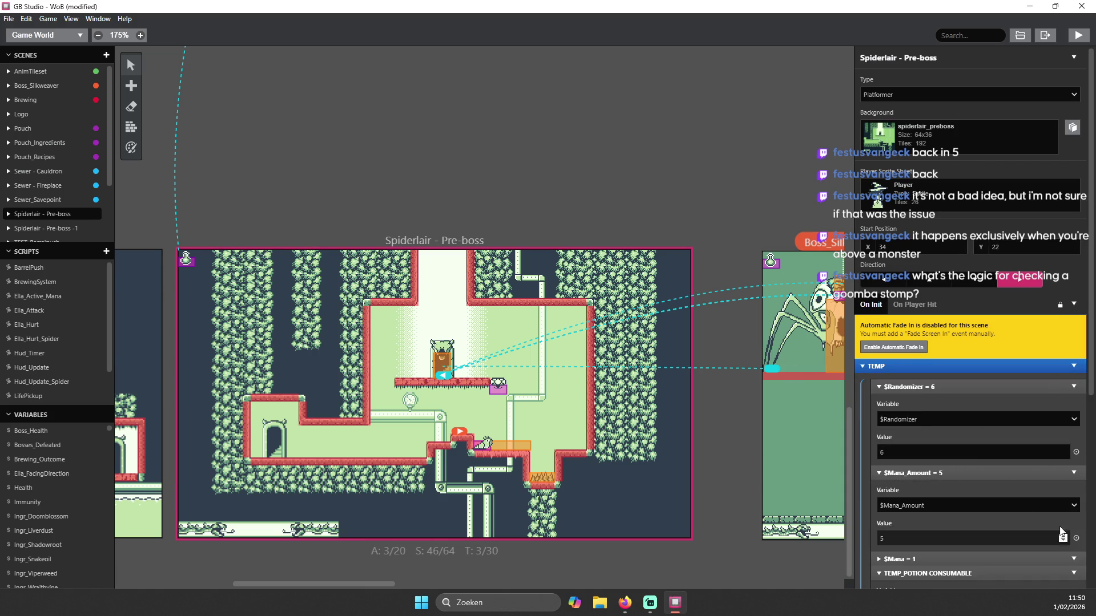
click(974, 537)
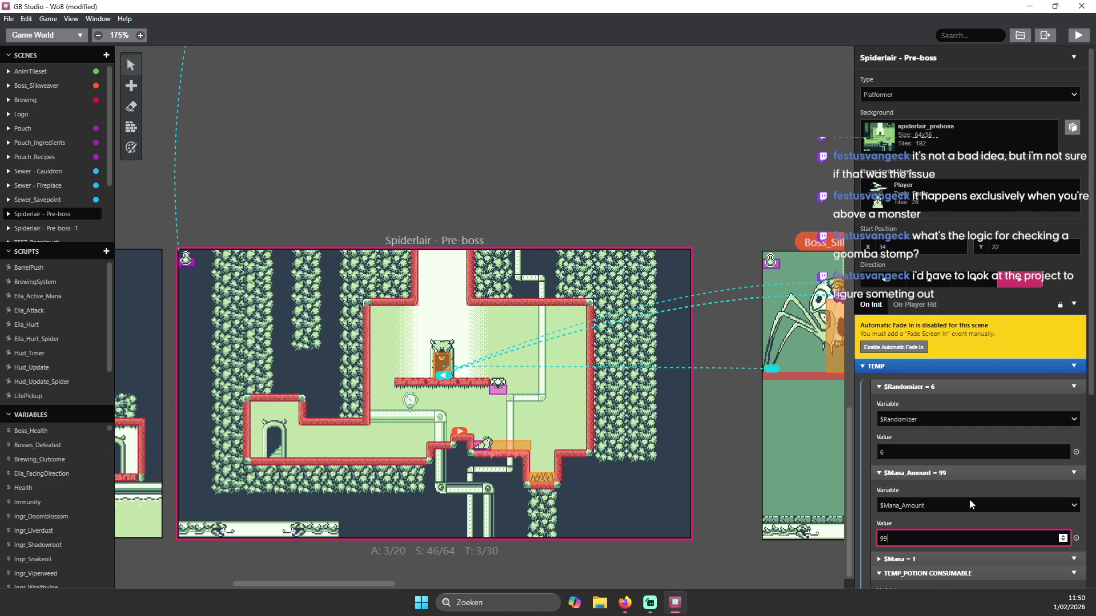
click(965, 509)
click(969, 505)
click(964, 452)
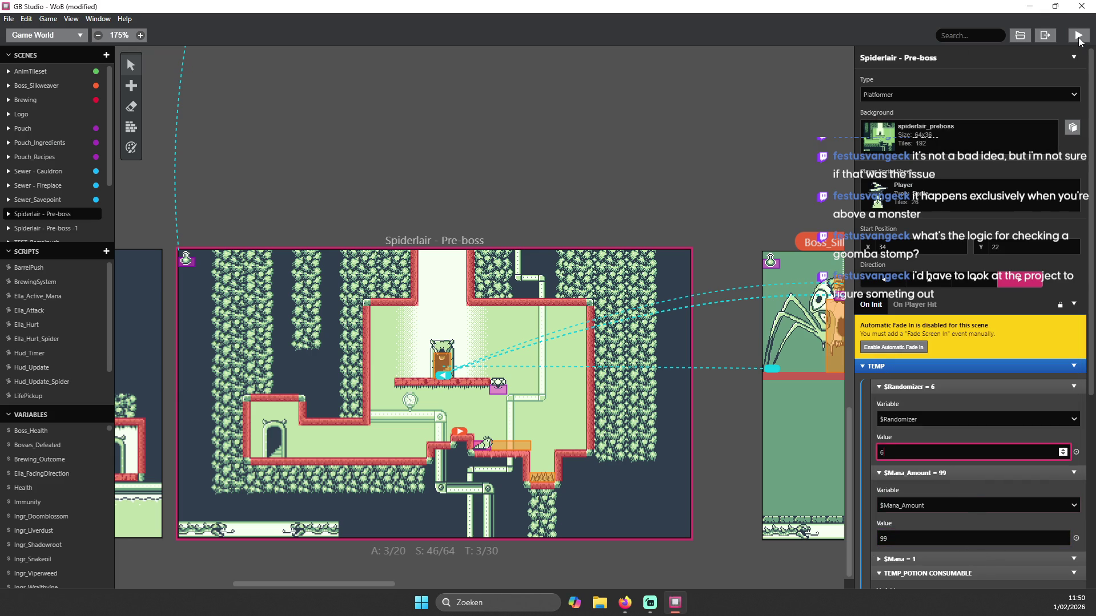
- Build and run the game, then jump and steer the witch off the starting platforms
click(1078, 37)
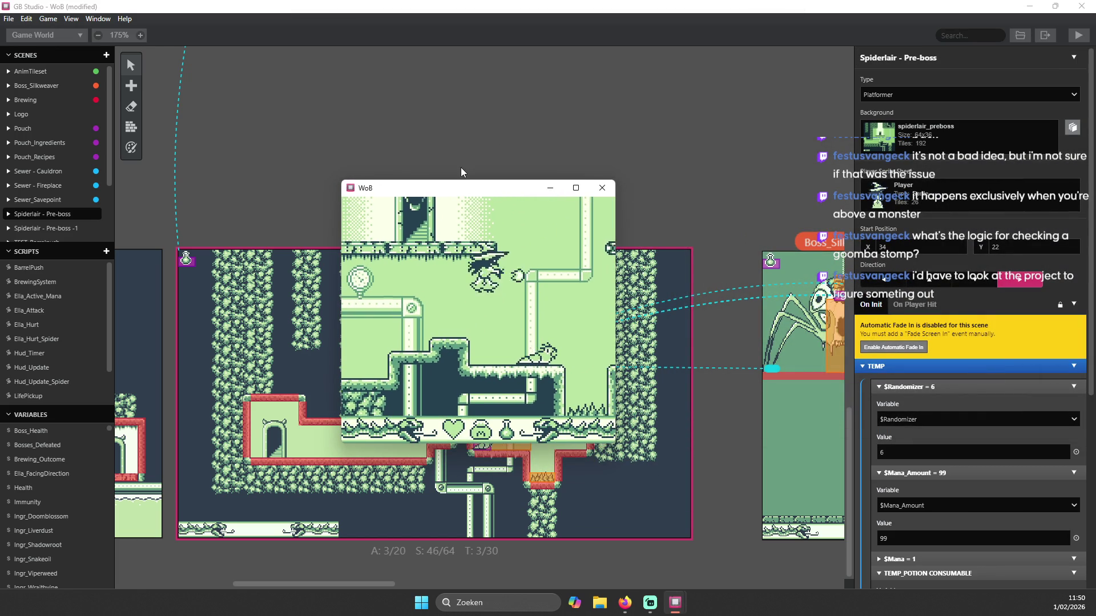
key(z)
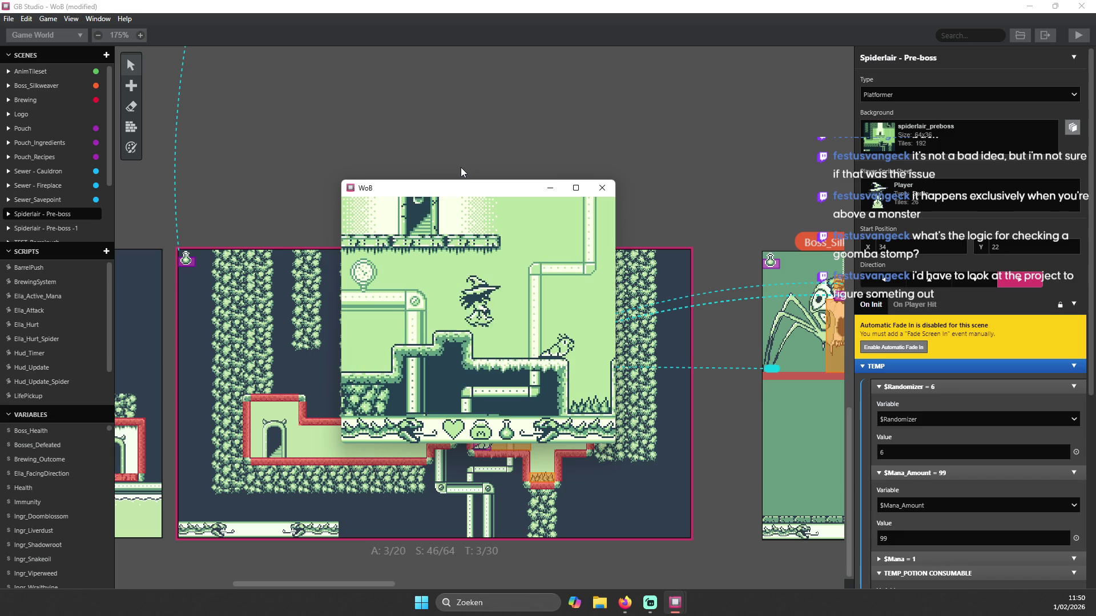
key(Left)
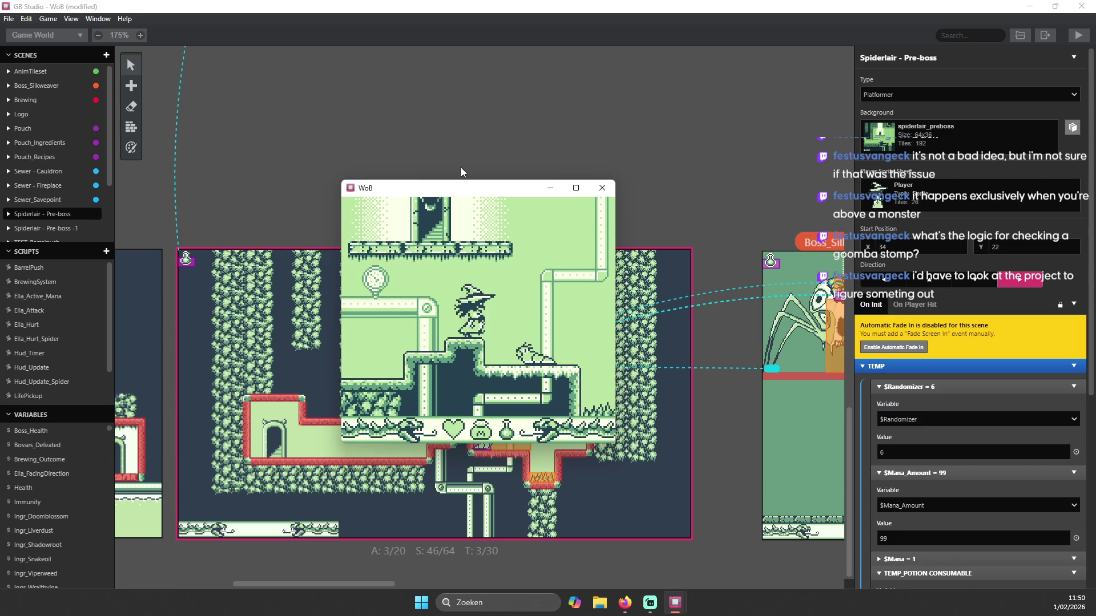
key(Left)
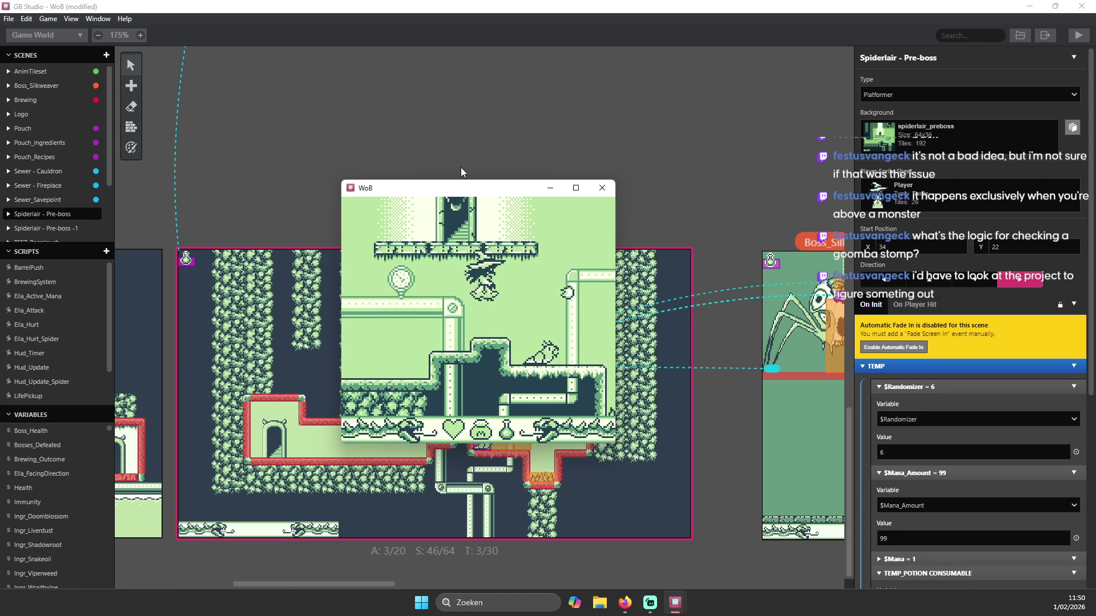
key(Left)
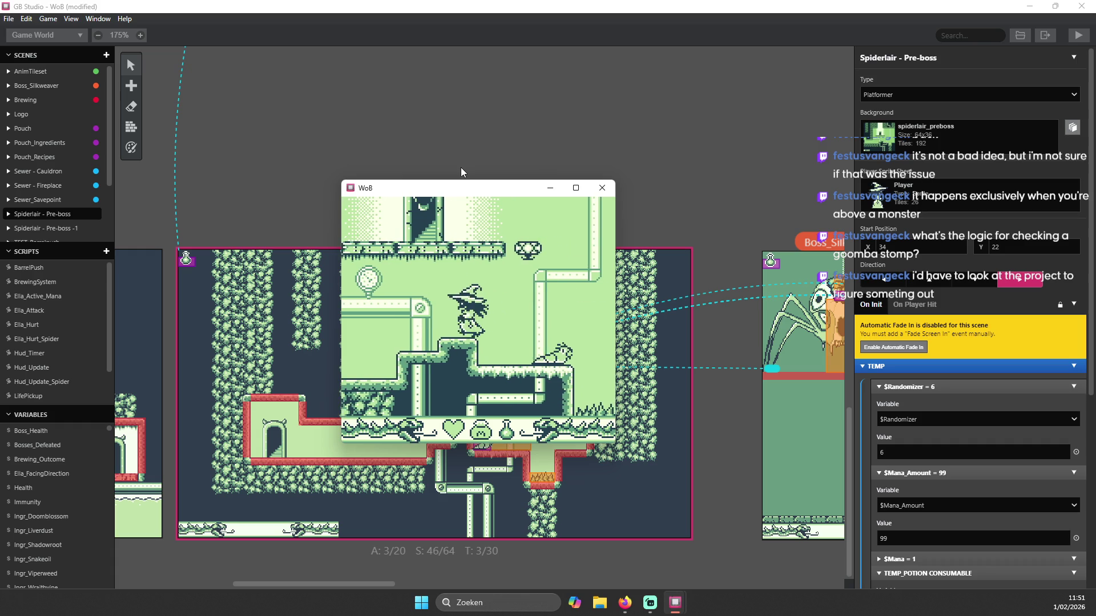
key(Right)
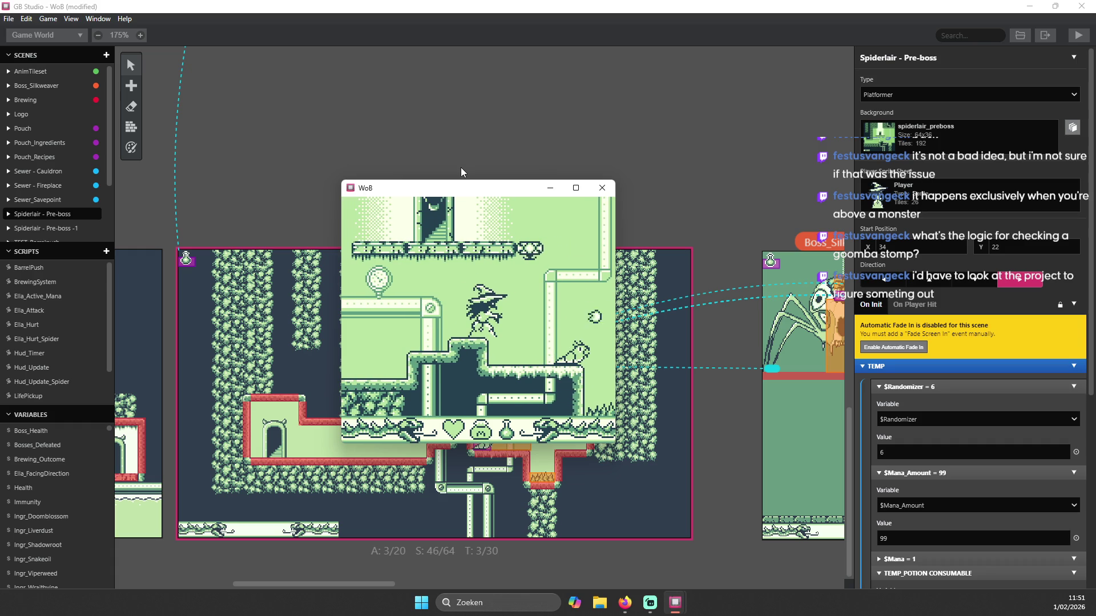
key(z)
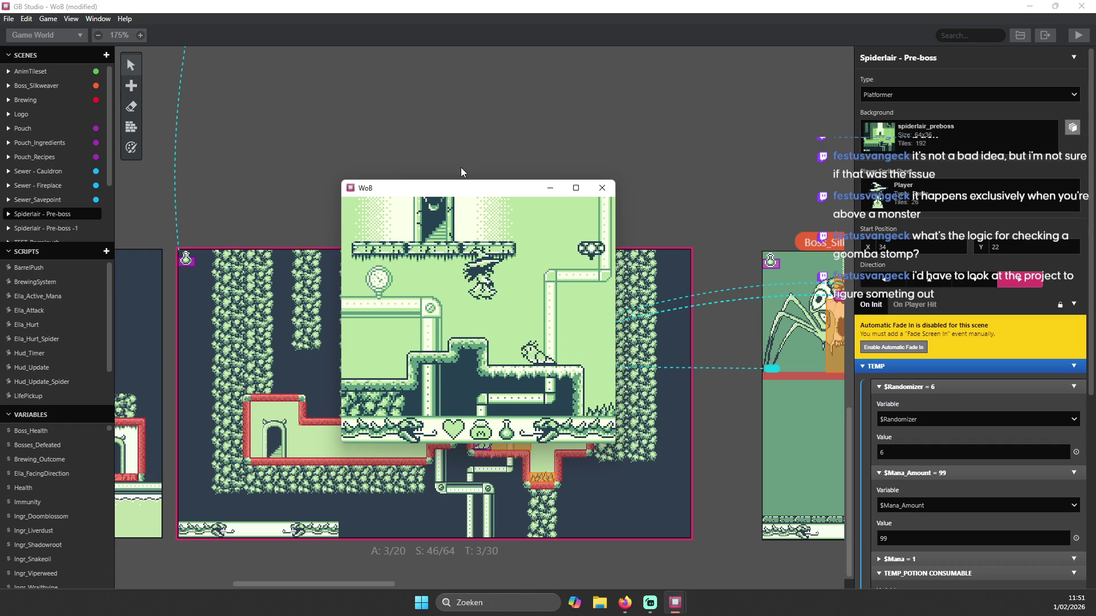
key(z)
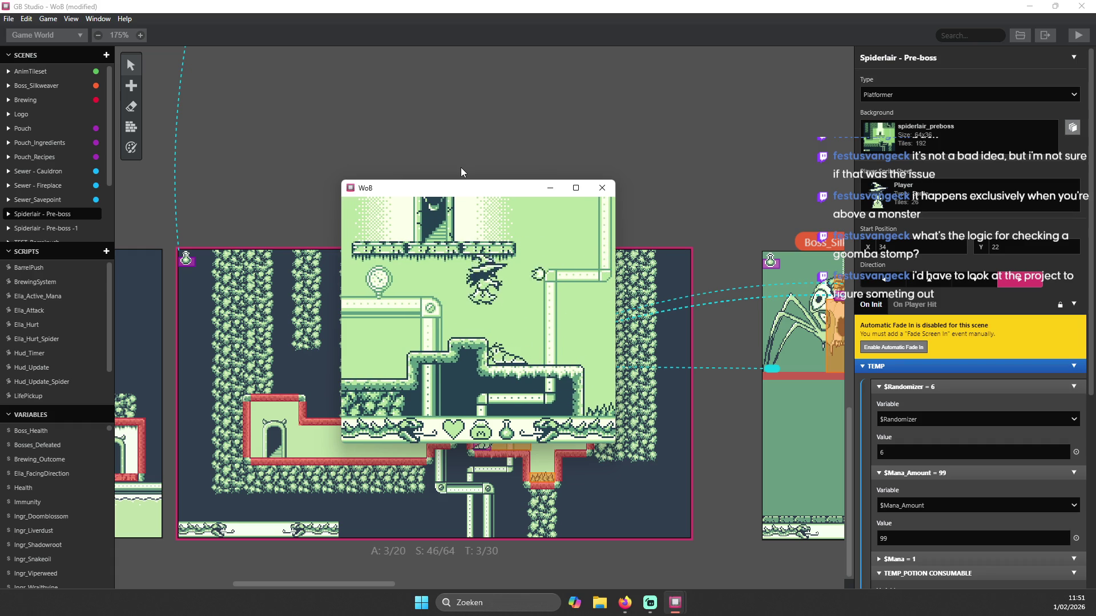
- Jump the witch toward the upper platform and land her on the right platform
key(Left)
key(z)
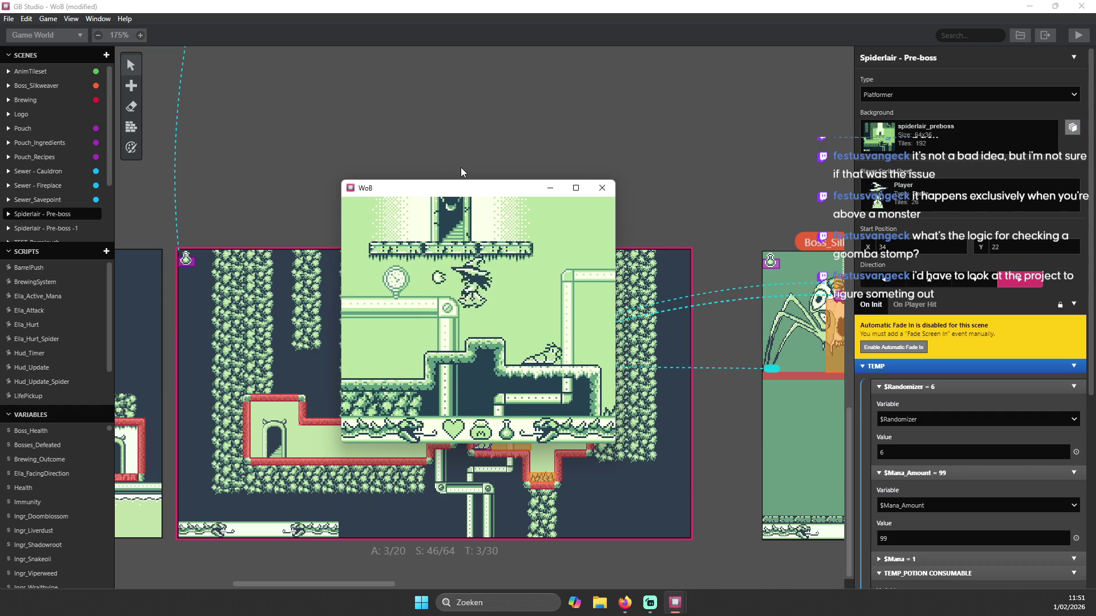
key(z)
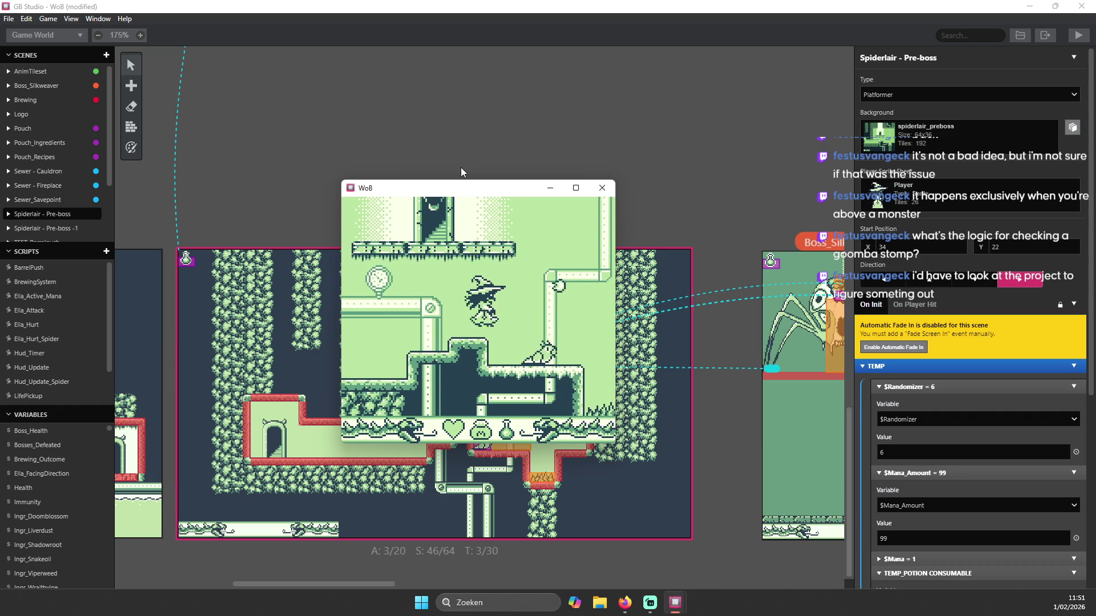
key(Right)
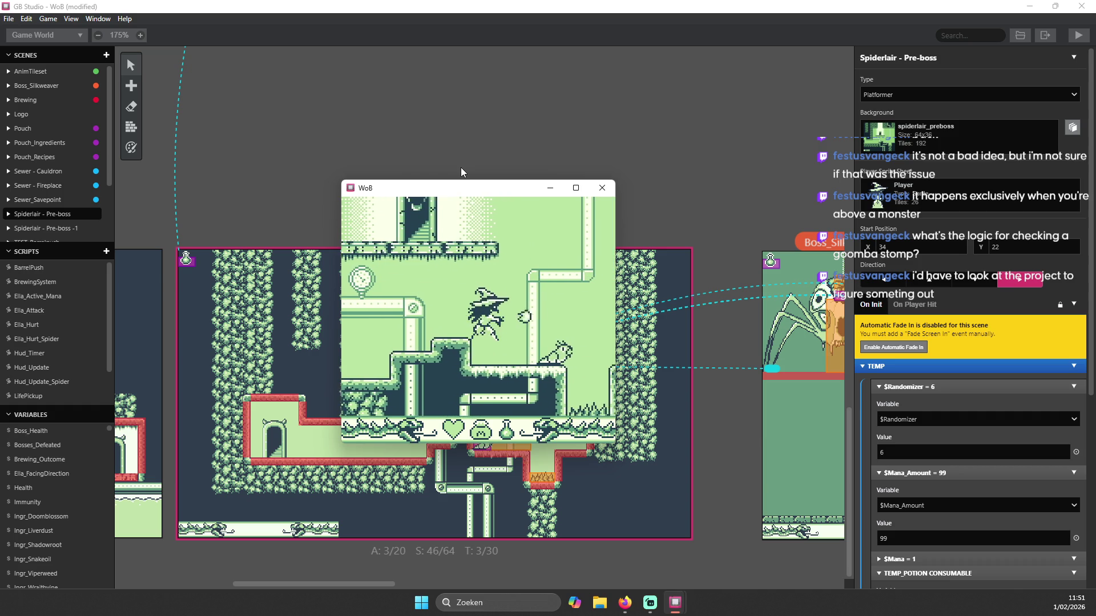
key(Left)
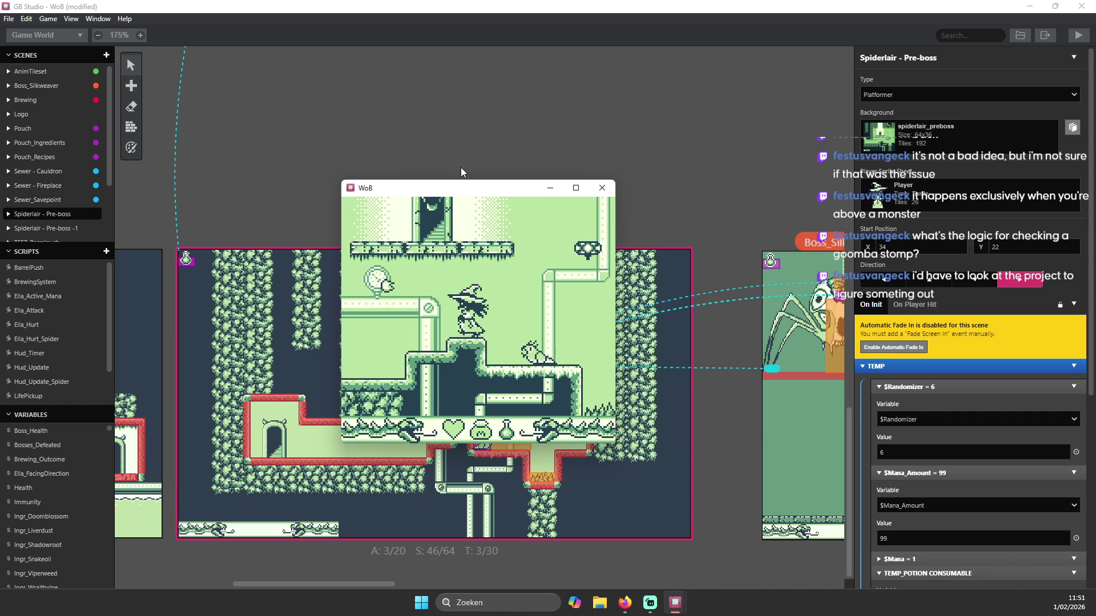
key(z)
key(Left)
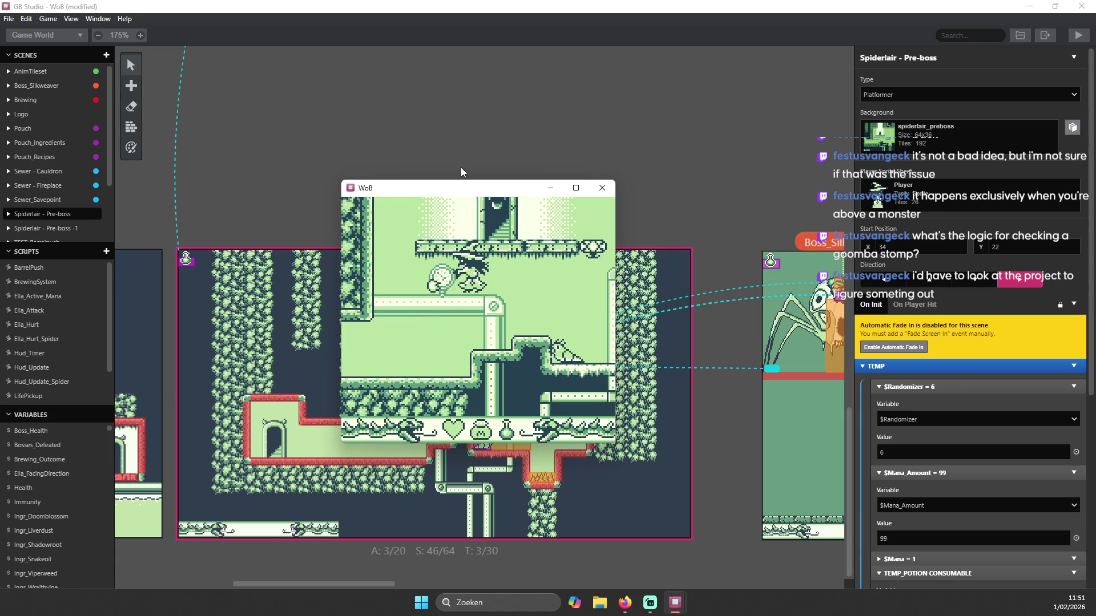
key(Right)
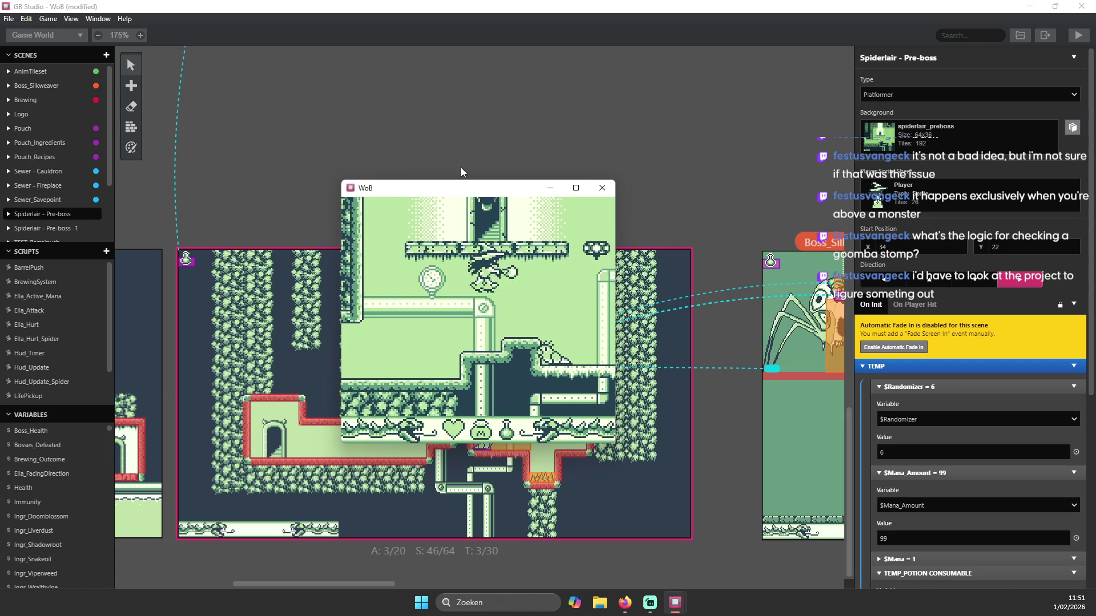
key(Right)
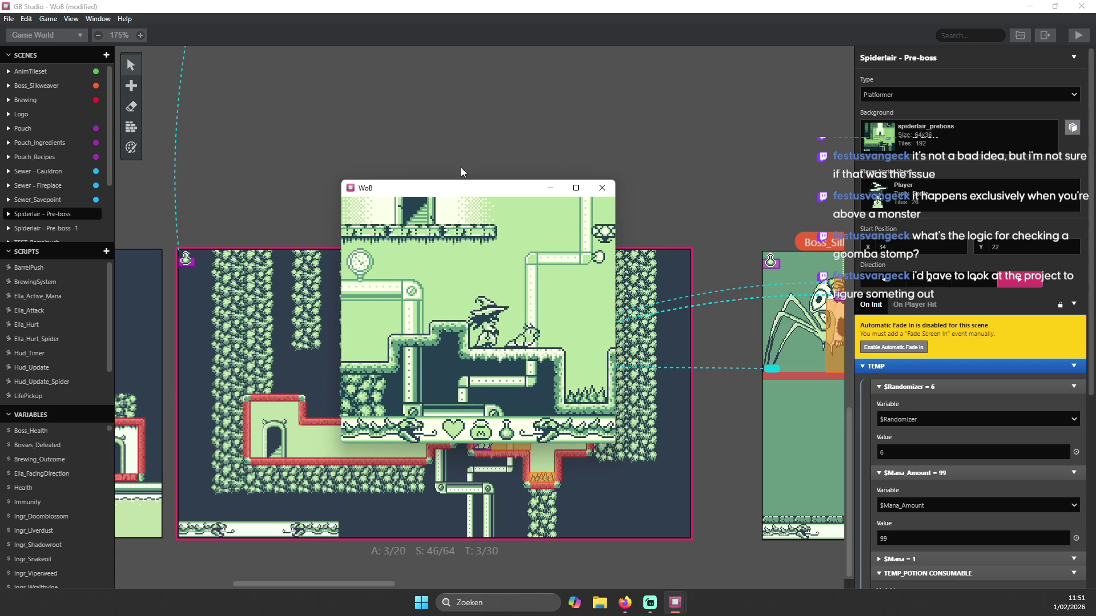
key(z)
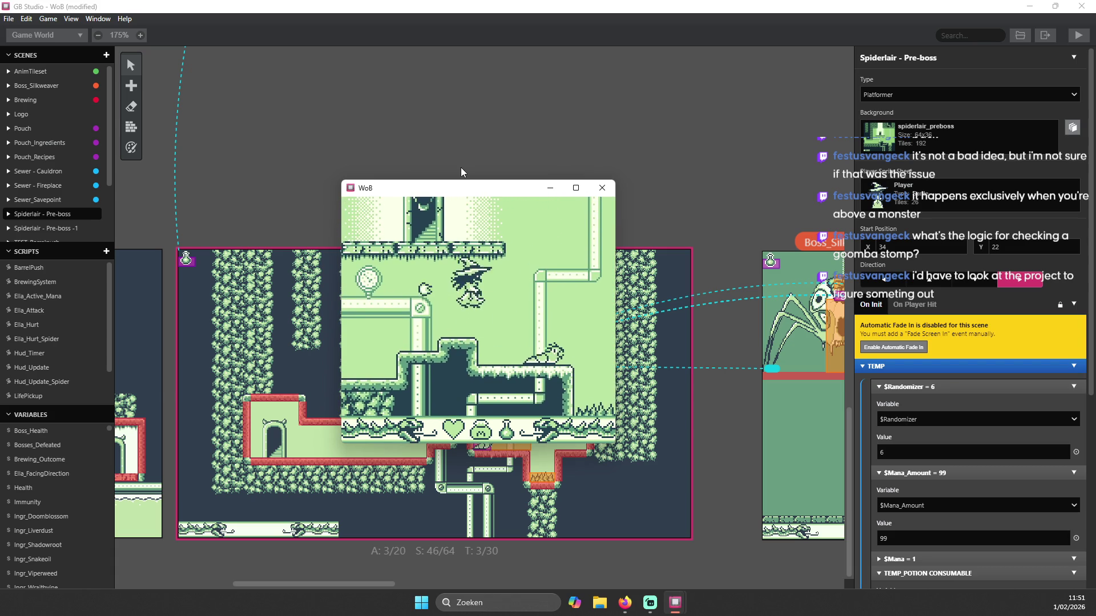
key(Right)
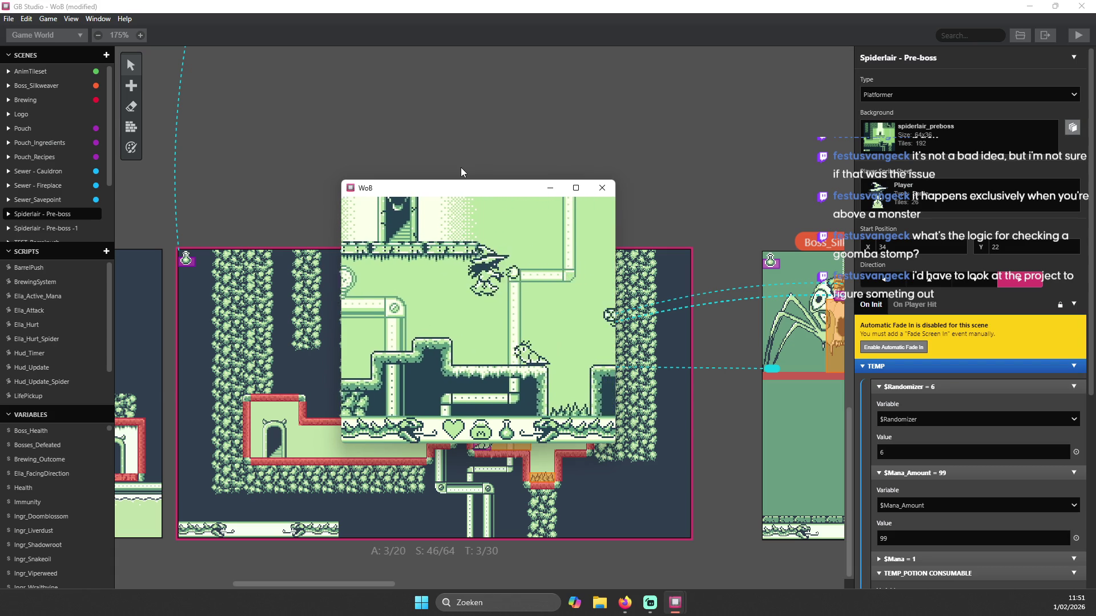
- Jump the witch left and right across the first set of platforms
key(Left)
key(z)
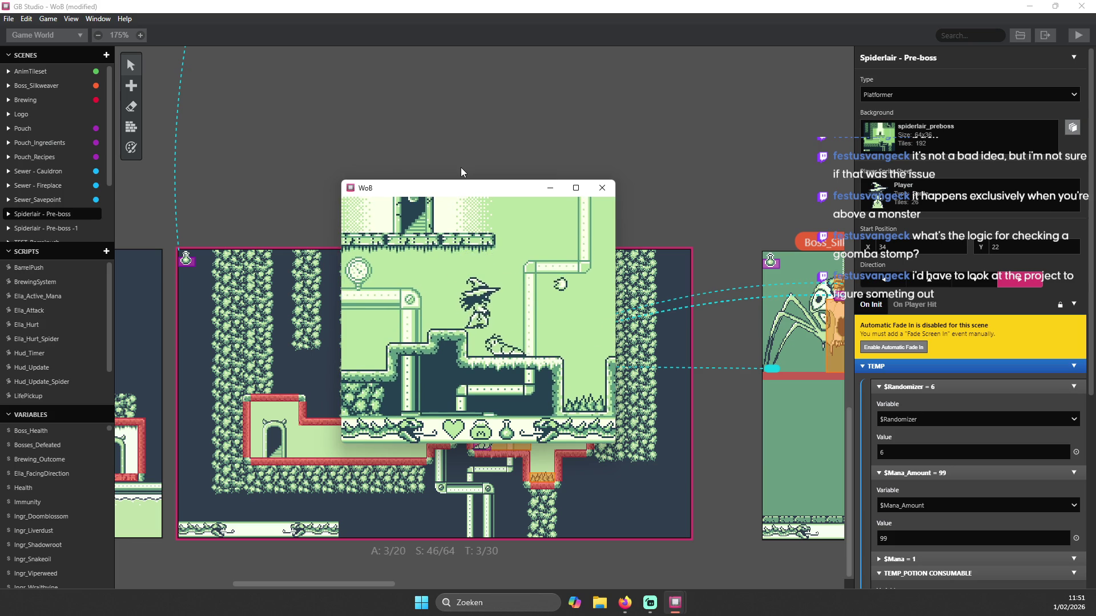
key(Right)
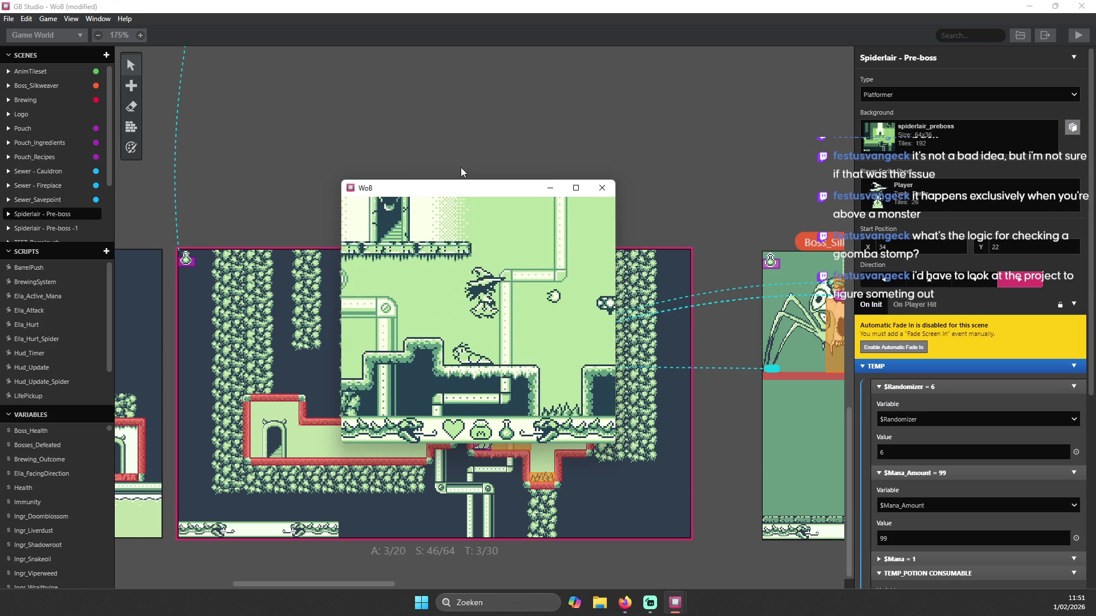
key(Left)
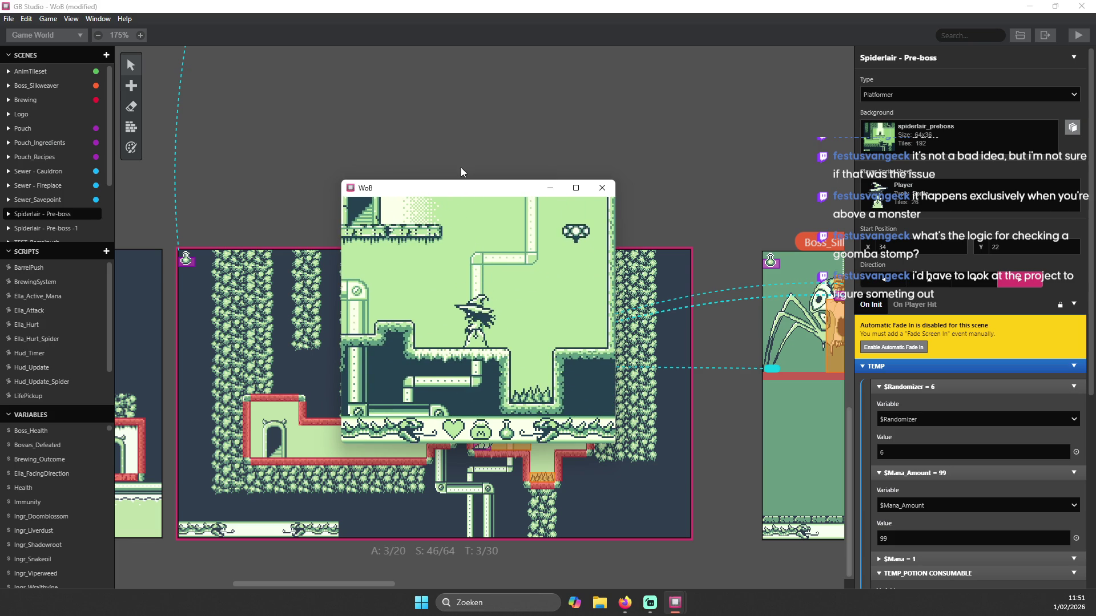
key(Left)
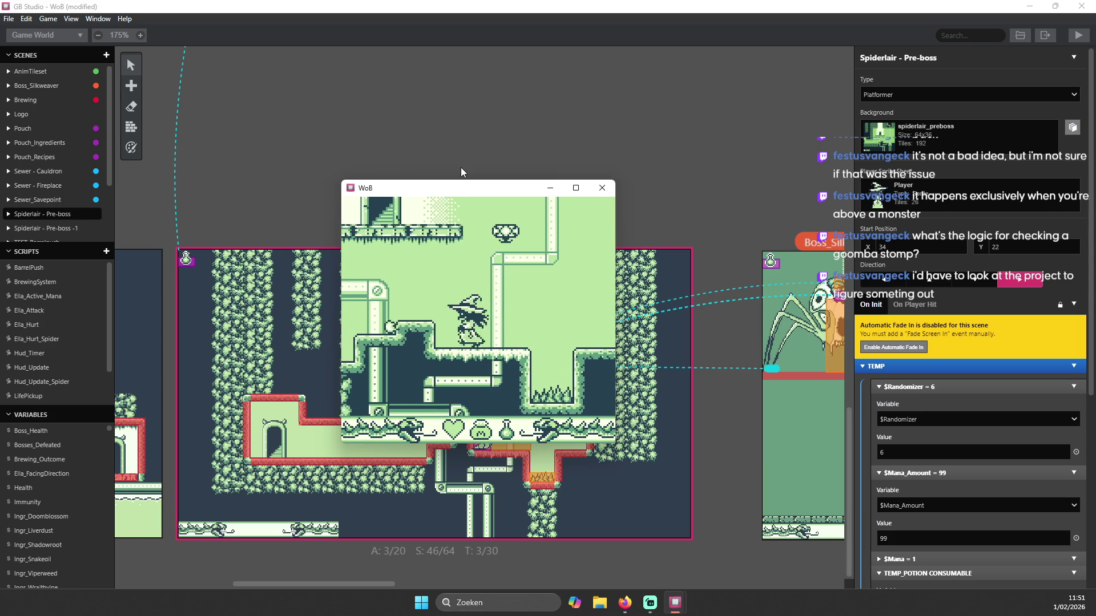
key(z)
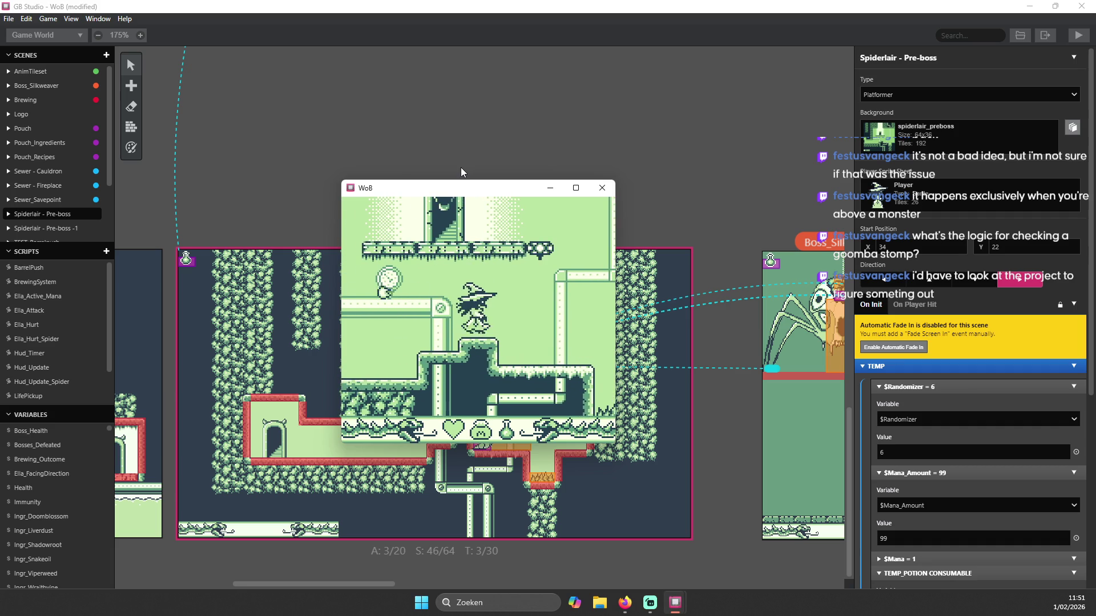
key(Right)
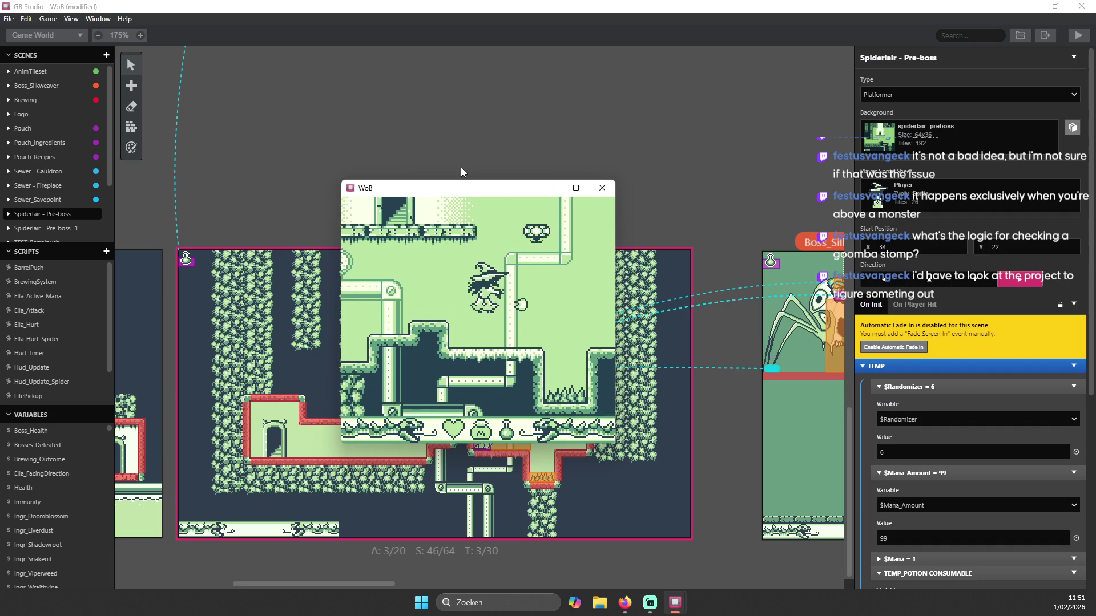
key(Left)
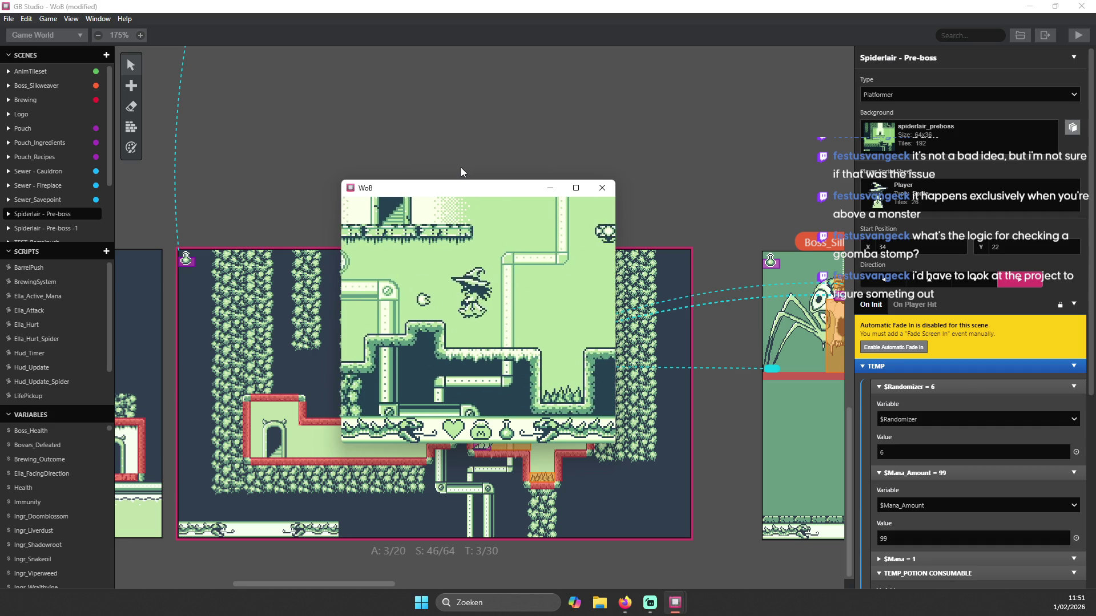
key(Right)
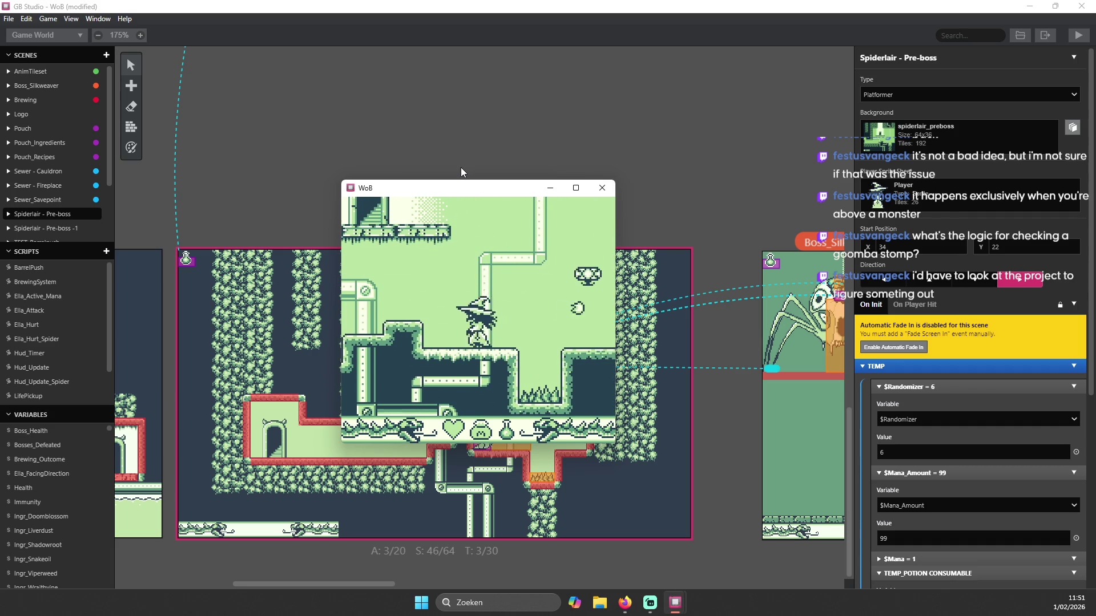
- Climb the witch into the next room and over the pipe ledge to a higher ledge
key(Up)
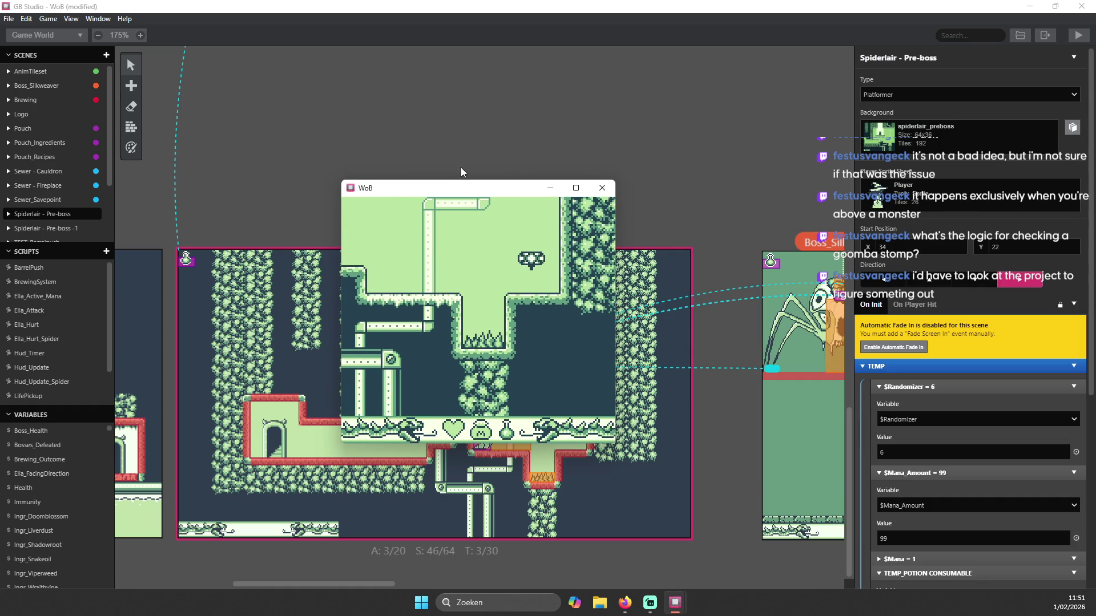
key(Up)
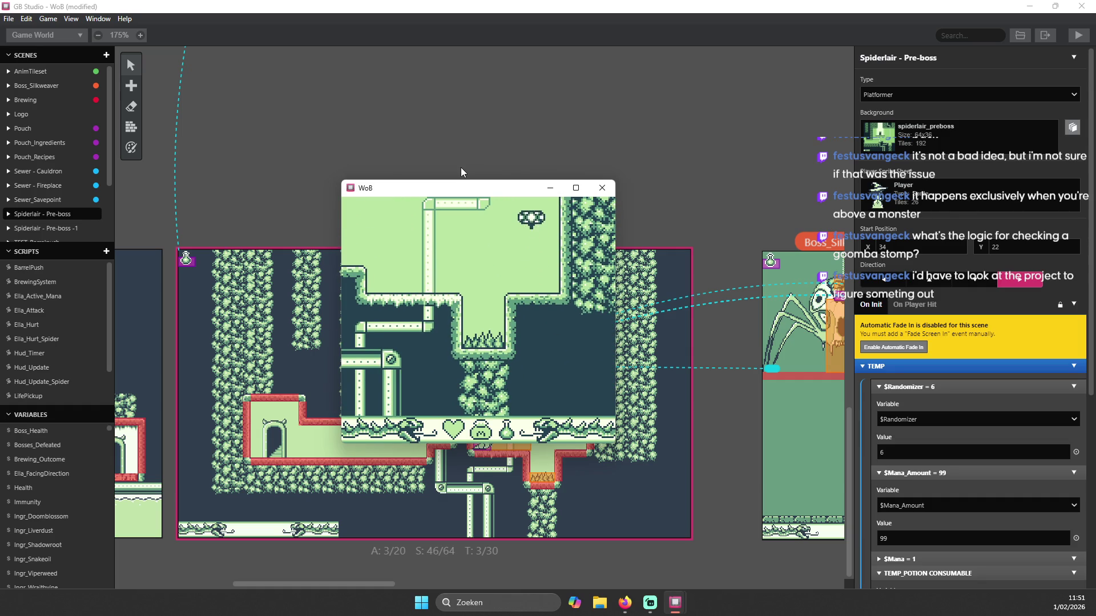
key(Up)
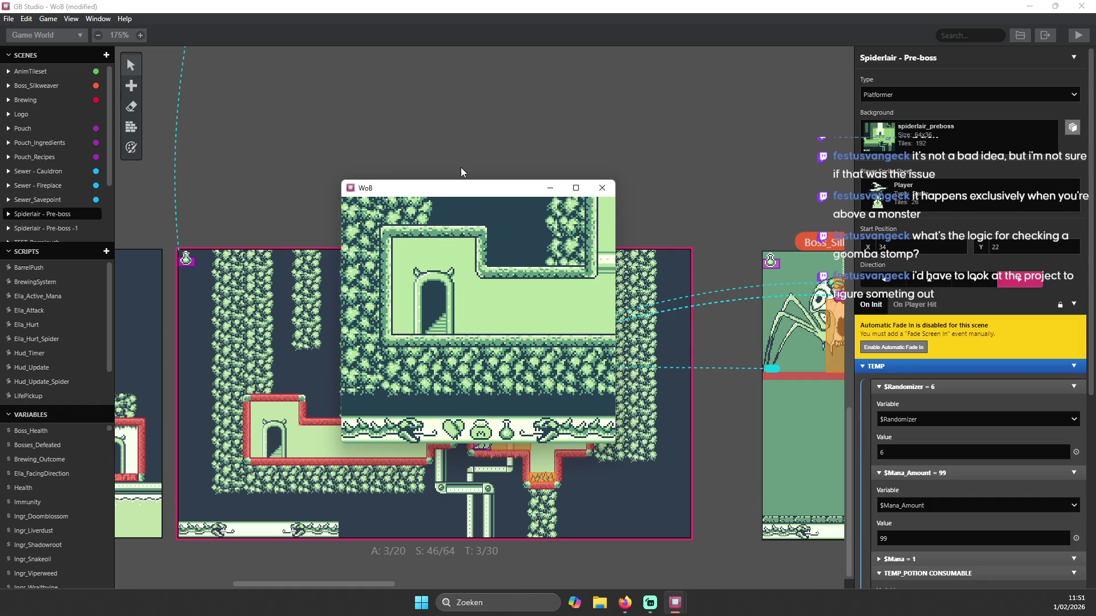
key(Right)
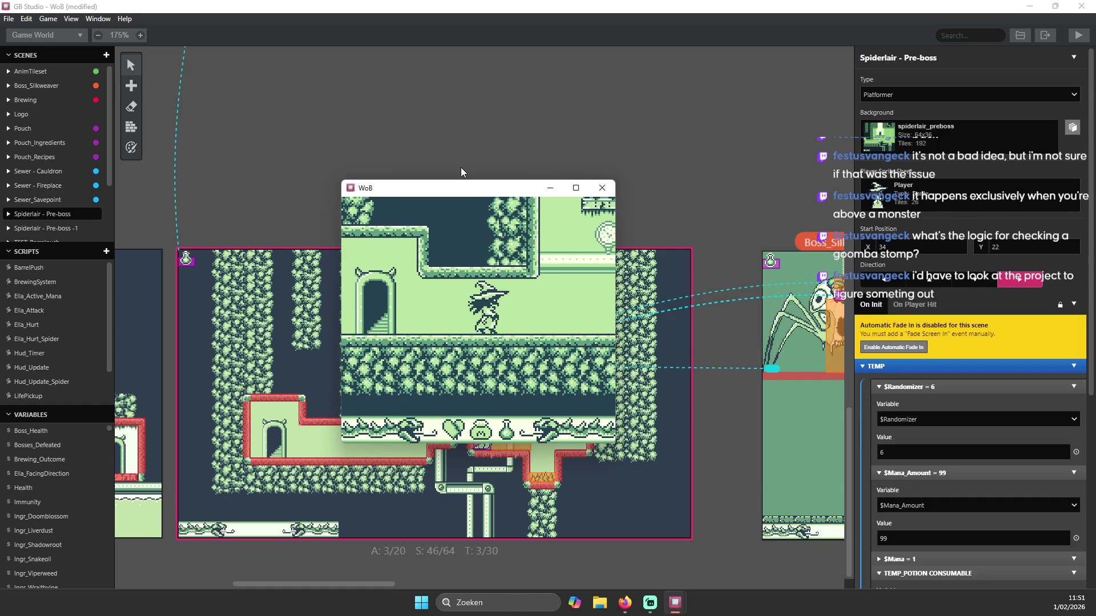
key(Right)
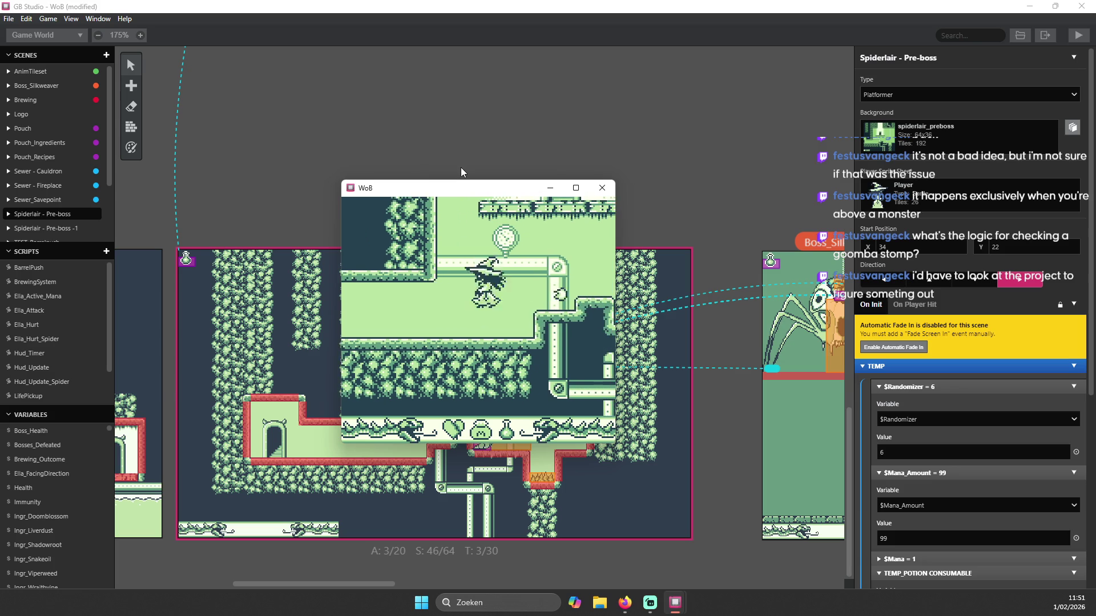
key(Right)
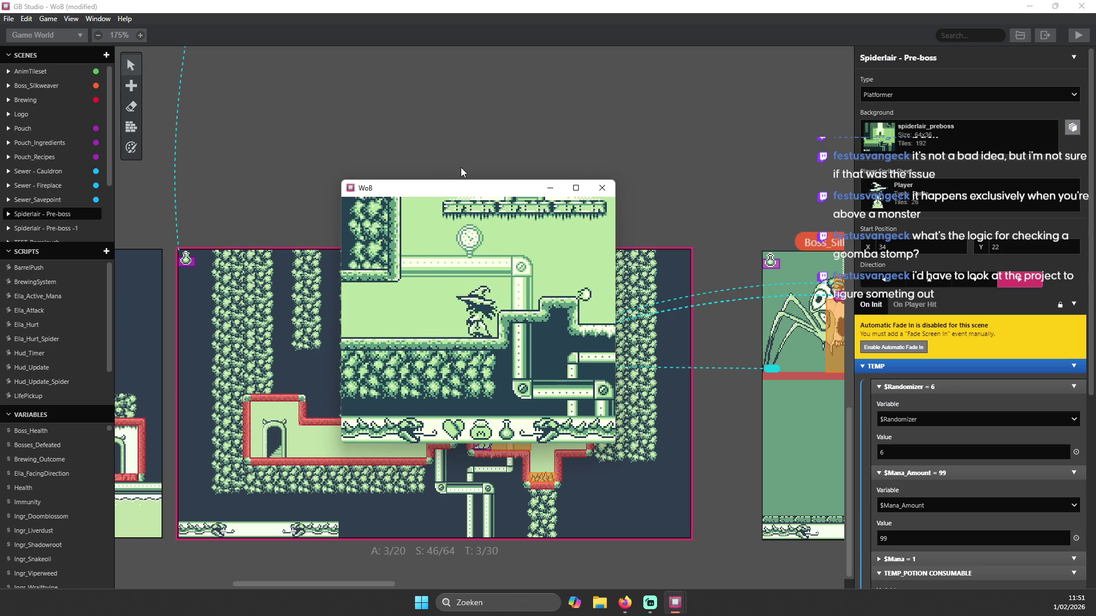
key(Left)
key(z)
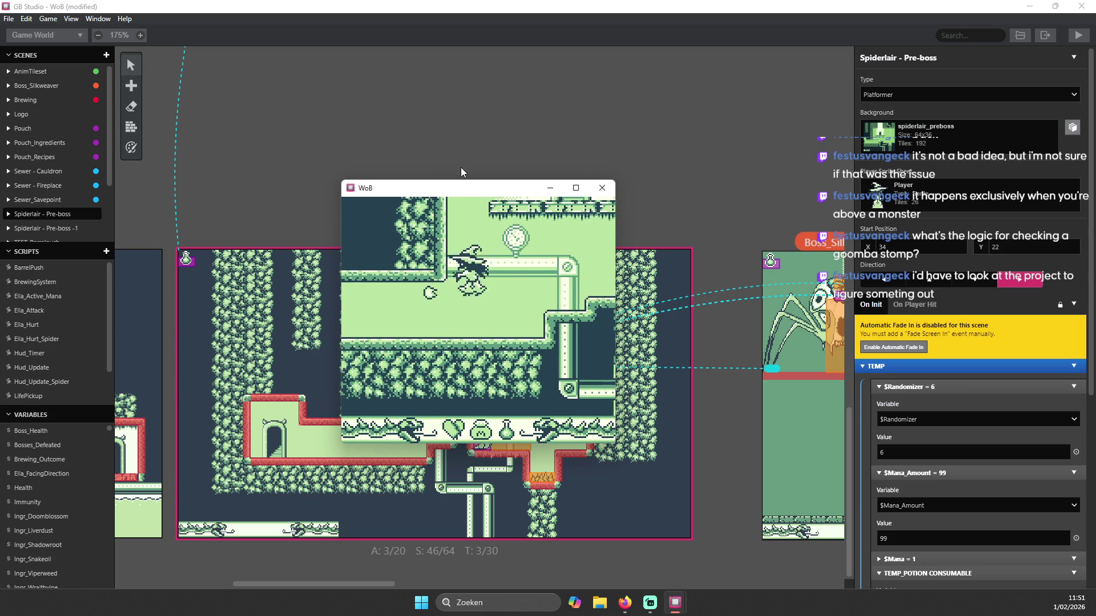
key(z)
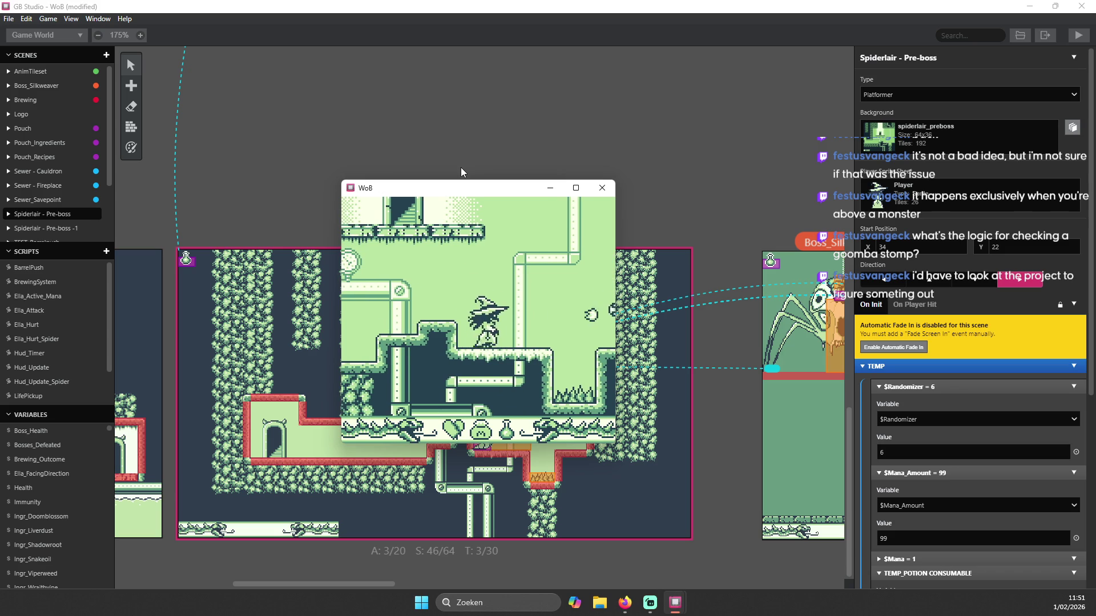
- Jump the witch down to the lower floor and back up onto the higher right ledge
key(Right)
key(z)
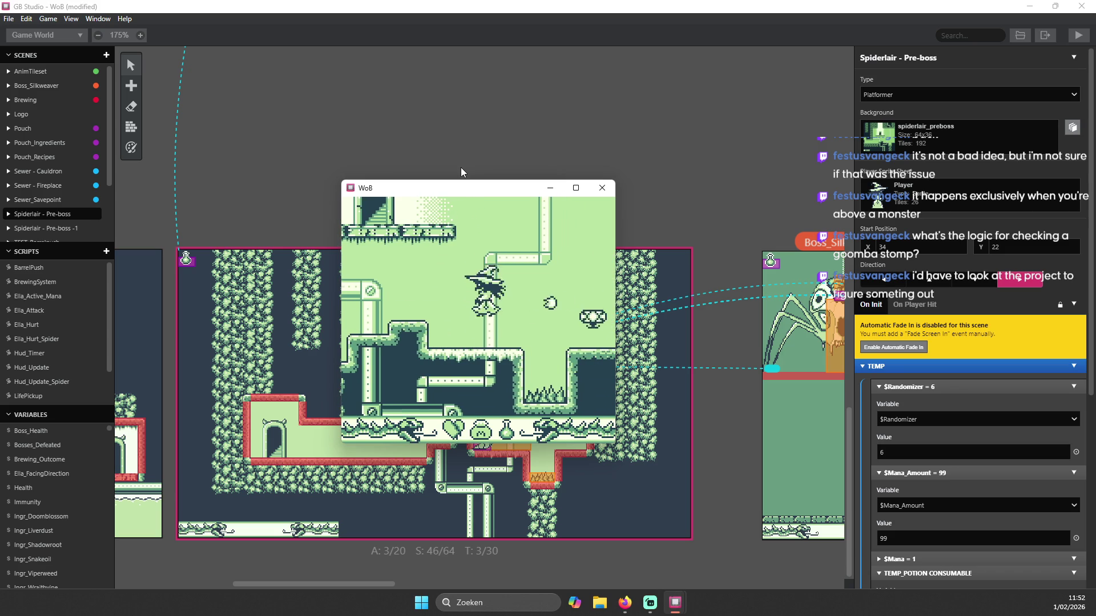
key(Right)
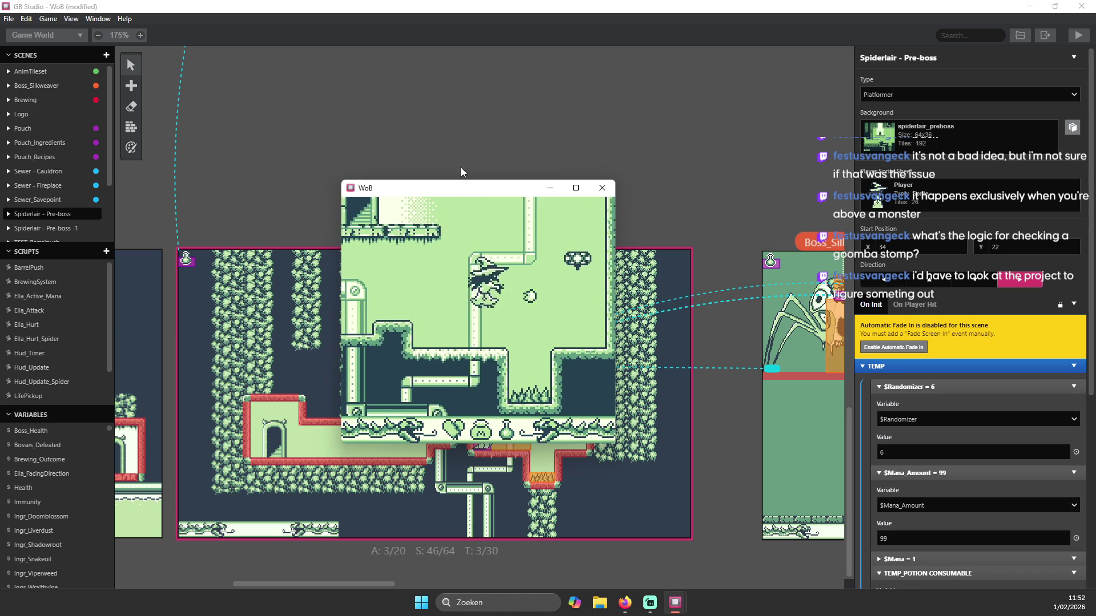
key(z)
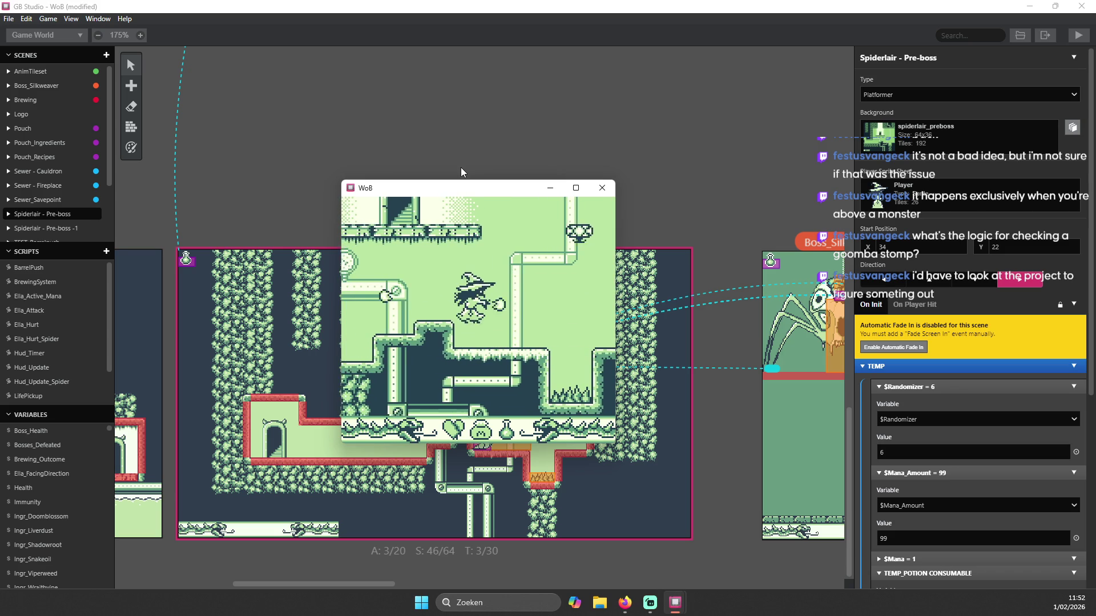
key(Left)
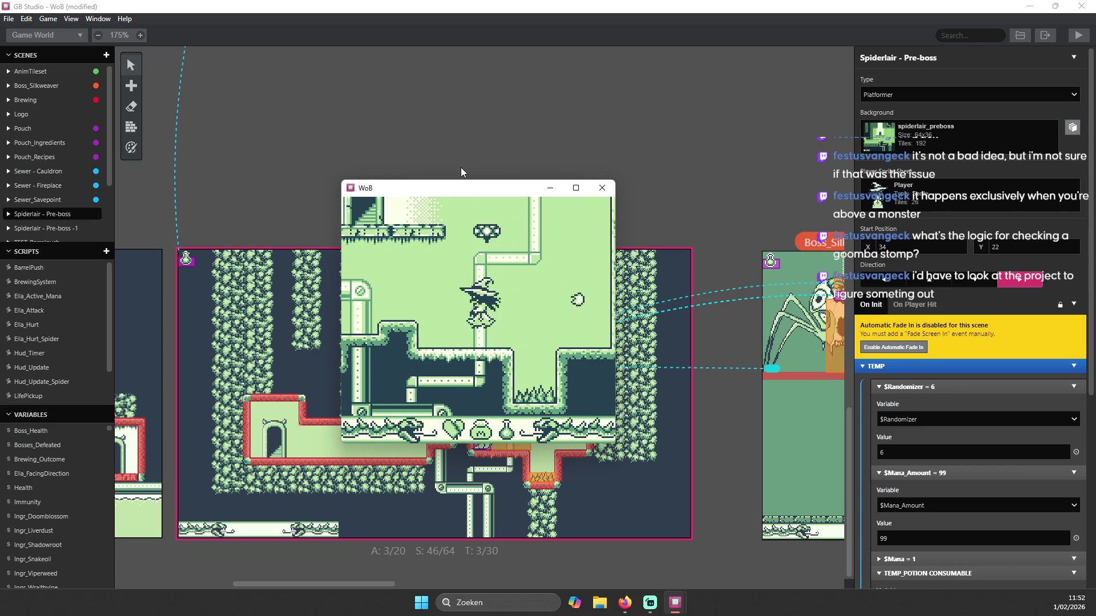
key(Left)
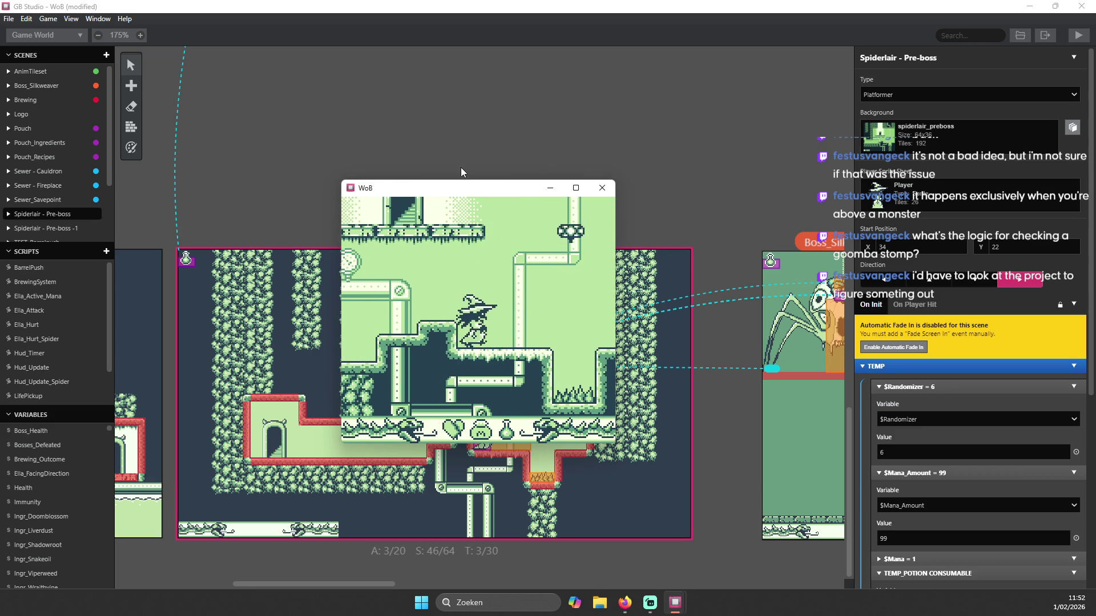
key(Right)
key(z)
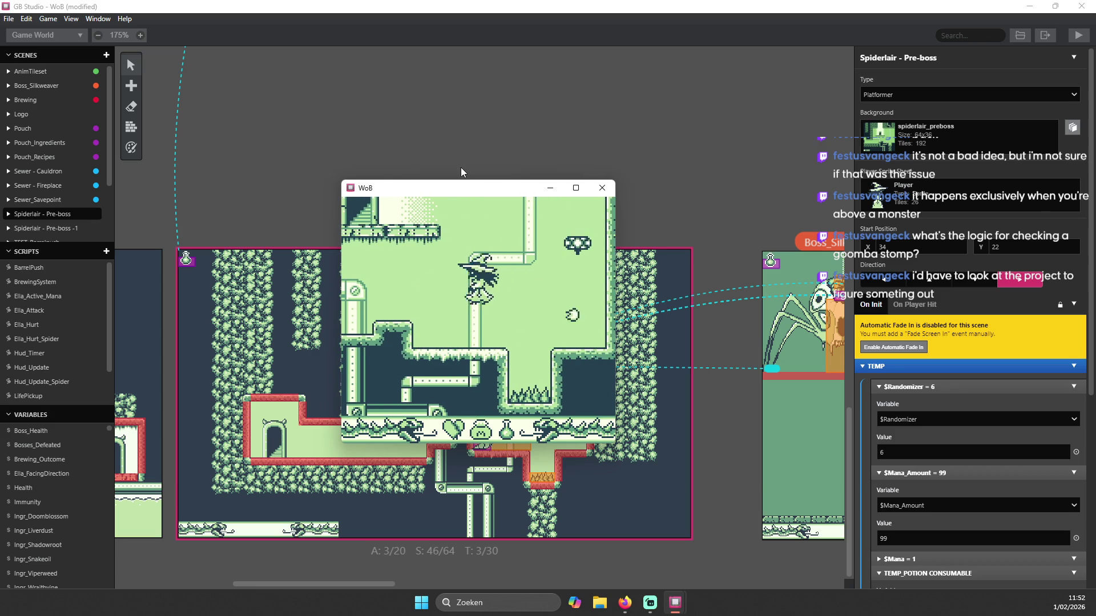
- Climb the witch onto a higher step and into a new area, then close the test game
key(Left)
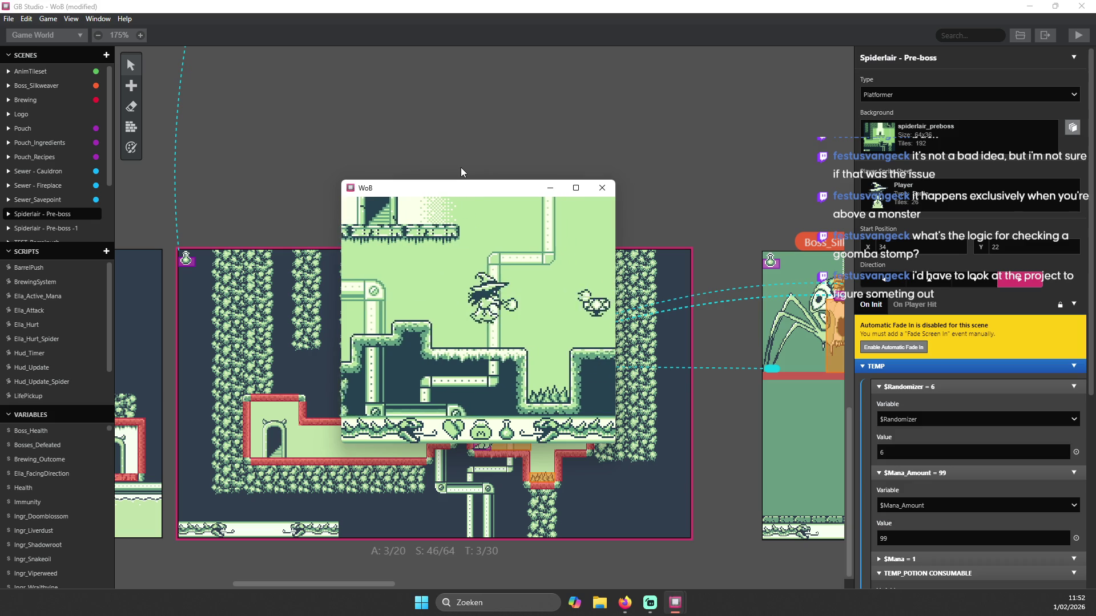
key(Left)
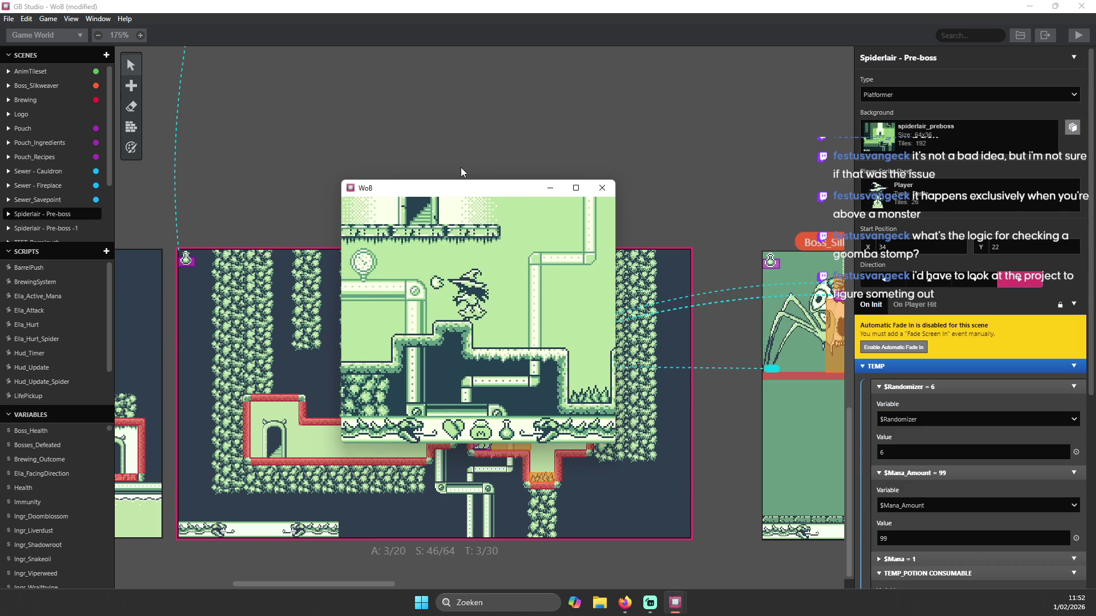
key(Left)
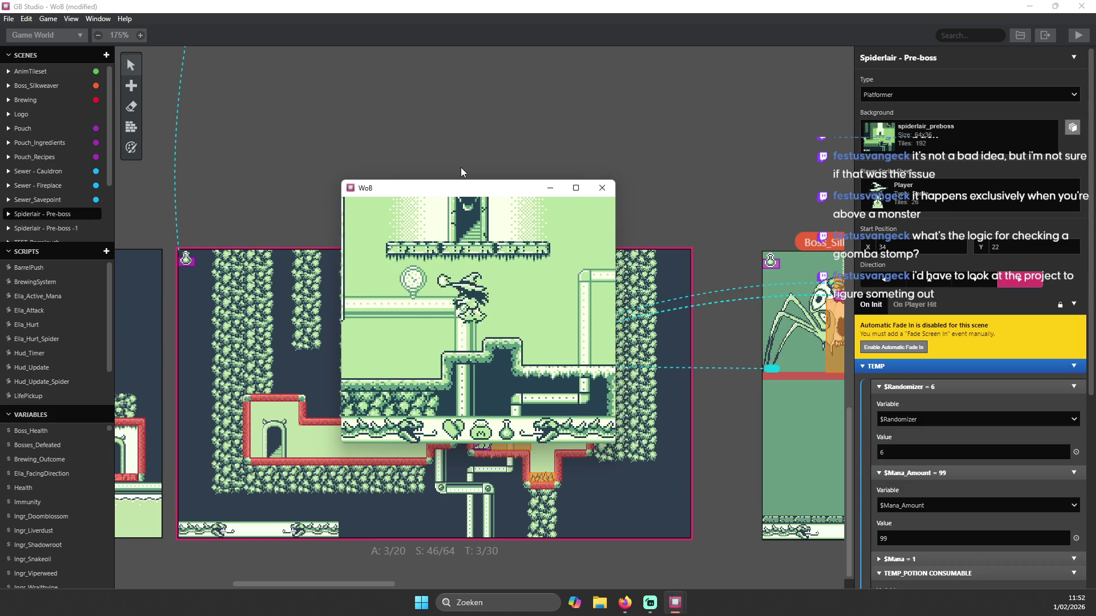
key(Right)
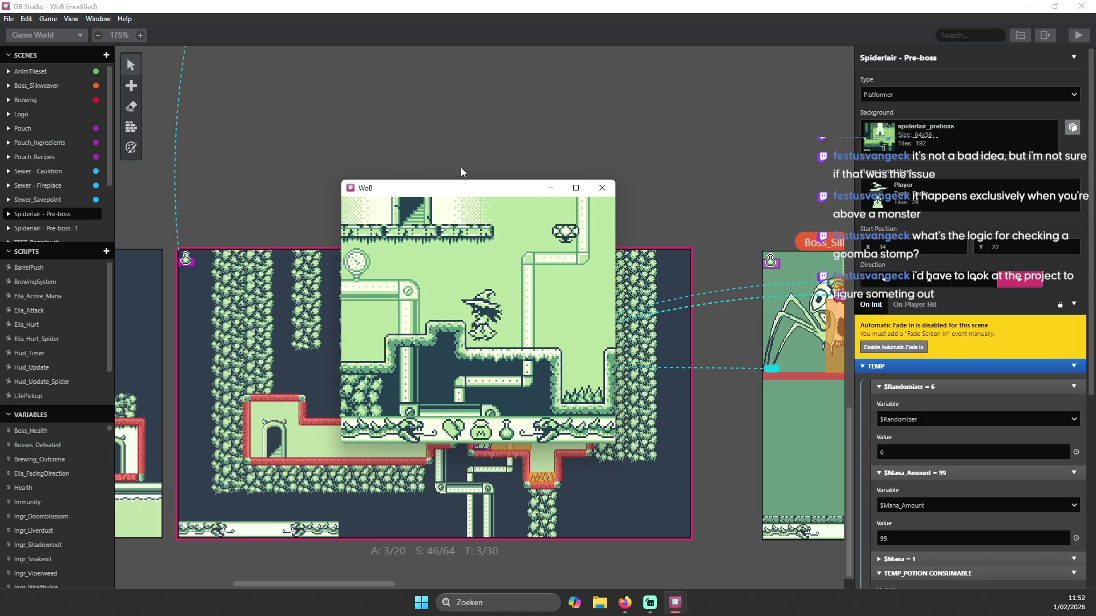
key(Left)
key(z)
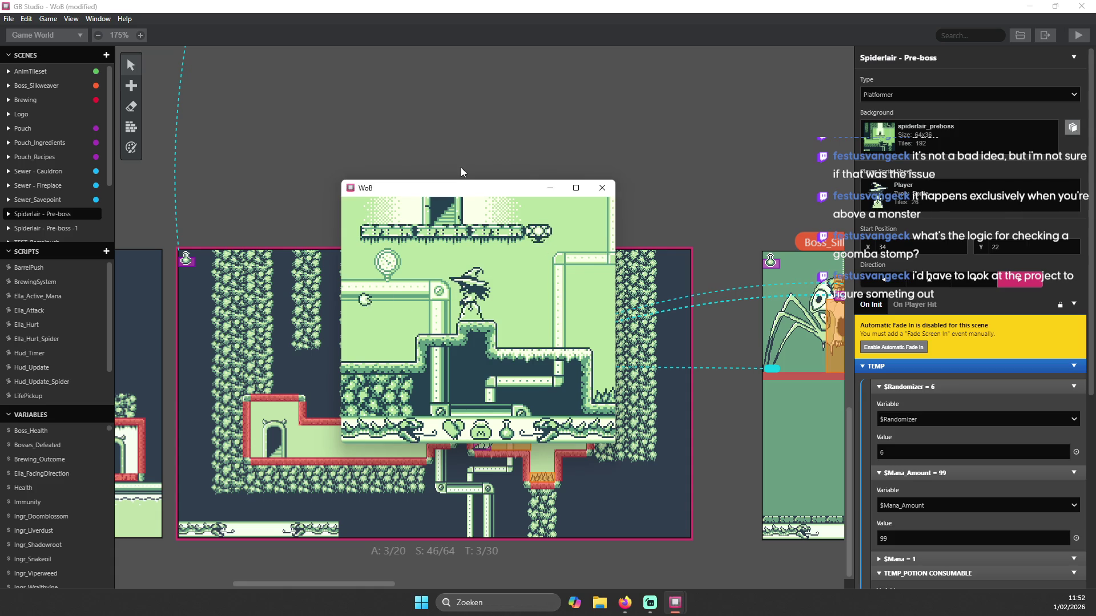
key(z)
key(Right)
key(Right)
key(z)
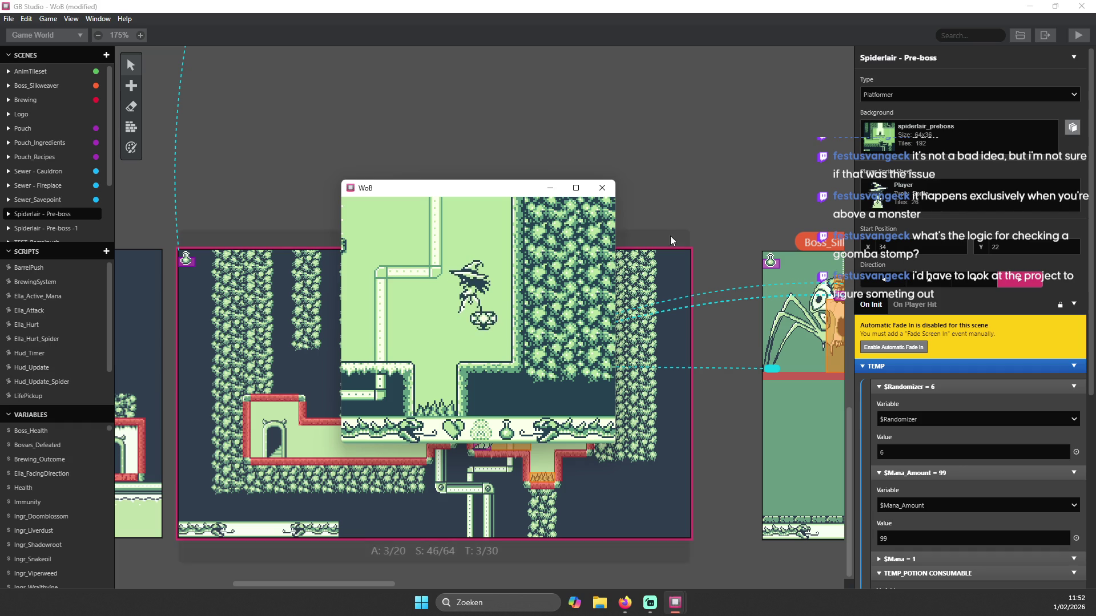
click(606, 184)
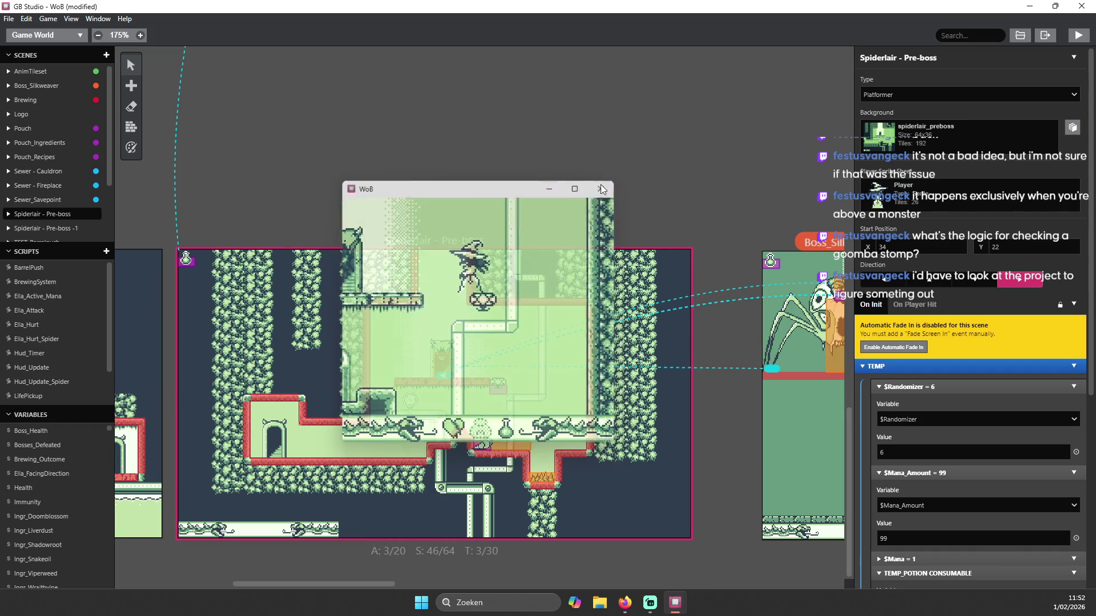
scroll(994, 403, down, 2)
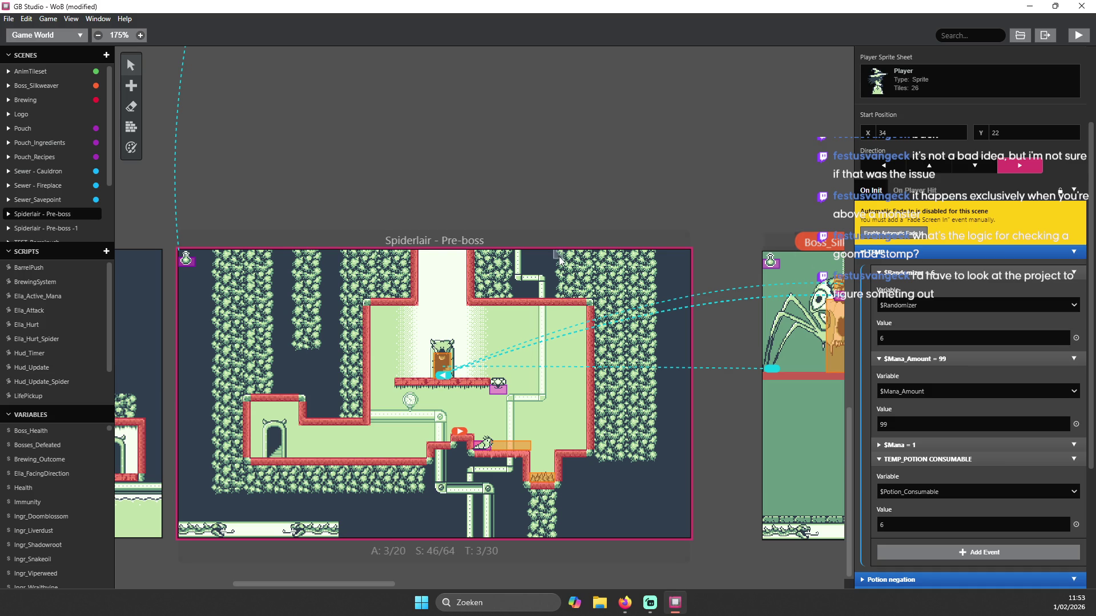
scroll(594, 303, up, 1)
scroll(584, 282, down, 1)
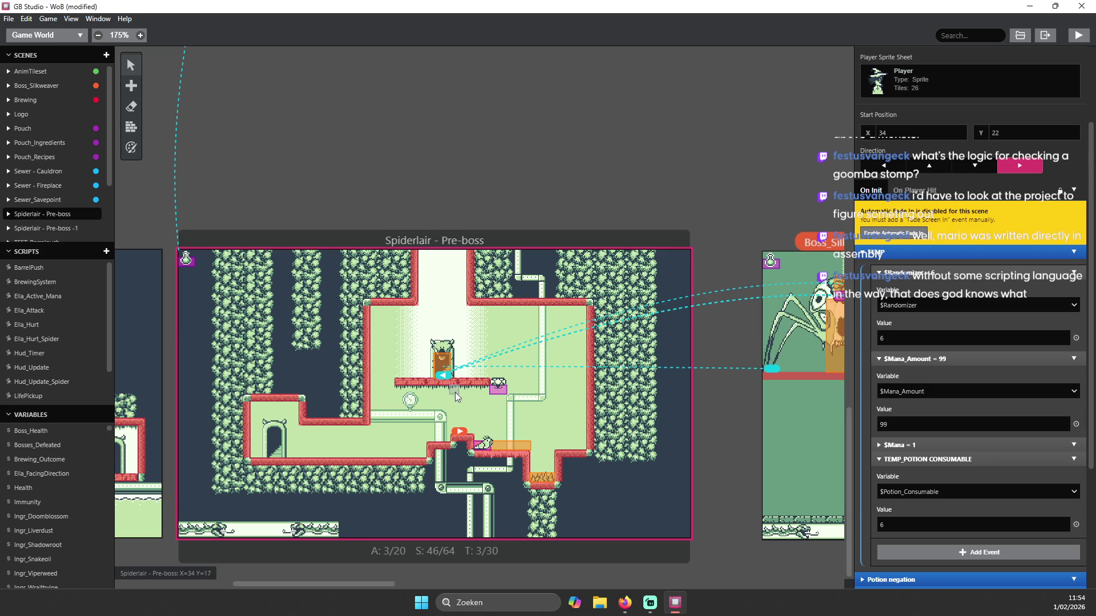
scroll(987, 399, down, 1)
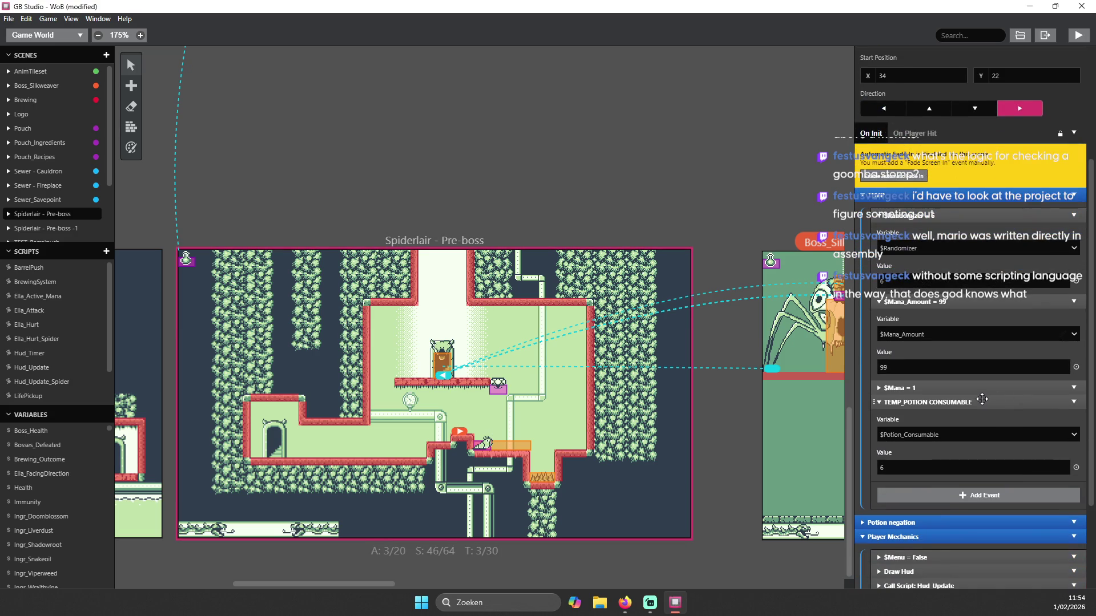
- Expand the Attach Script To B Button event in the On Init script
scroll(980, 389, down, 2)
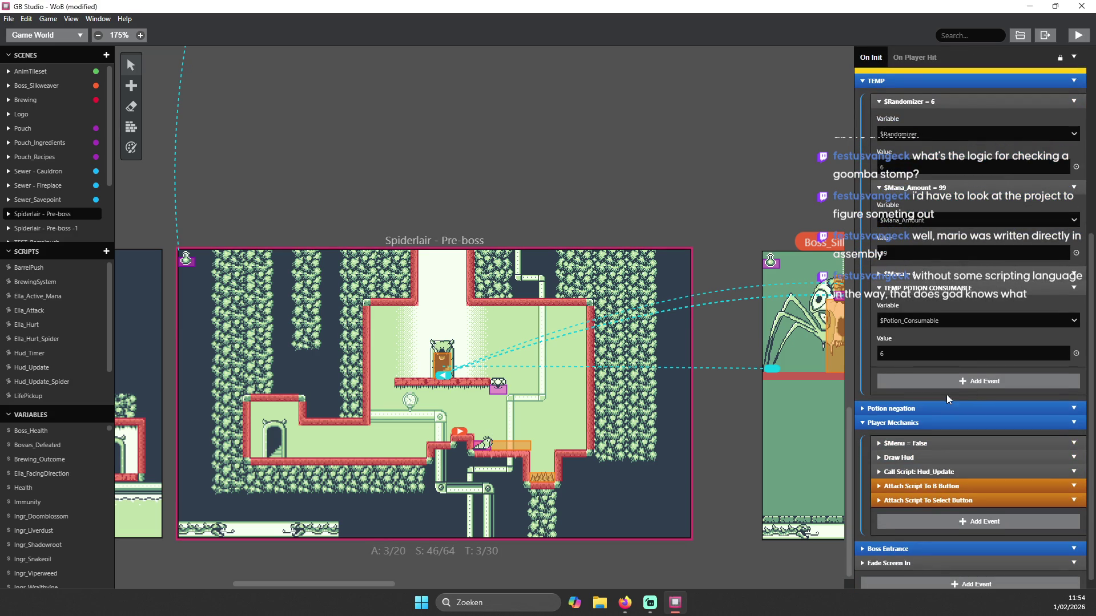
scroll(958, 394, down, 1)
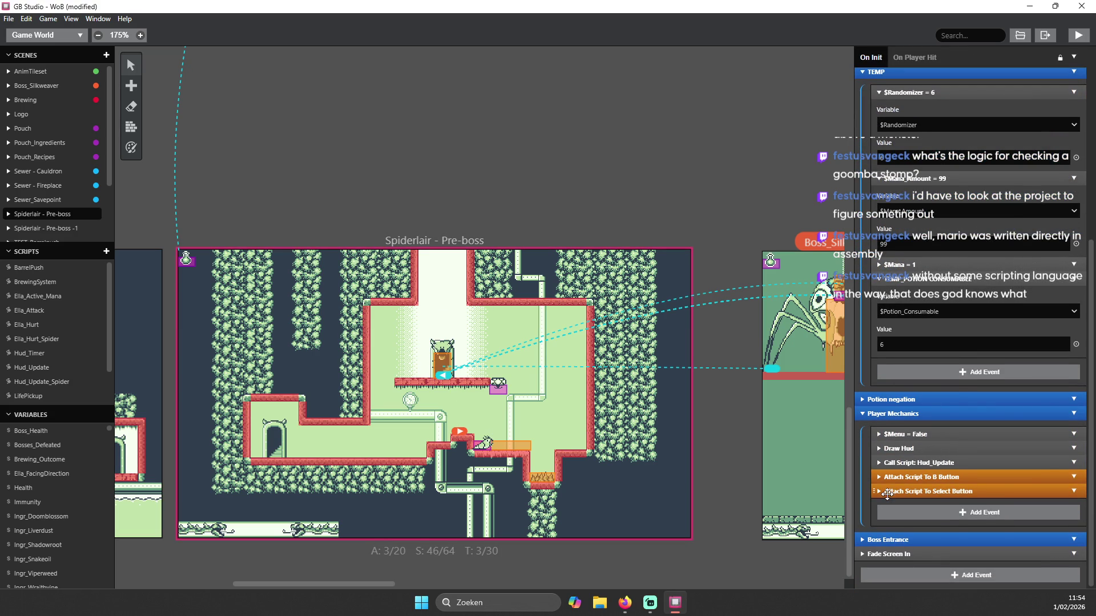
click(881, 477)
click(880, 477)
click(881, 475)
- Collapse If Joypad Up Held and expand the If Player Is On Ground check
scroll(976, 413, down, 5)
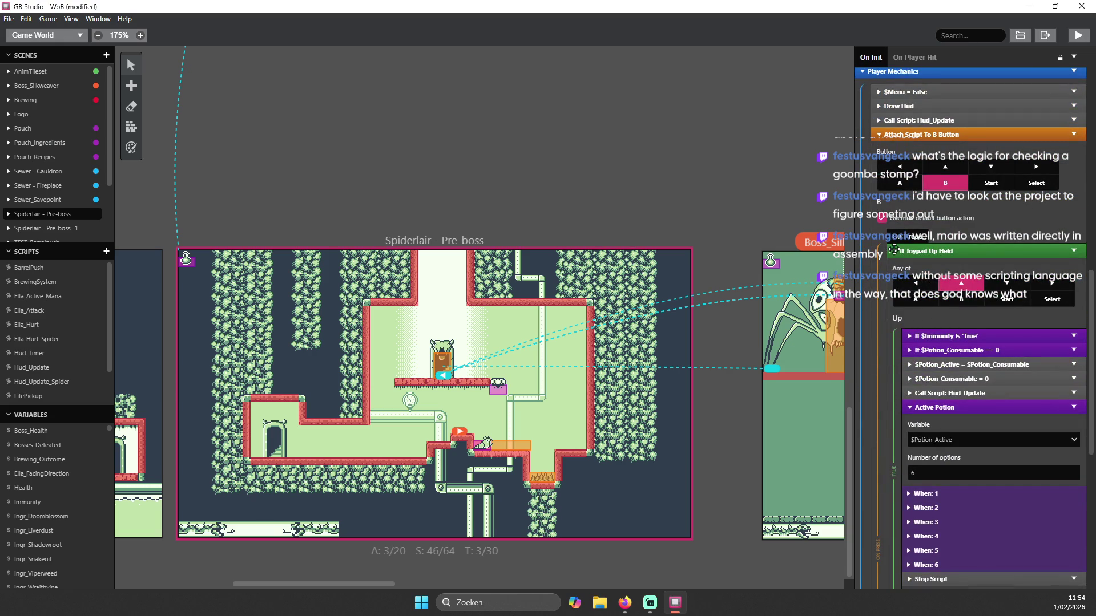
click(894, 250)
scroll(1060, 295, down, 1)
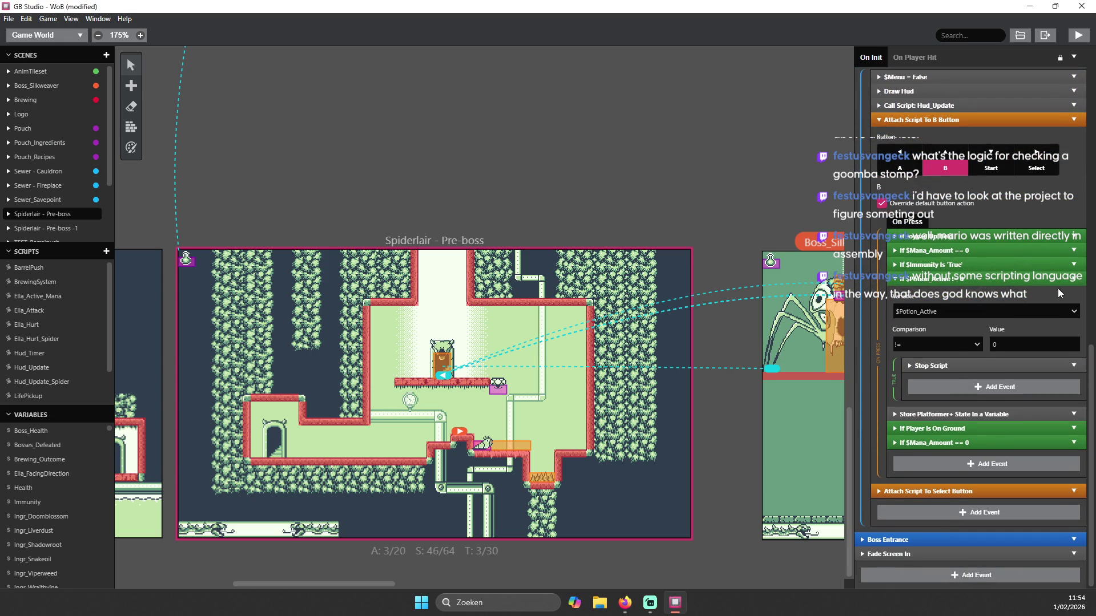
click(894, 428)
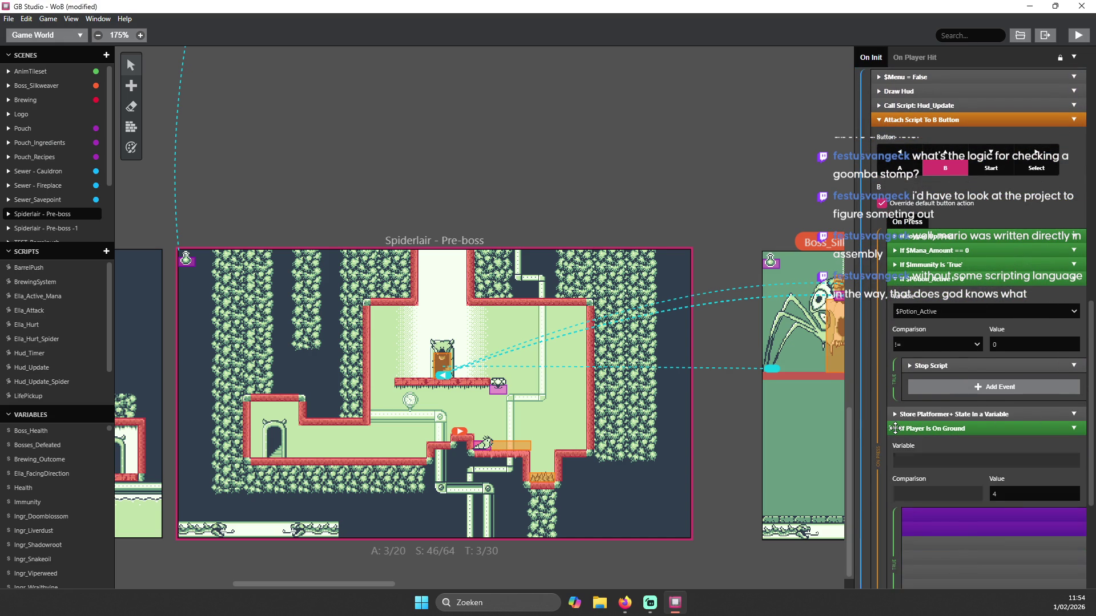
- Expand If Player Facing Left and check which inputs Remove Button Script clears
scroll(936, 461, down, 2)
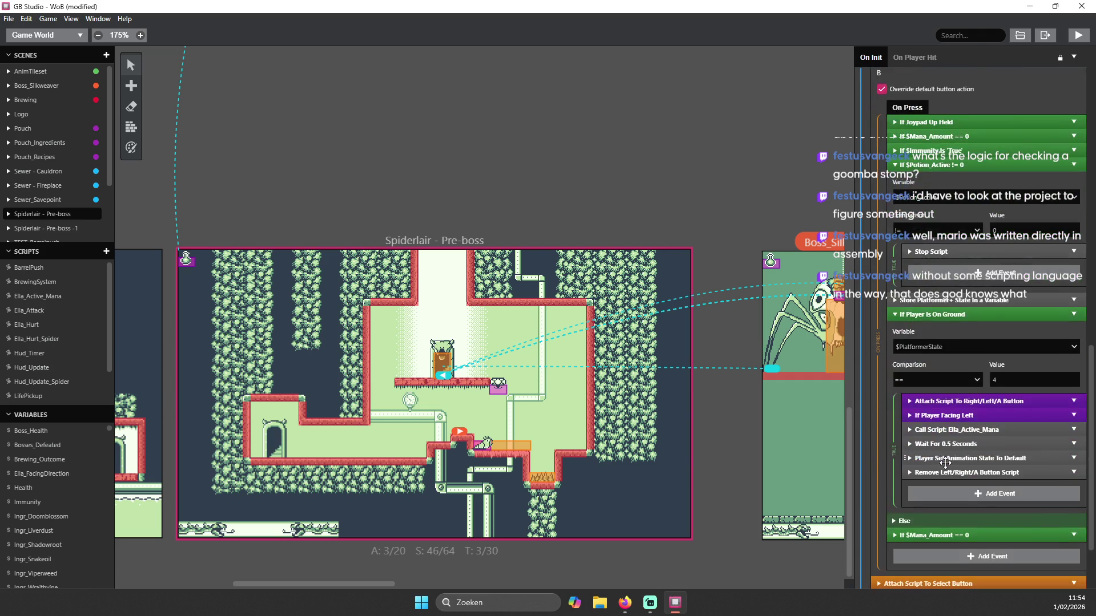
click(914, 416)
scroll(1004, 445, down, 2)
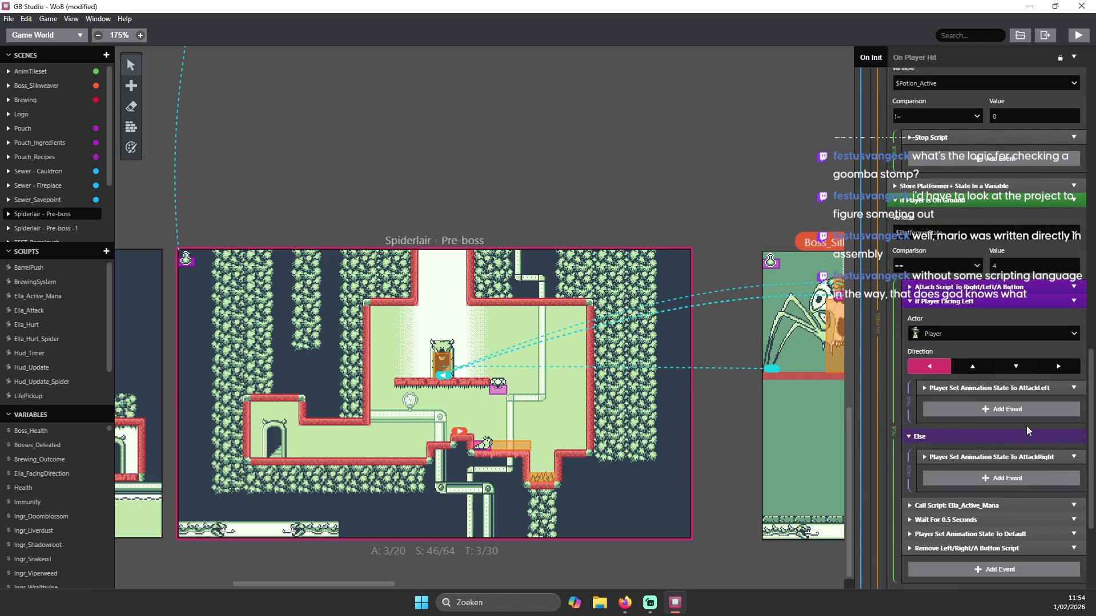
scroll(1002, 410, down, 2)
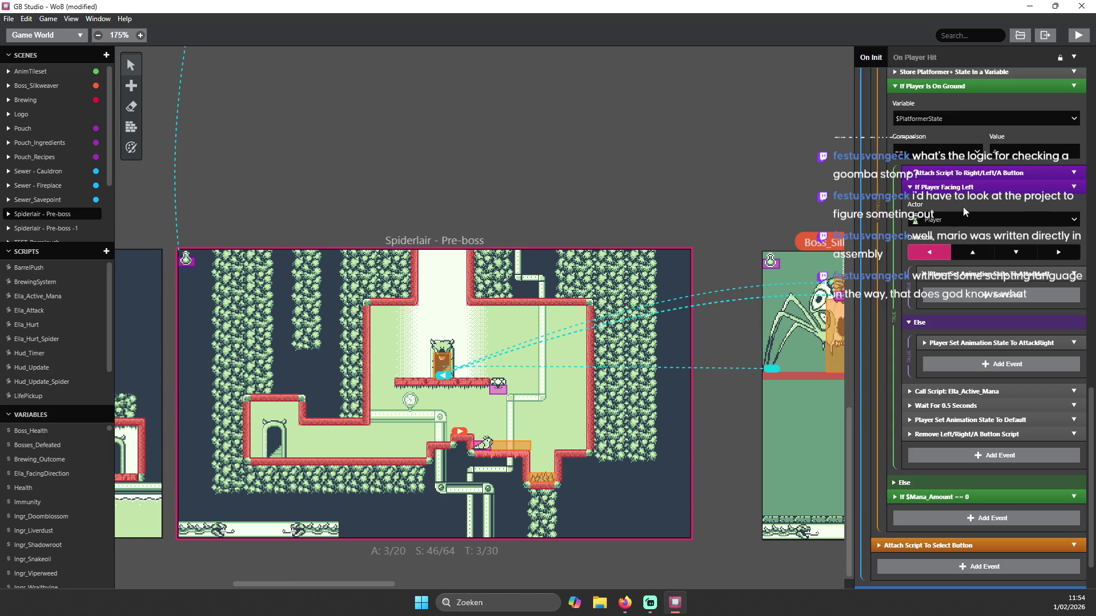
scroll(1000, 270, down, 1)
scroll(1016, 243, up, 1)
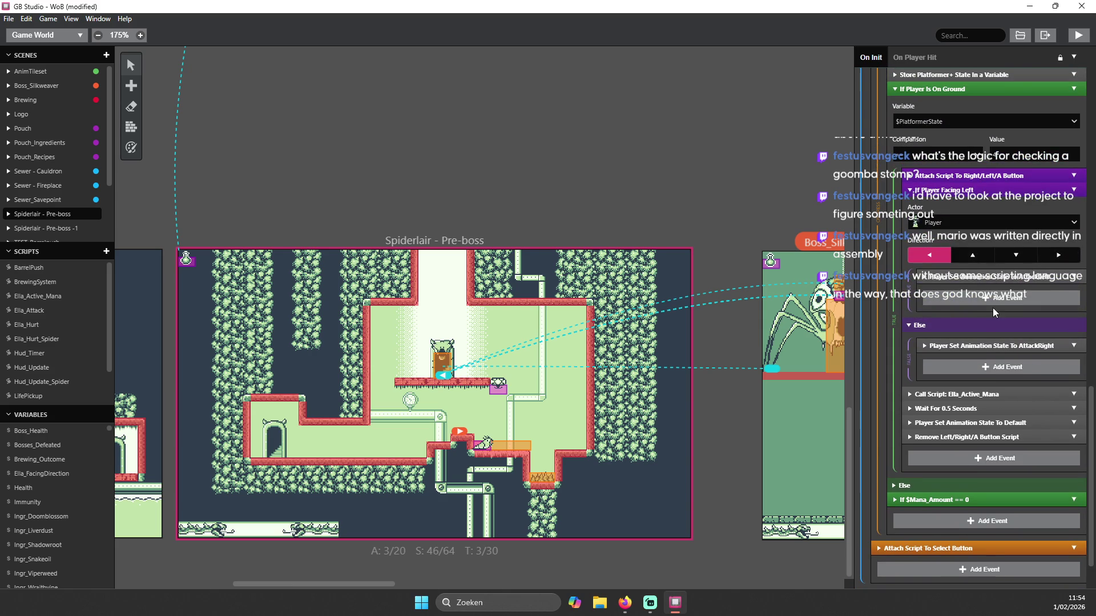
scroll(964, 322, down, 1)
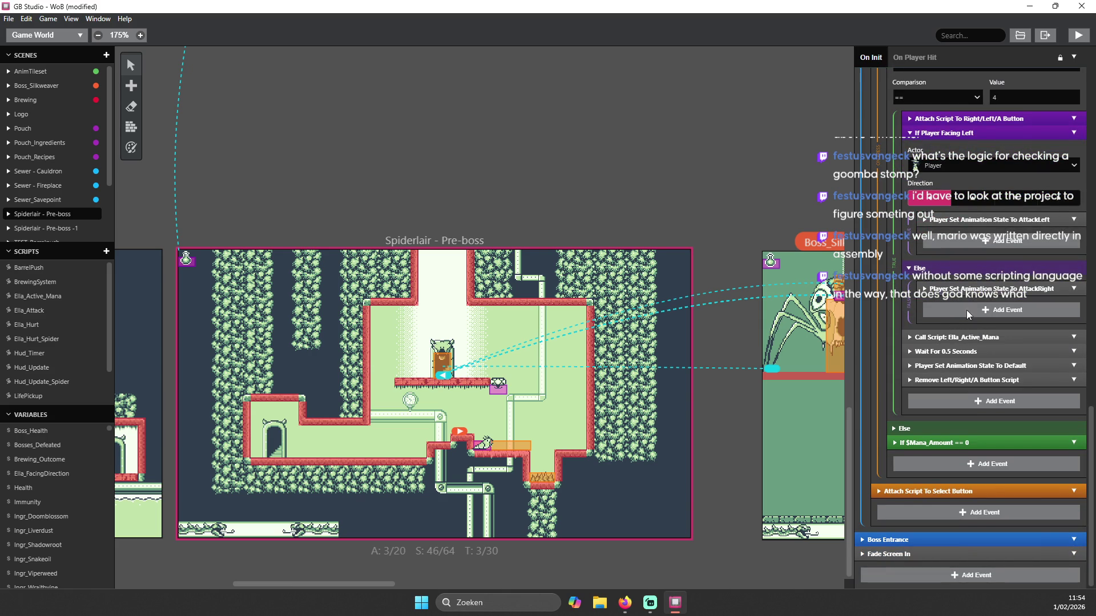
click(953, 380)
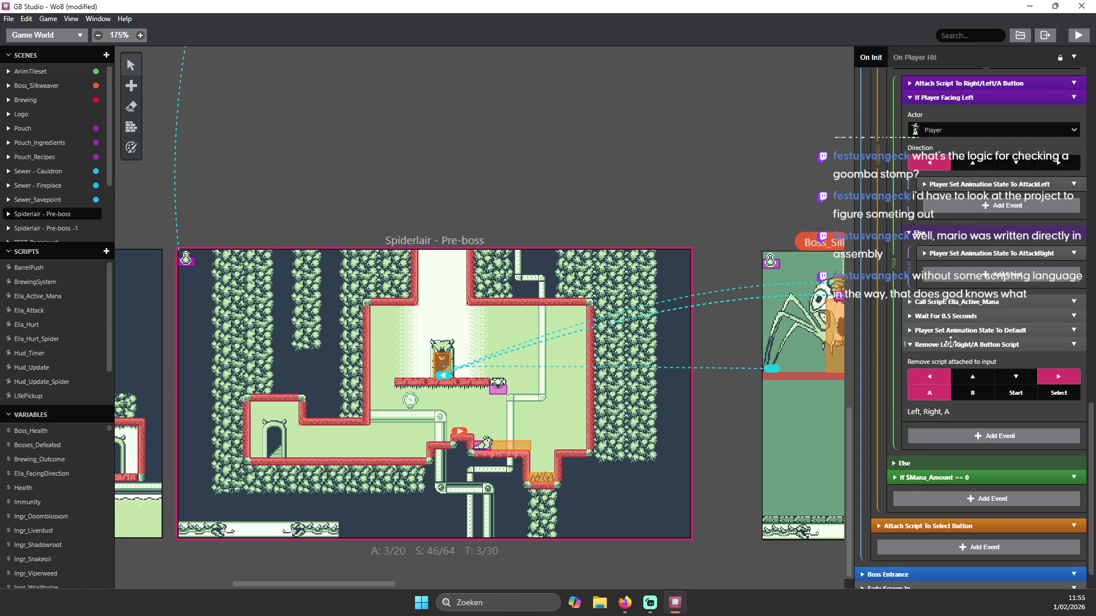
click(952, 344)
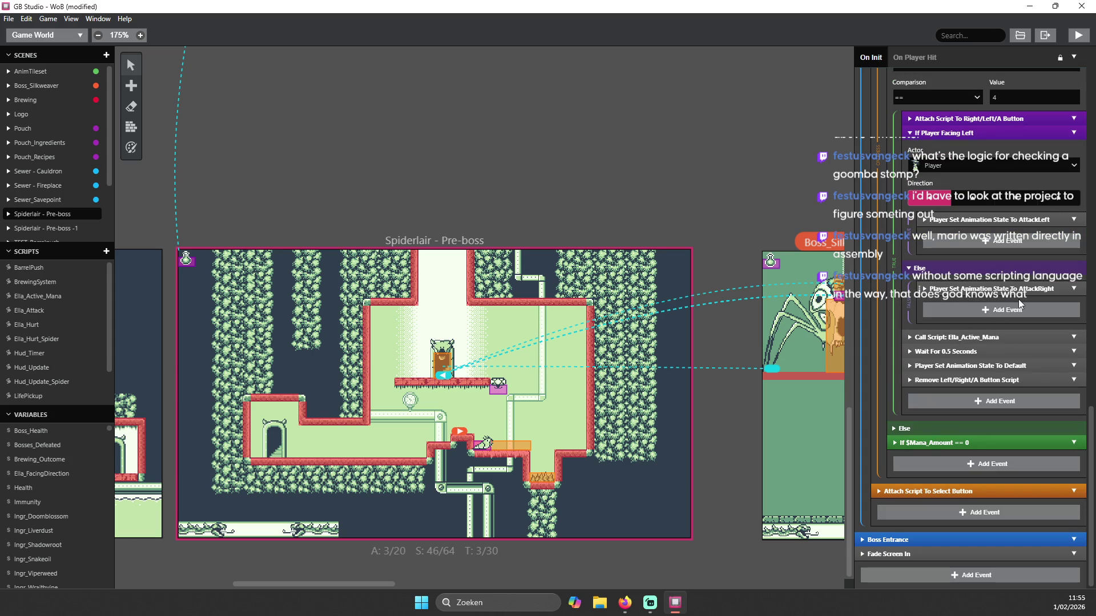
- Expand the outer Else branch and briefly inspect its facing-left air-attack events
click(923, 429)
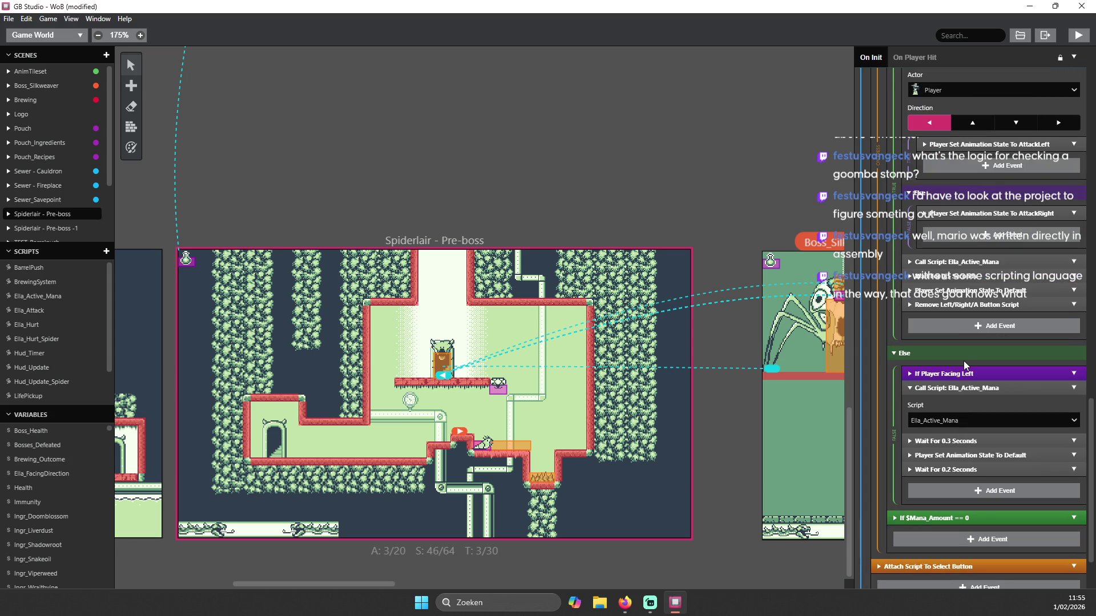
click(968, 375)
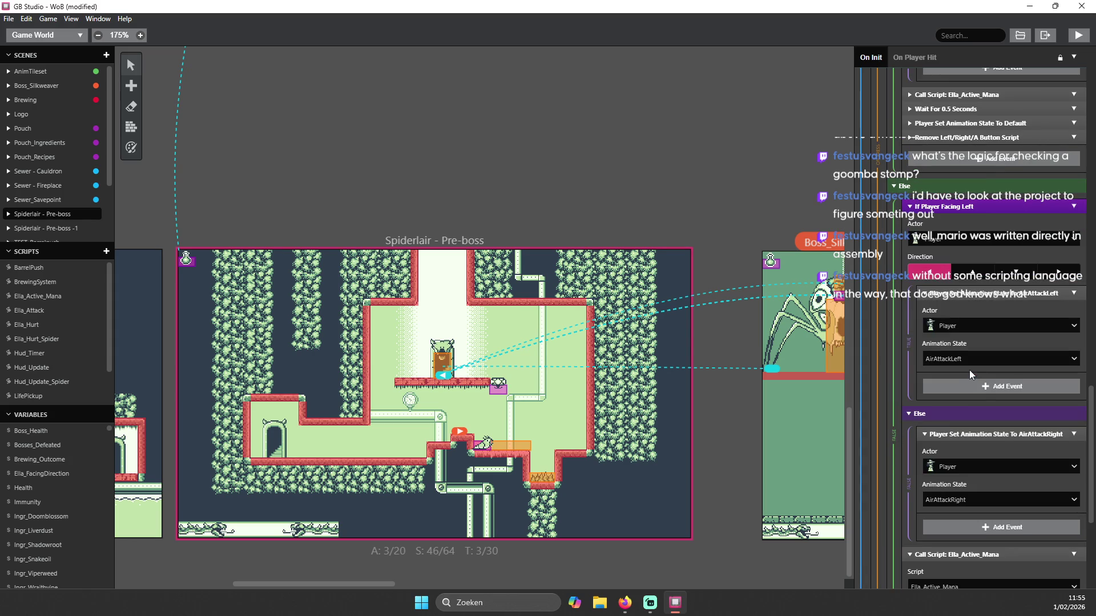
scroll(971, 371, down, 5)
scroll(972, 371, up, 5)
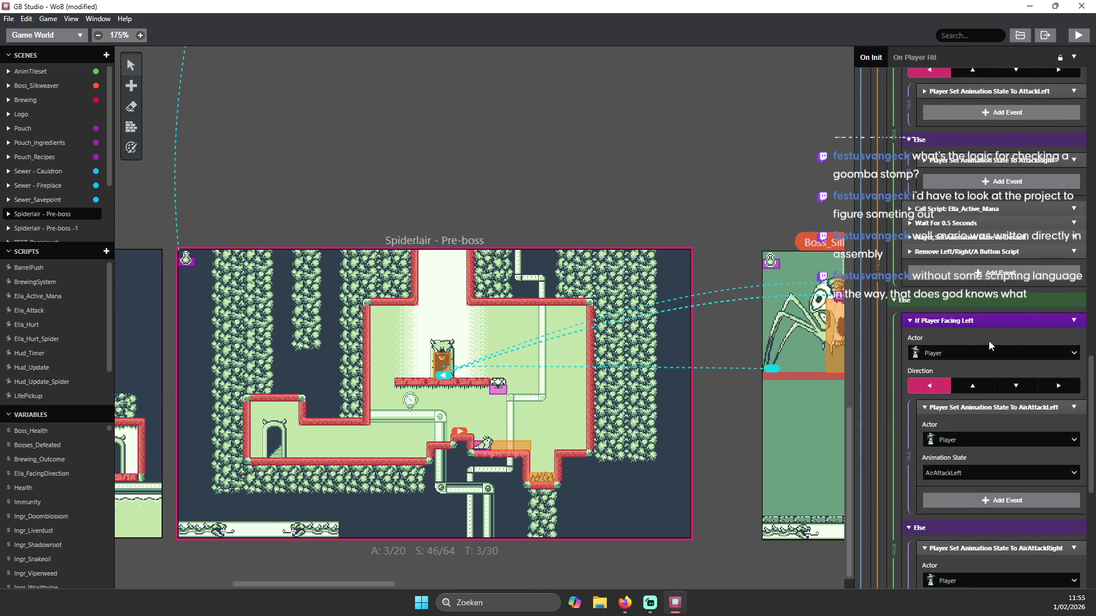
click(922, 320)
scroll(1009, 313, up, 3)
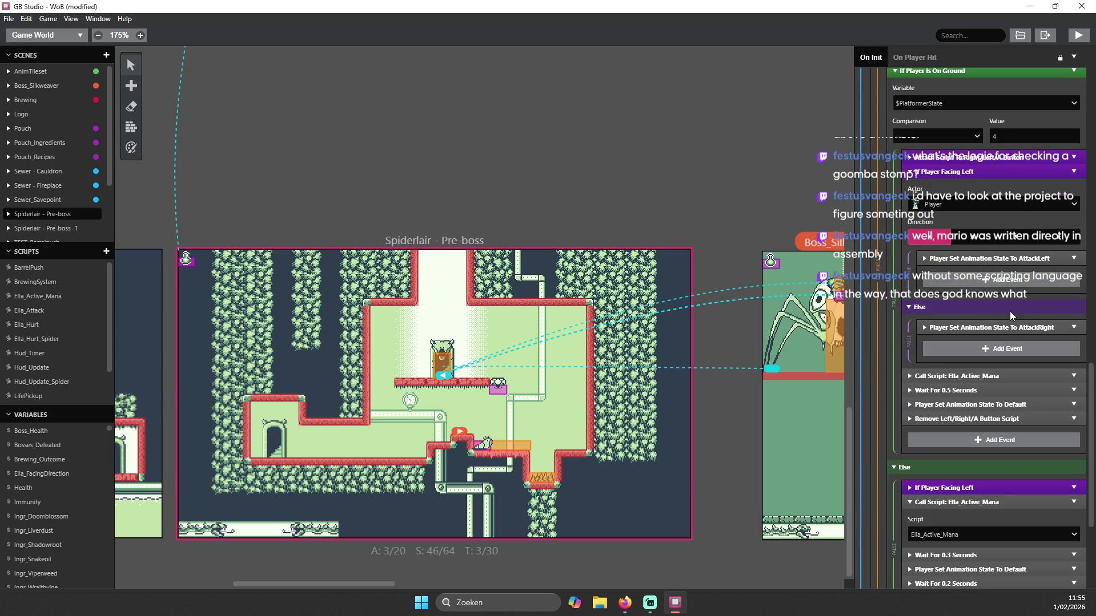
scroll(1011, 316, down, 3)
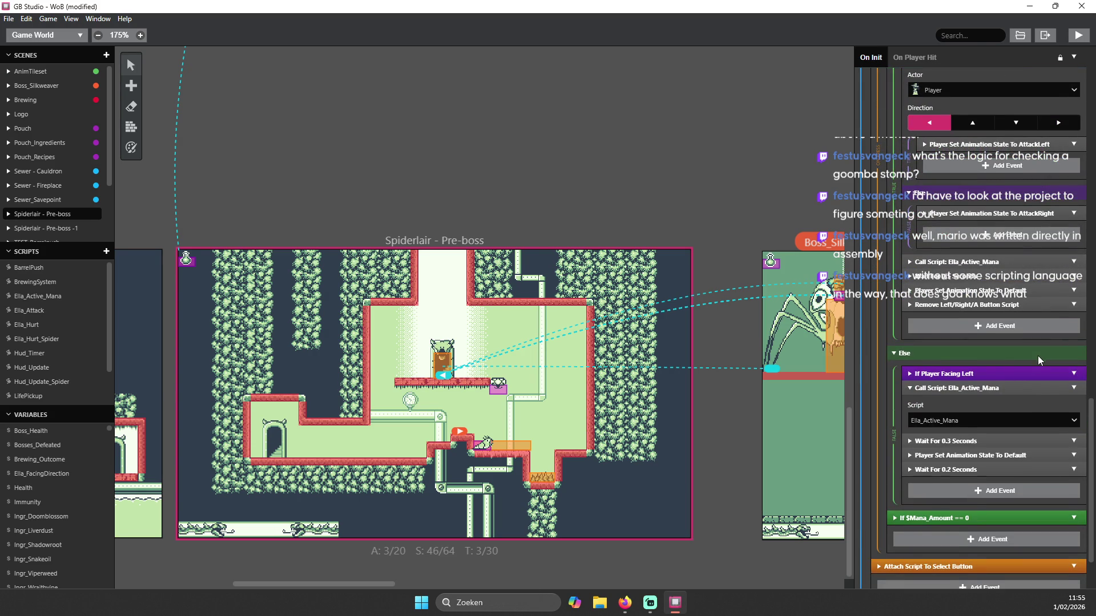
scroll(1046, 346, down, 2)
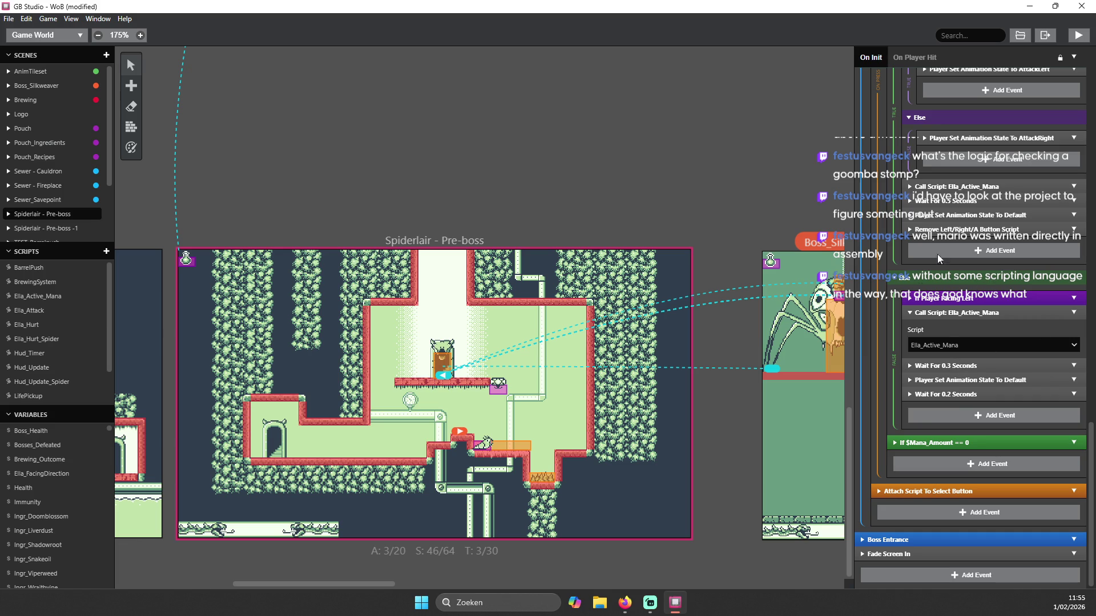
scroll(972, 280, up, 8)
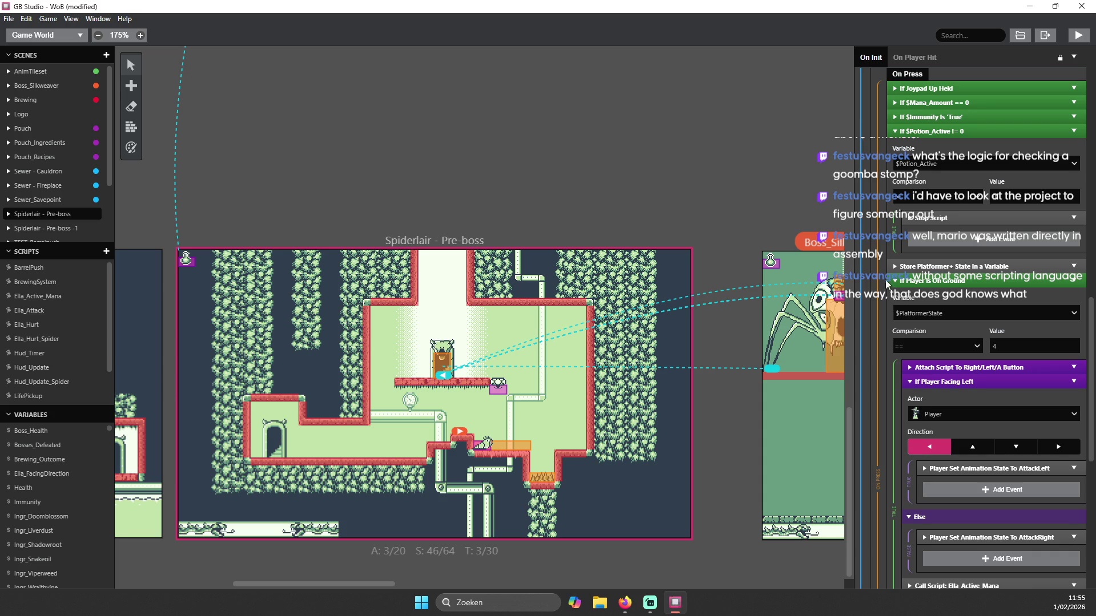
- Expand the Attach Script To Right/Left/A Button event to see its buttons
scroll(990, 313, down, 2)
scroll(973, 294, down, 2)
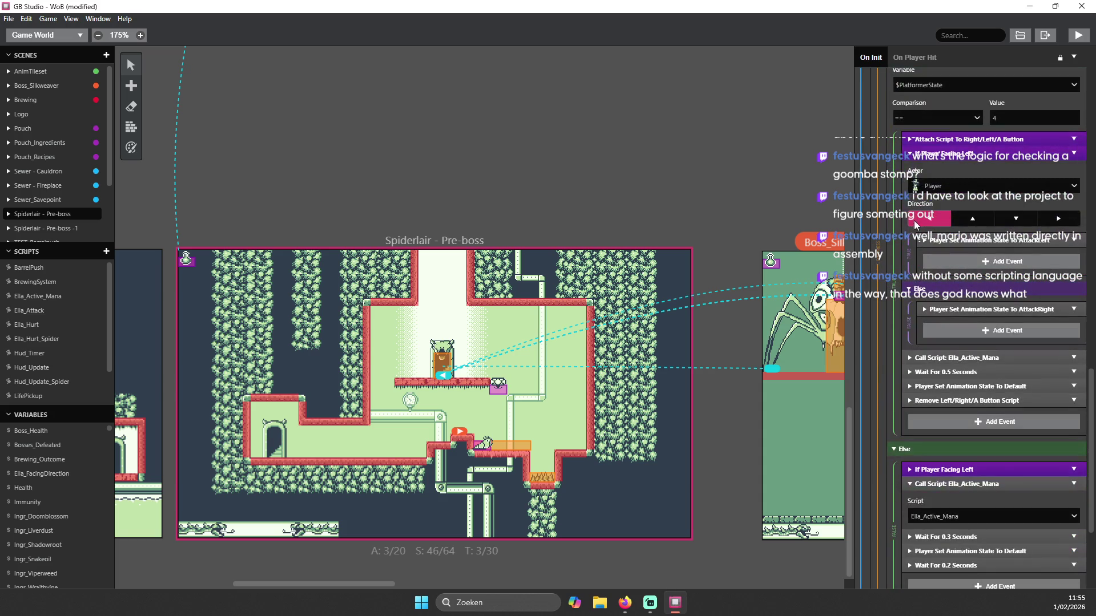
click(912, 138)
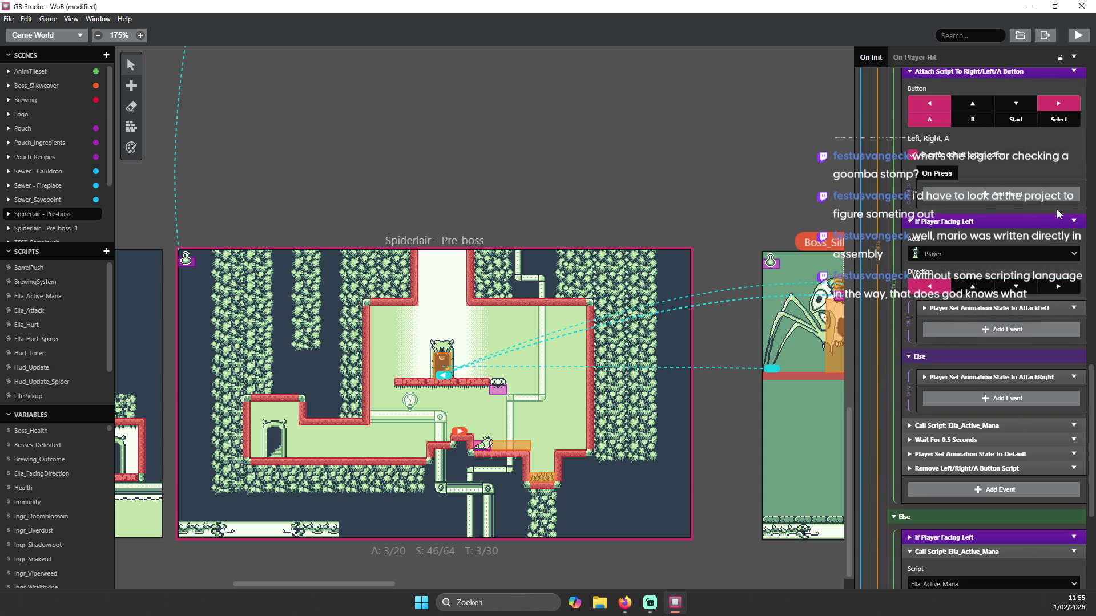
scroll(1062, 204, up, 1)
scroll(1063, 204, up, 2)
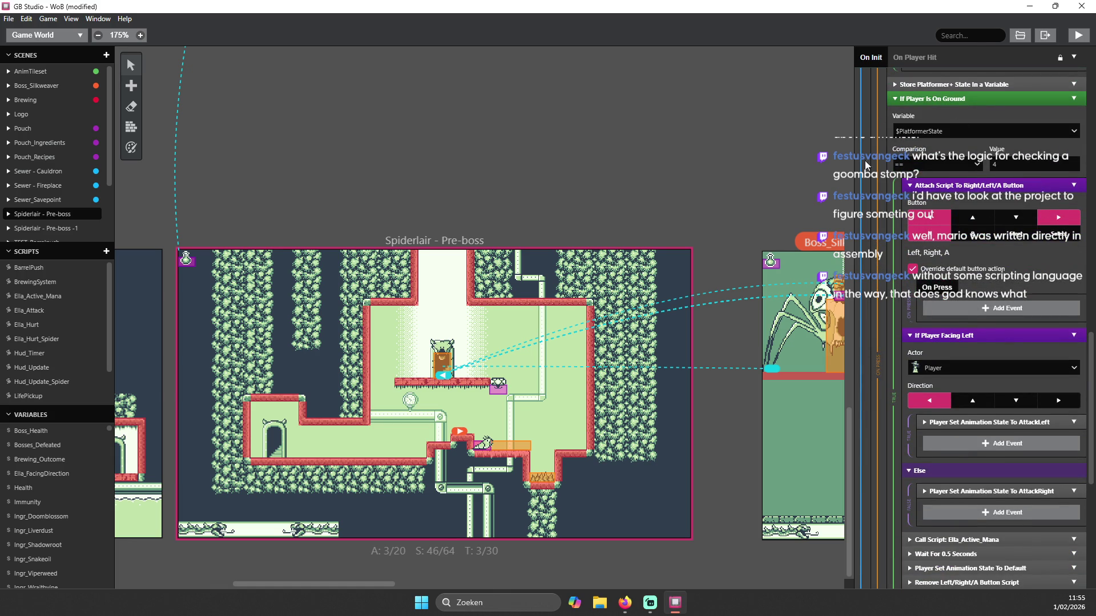
scroll(997, 309, down, 2)
scroll(967, 306, down, 1)
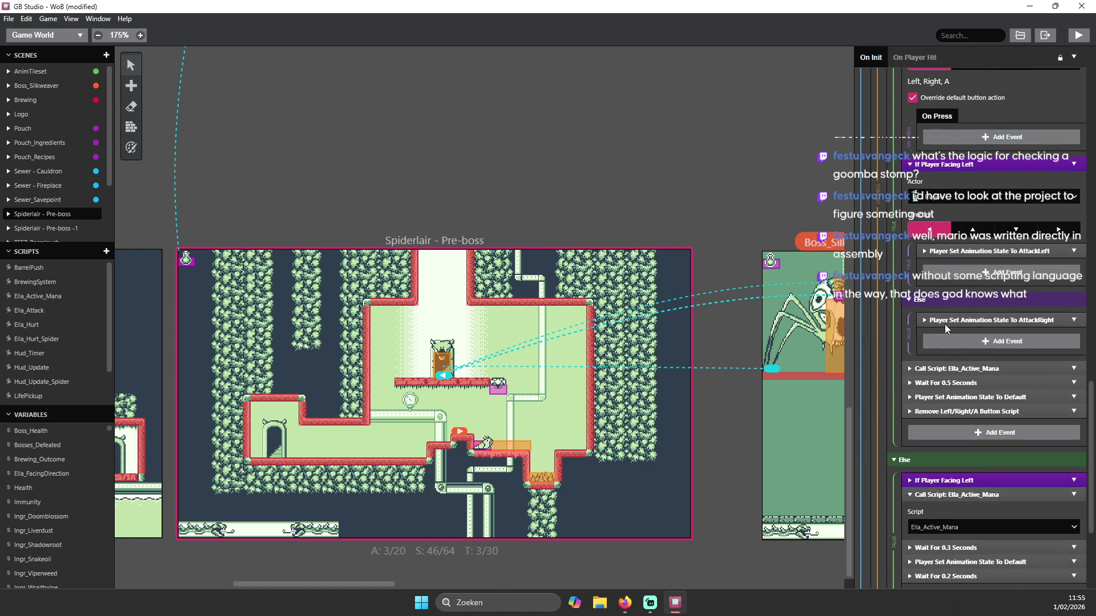
scroll(948, 336, down, 2)
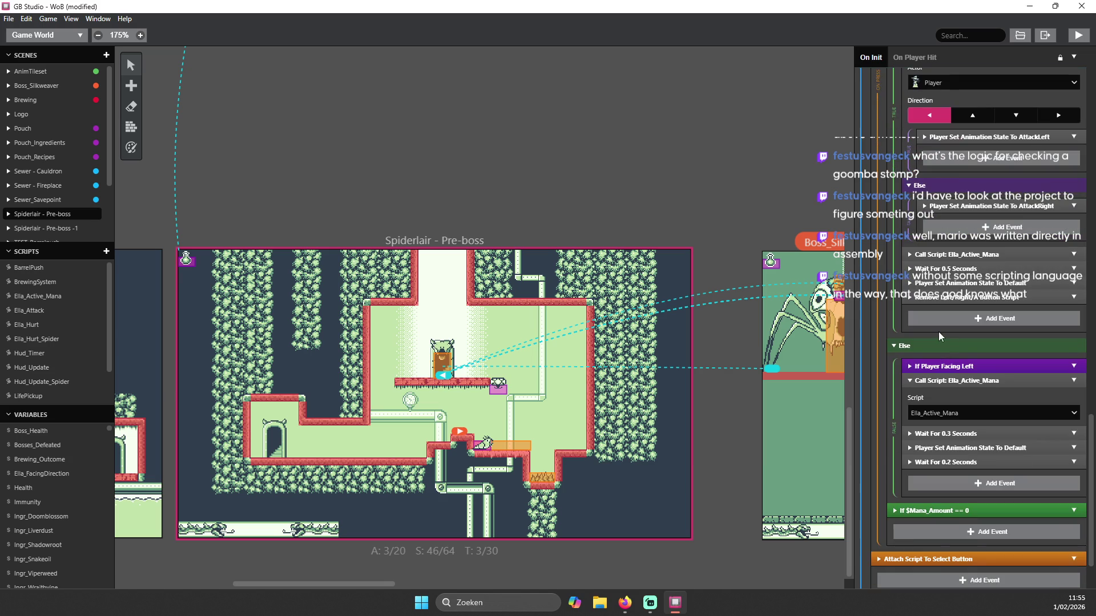
scroll(954, 332, down, 1)
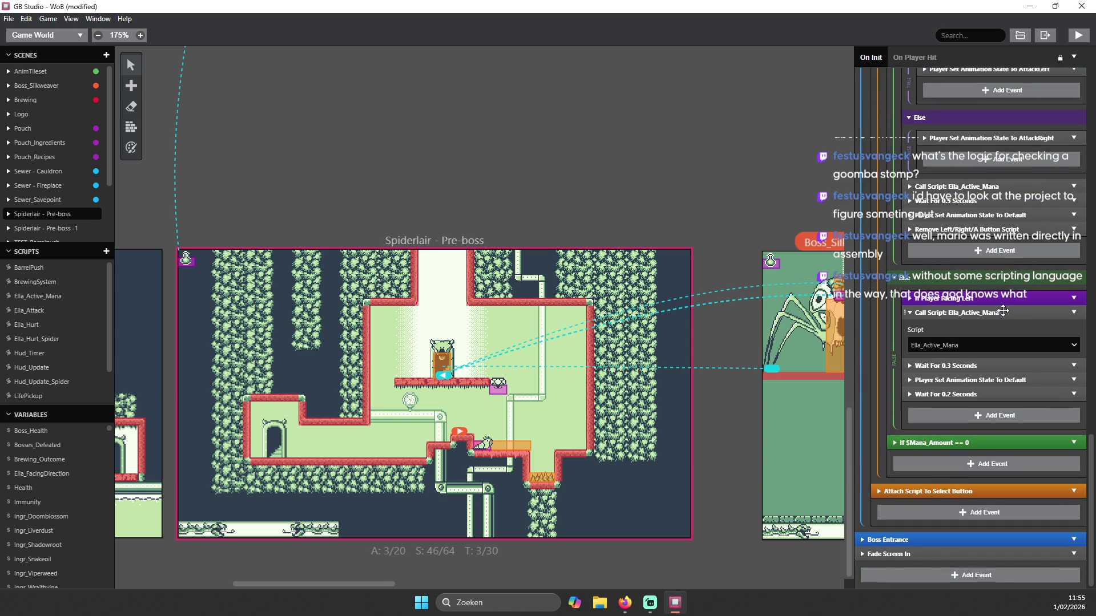
scroll(1003, 311, up, 2)
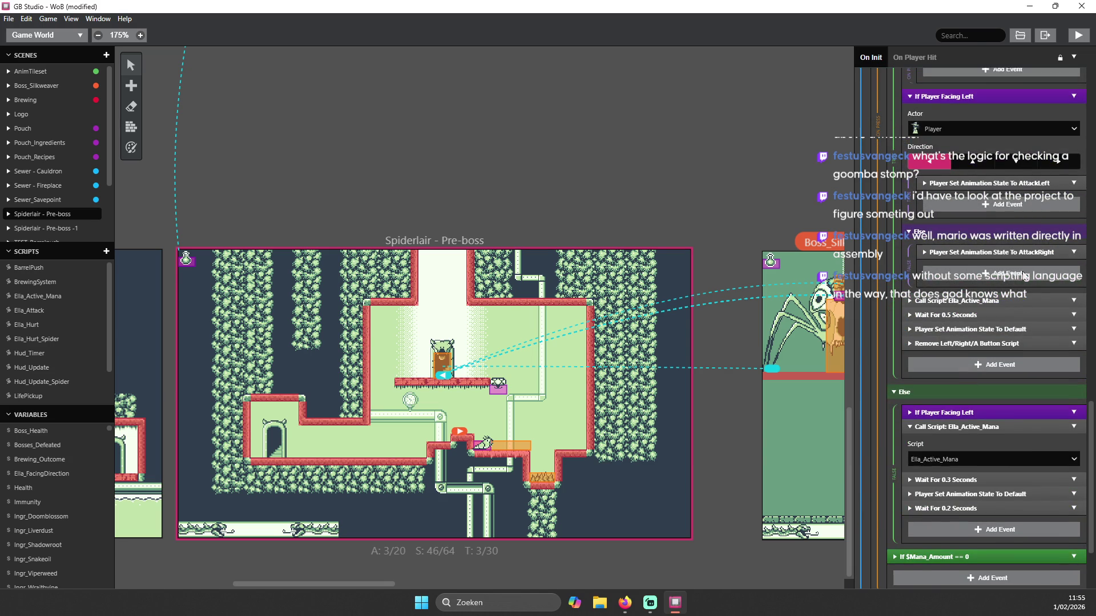
- Expand the Player Set Animation State To AttackRight event and review its settings
click(965, 251)
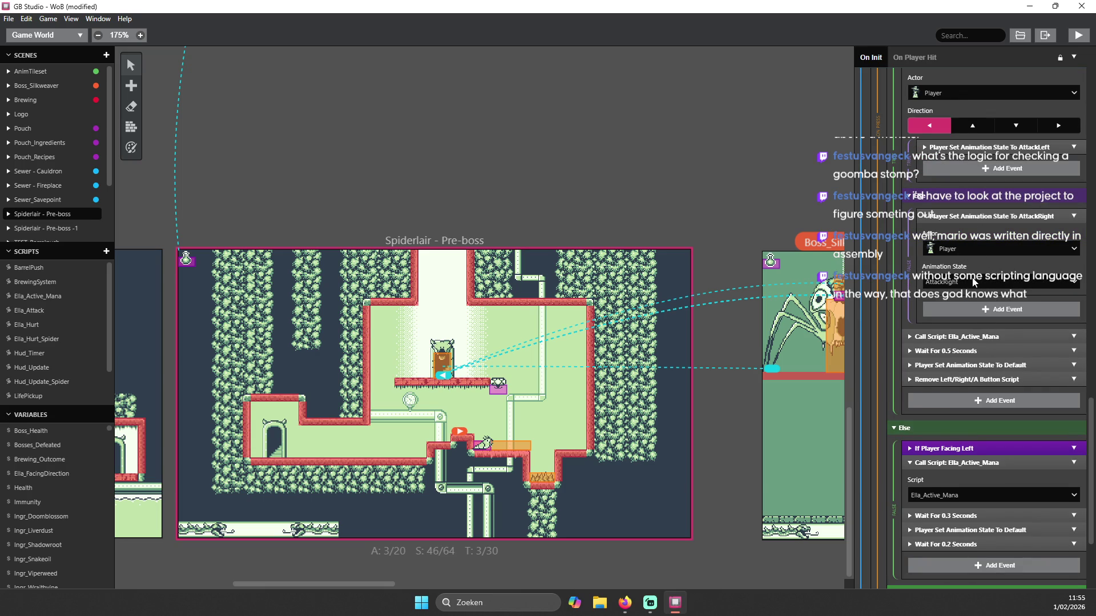
scroll(973, 281, up, 5)
scroll(1004, 259, up, 3)
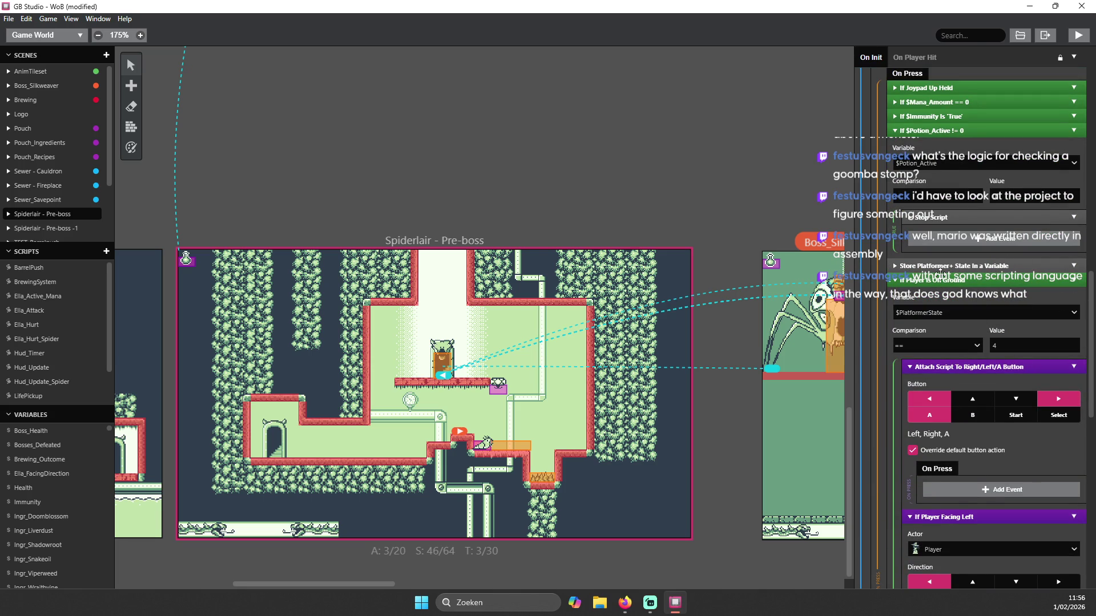
scroll(941, 272, down, 4)
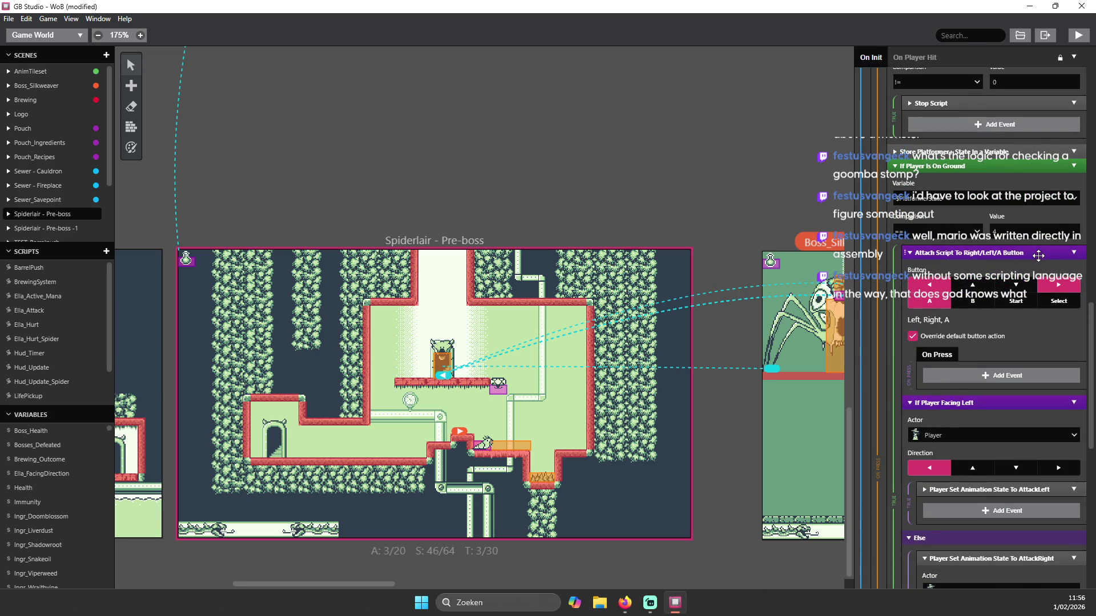
scroll(1036, 256, down, 6)
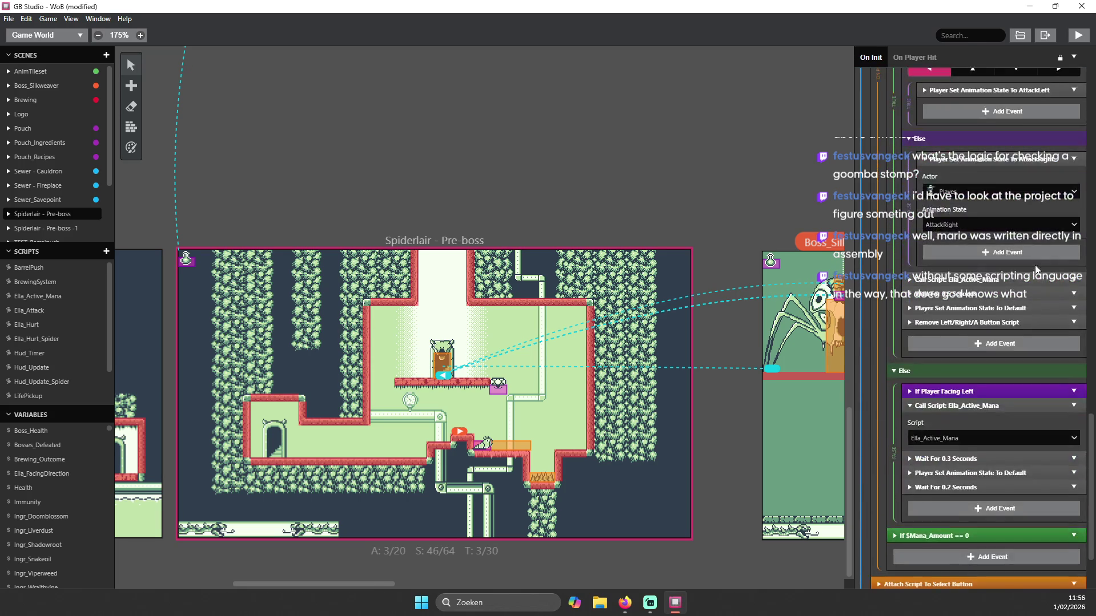
scroll(1035, 282, up, 10)
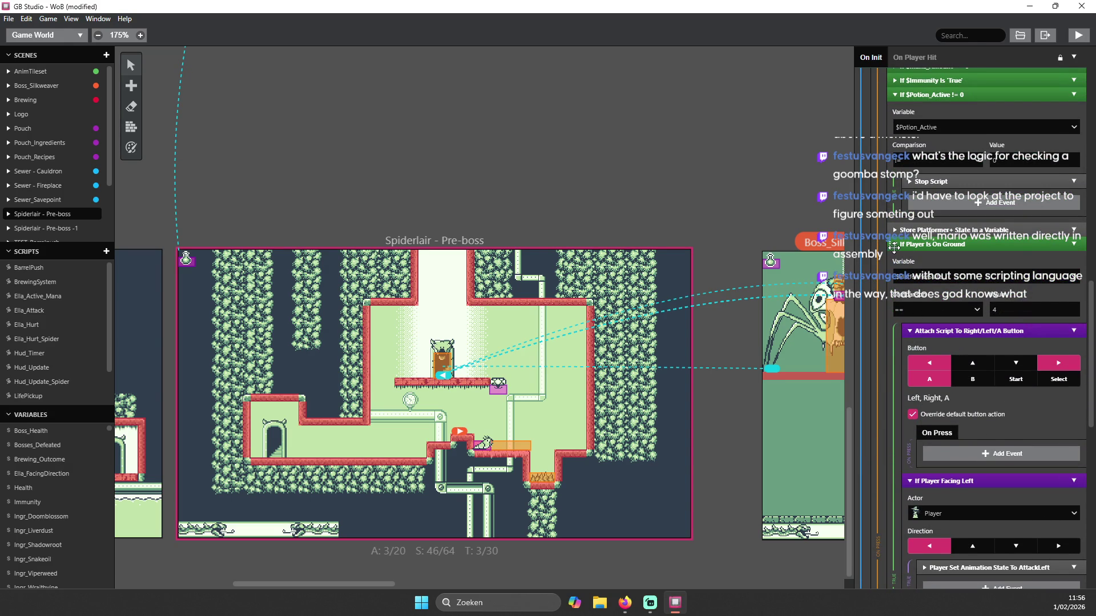
scroll(900, 257, up, 6)
scroll(898, 467, down, 1)
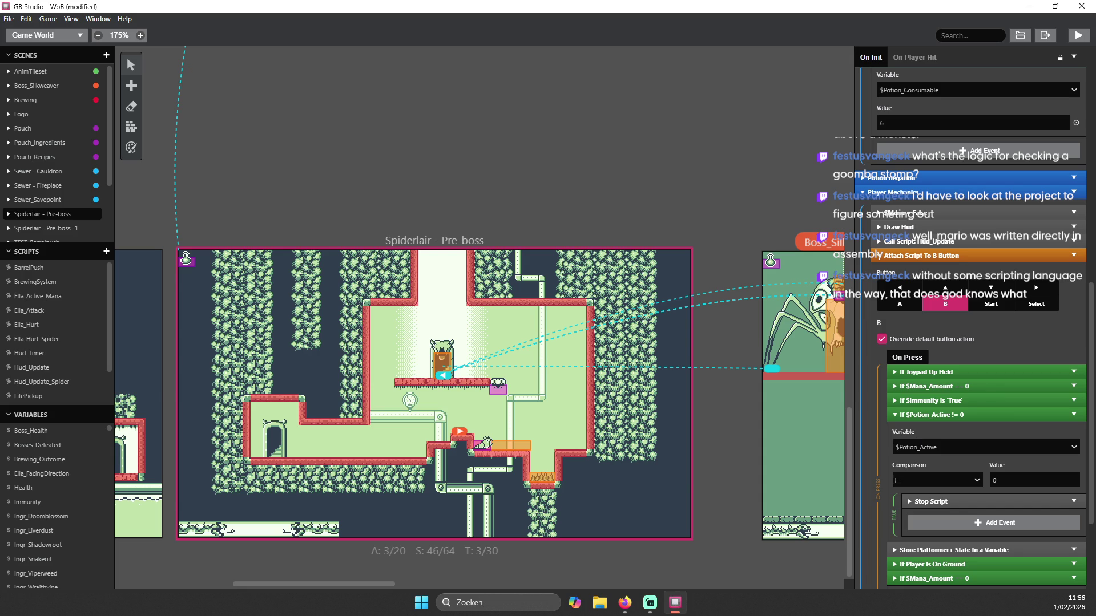
- Switch from GB Studio to the browser with Alt+Tab and scroll through it
key(alt+Tab)
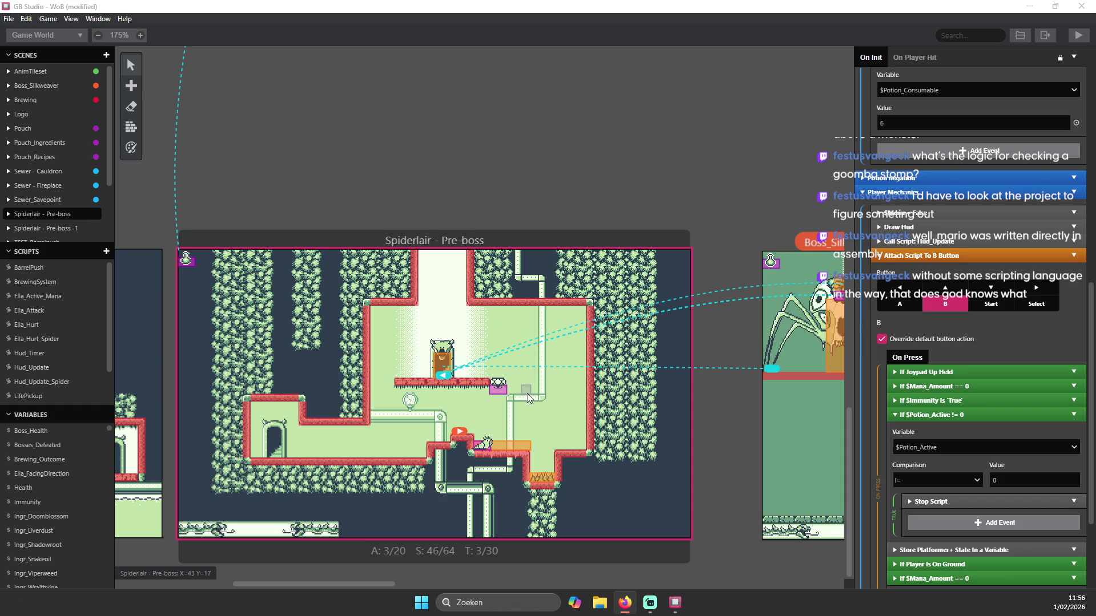
scroll(619, 321, up, 2)
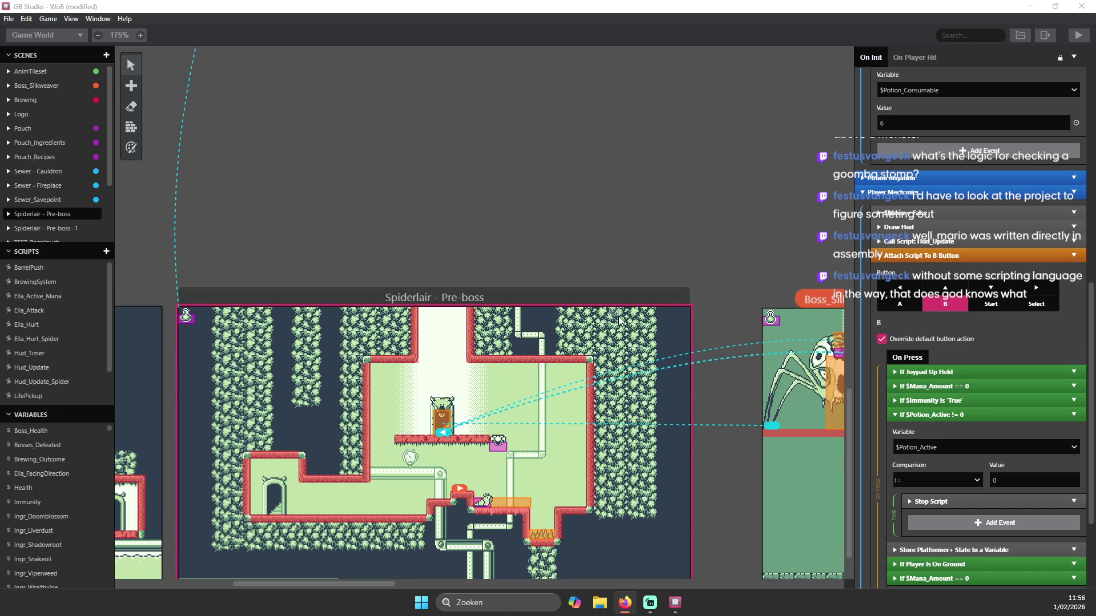
scroll(632, 292, up, 6)
scroll(633, 288, down, 8)
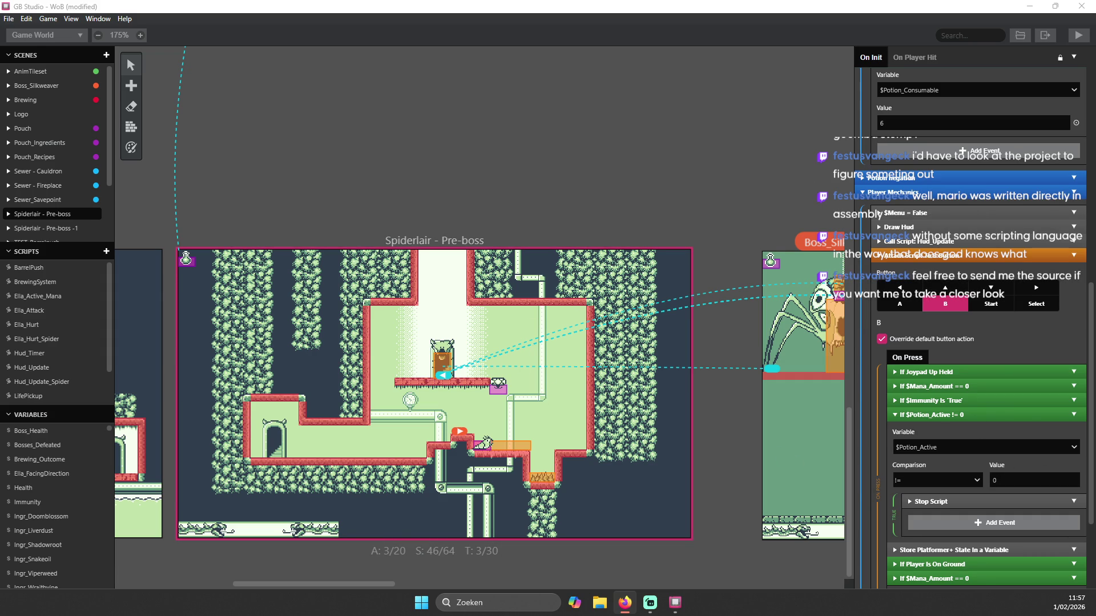
scroll(881, 461, up, 2)
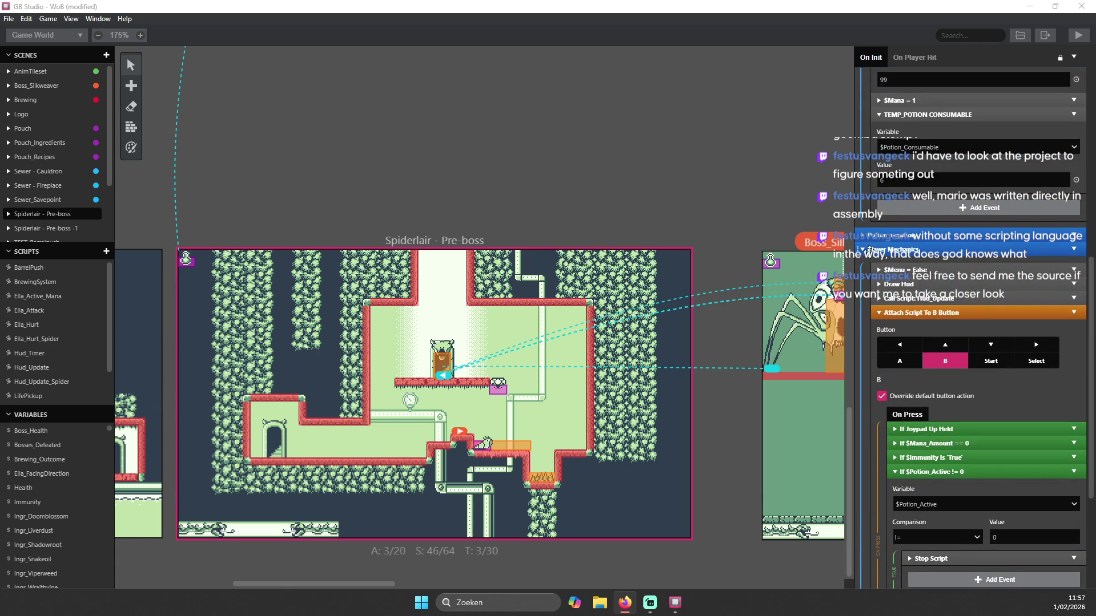
scroll(867, 262, up, 10)
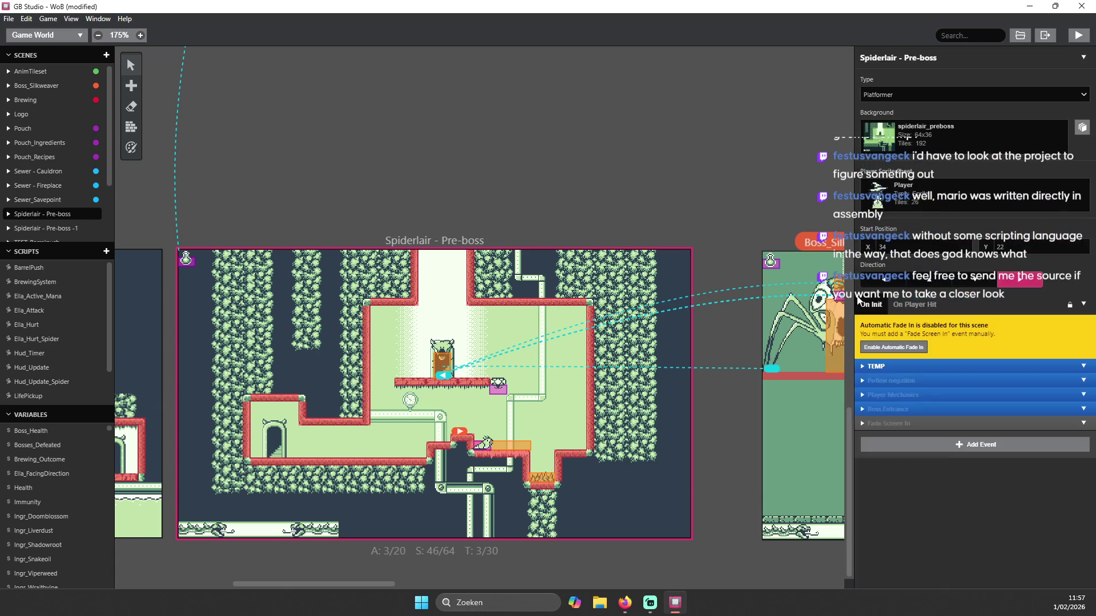
- Save the WoB project, then undo the last change
click(9, 19)
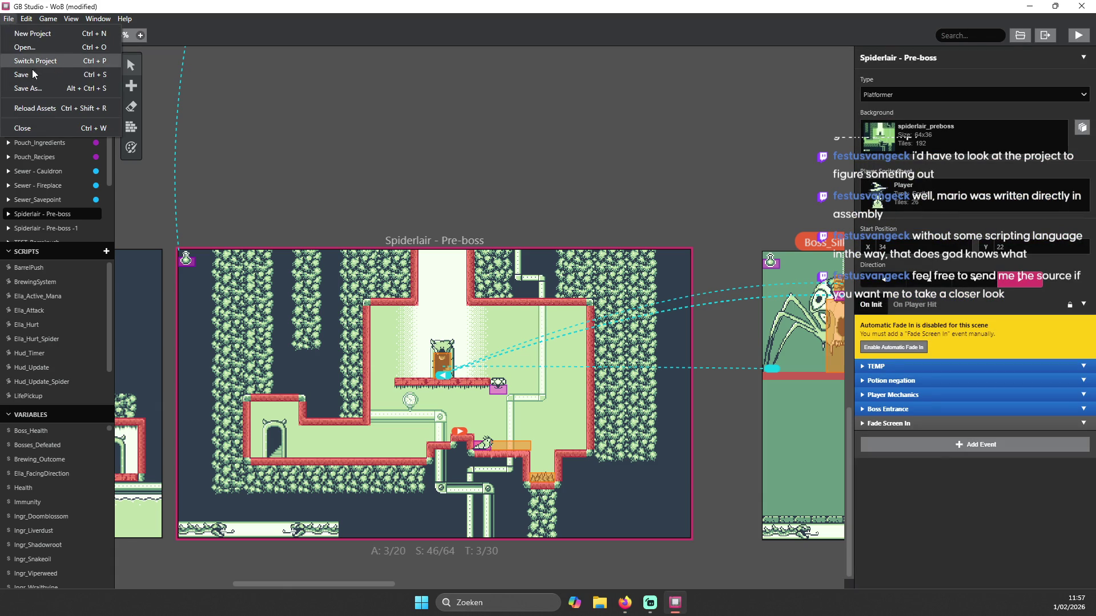
click(33, 77)
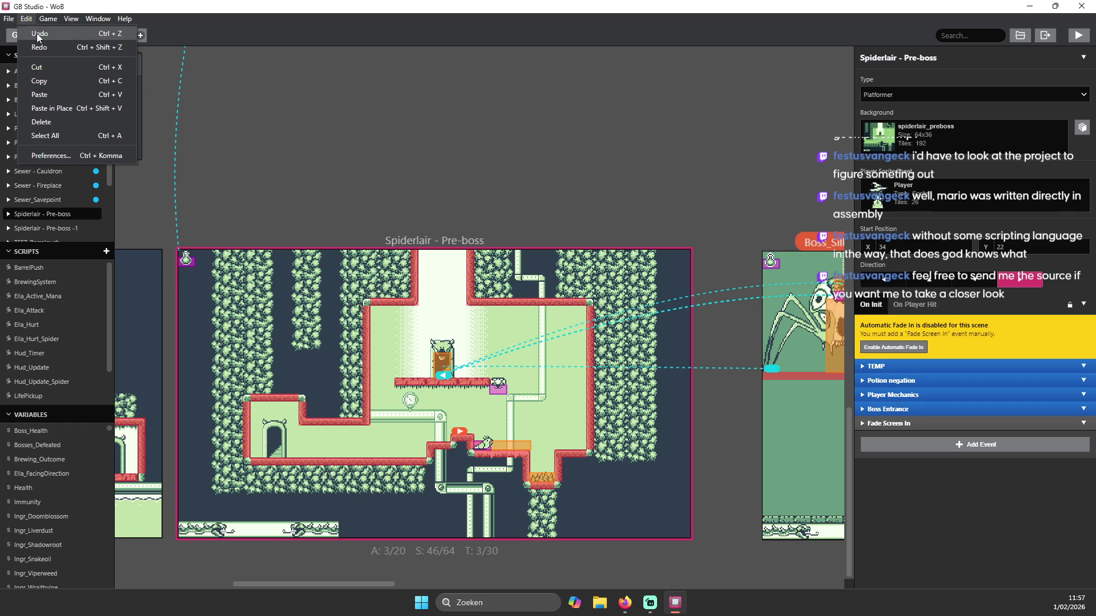
click(38, 35)
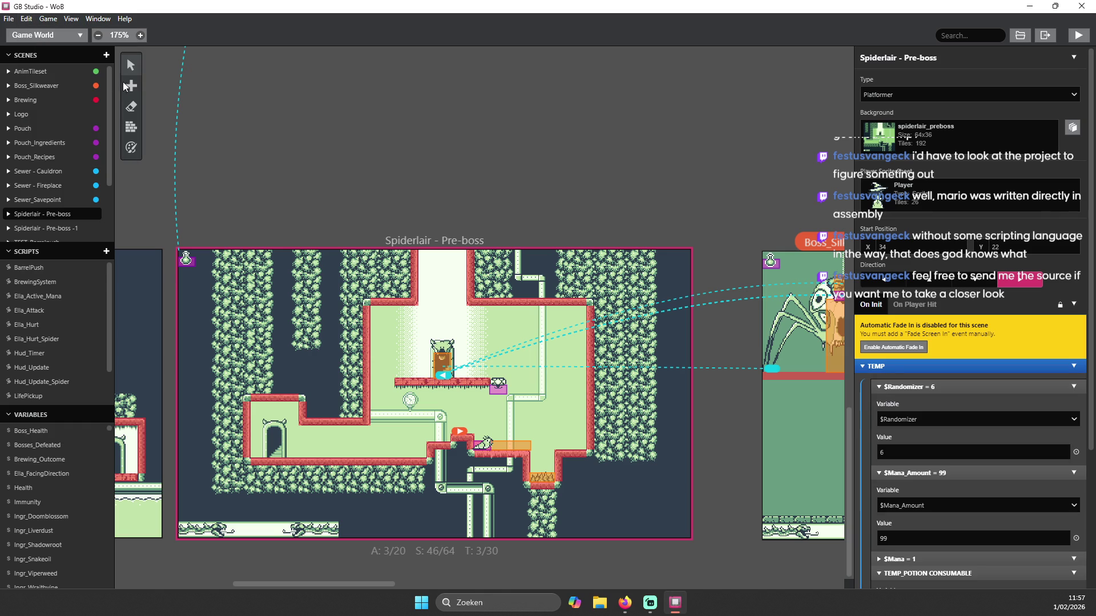
click(27, 21)
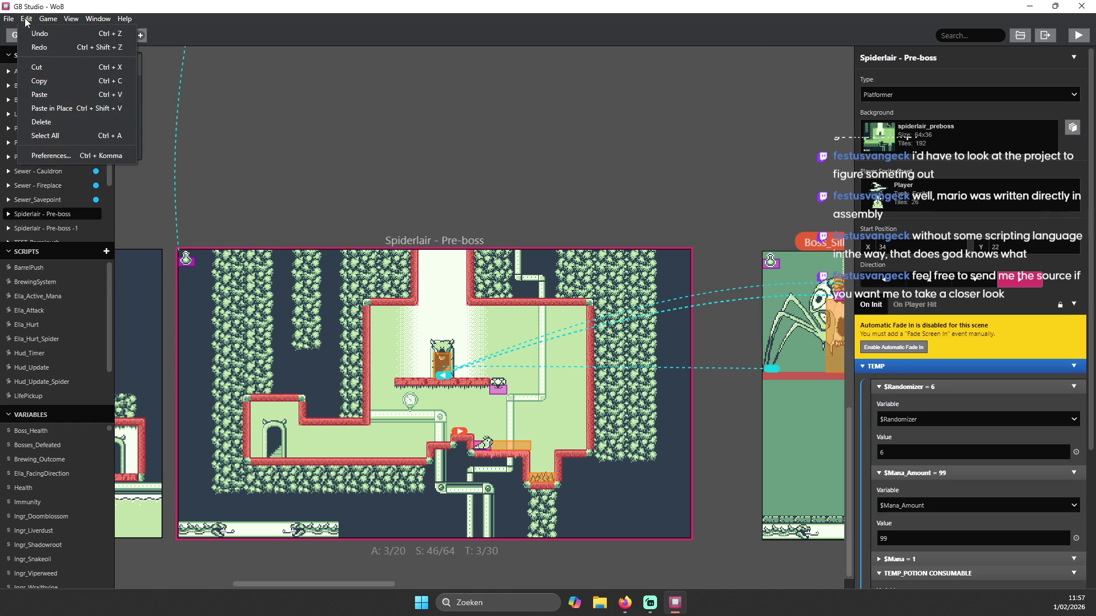
- Show the WoB project settings, then select the Monster_Slimey actor in Spiderlair - Pre-boss
click(539, 145)
click(558, 198)
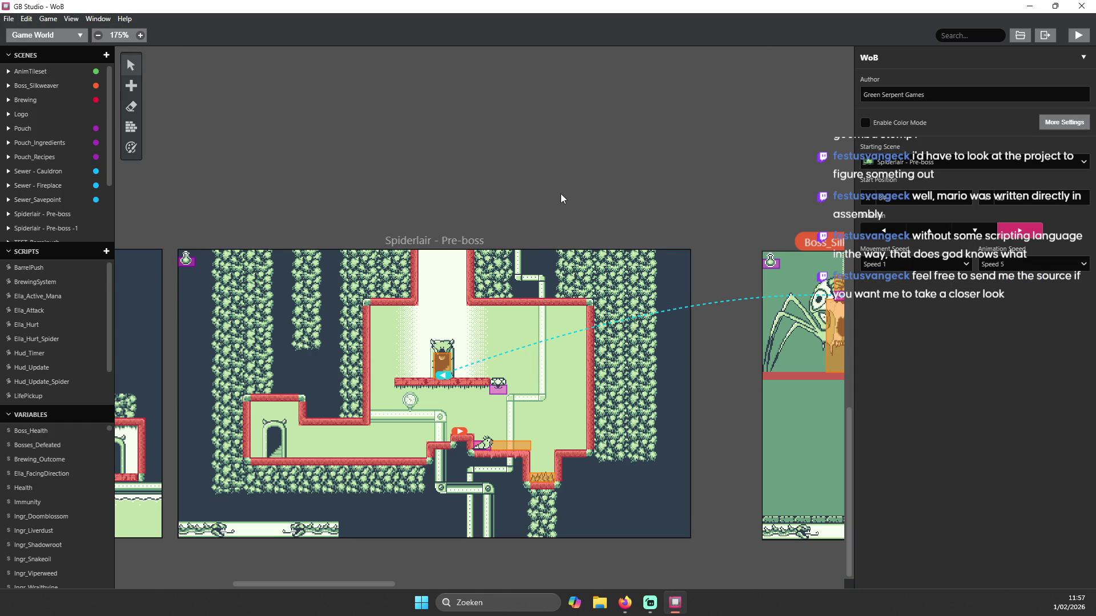
scroll(560, 194, down, 5)
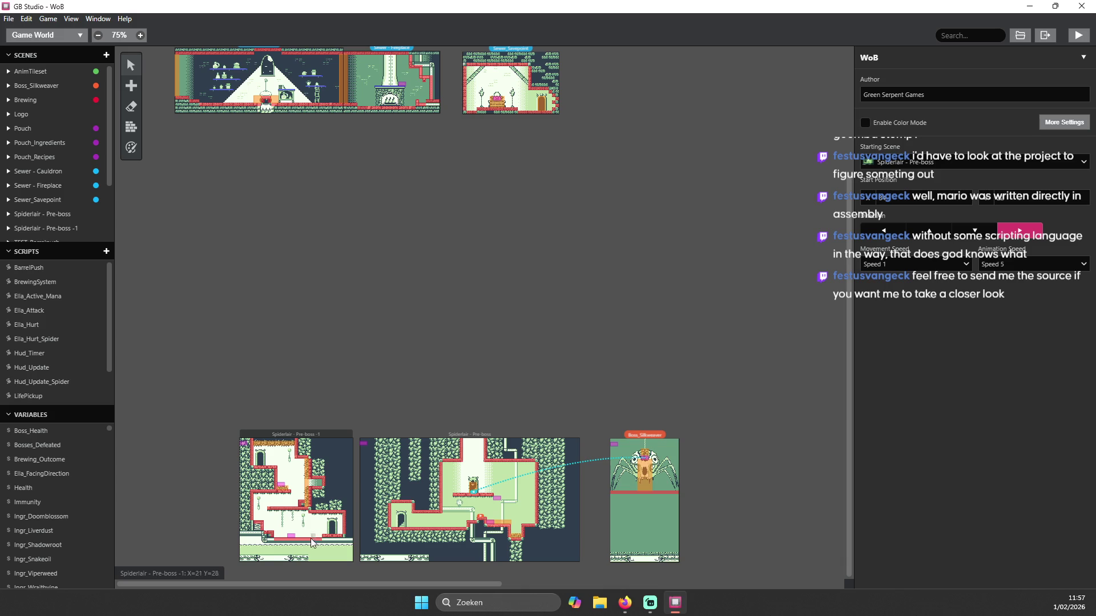
scroll(296, 520, up, 5)
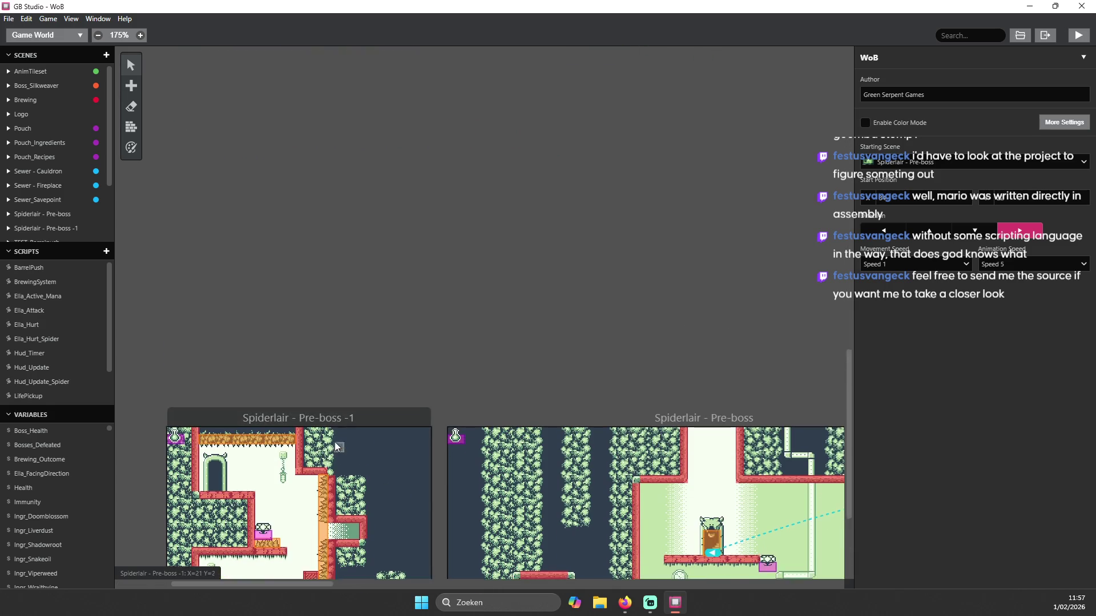
scroll(337, 438, down, 2)
scroll(711, 407, up, 2)
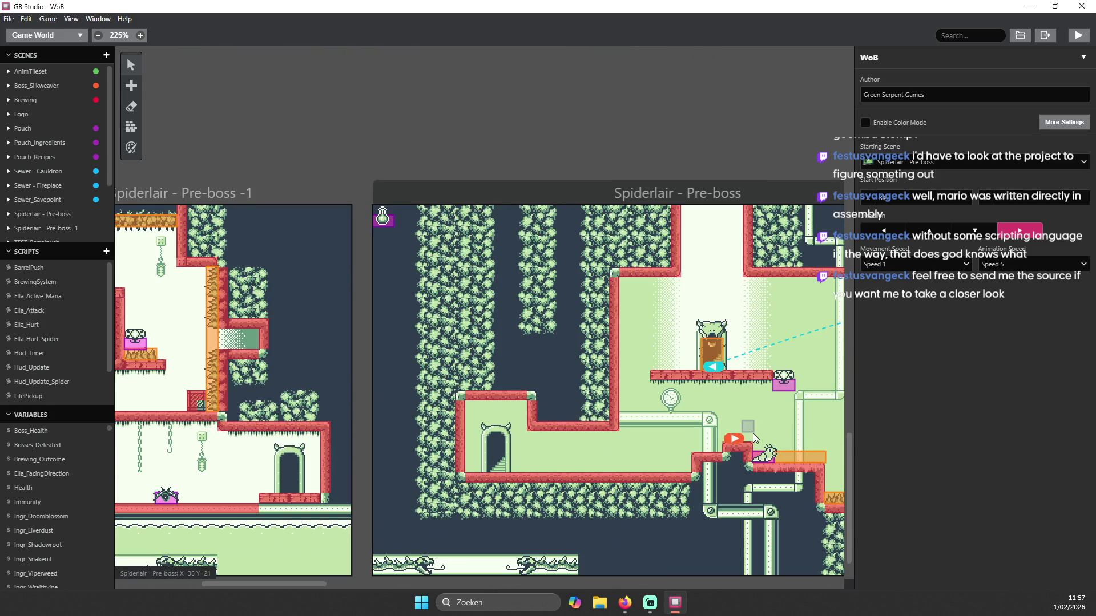
click(767, 462)
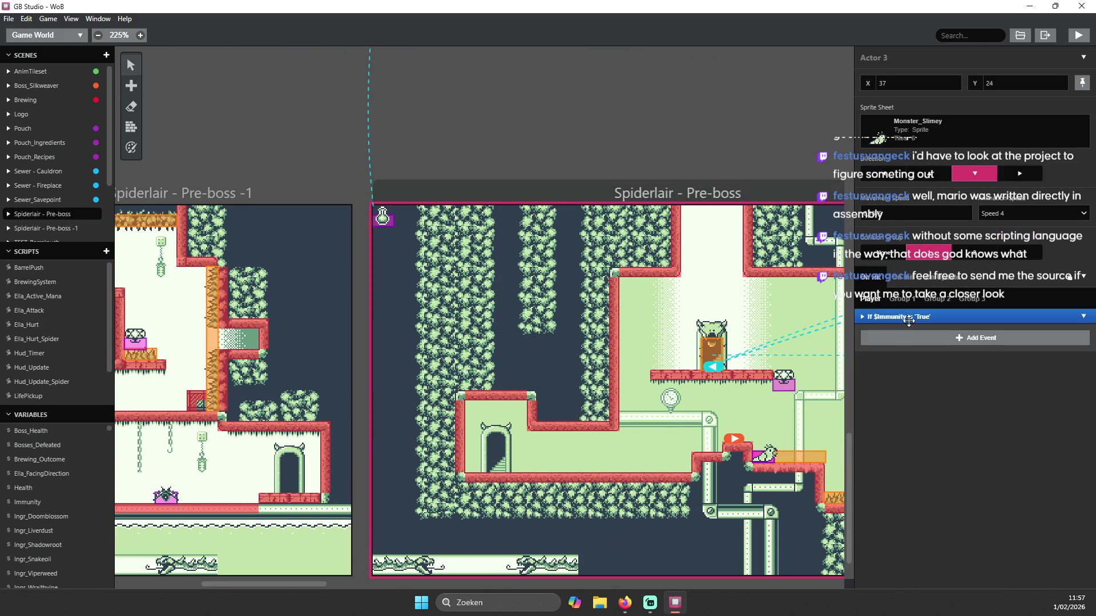
- Expand the slime's If $Immunity Is 'True' event and browse the Help and View menus
click(862, 316)
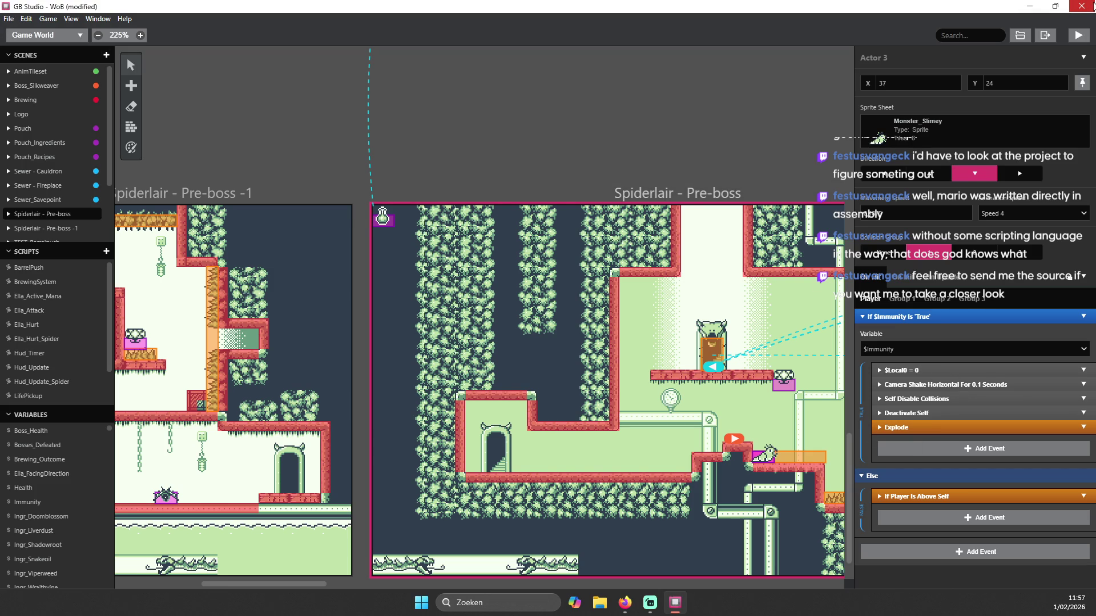
click(9, 19)
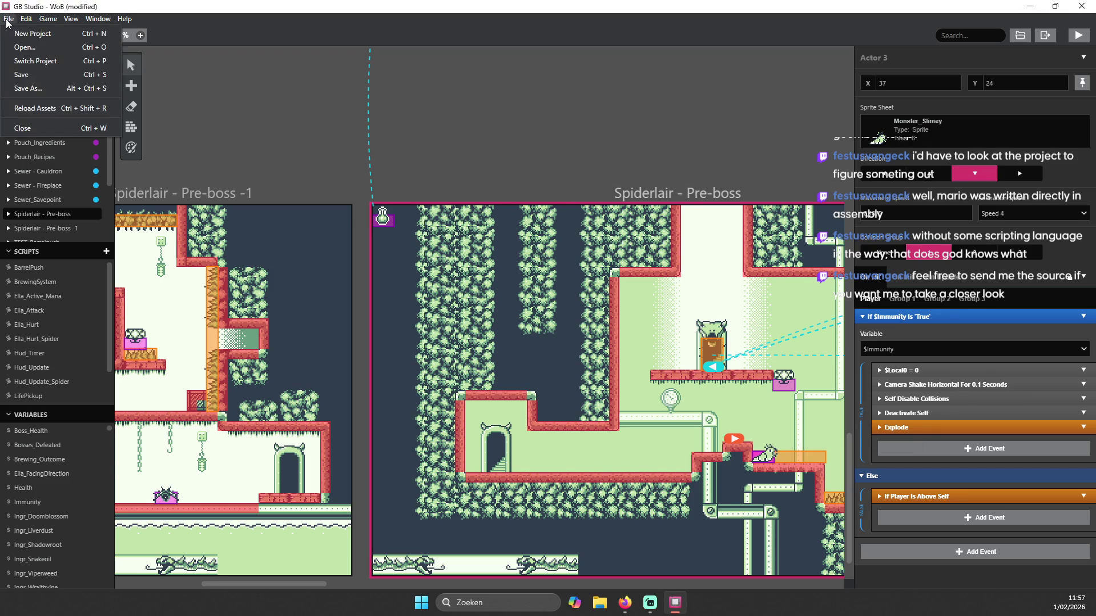
click(69, 29)
click(95, 22)
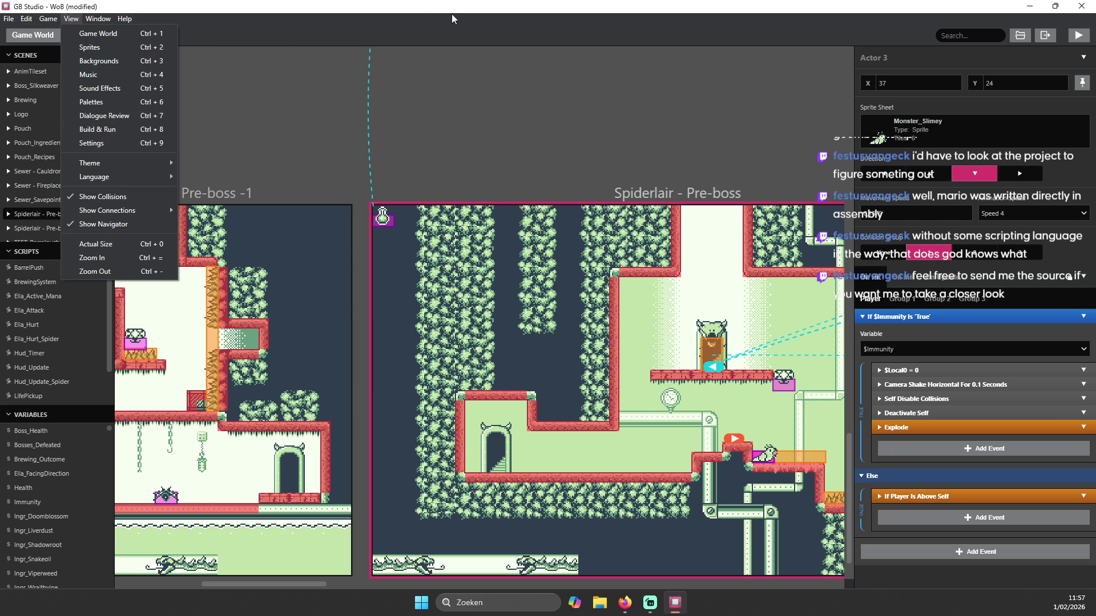
click(66, 19)
click(66, 19)
click(66, 19)
click(66, 19)
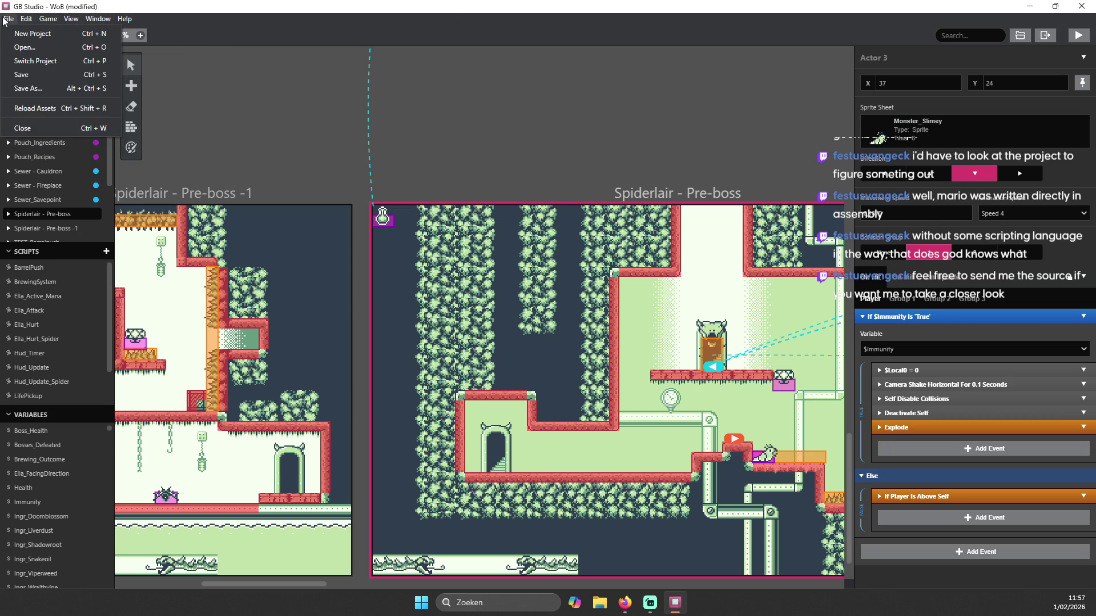
- Dismiss the File menu without running a command, then close GB Studio
click(48, 19)
click(10, 19)
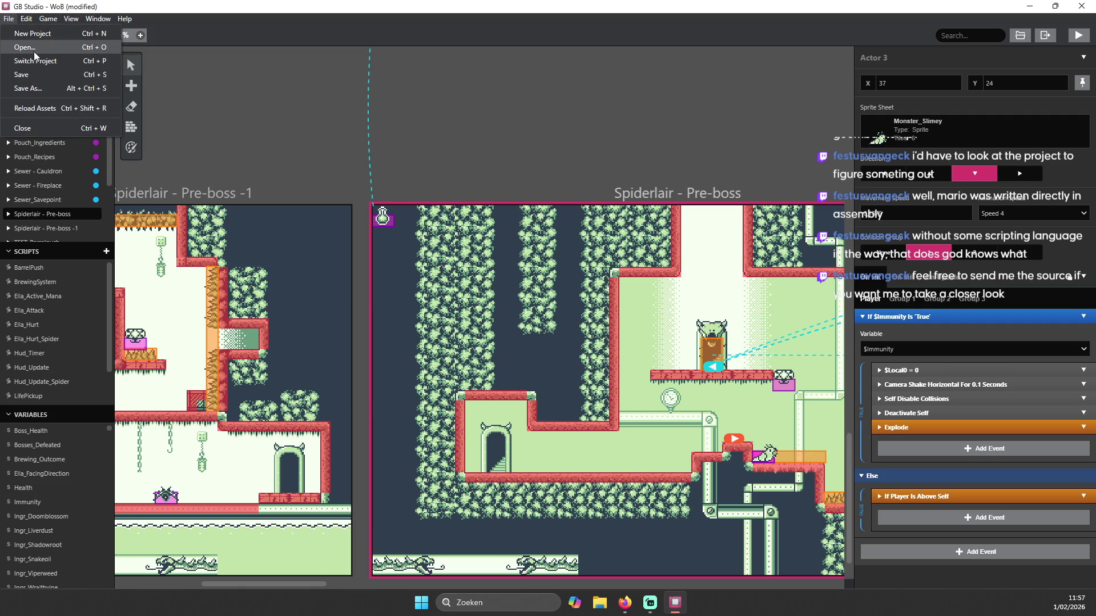
click(619, 73)
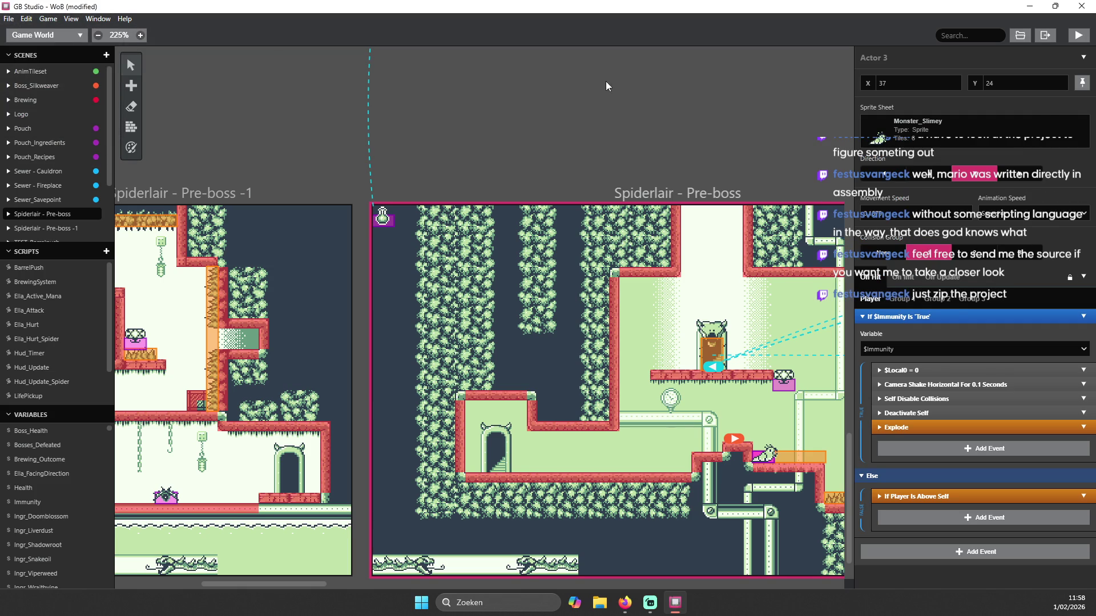
scroll(761, 186, up, 3)
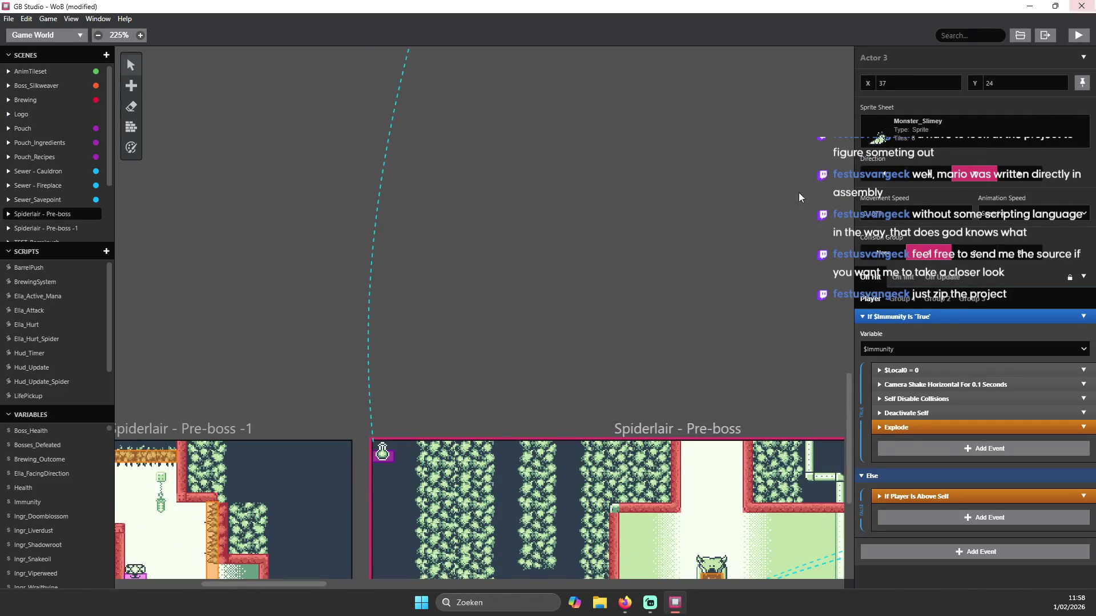
scroll(824, 188, down, 1)
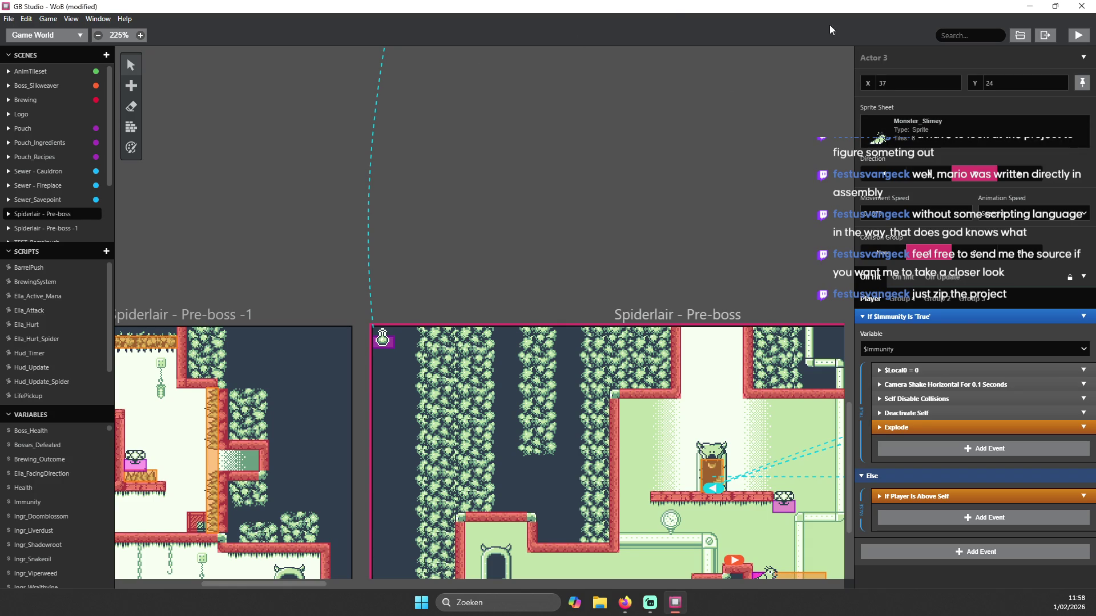
click(1081, 5)
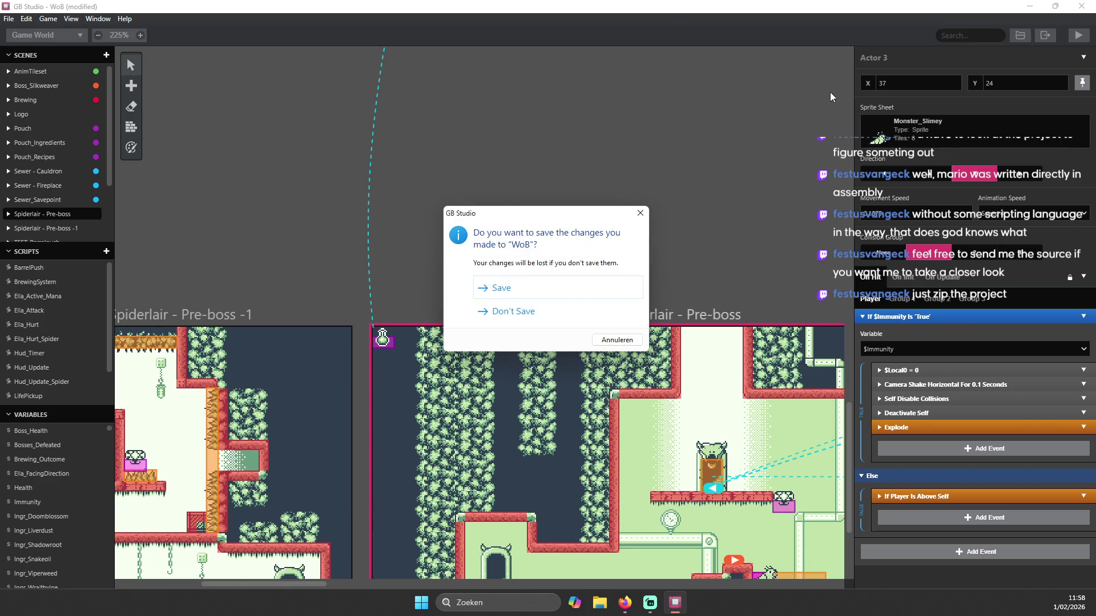
- Quit GB Studio with Don't Save, then open File Explorer with Win+E
click(467, 311)
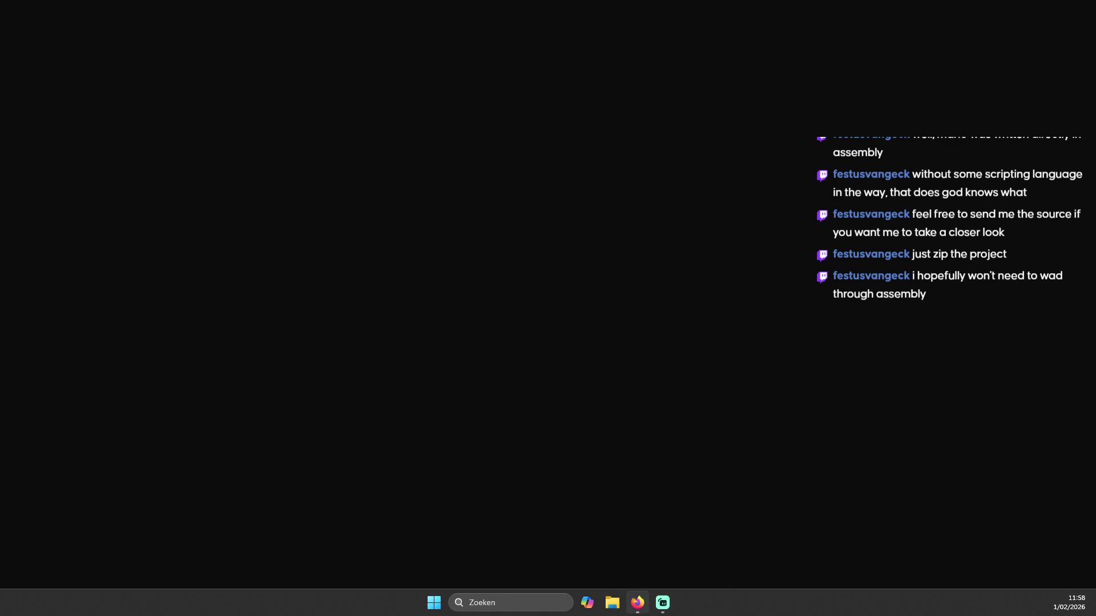
mouse_move(662, 603)
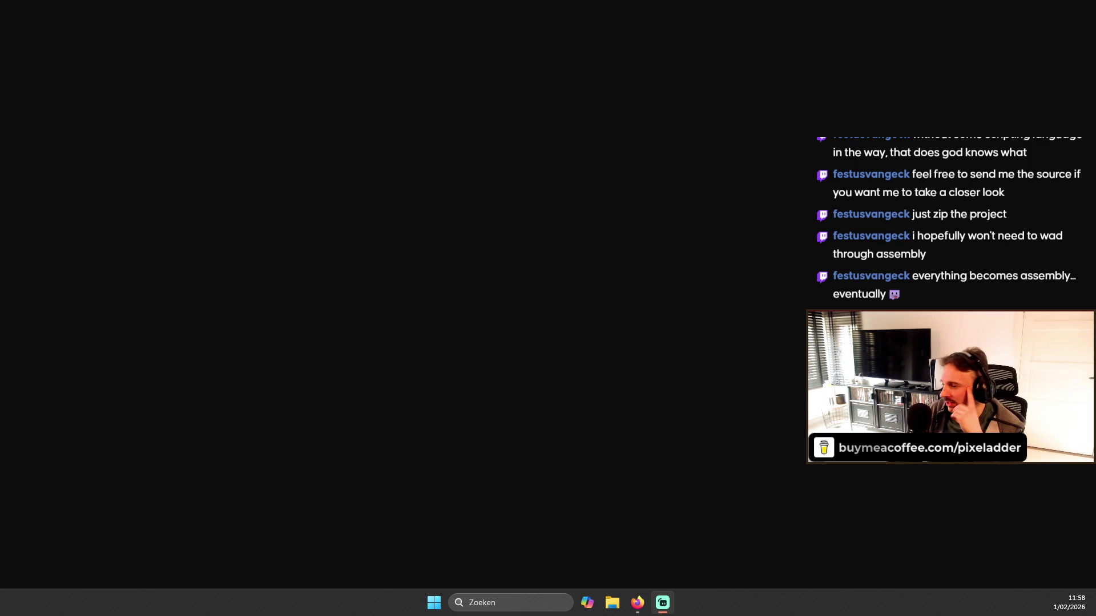
key(super+e)
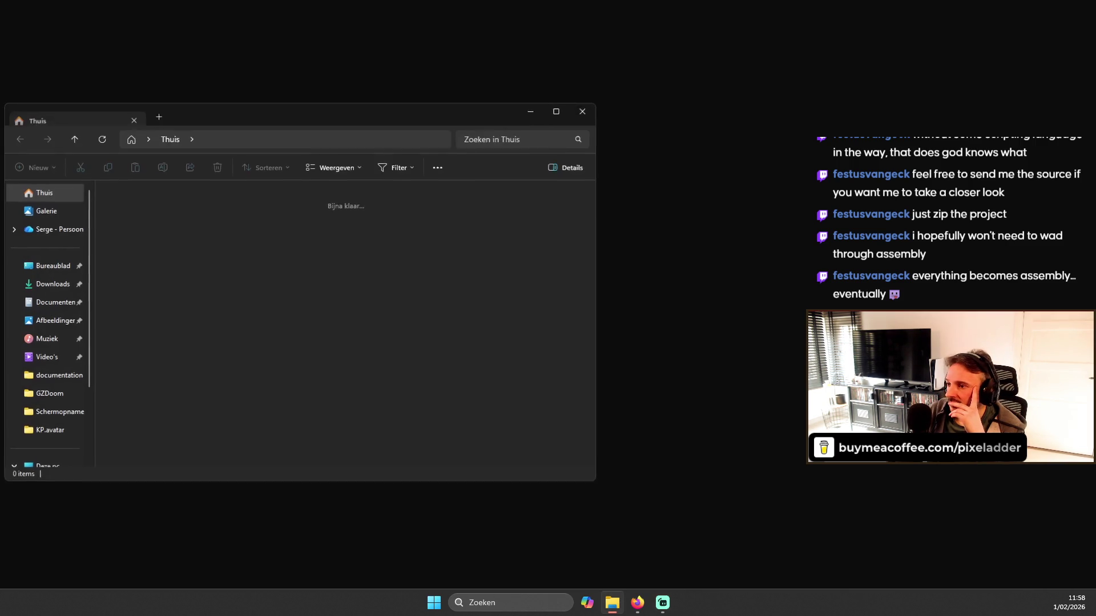
- Move the Explorer window out of view and switch back to GB Studio with the WoB project
drag(366, 116, 375, 0)
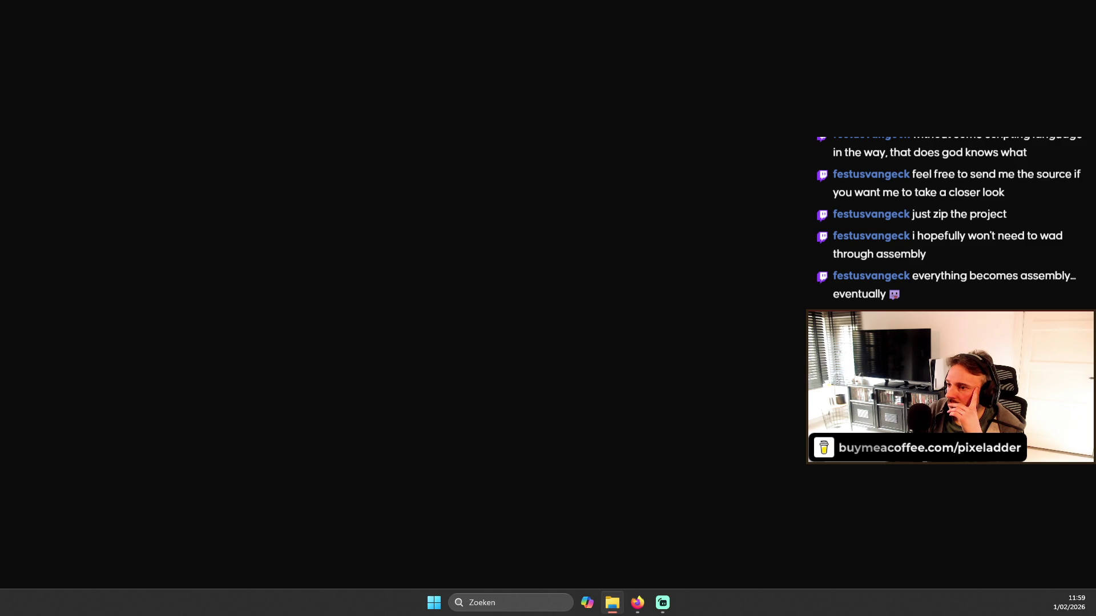
key(alt+Tab)
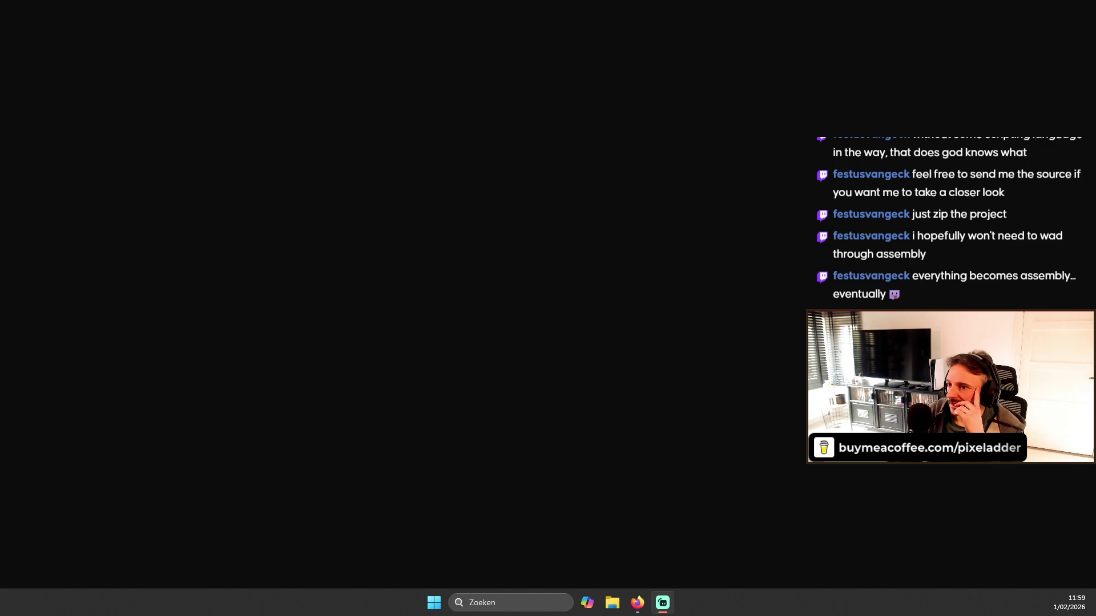
key(alt+Tab)
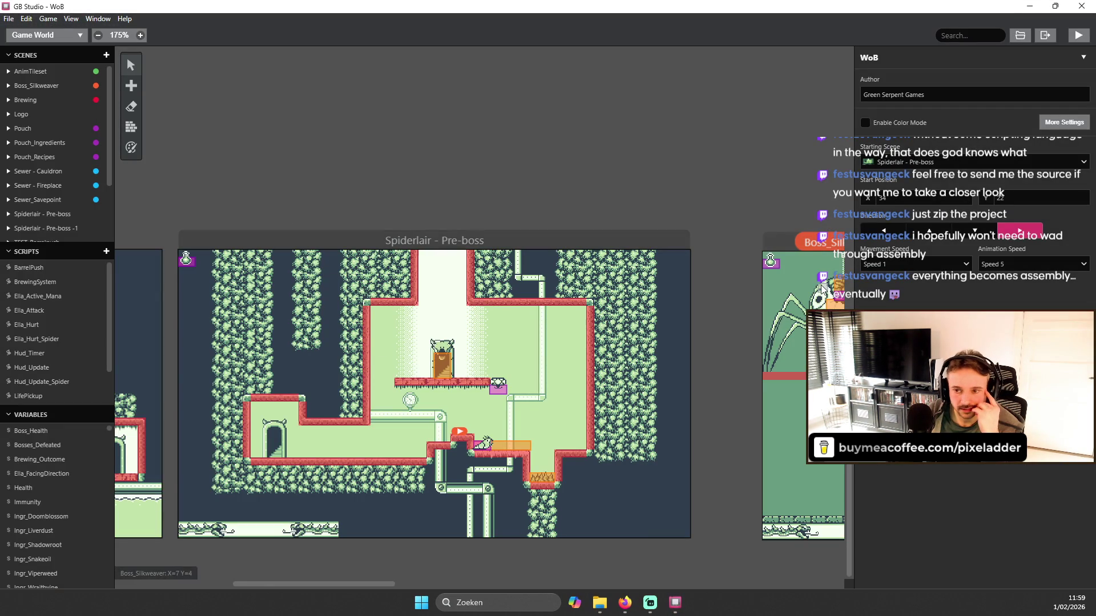
- Select the Spiderlair - Pre-boss scene on the Game World map
mouse_move(372, 587)
mouse_down()
mouse_move(284, 586)
mouse_move(333, 587)
mouse_up()
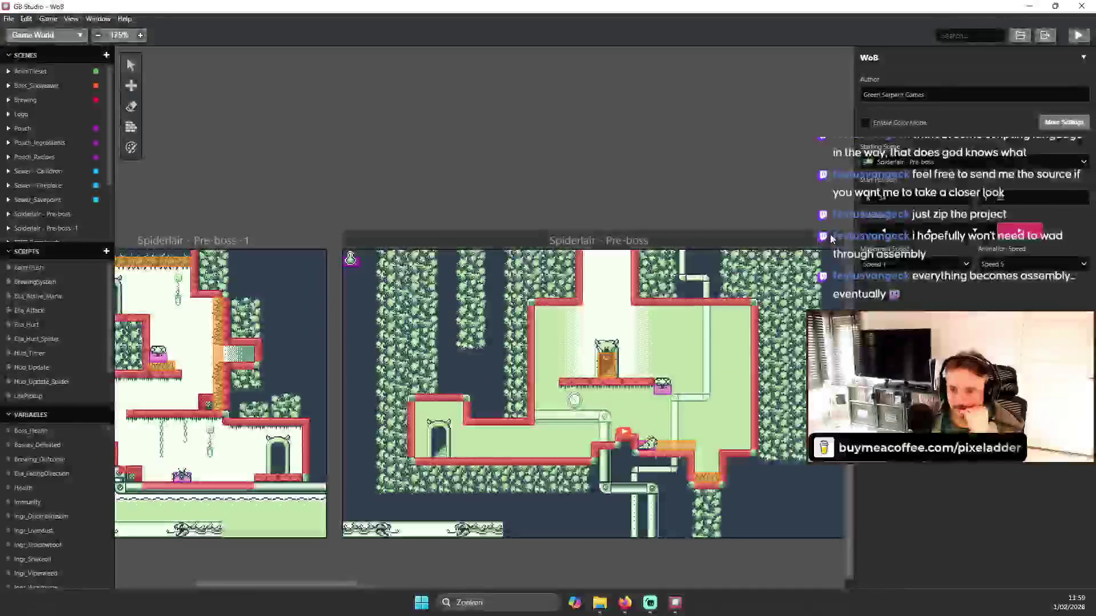
click(559, 393)
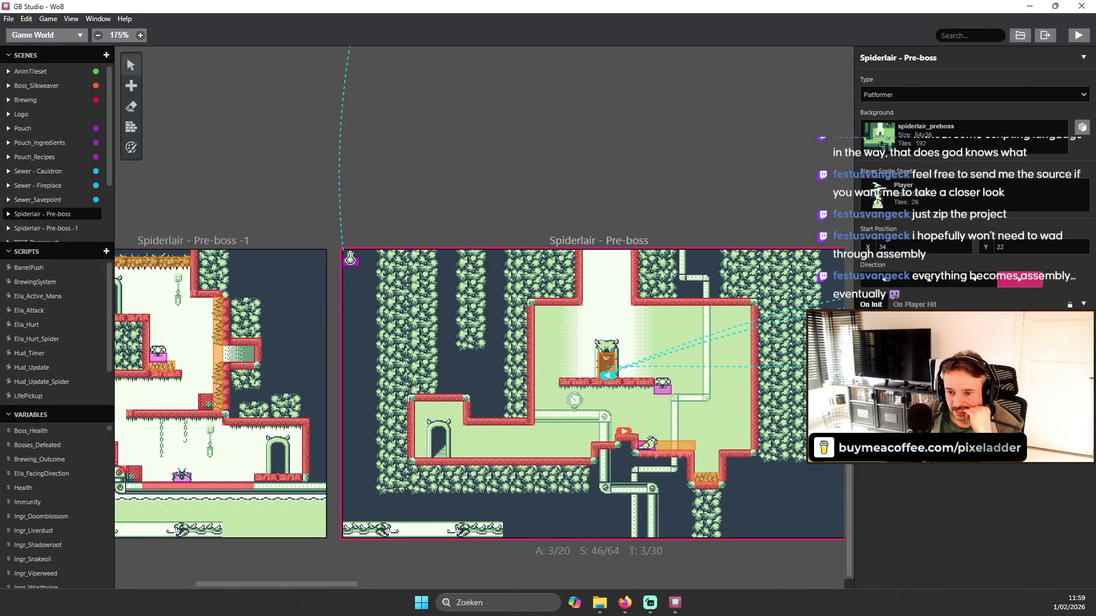
scroll(970, 257, down, 3)
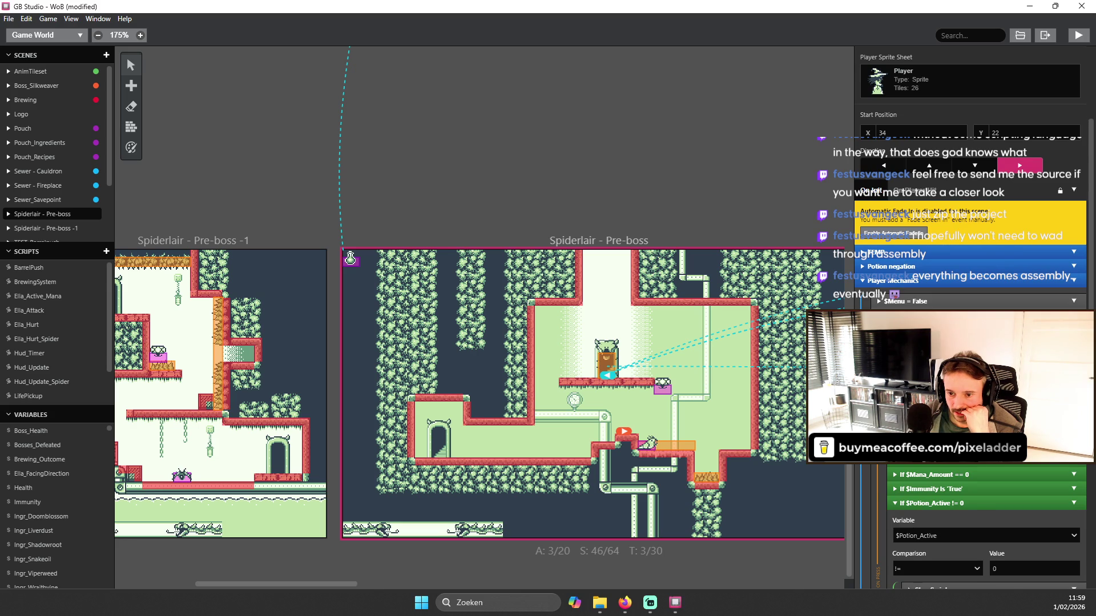
scroll(981, 526, up, 1)
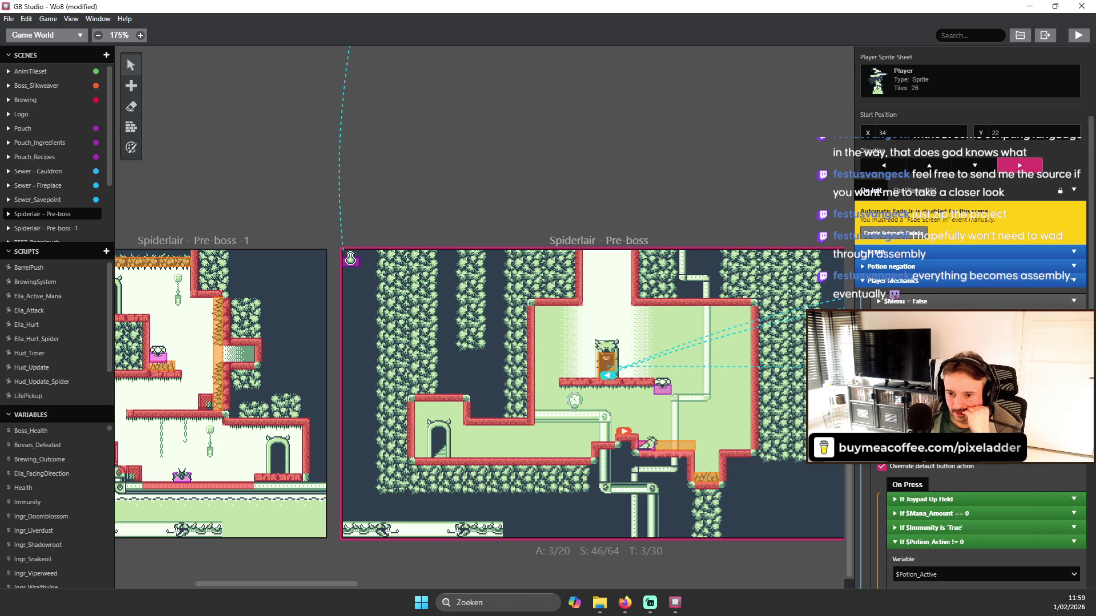
scroll(36, 303, down, 1)
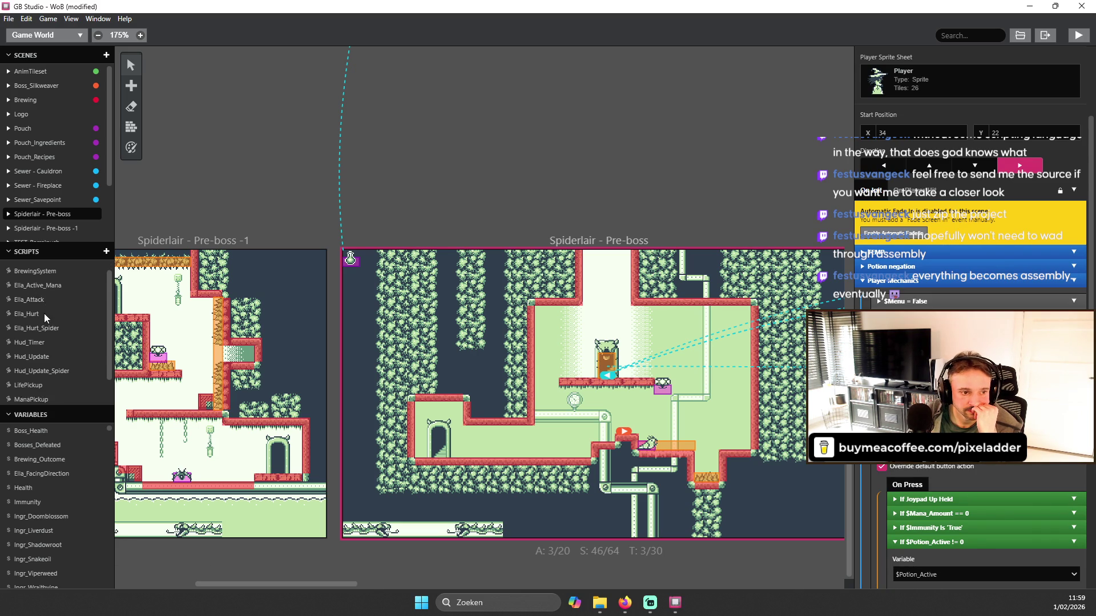
- Look through the Hud_Update, Hud_Update_Spider and Spider_Hit_and_Death scripts
click(40, 329)
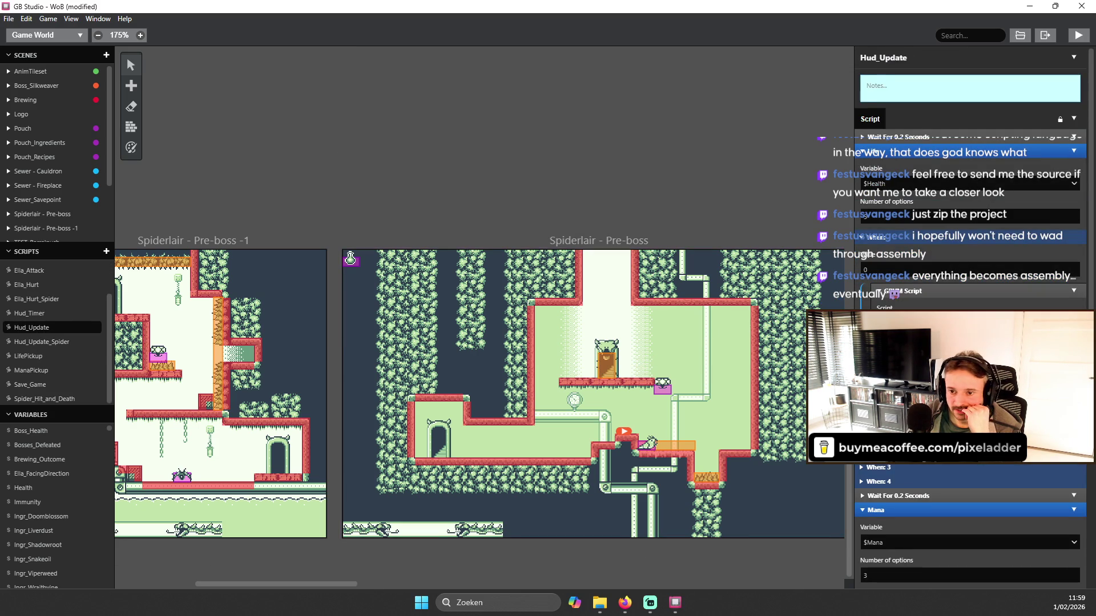
scroll(970, 343, down, 1)
scroll(952, 288, down, 5)
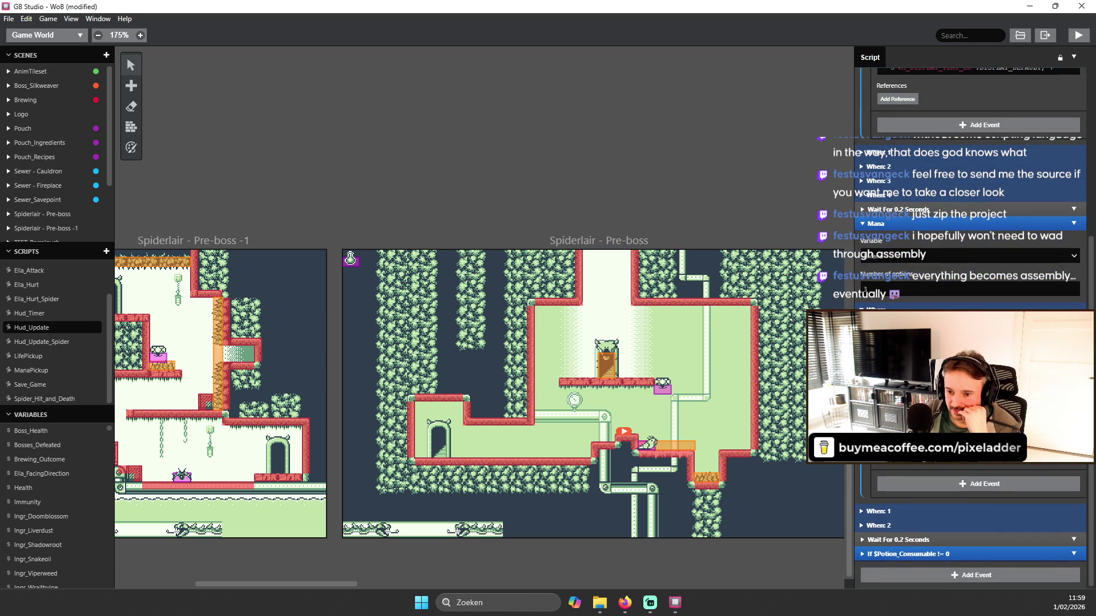
scroll(970, 343, up, 5)
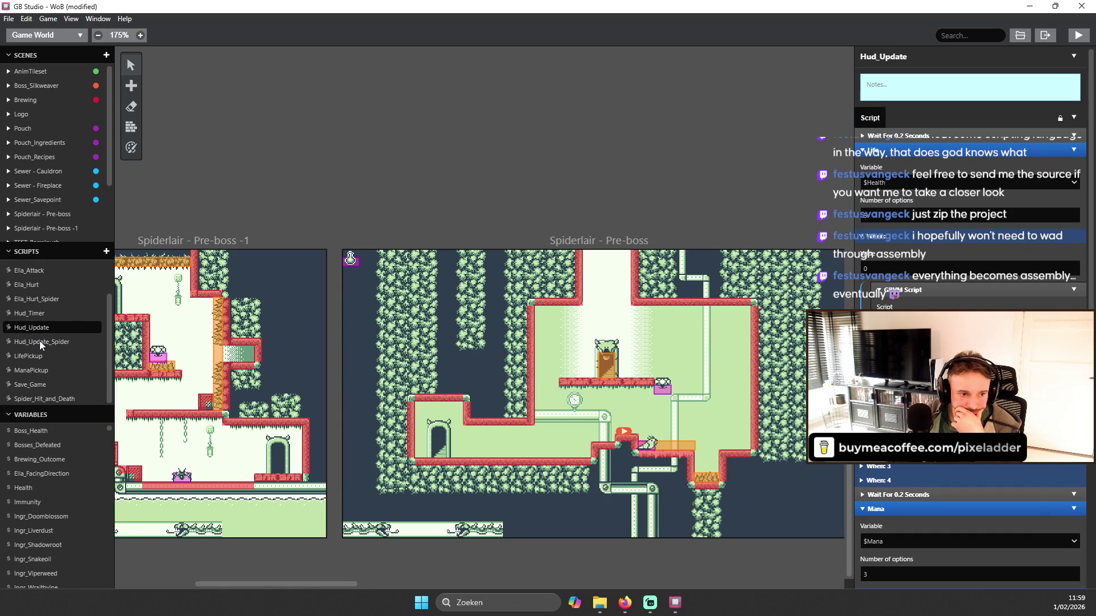
click(41, 342)
scroll(970, 342, down, 3)
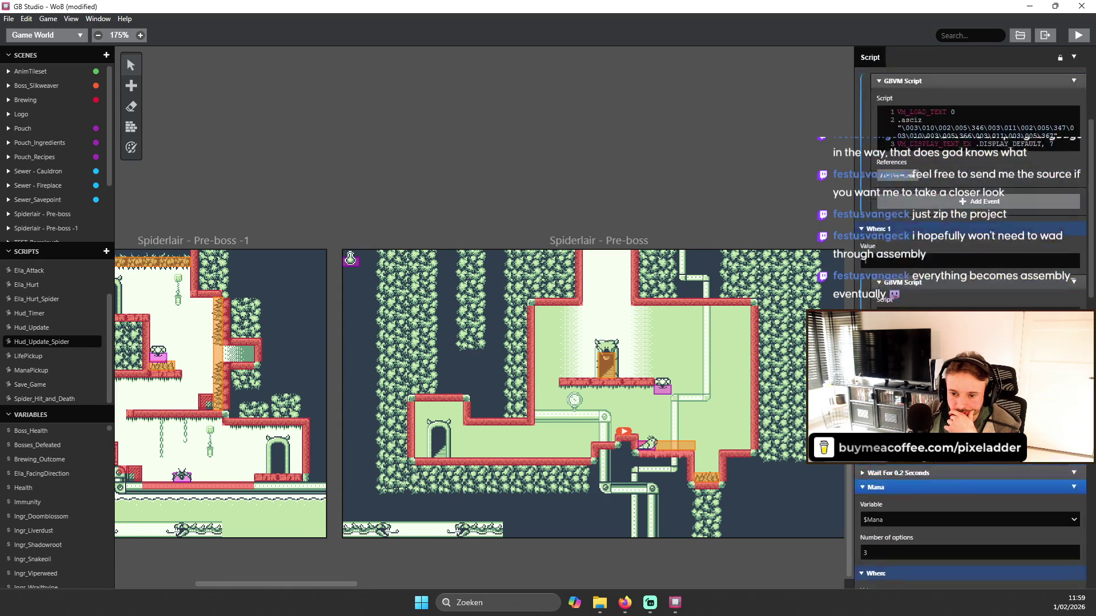
click(47, 399)
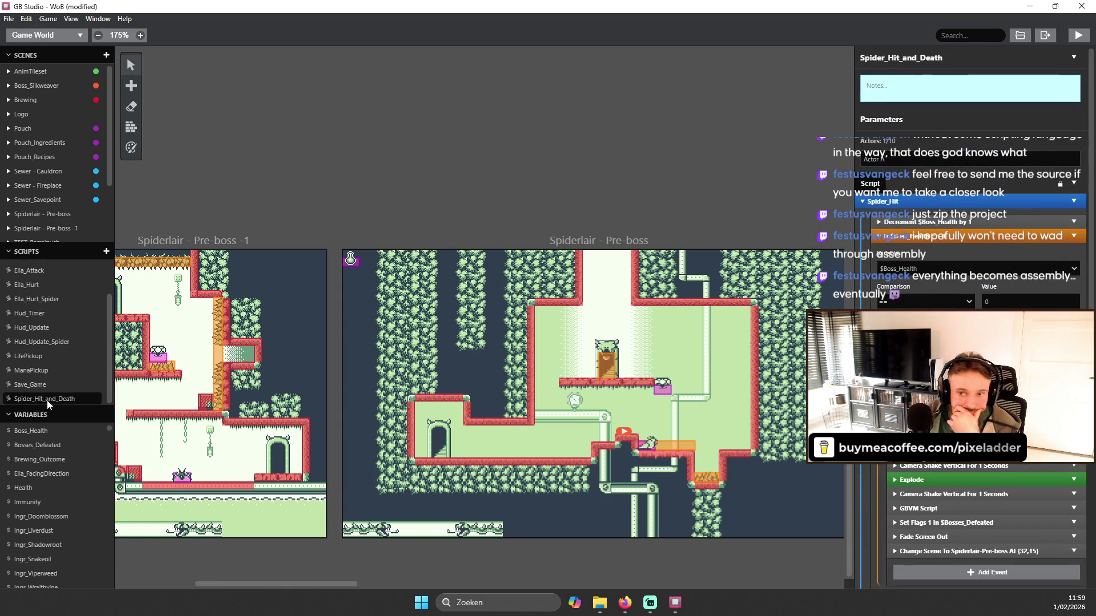
- Open the Save_Game script and inspect its GBVM code lines
click(35, 388)
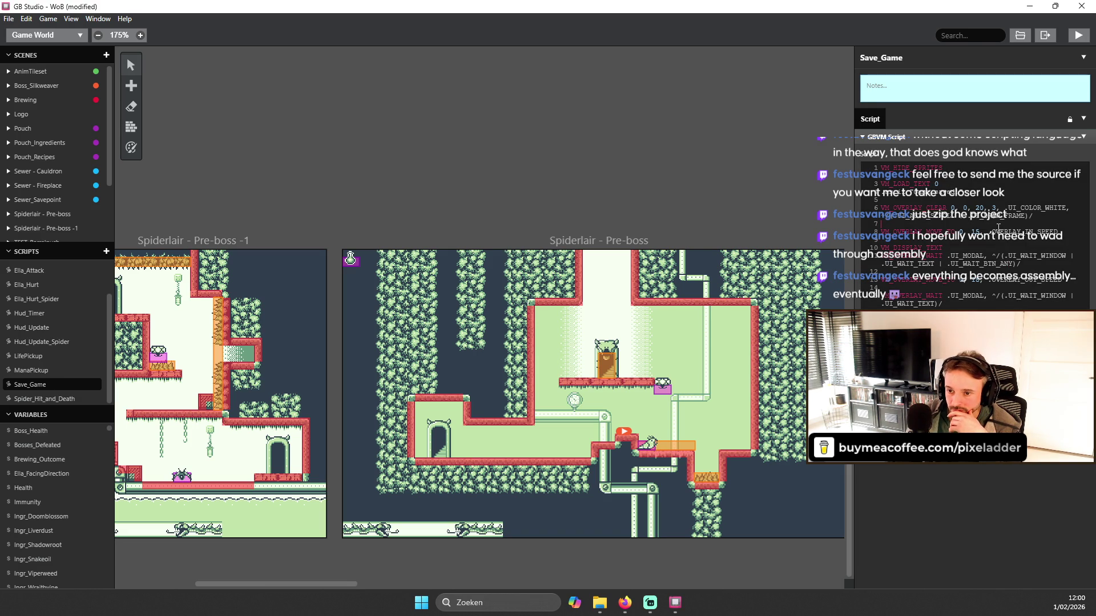
drag(886, 171, 1073, 306)
click(1008, 253)
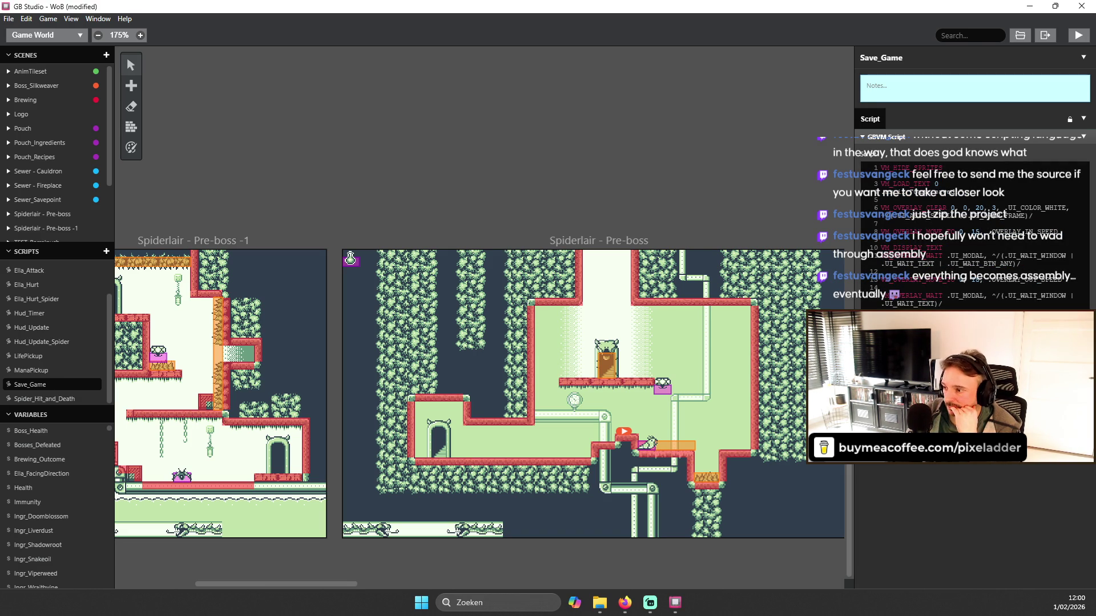
key(alt+Tab)
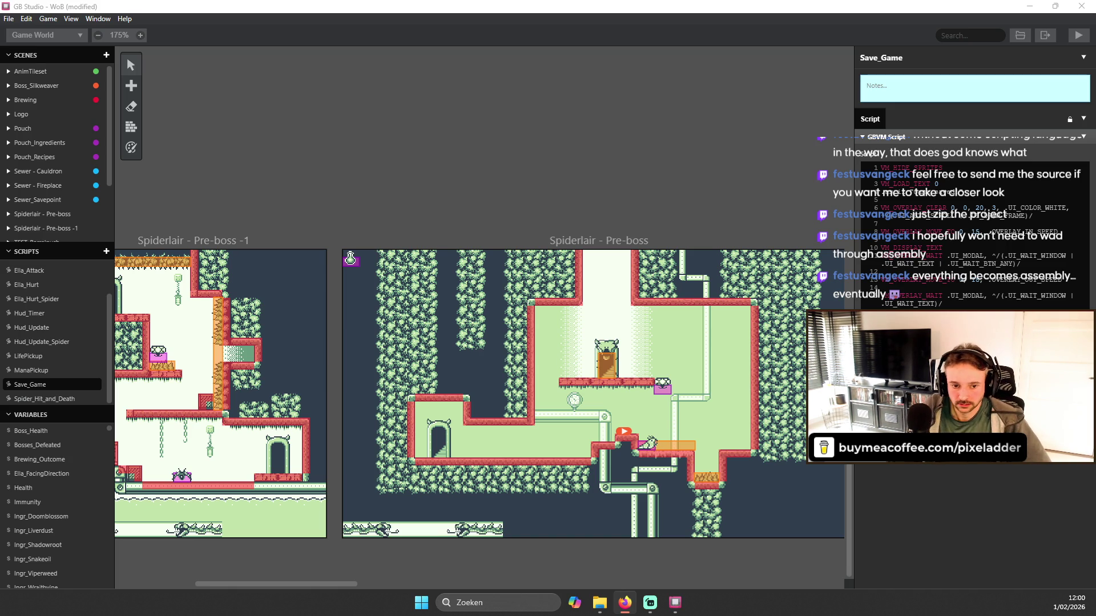
- Export the WoB project source via Game > Advanced > Export Project Source
click(94, 20)
mouse_move(69, 21)
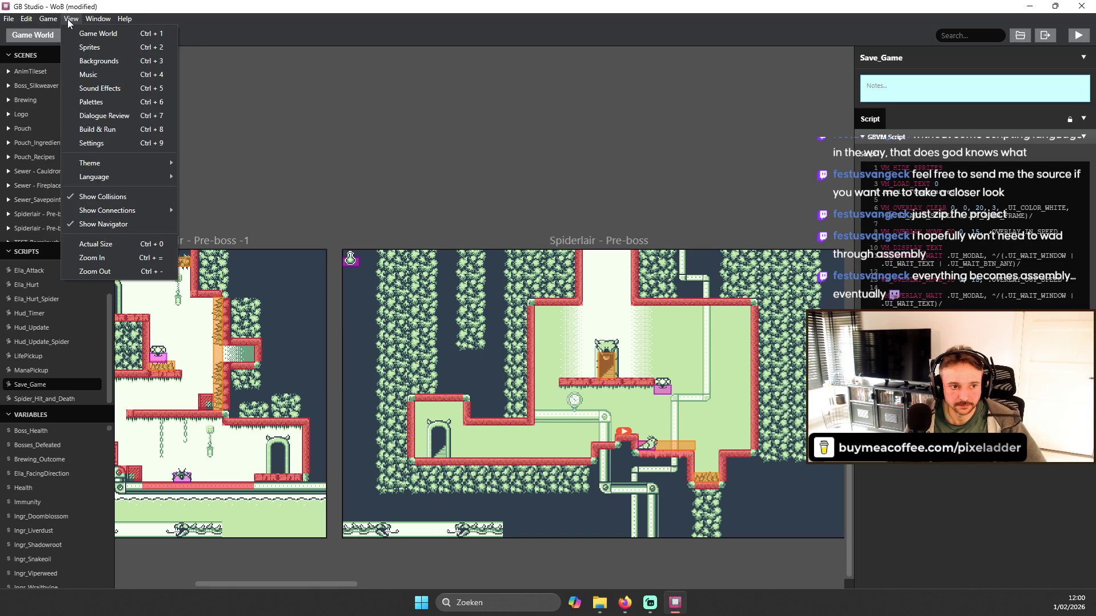
click(70, 20)
click(48, 20)
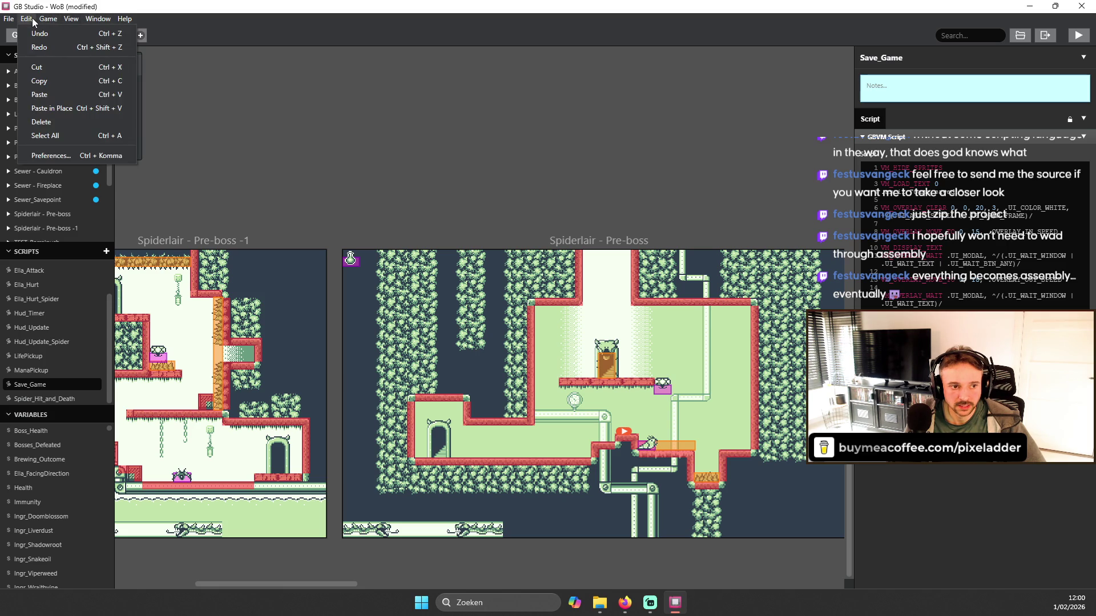
mouse_move(64, 47)
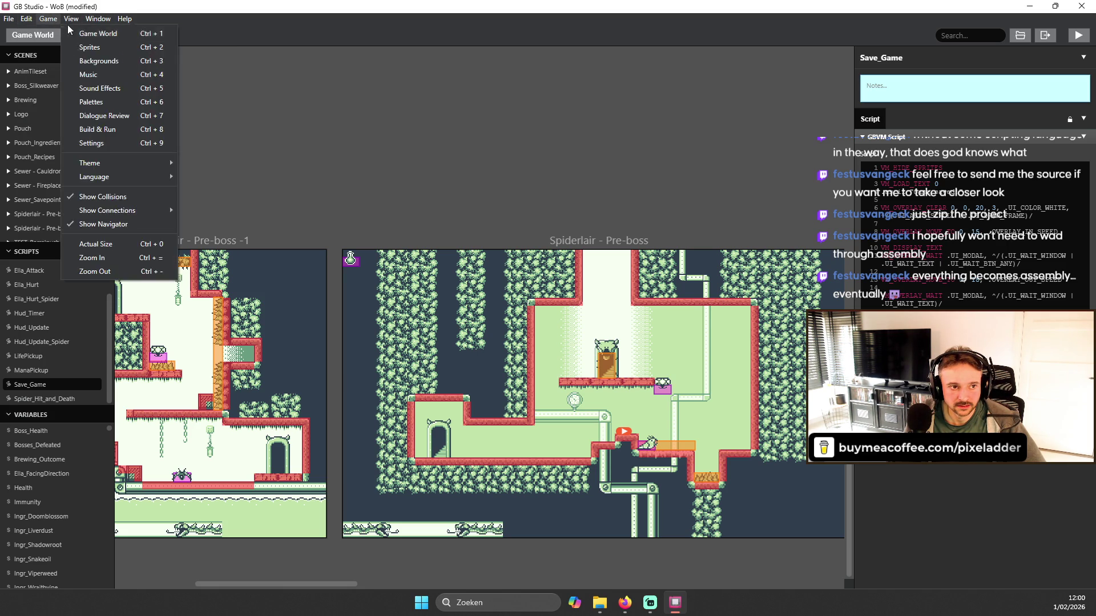
mouse_move(67, 70)
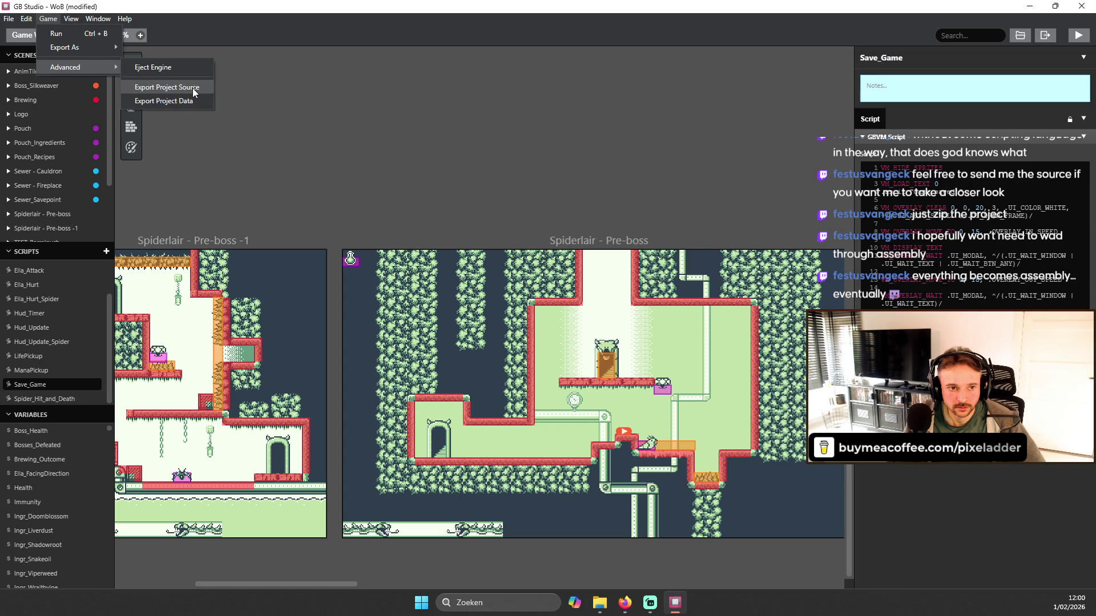
click(197, 98)
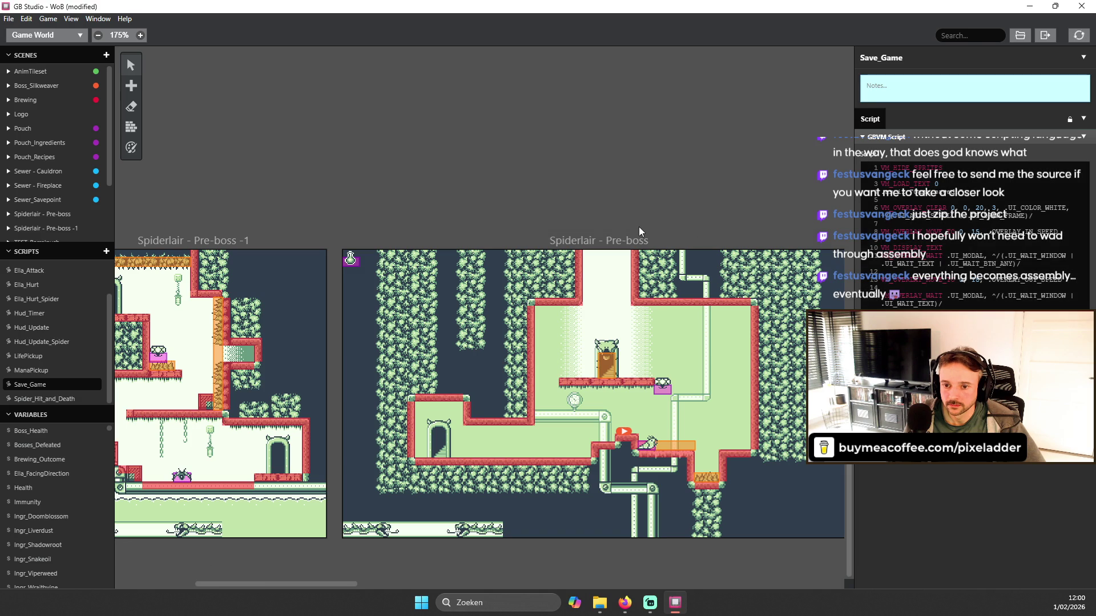
click(601, 608)
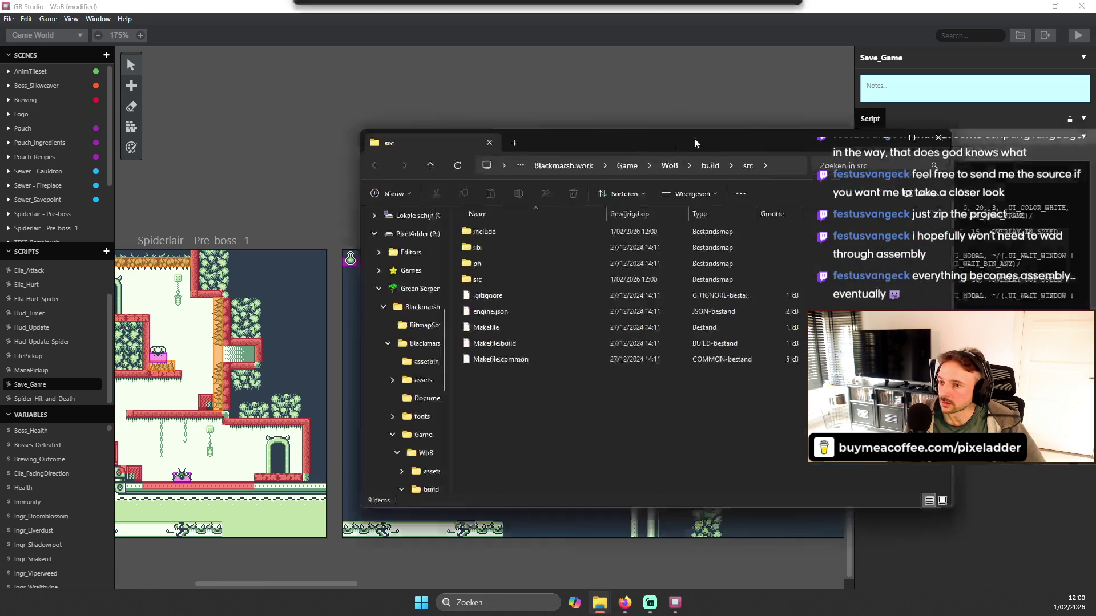
- Maximise Explorer, open the inner src folder, peek into core, then return to src
drag(856, 126, 622, 105)
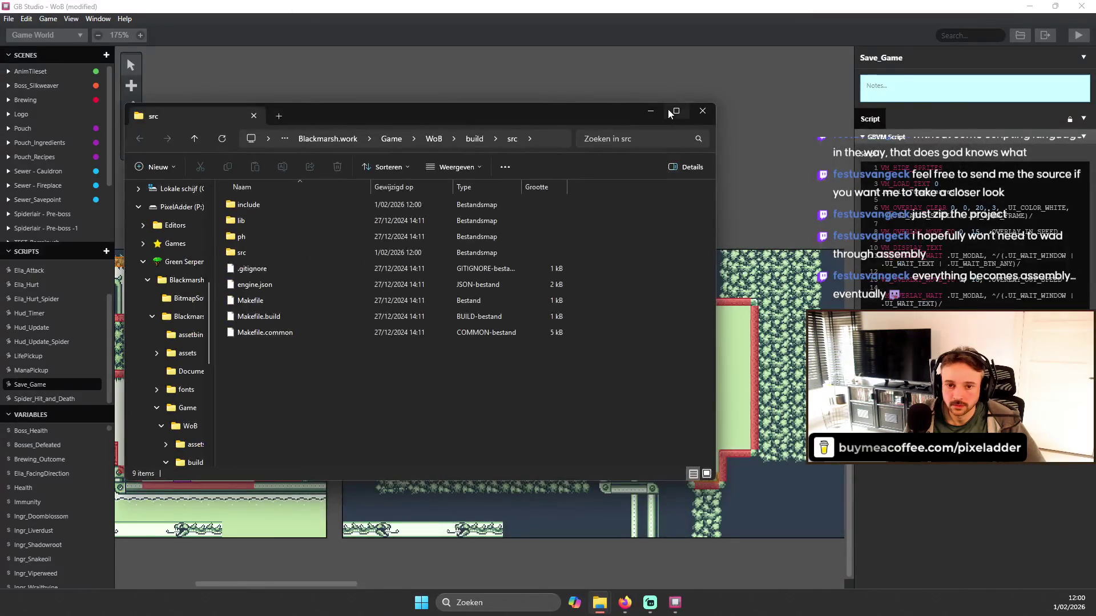
click(633, 103)
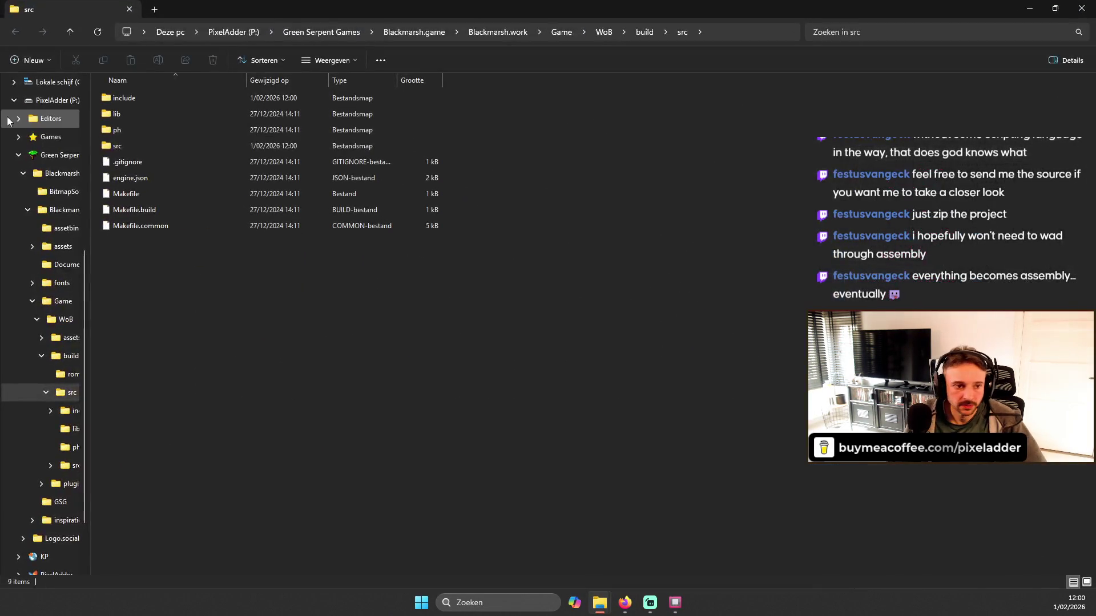
double_click(138, 145)
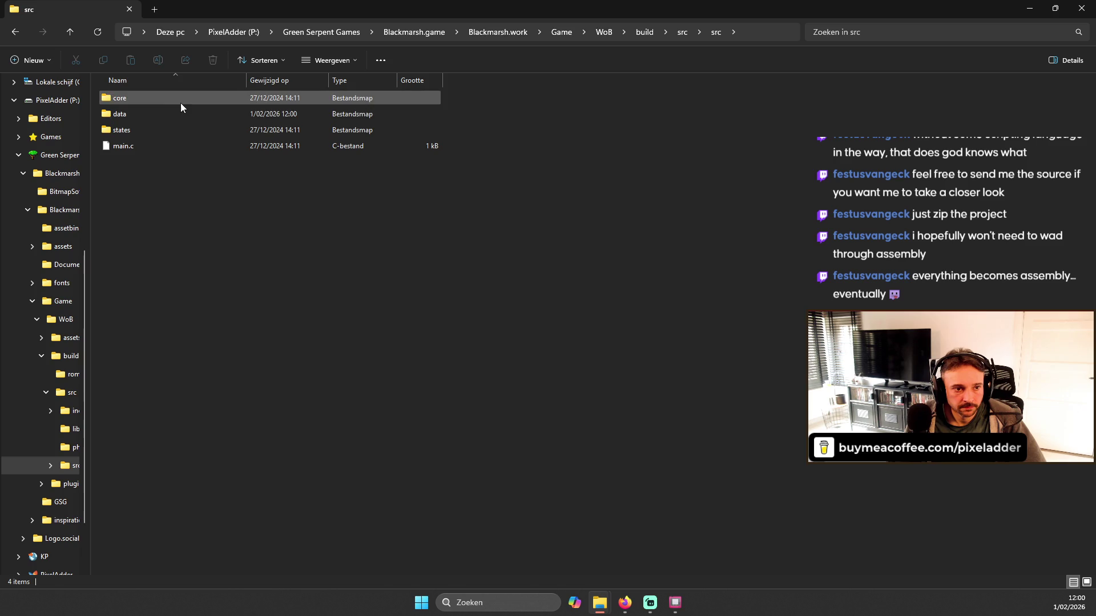
double_click(181, 102)
scroll(172, 137, down, 8)
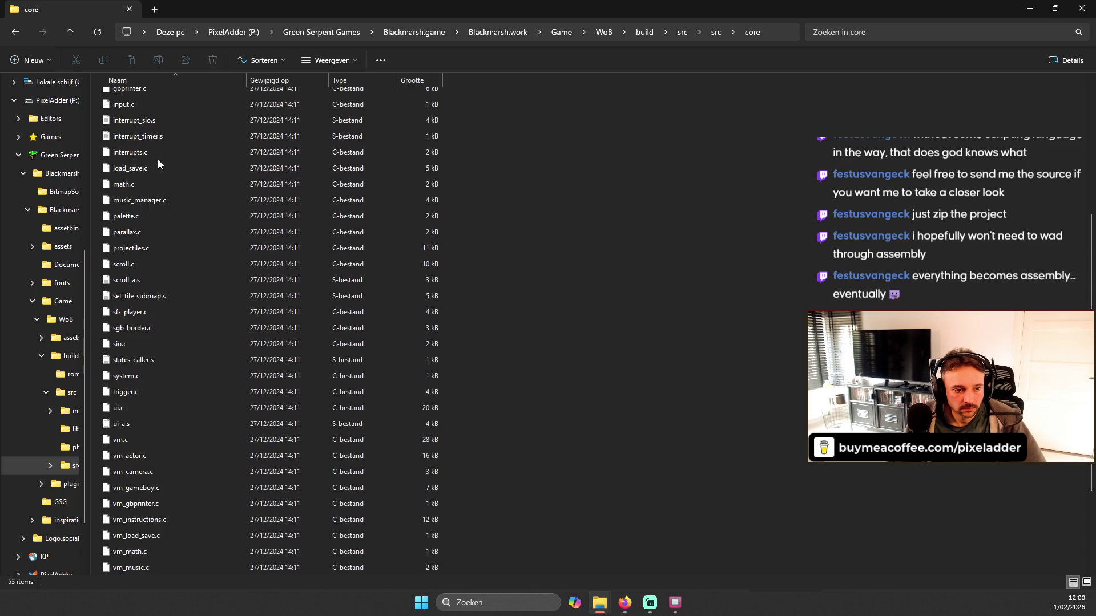
click(16, 32)
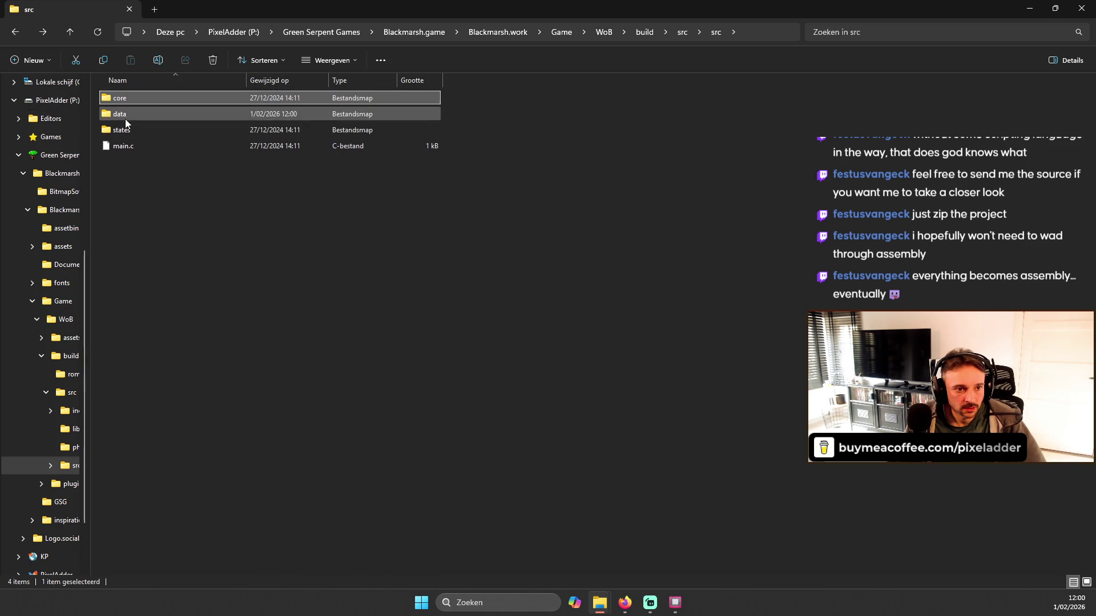
- Open the data folder and scroll through its 327 generated .c and .s files
double_click(131, 114)
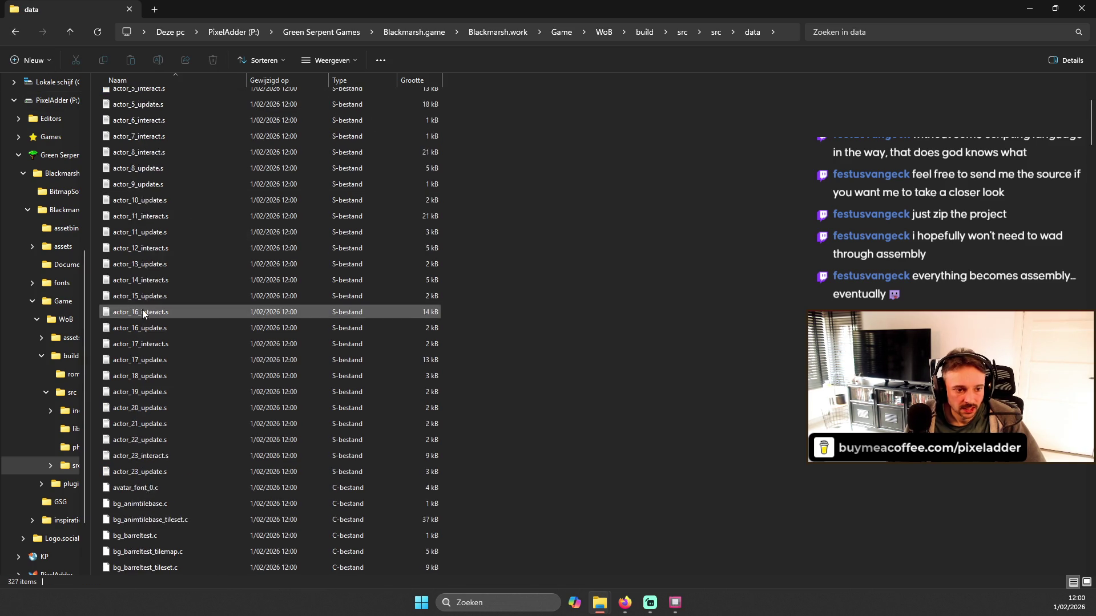
scroll(189, 228, down, 15)
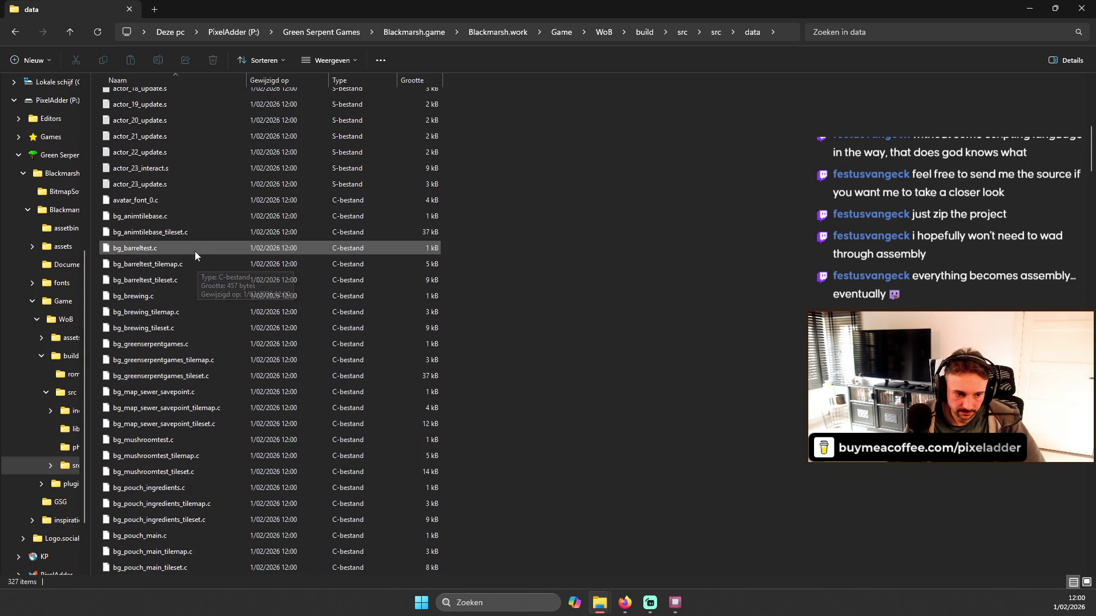
scroll(250, 254, up, 8)
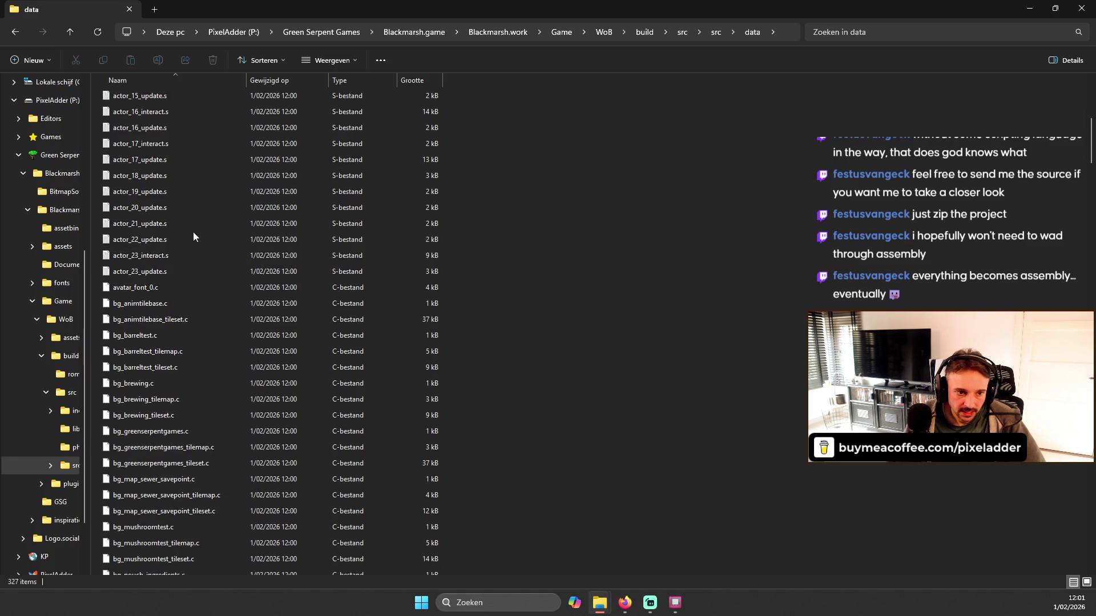
scroll(206, 291, down, 8)
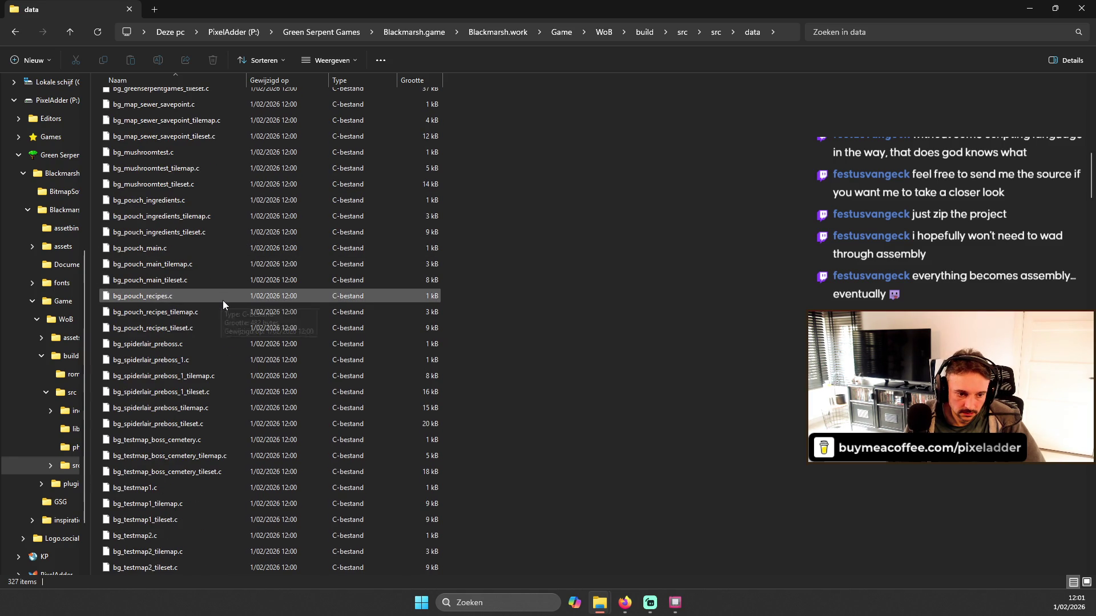
scroll(223, 308, up, 2)
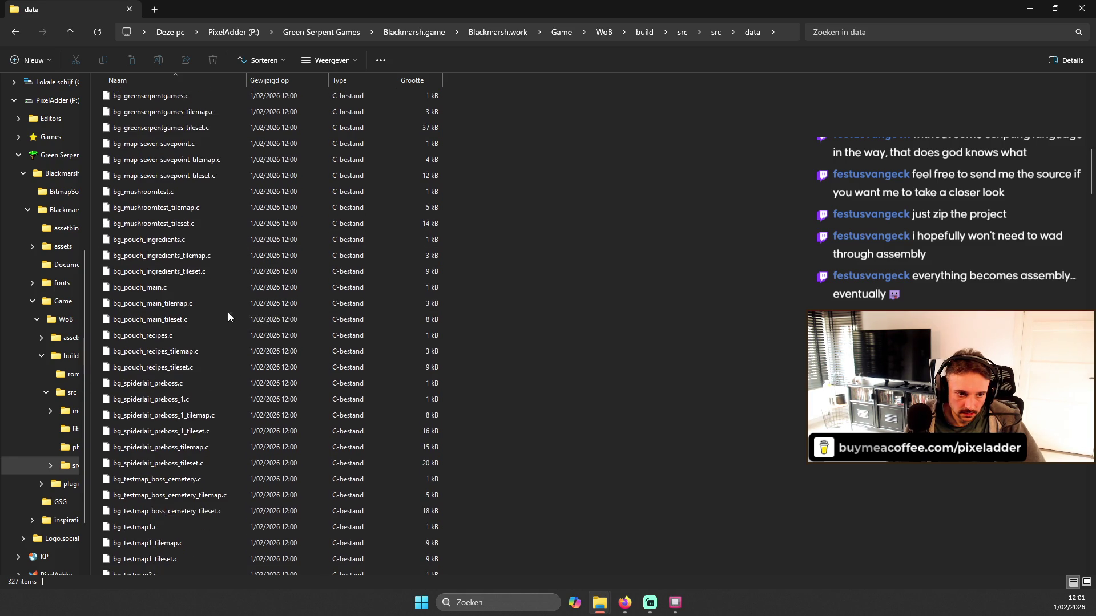
scroll(240, 306, down, 3)
scroll(240, 319, down, 10)
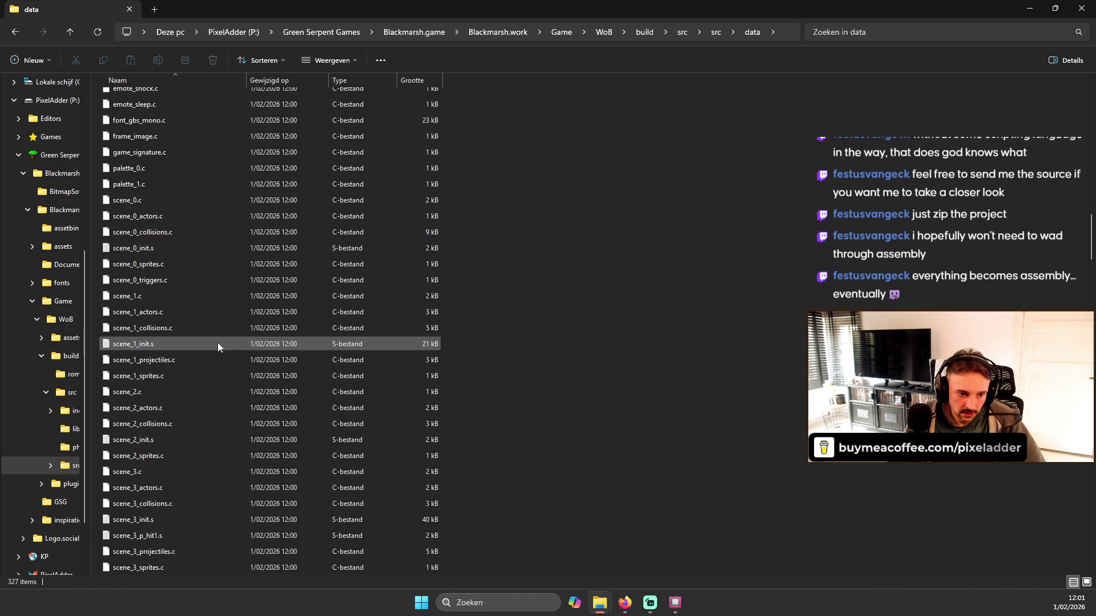
double_click(166, 348)
scroll(422, 257, down, 9)
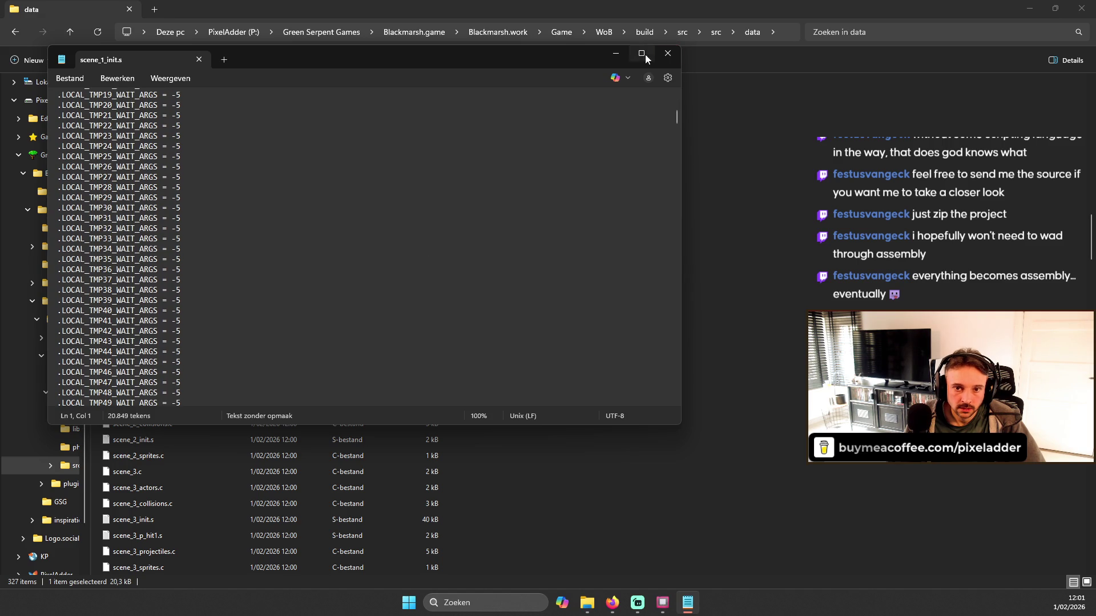
click(646, 58)
scroll(14, 197, down, 11)
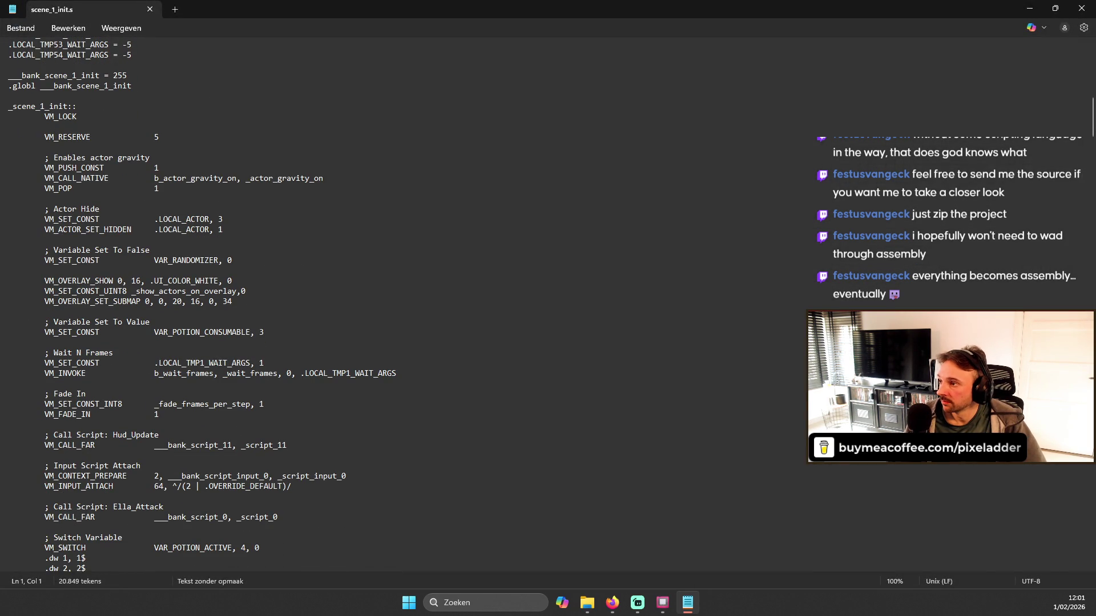
click(132, 333)
scroll(93, 255, down, 6)
scroll(93, 255, down, 7)
scroll(234, 262, down, 8)
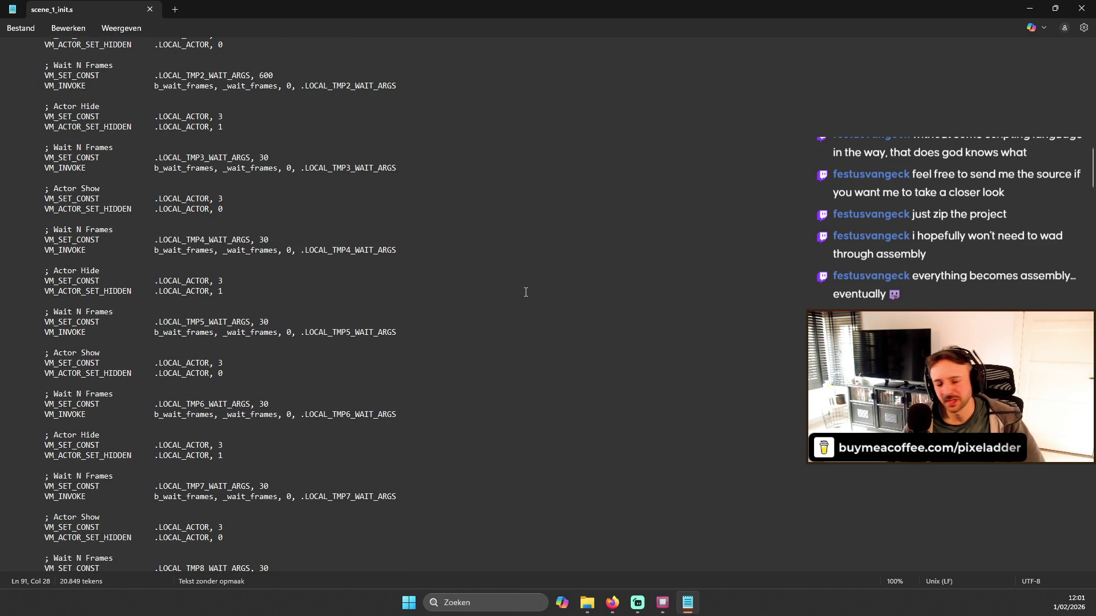
scroll(320, 374, down, 3)
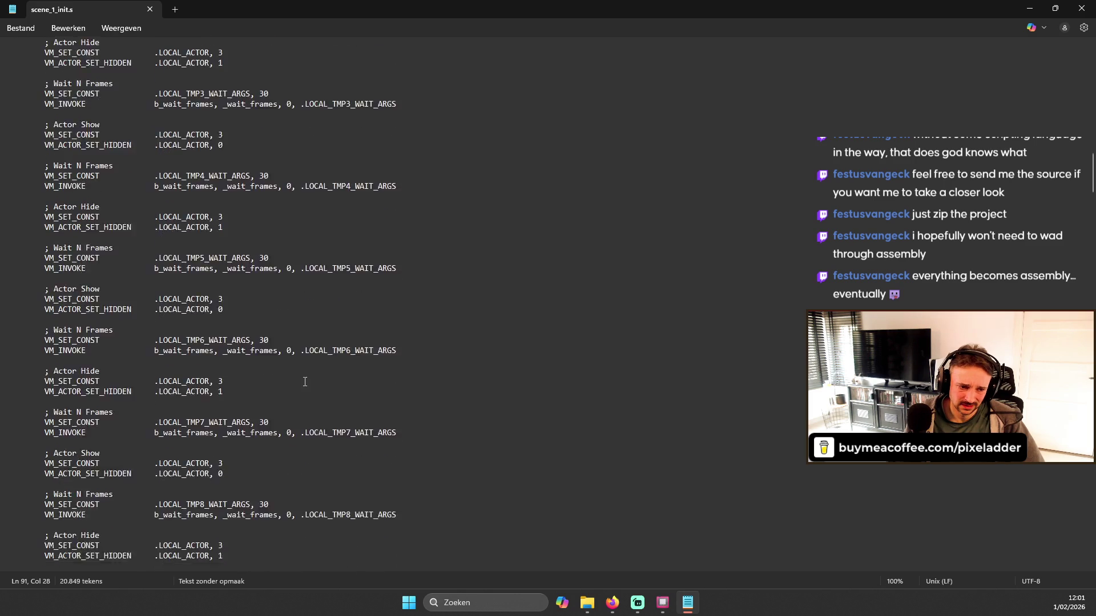
scroll(380, 353, down, 4)
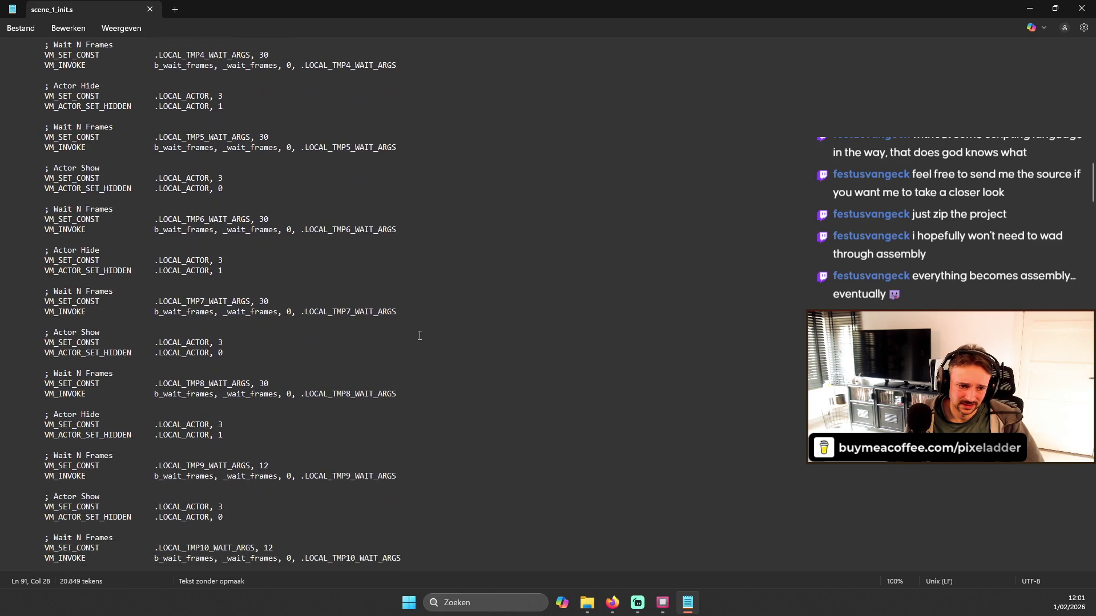
scroll(421, 334, down, 12)
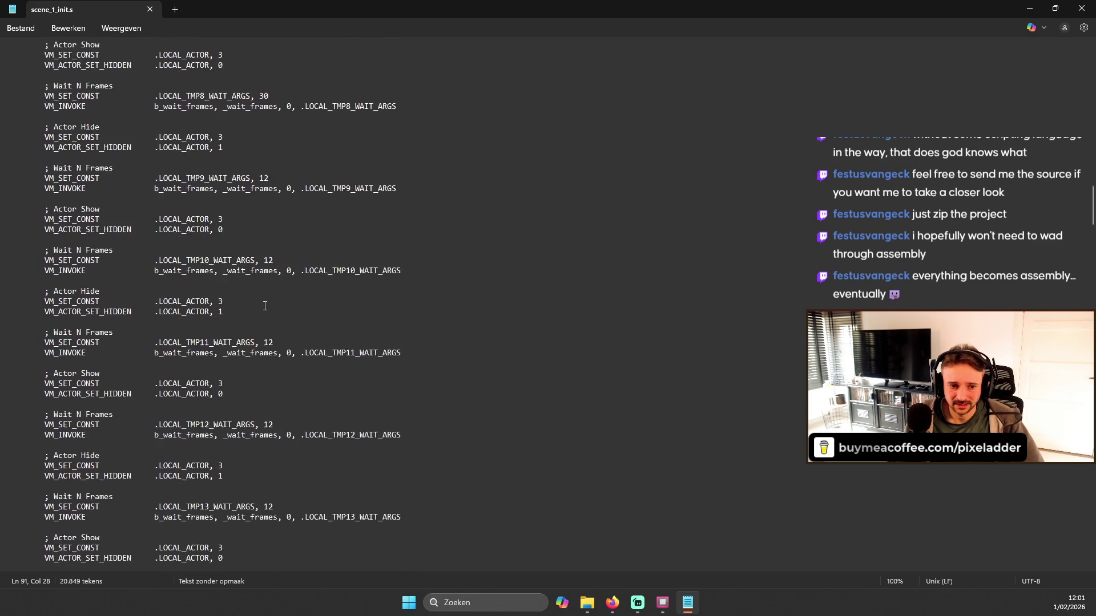
scroll(280, 319, down, 9)
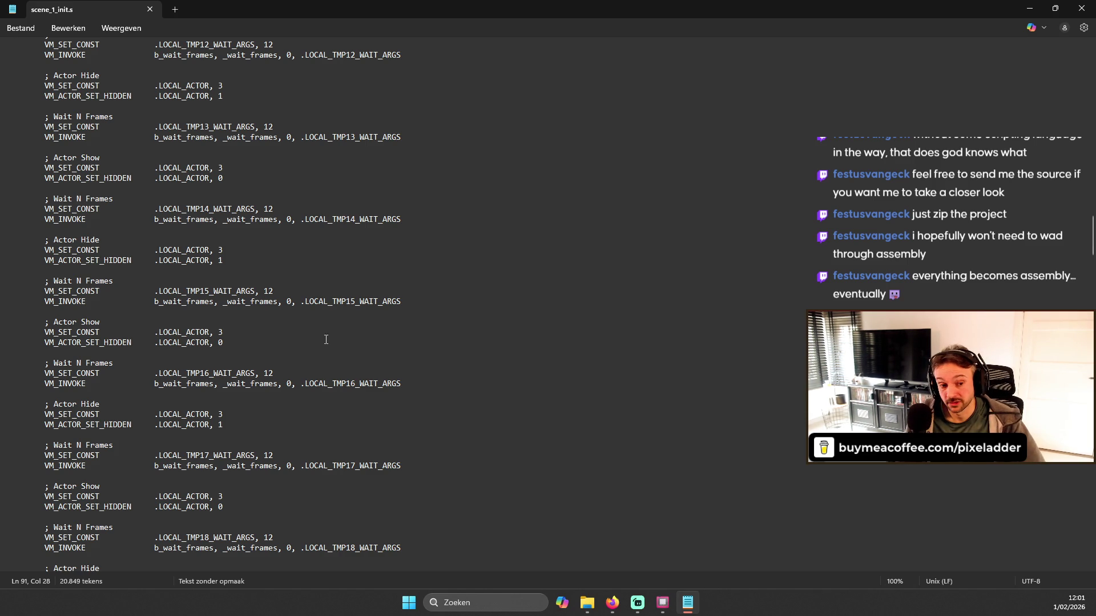
scroll(251, 368, down, 2)
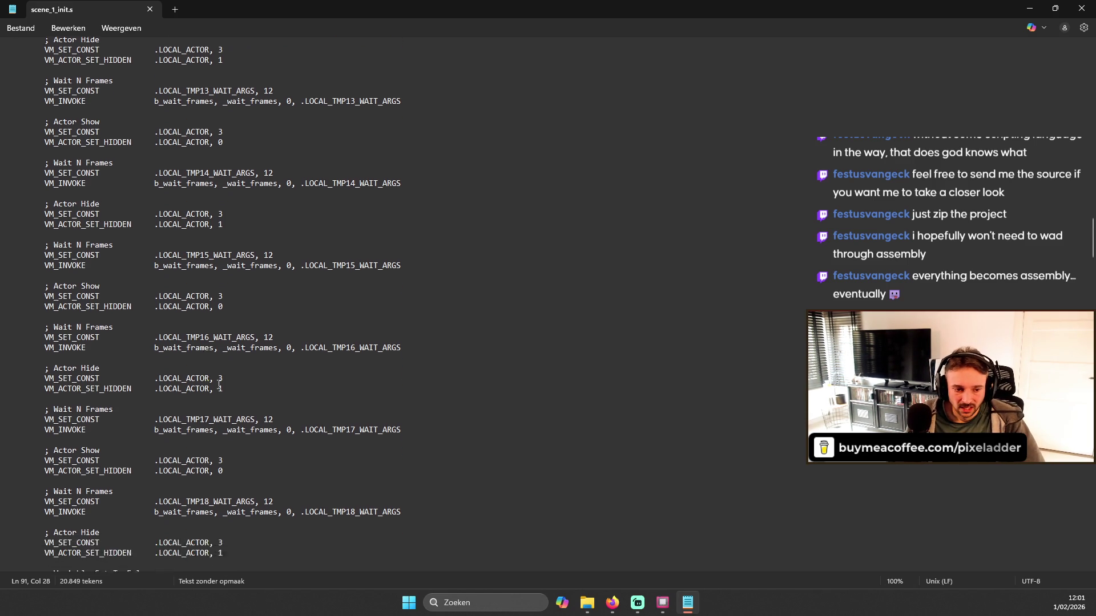
scroll(249, 371, down, 2)
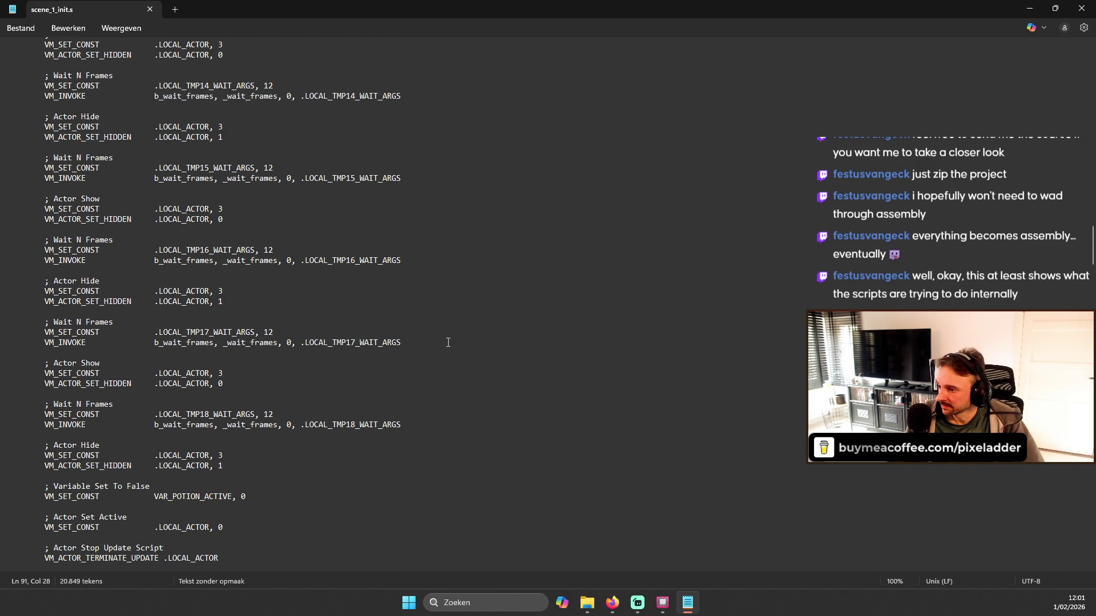
scroll(294, 339, down, 6)
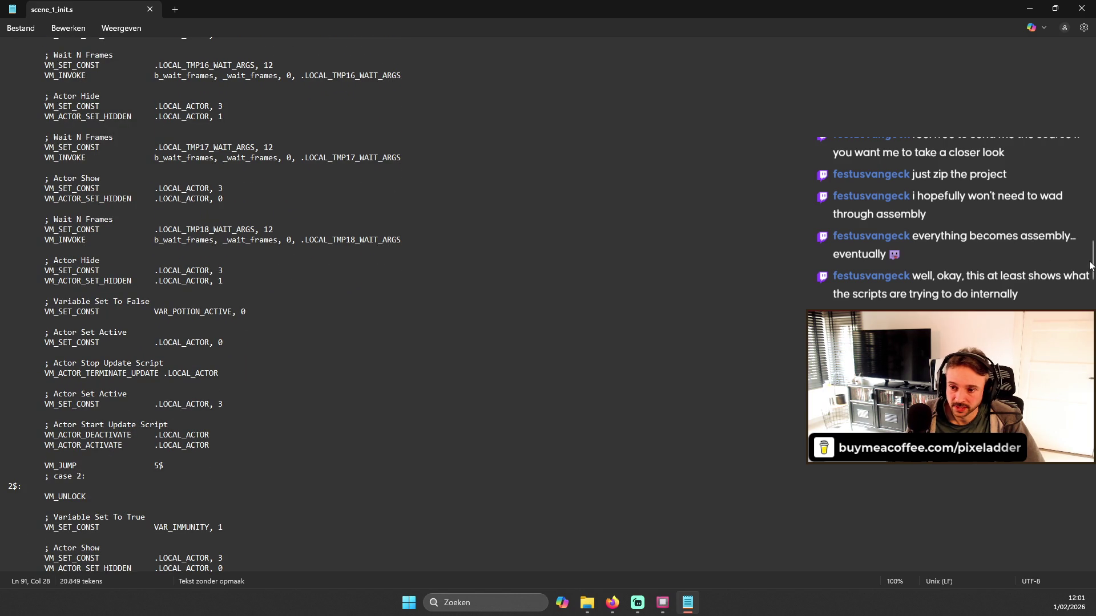
drag(1093, 264, 1093, 326)
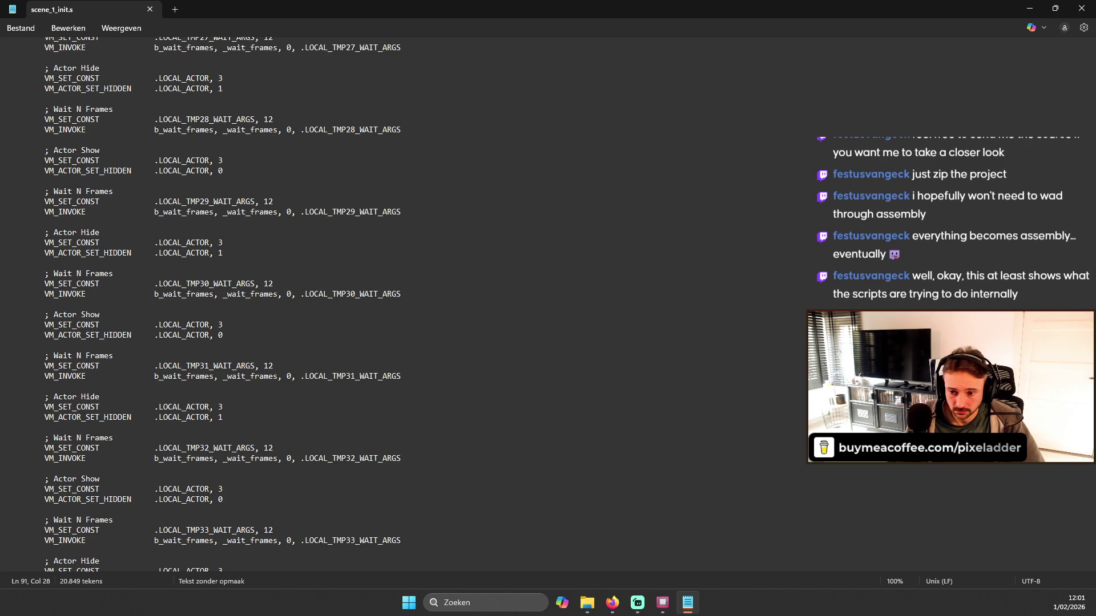
drag(1093, 327, 1092, 335)
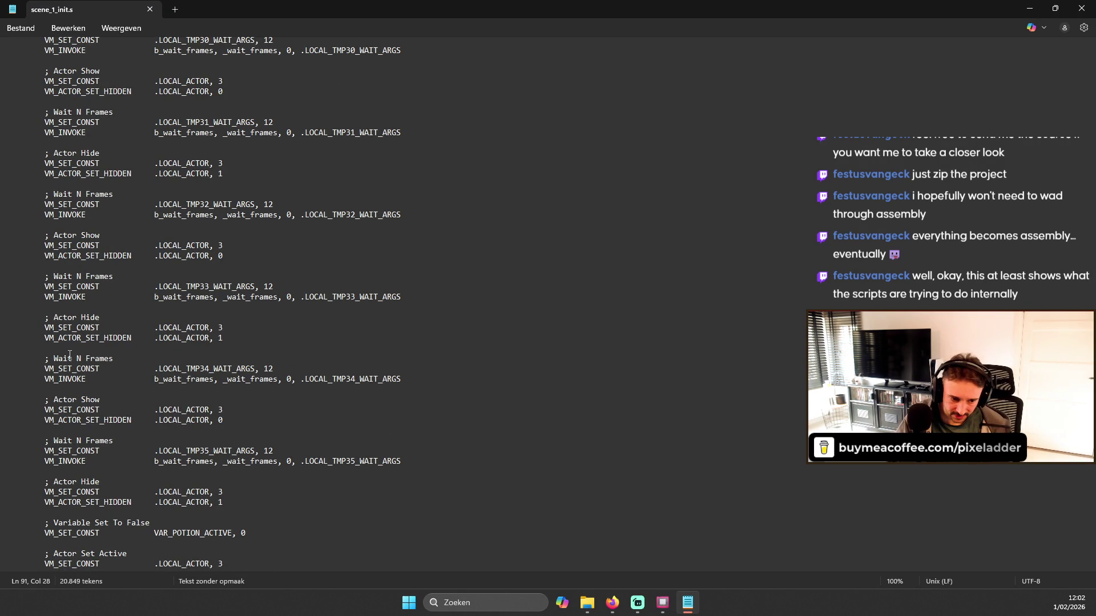
scroll(34, 324, down, 5)
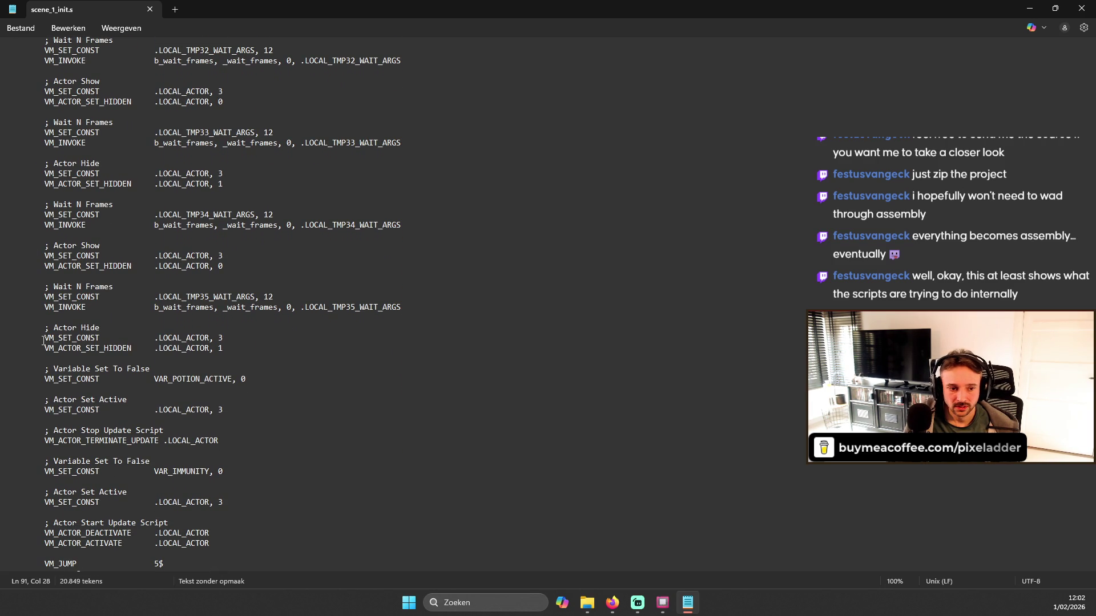
triple_click(41, 336)
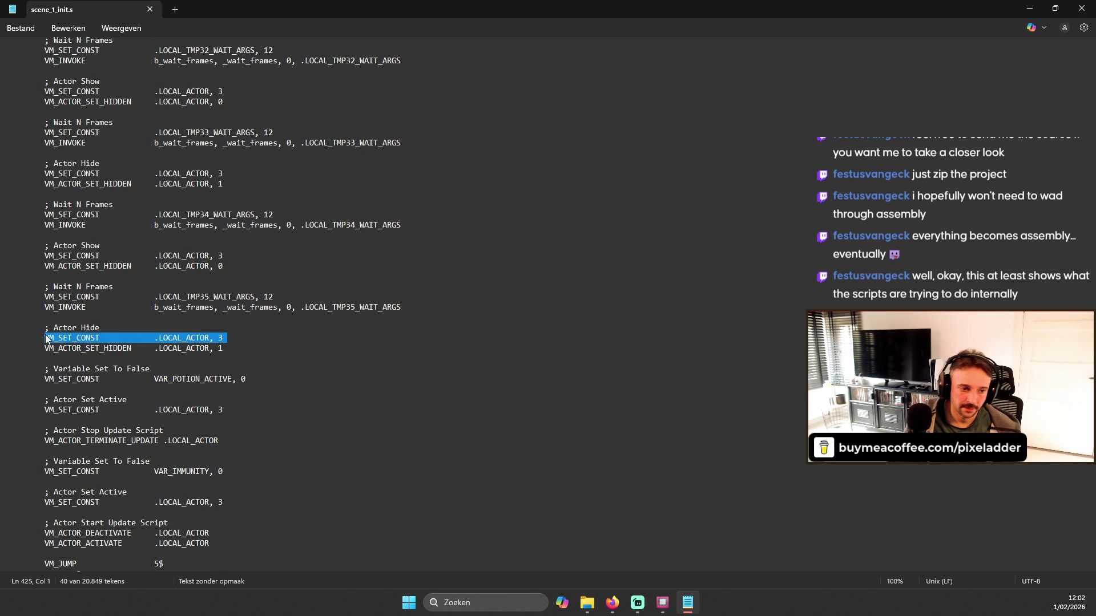
click(69, 339)
drag(41, 337, 96, 338)
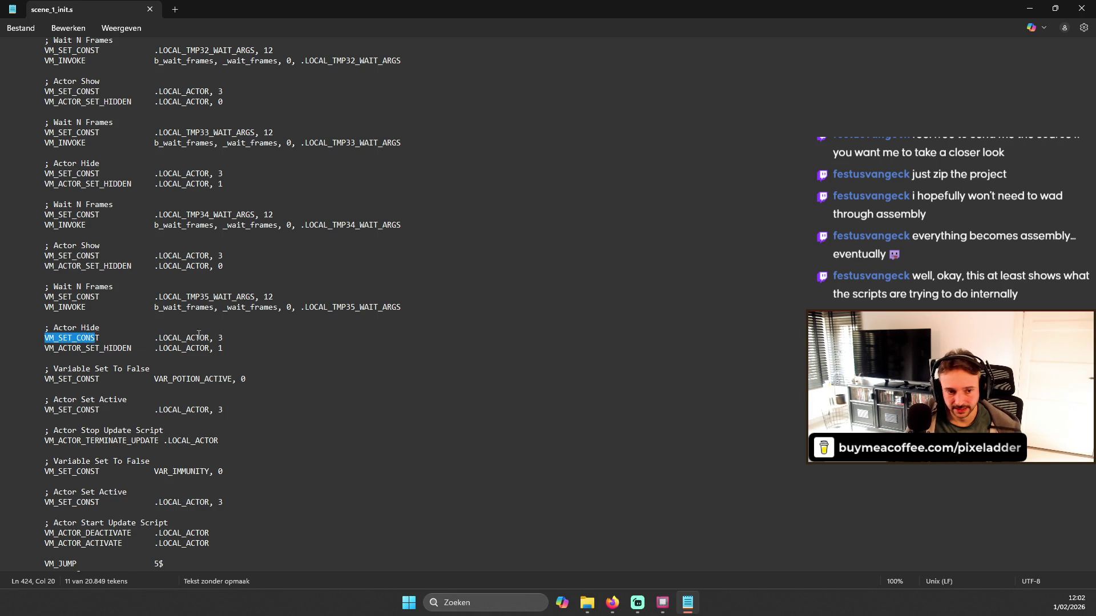
triple_click(162, 340)
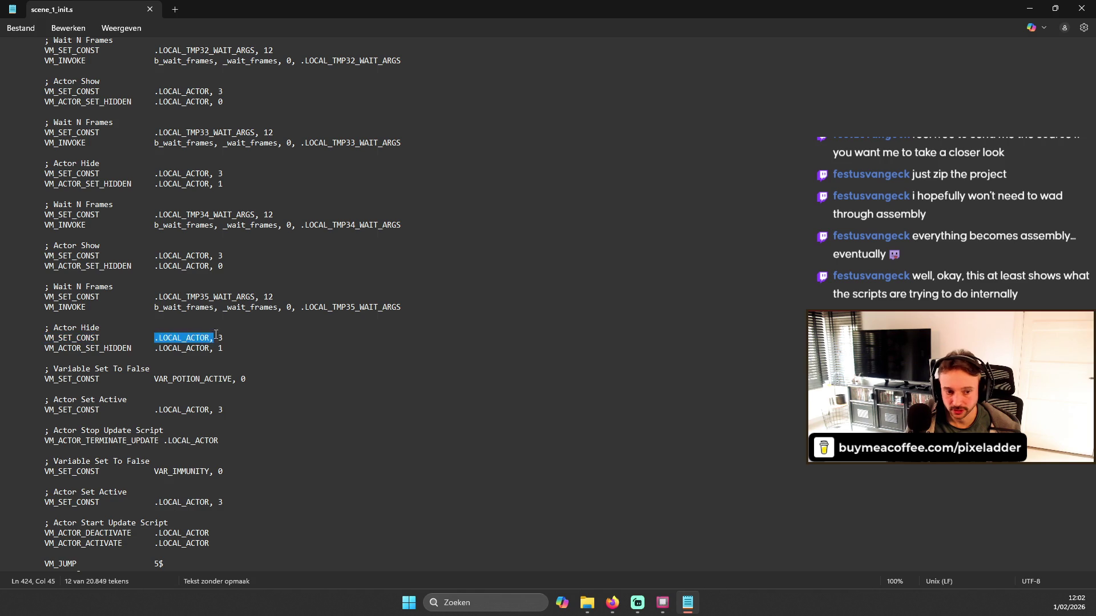
click(148, 337)
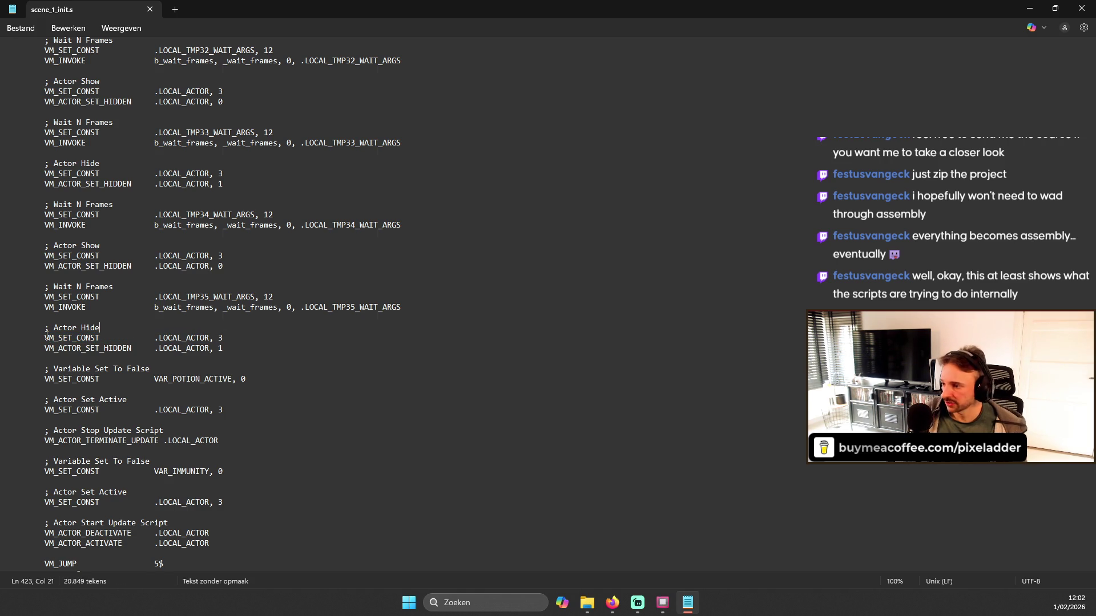
drag(46, 348, 119, 348)
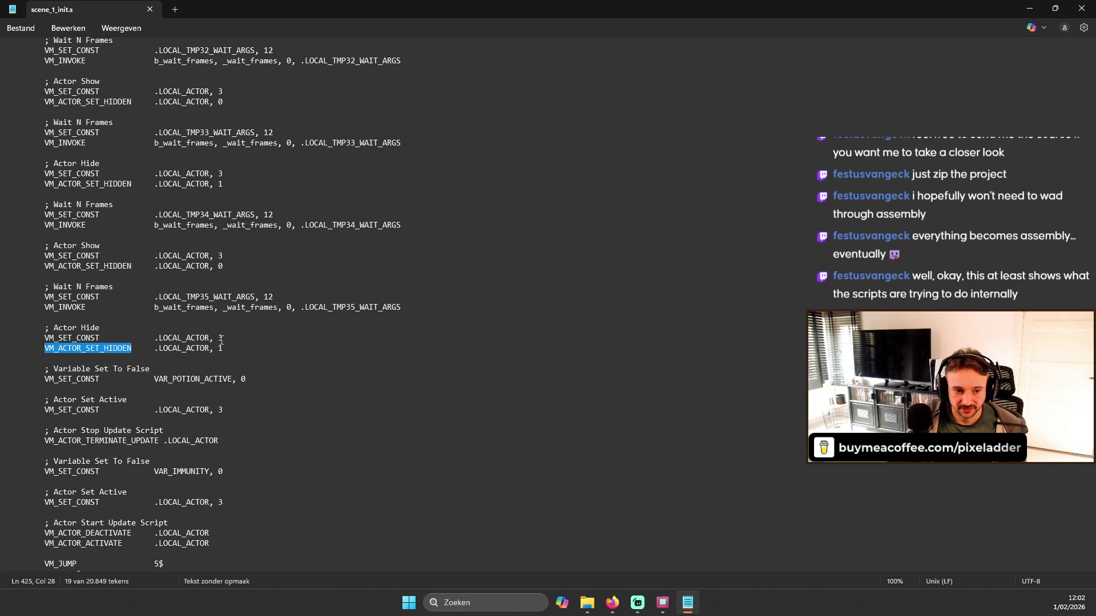
click(180, 339)
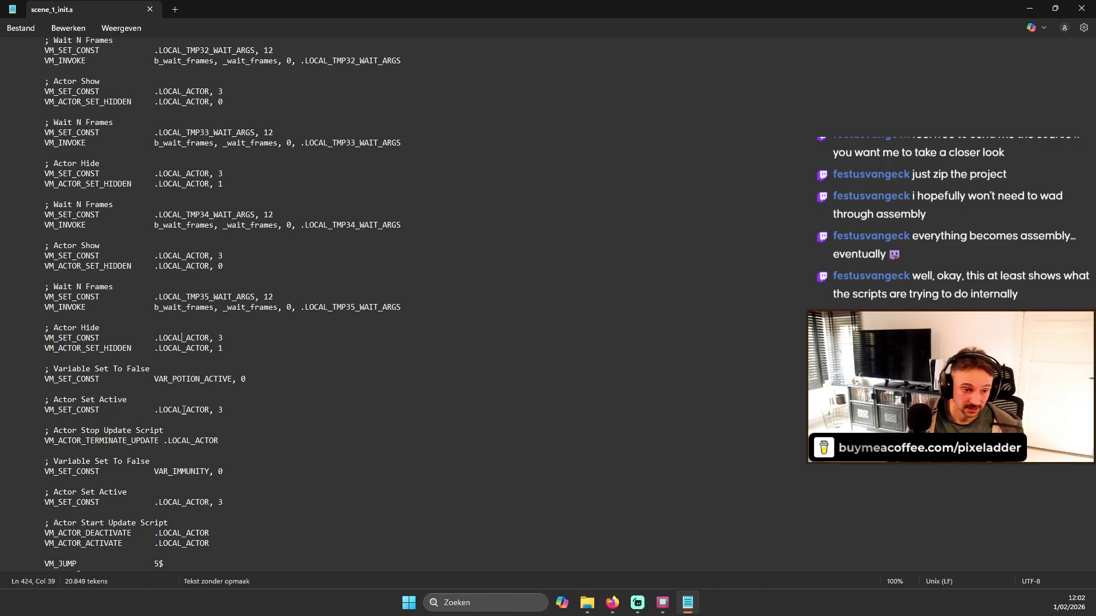
scroll(265, 379, down, 1)
scroll(264, 379, down, 4)
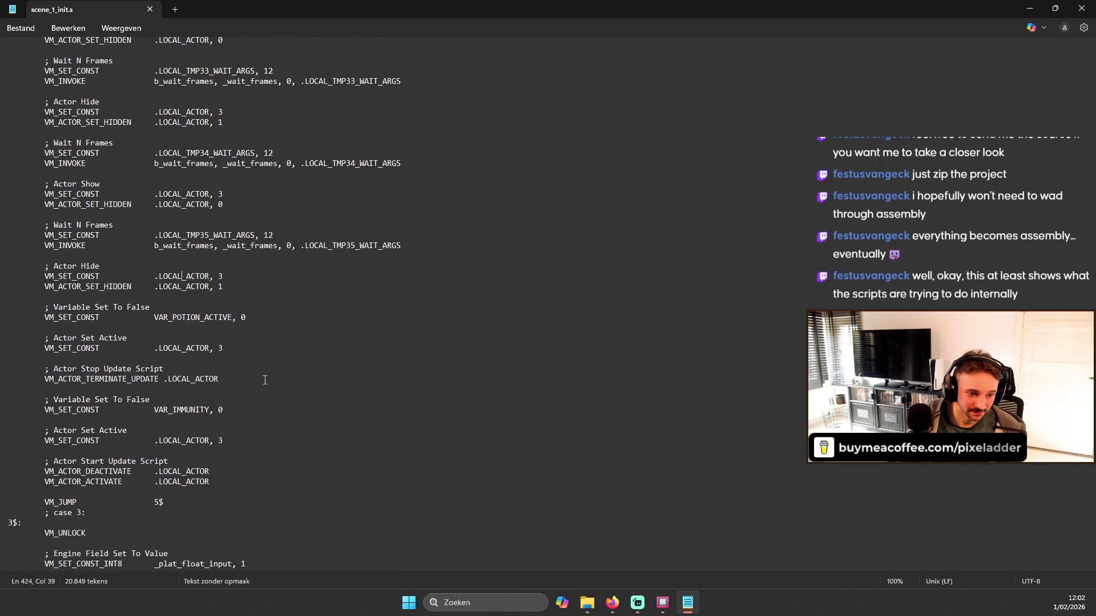
scroll(330, 366, down, 5)
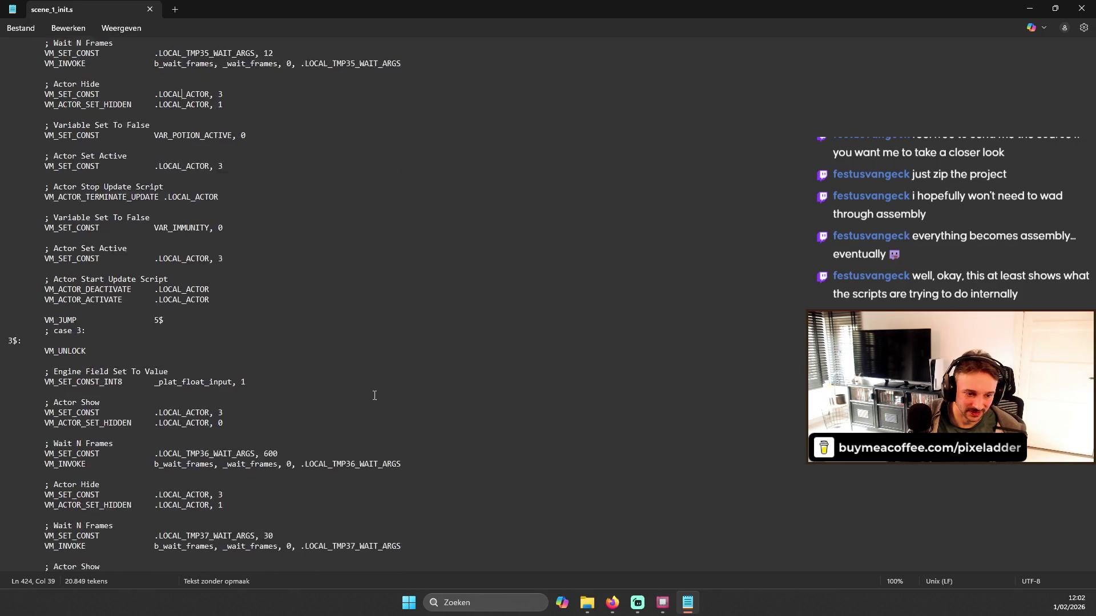
scroll(461, 342, down, 11)
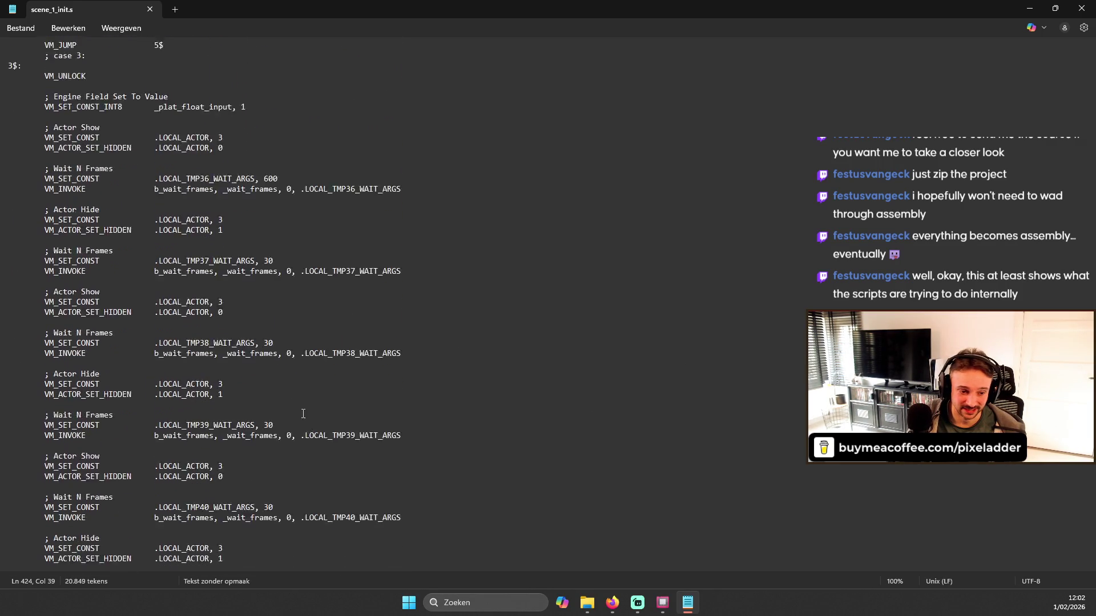
scroll(1089, 490, down, 20)
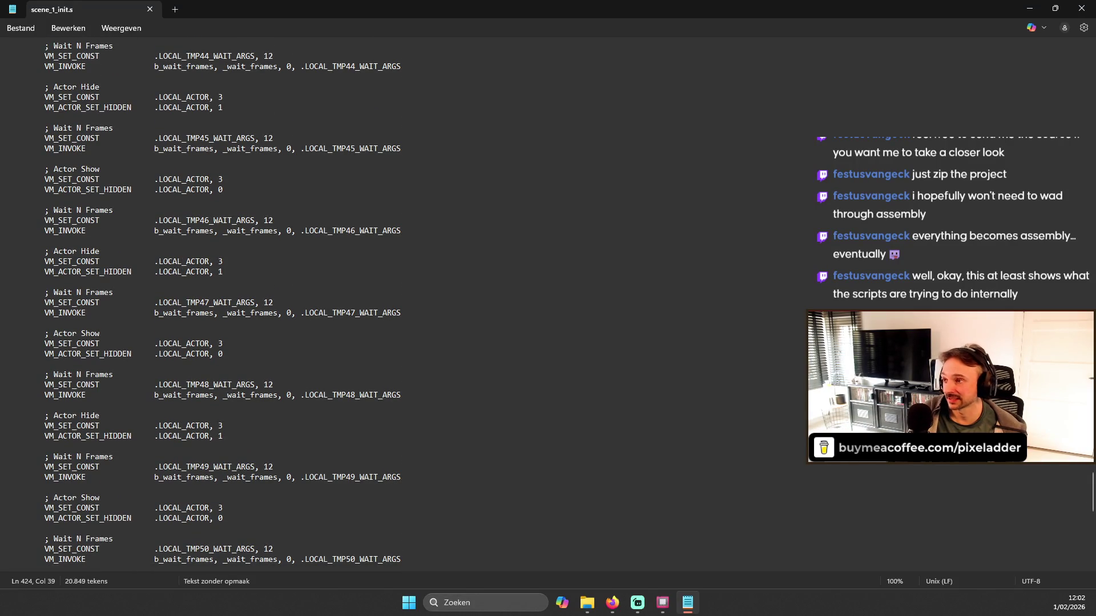
scroll(468, 432, down, 4)
scroll(457, 422, down, 6)
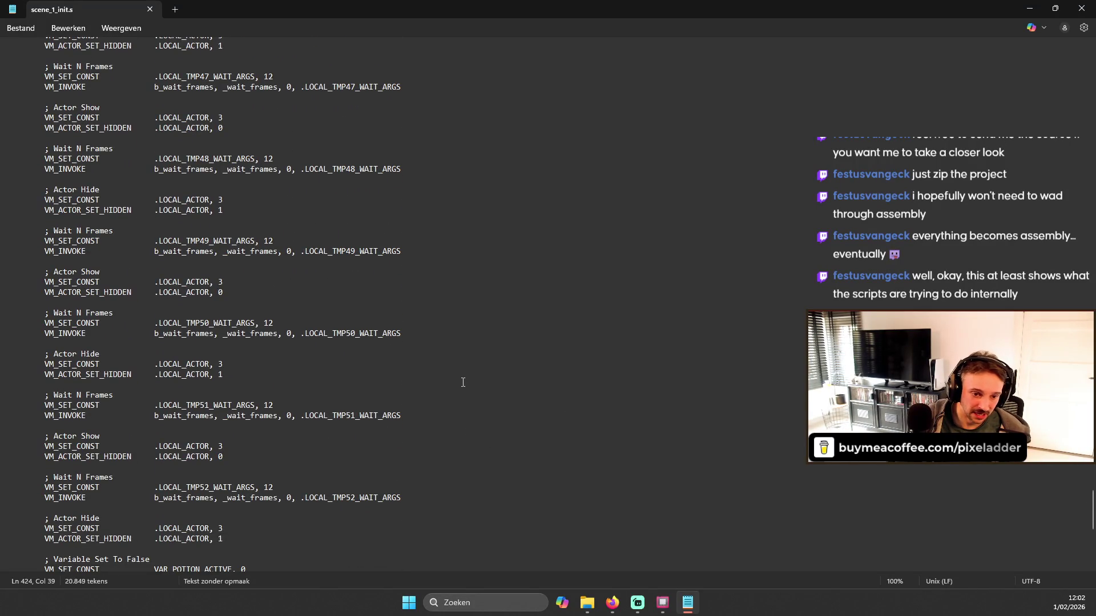
scroll(391, 350, down, 10)
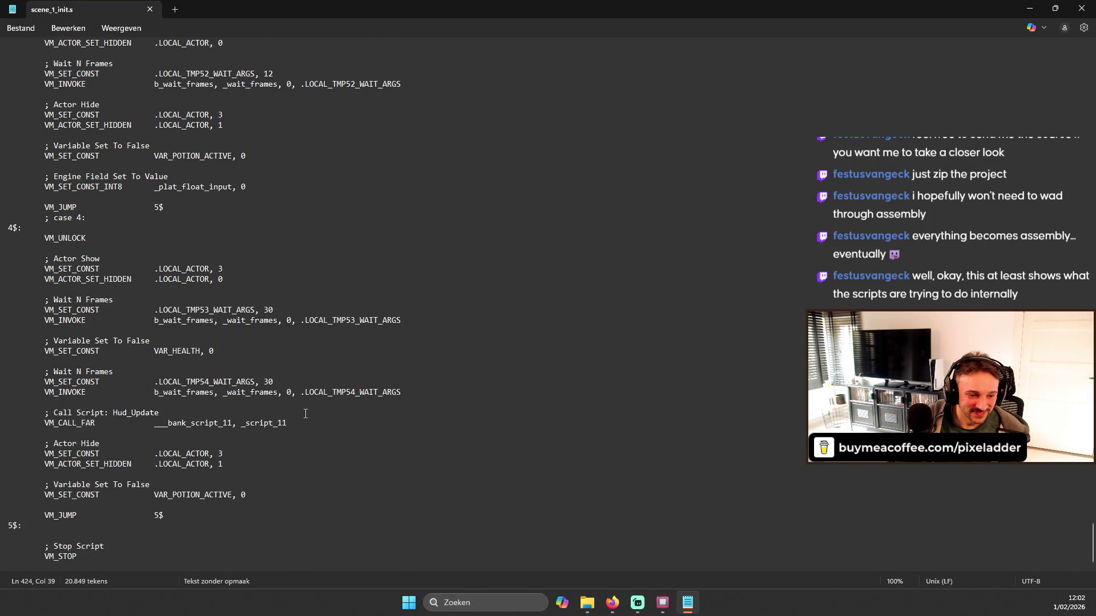
double_click(60, 515)
double_click(159, 515)
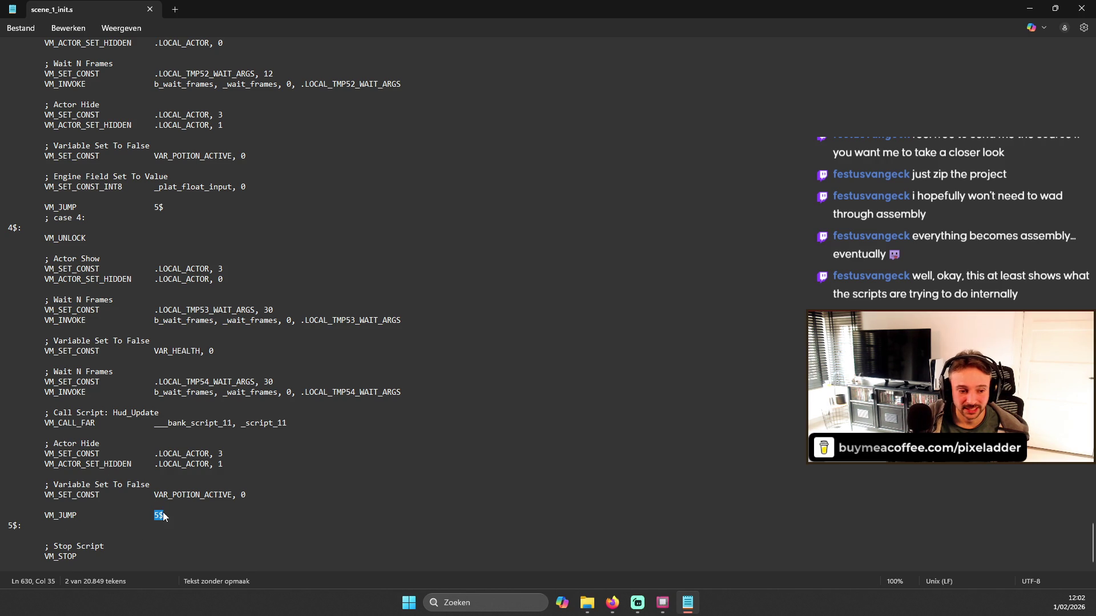
drag(12, 523, 22, 531)
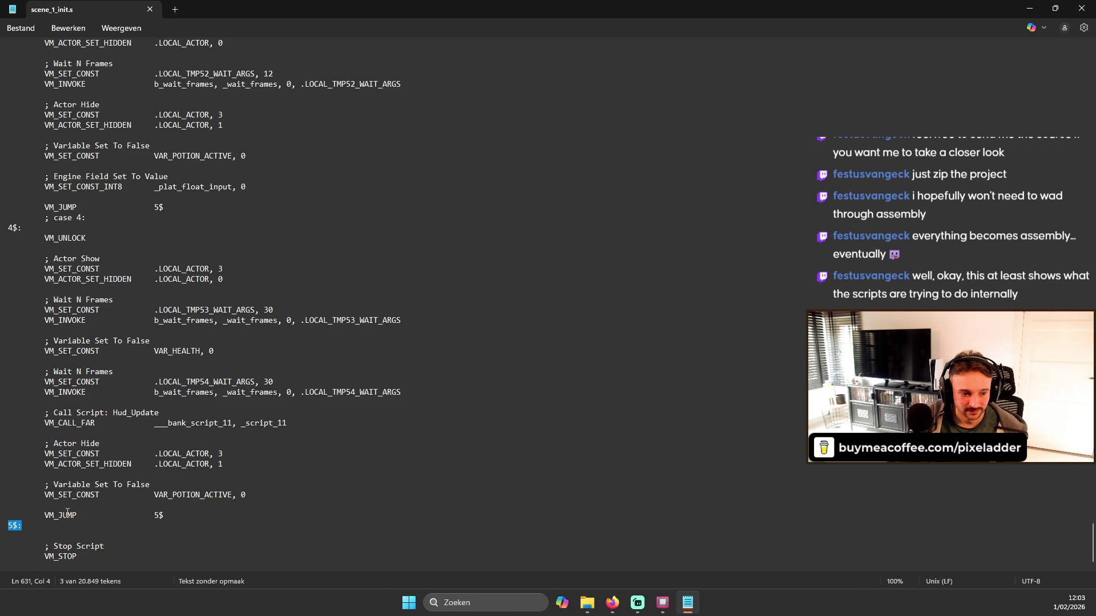
scroll(132, 279, up, 2)
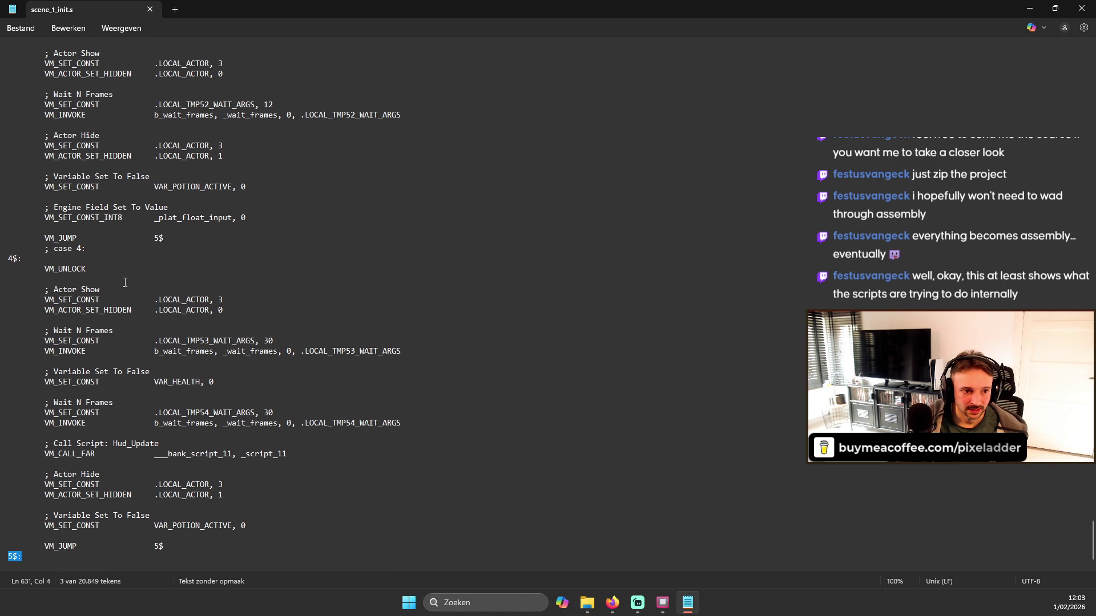
scroll(132, 280, up, 3)
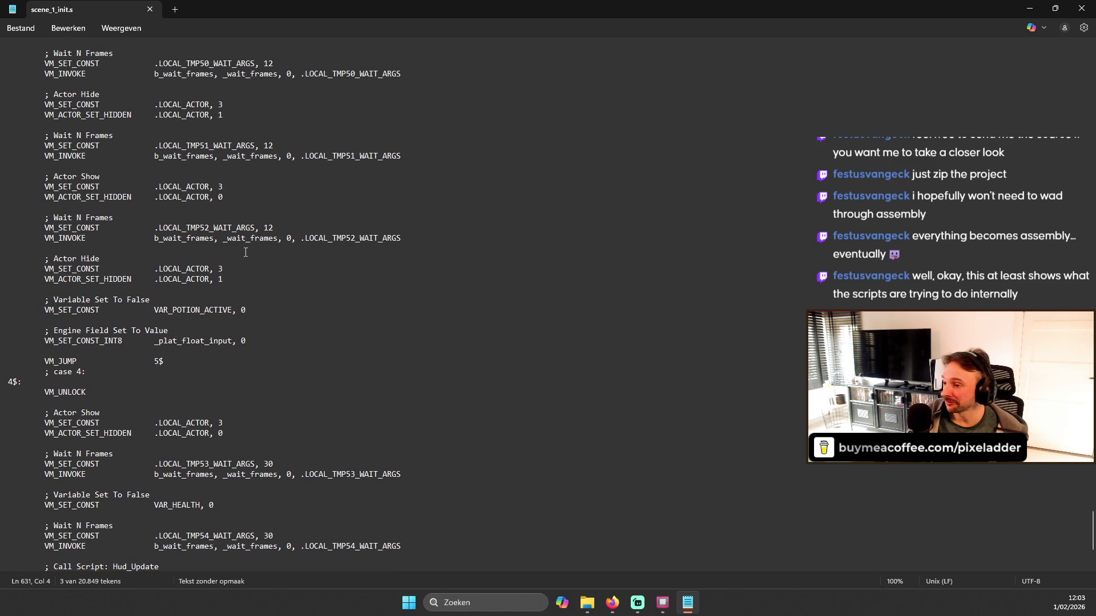
scroll(264, 226, up, 2)
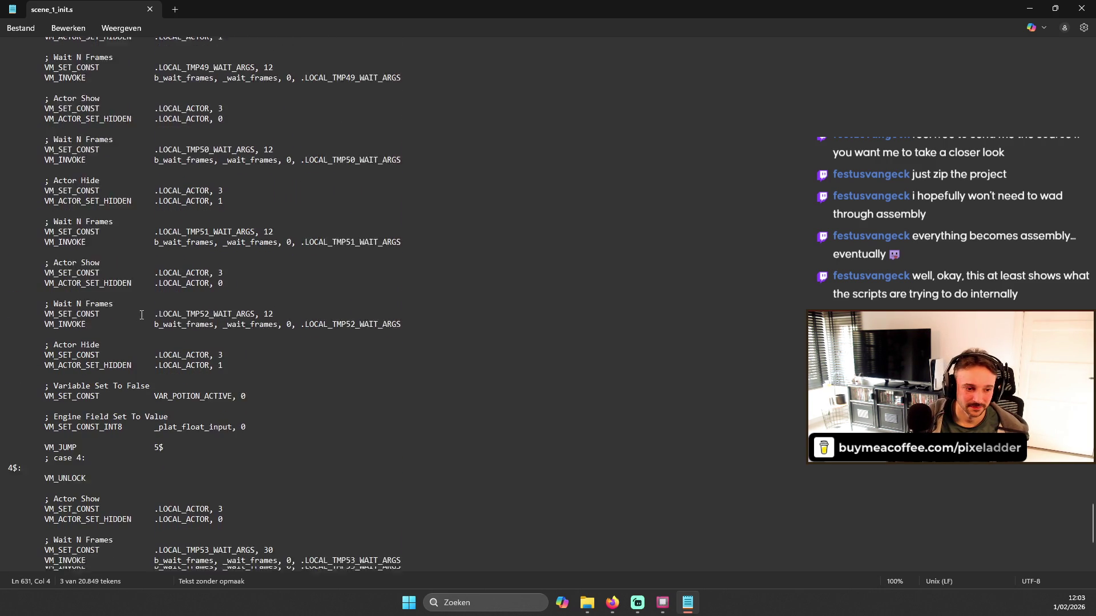
scroll(137, 433, down, 7)
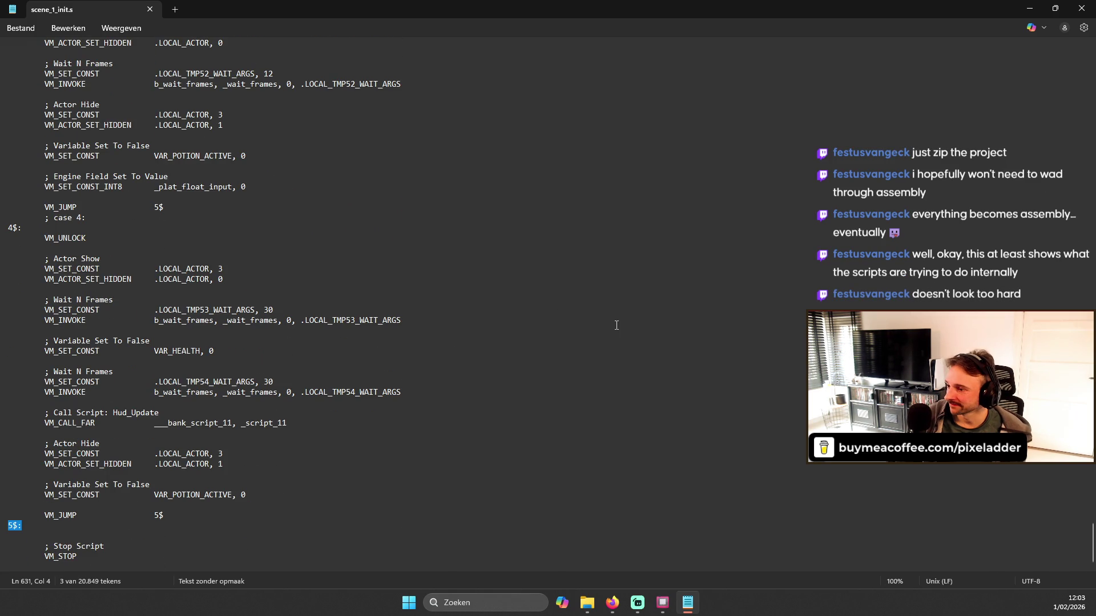
scroll(489, 279, up, 9)
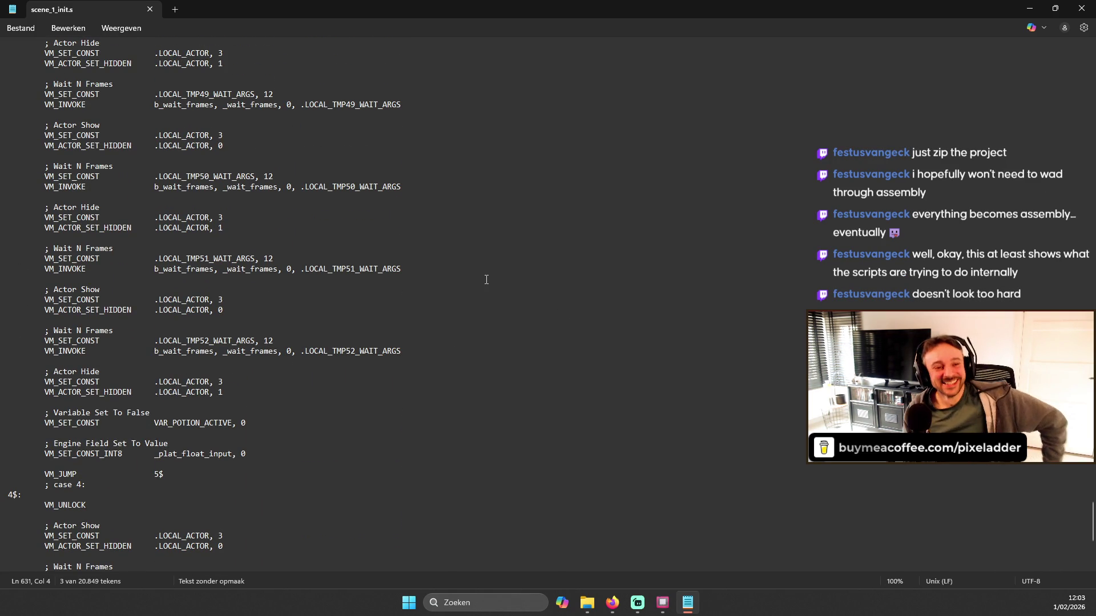
scroll(465, 272, up, 9)
scroll(400, 183, up, 20)
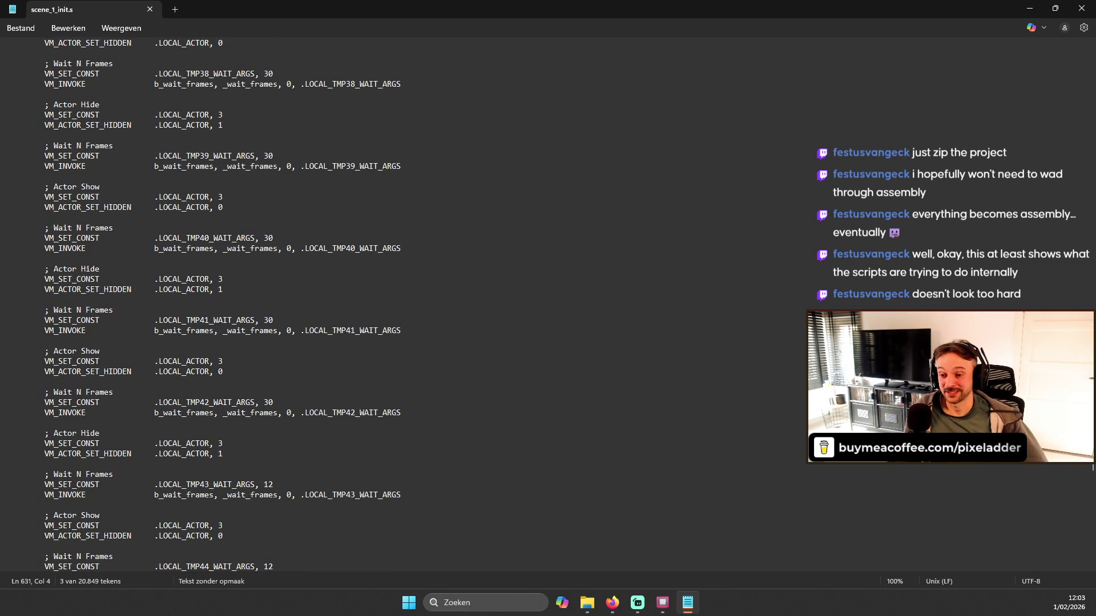
scroll(399, 302, up, 20)
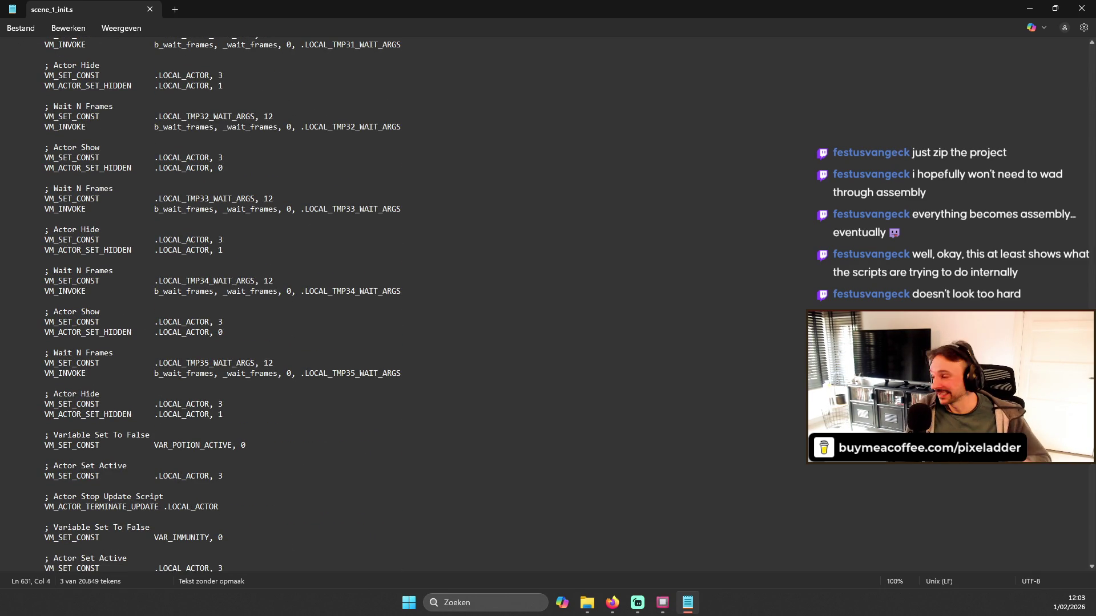
scroll(1073, 211, up, 20)
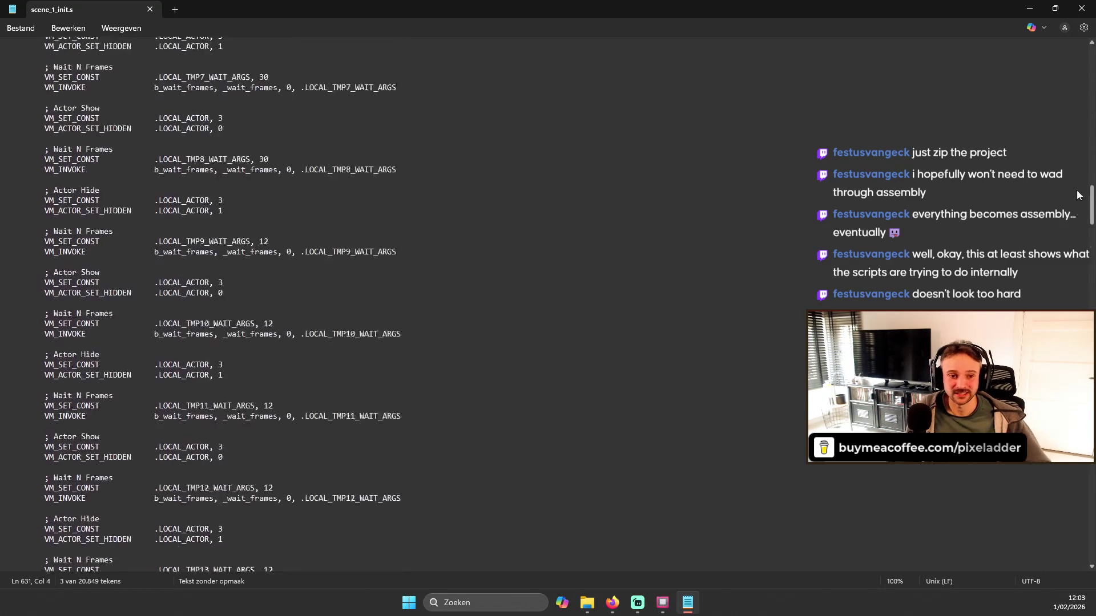
scroll(1070, 100, up, 10)
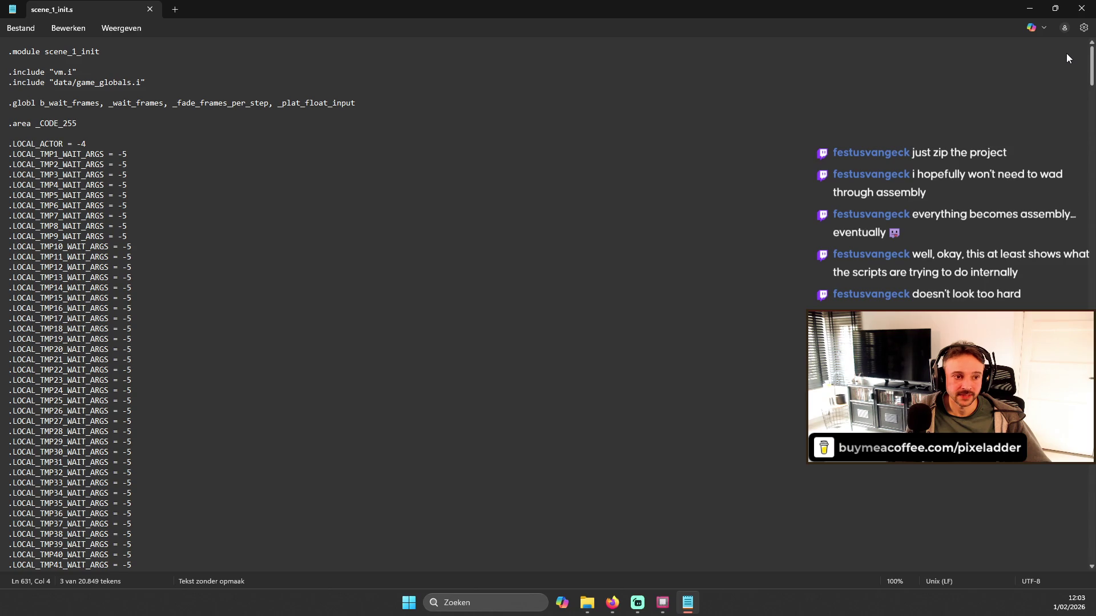
scroll(200, 129, down, 6)
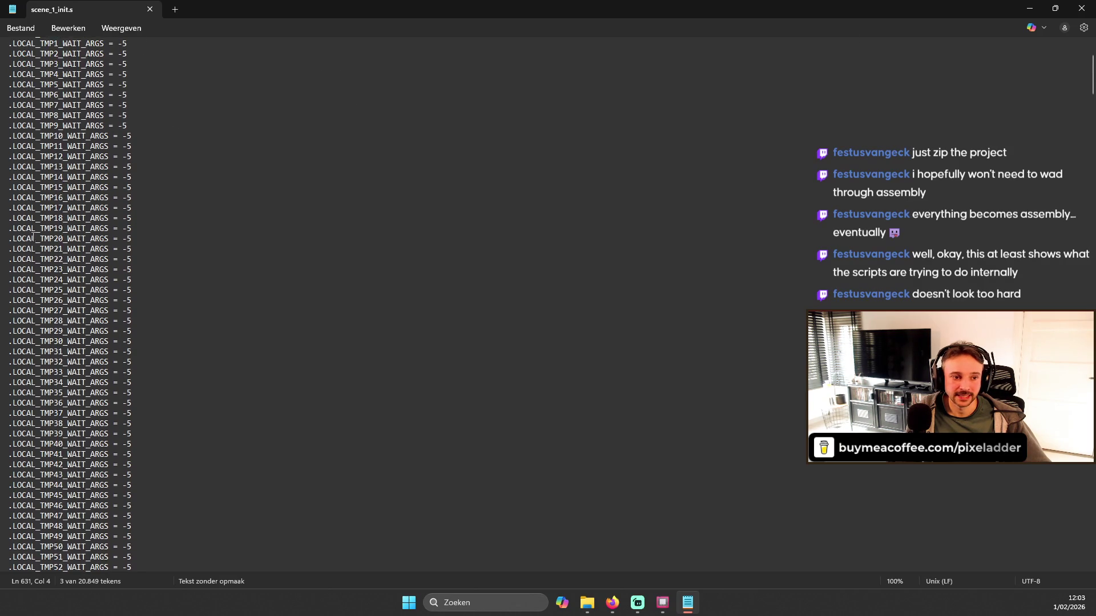
scroll(116, 260, down, 2)
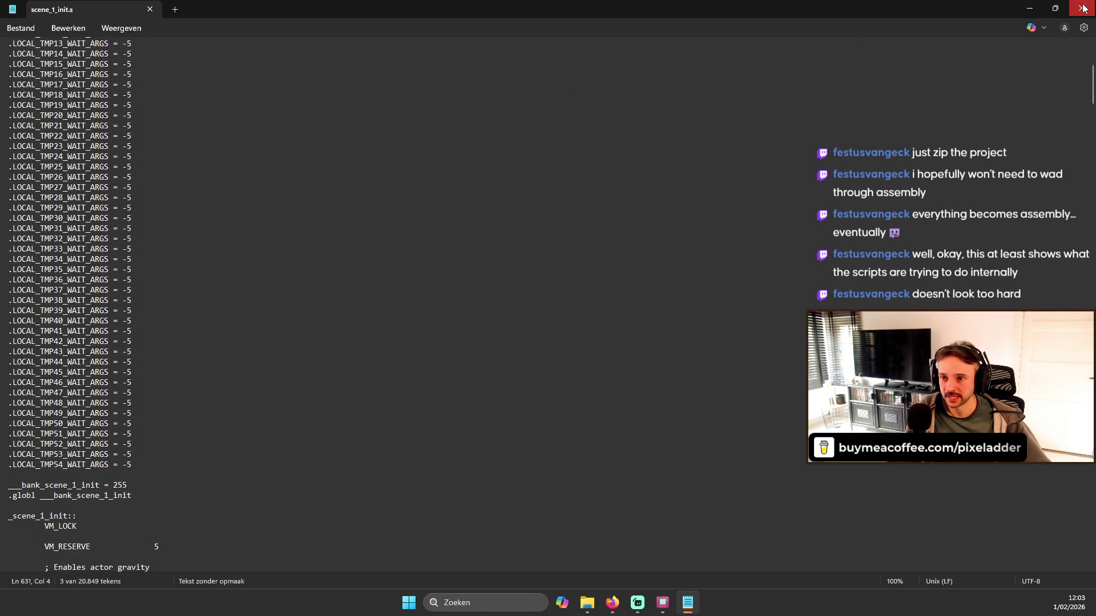
- Close Notepad's scene_1_init.s file and the data folder Explorer window
click(1081, 8)
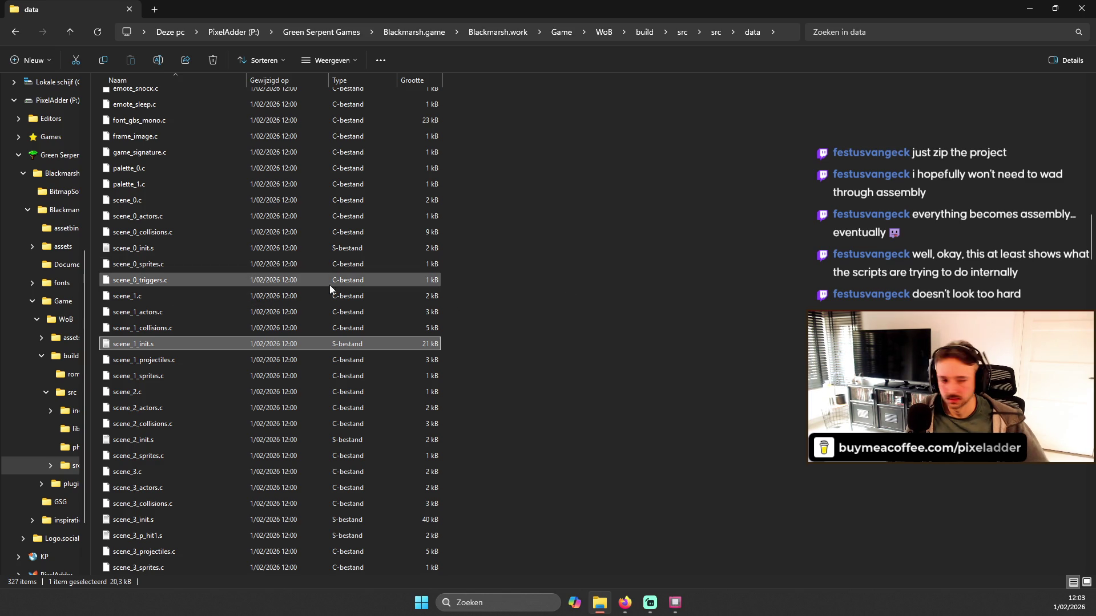
scroll(229, 291, down, 2)
scroll(209, 300, down, 1)
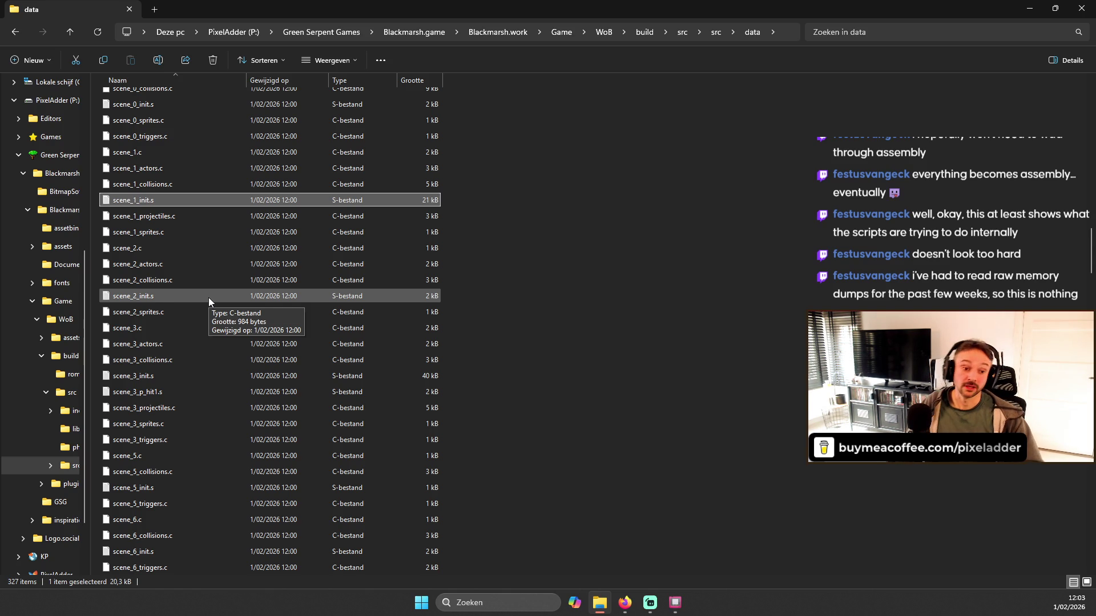
click(1085, 12)
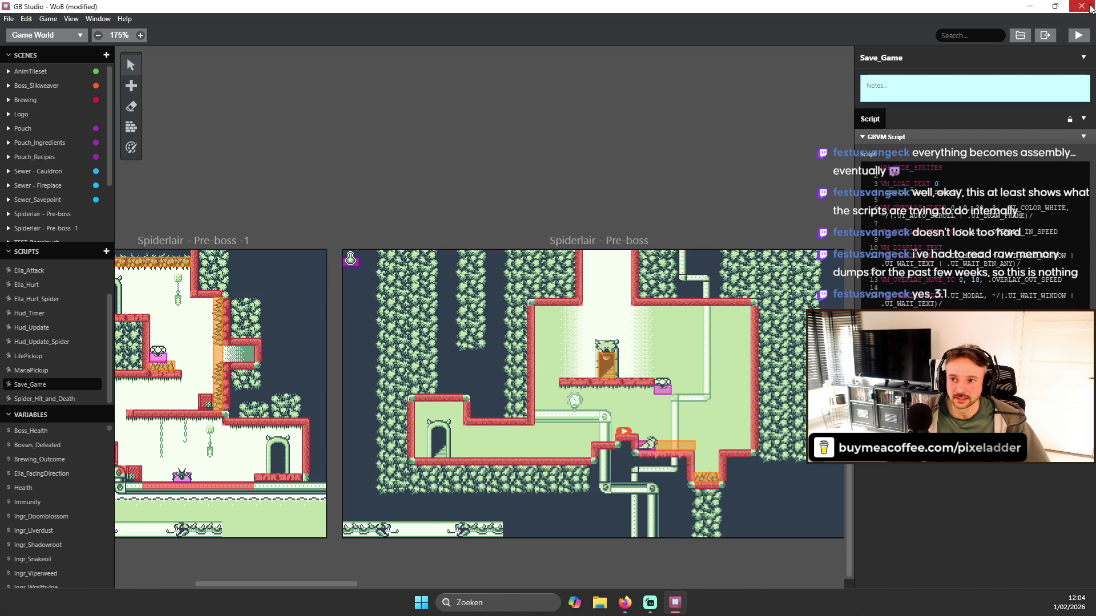
- Close GB Studio's WoB project, answering the save prompt to quit
click(1081, 6)
click(512, 309)
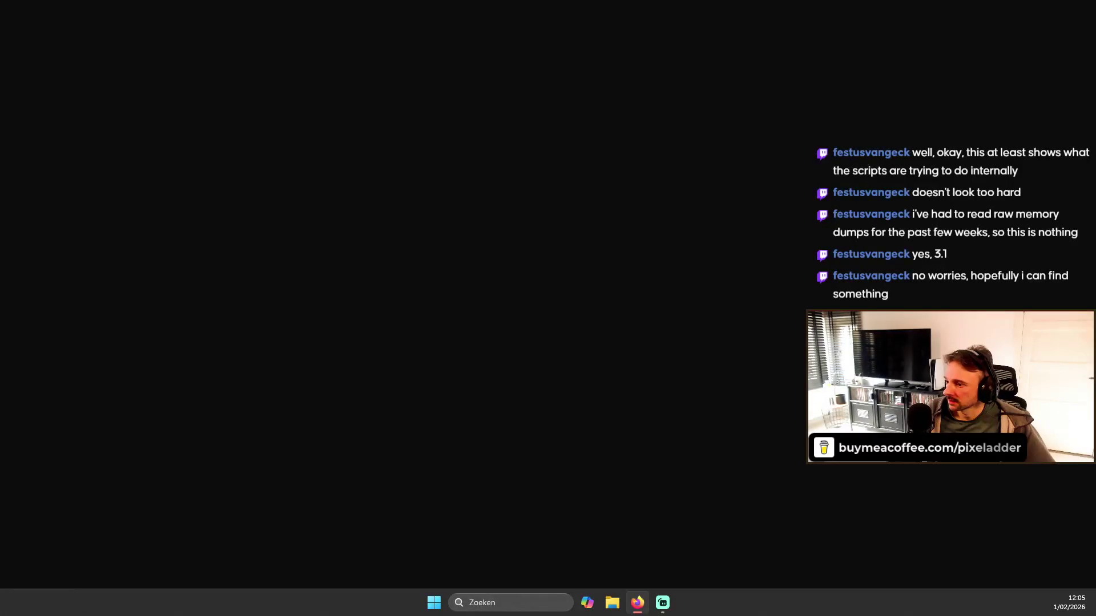
- Launch Ultimate Doom Builder, install the R4289 update, and close the Editors folder
key(alt+Tab)
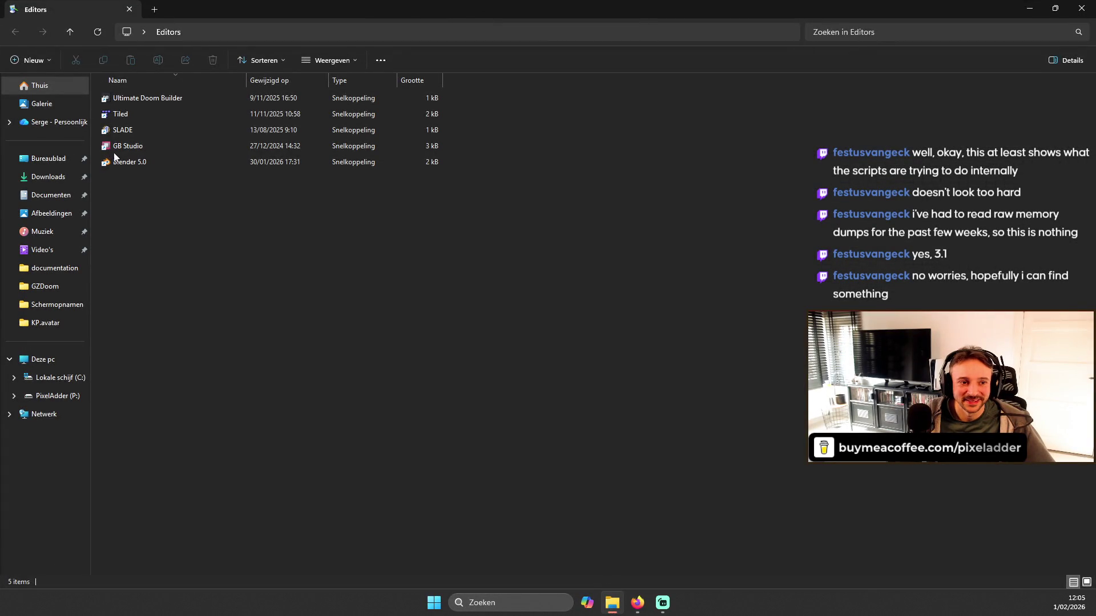
double_click(139, 93)
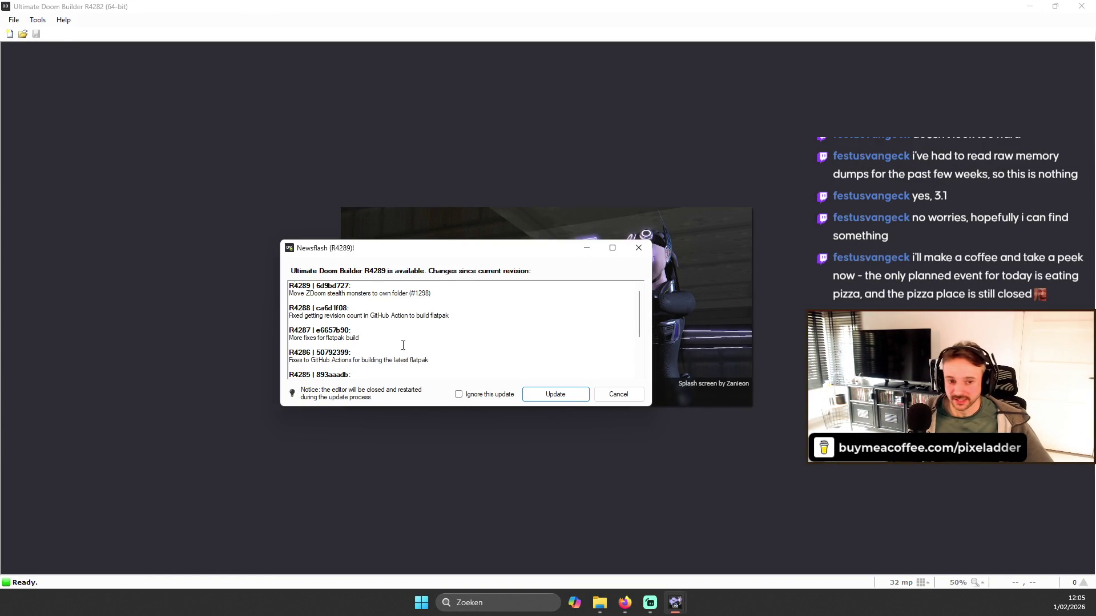
click(555, 395)
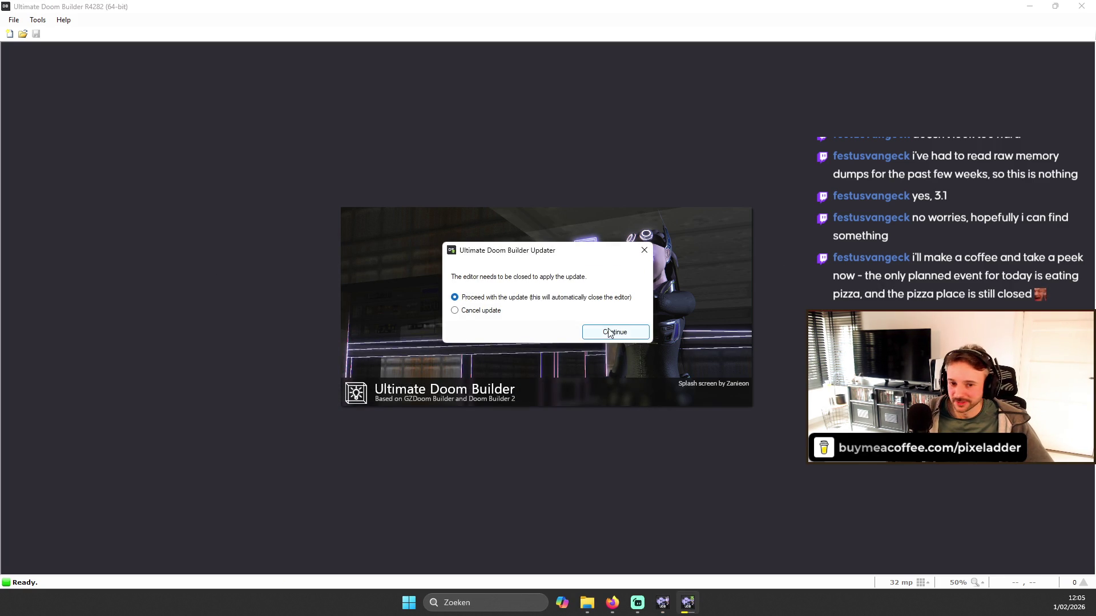
click(629, 332)
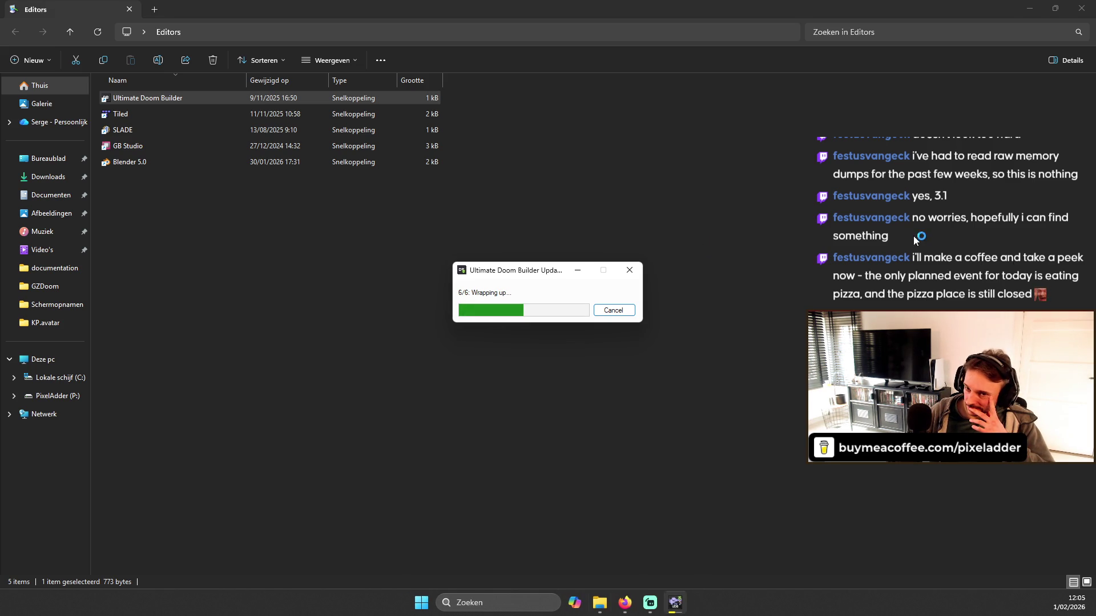
click(1080, 9)
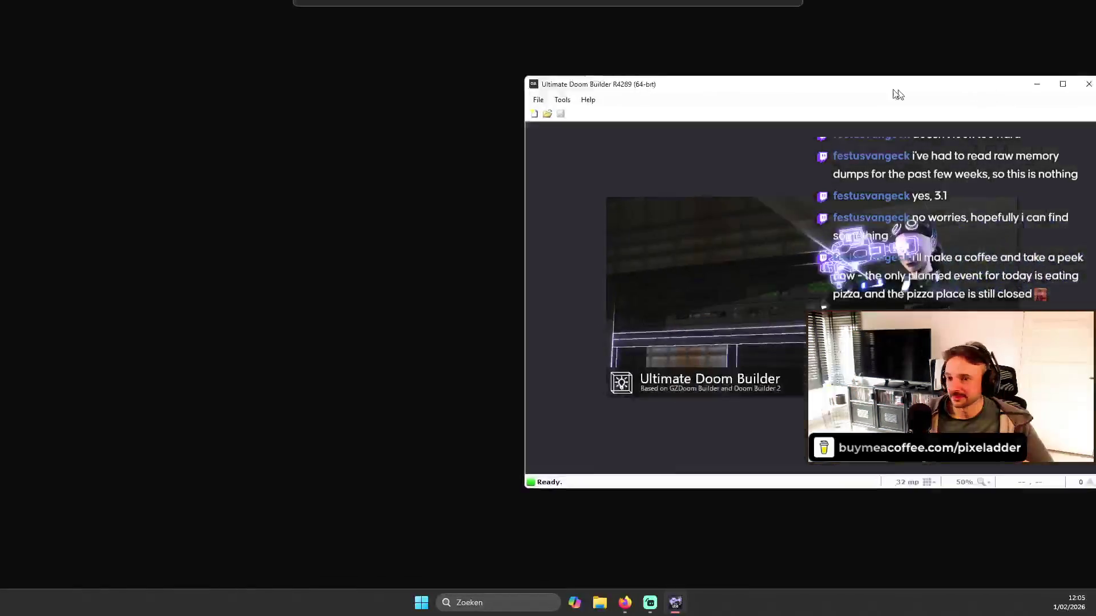
- Bring up a1m1.wad's A1M1: Ammophobia map in Ultimate Doom Builder's Vertices mode
key(alt+Tab)
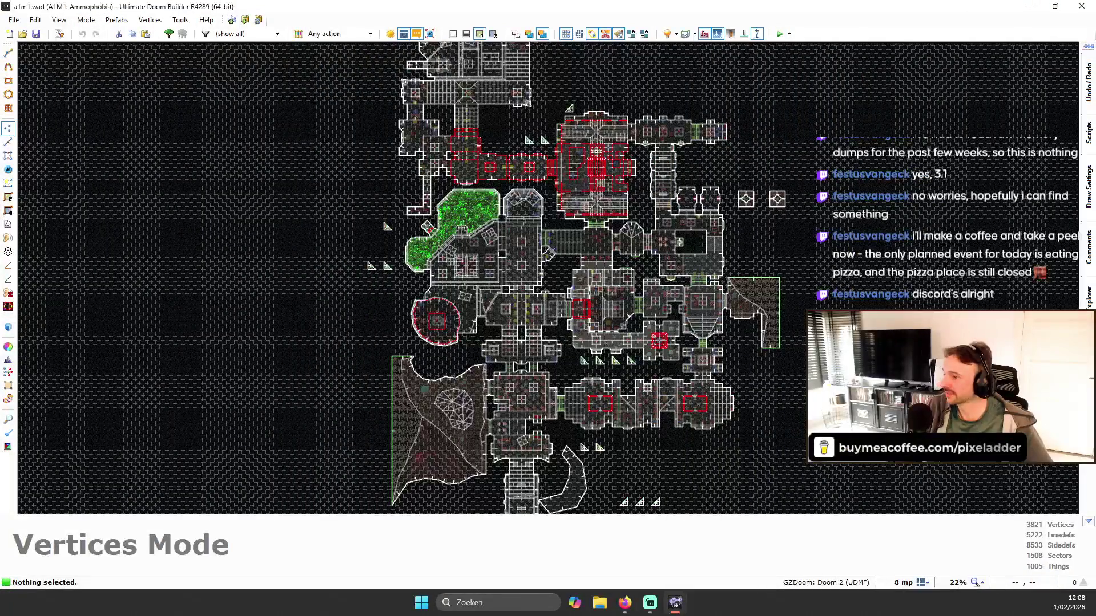
scroll(579, 274, down, 7)
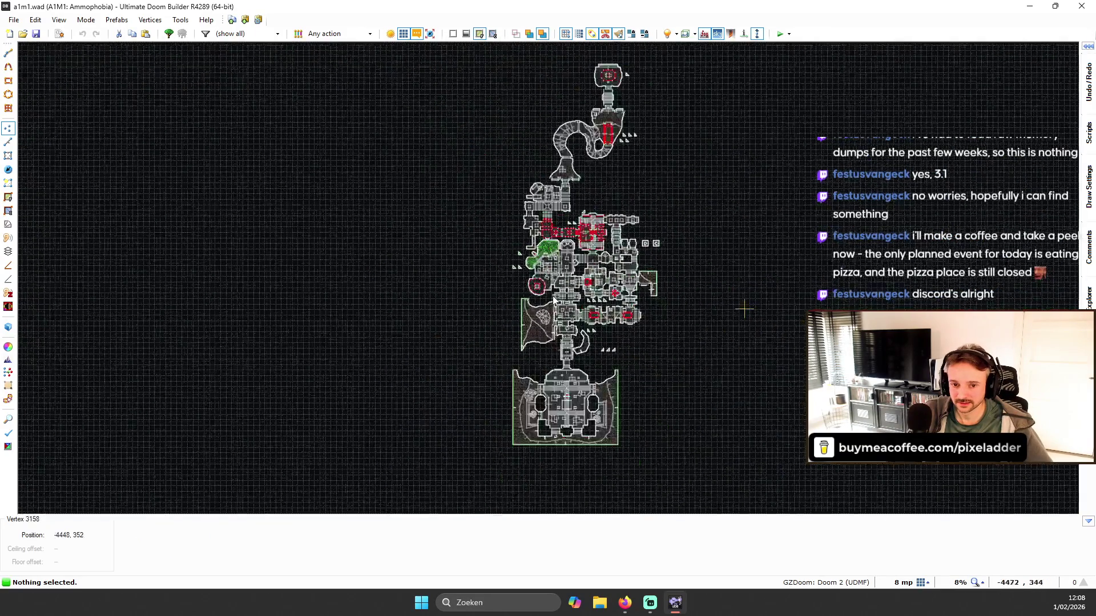
- Zoom the A1M1 map from 22% to 47% on the central rooms and corridors
scroll(613, 341, up, 7)
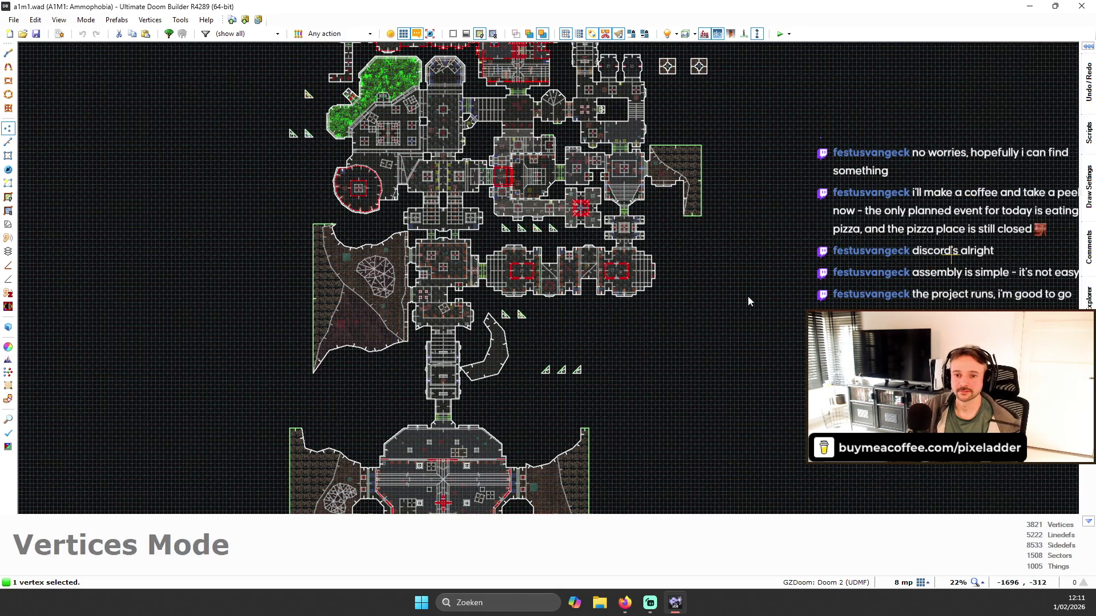
scroll(567, 177, up, 1)
scroll(567, 177, up, 1)
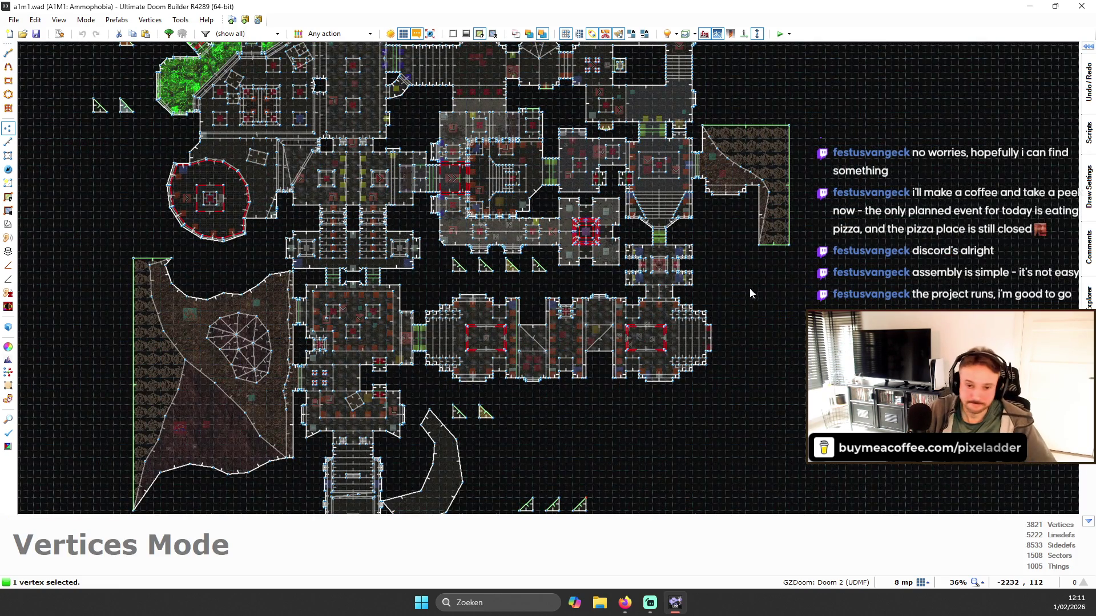
scroll(756, 294, up, 1)
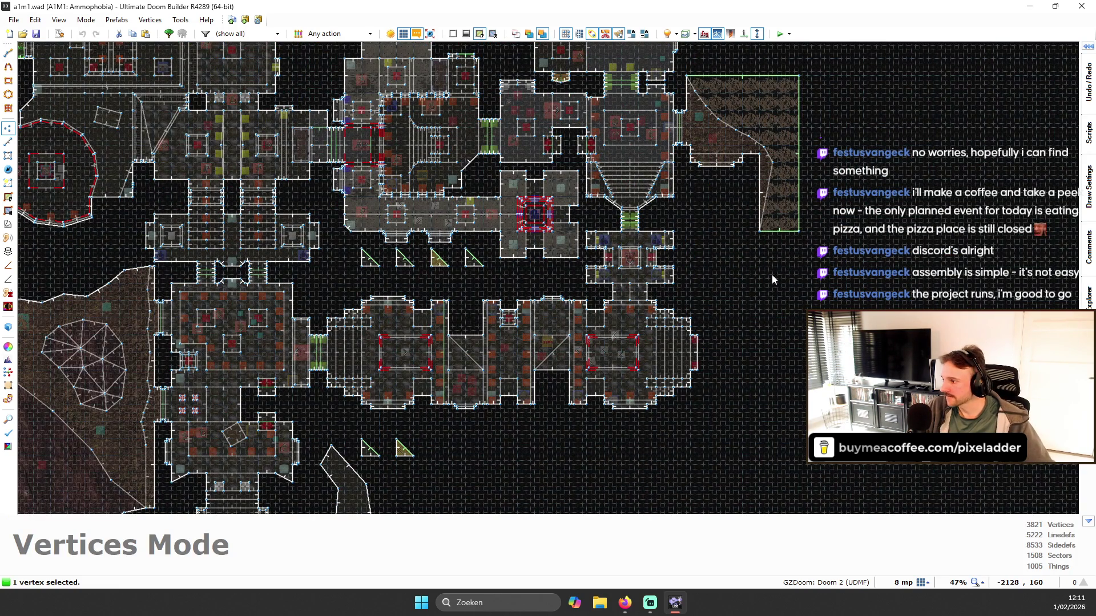
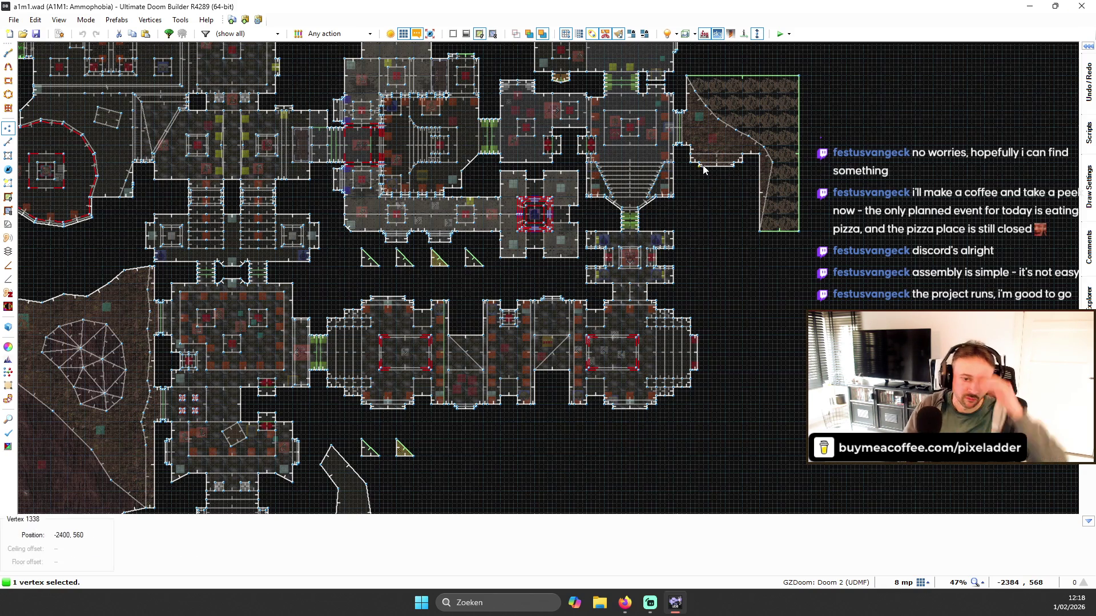
- Zoom in and out on the map to frame the central rooms with the new ceiling lights
scroll(757, 269, down, 4)
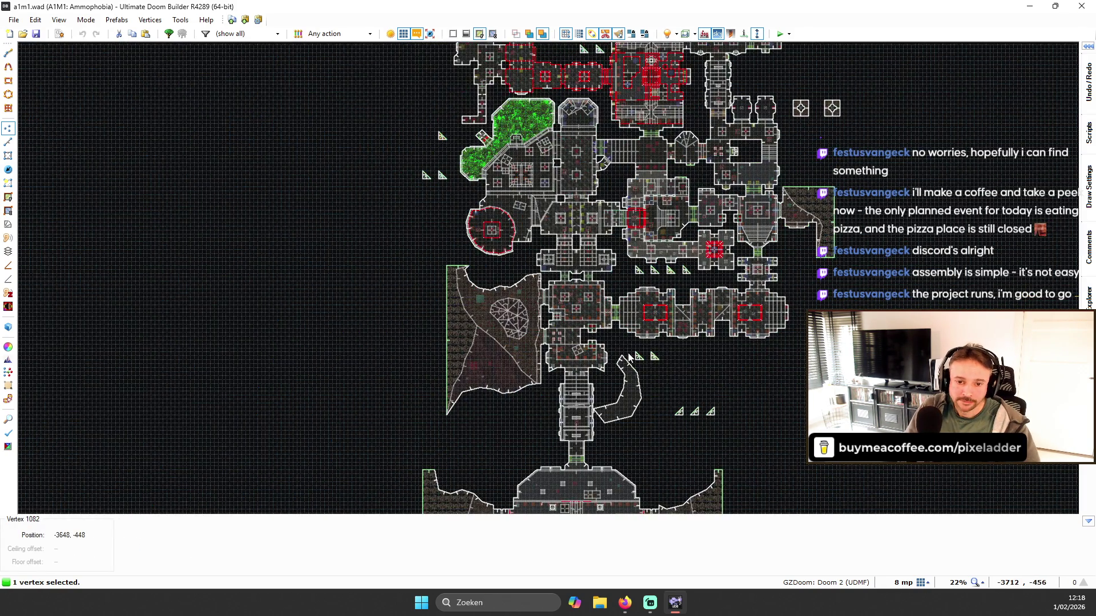
scroll(563, 271, up, 3)
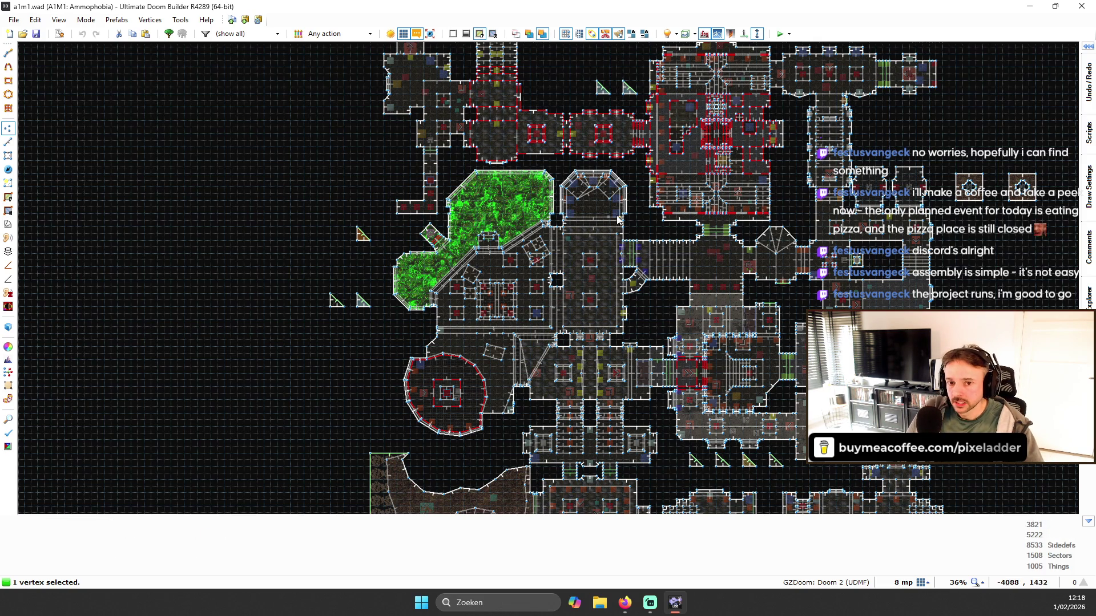
scroll(651, 227, up, 1)
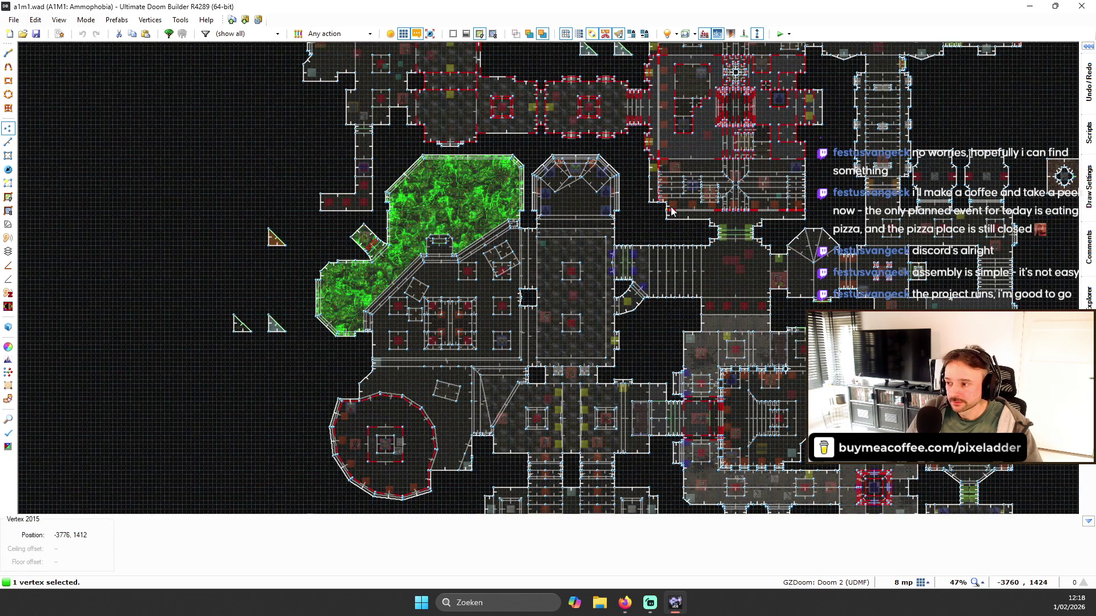
scroll(671, 211, down, 1)
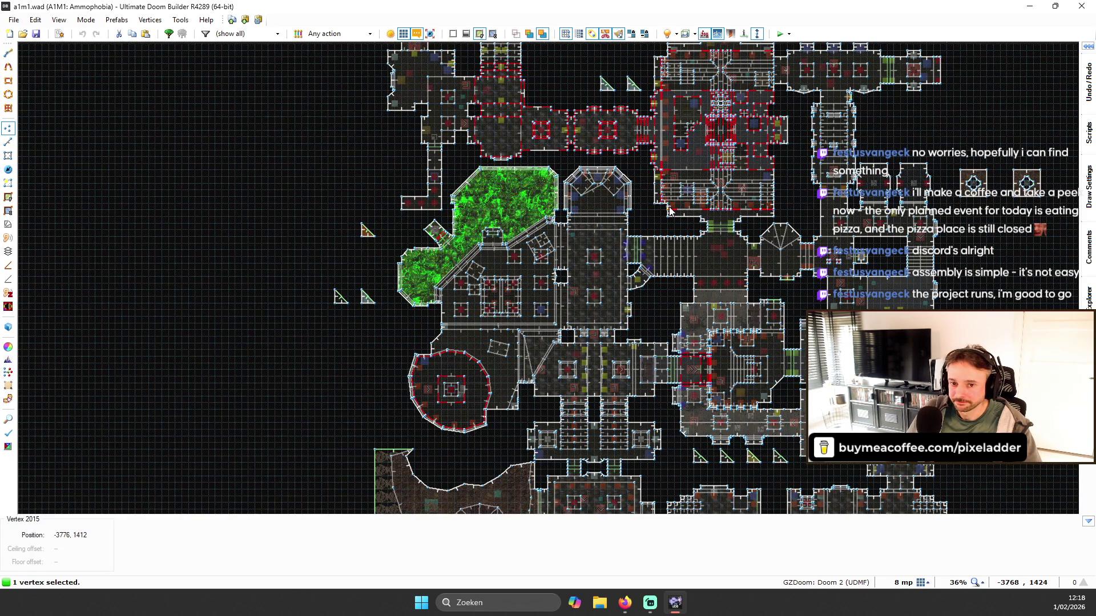
scroll(635, 194, up, 1)
scroll(639, 194, up, 1)
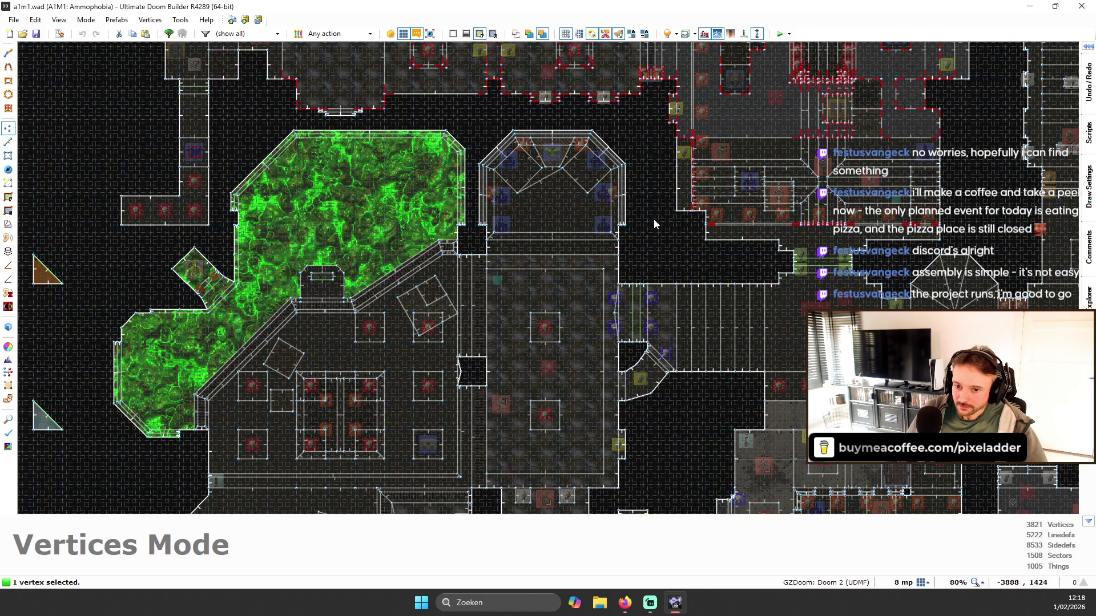
scroll(941, 222, down, 1)
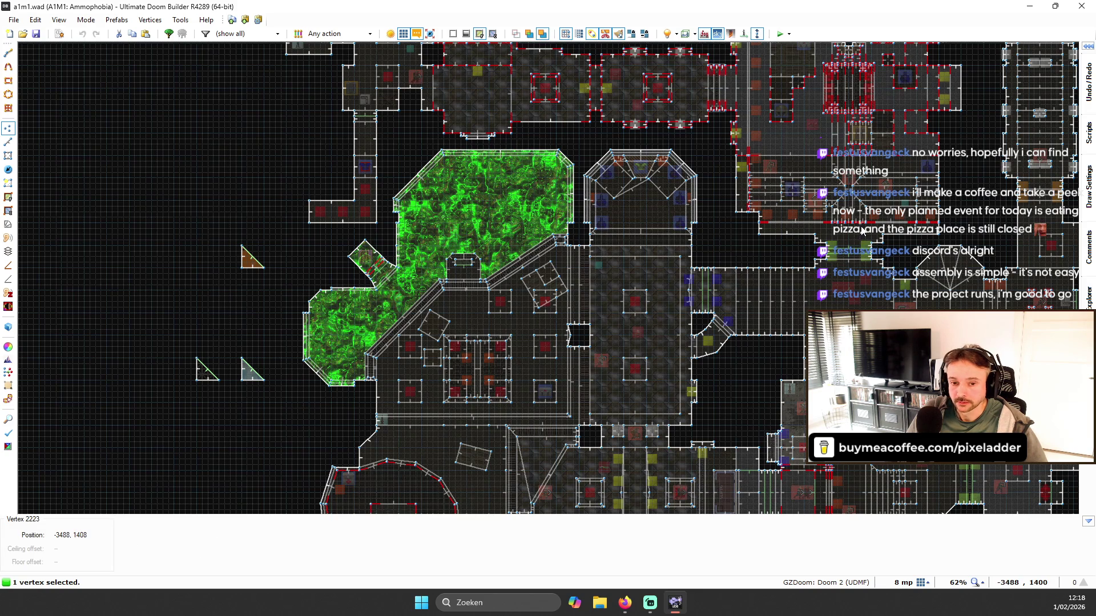
scroll(863, 230, down, 1)
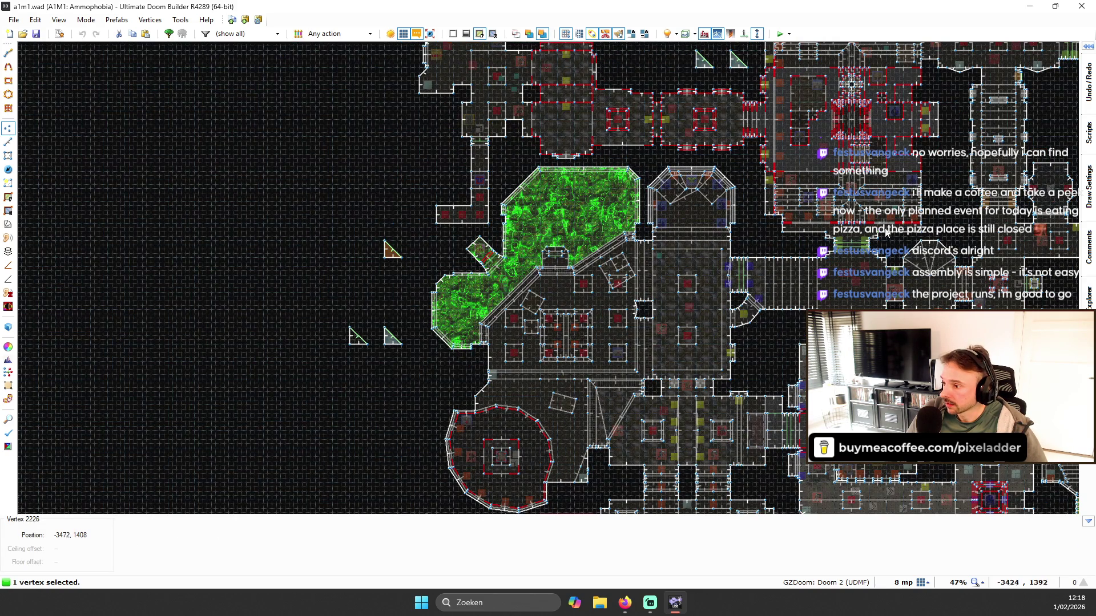
scroll(779, 237, up, 2)
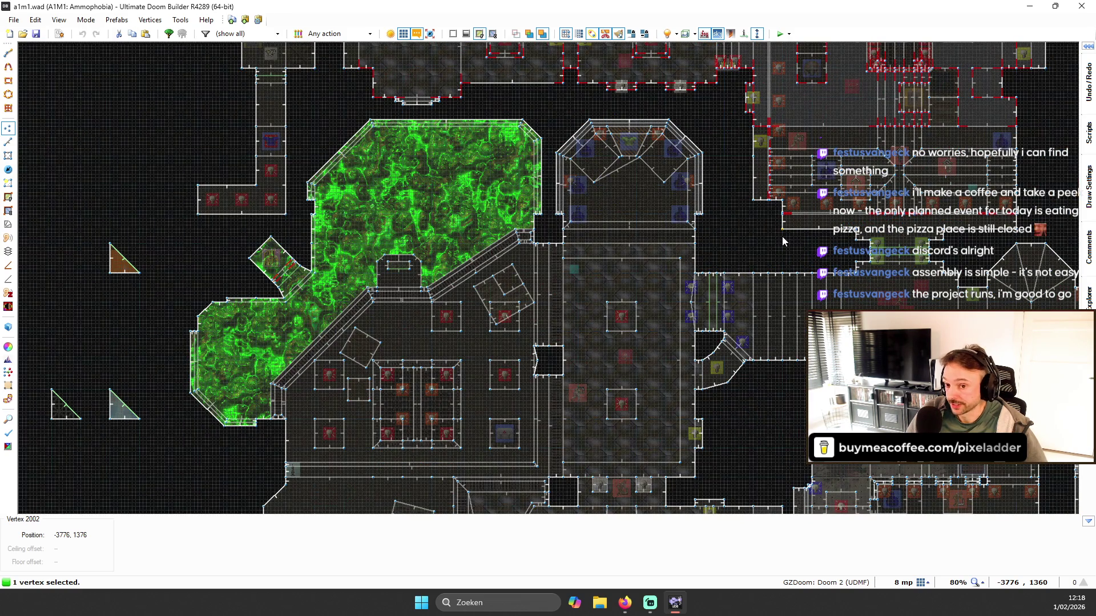
scroll(737, 249, down, 1)
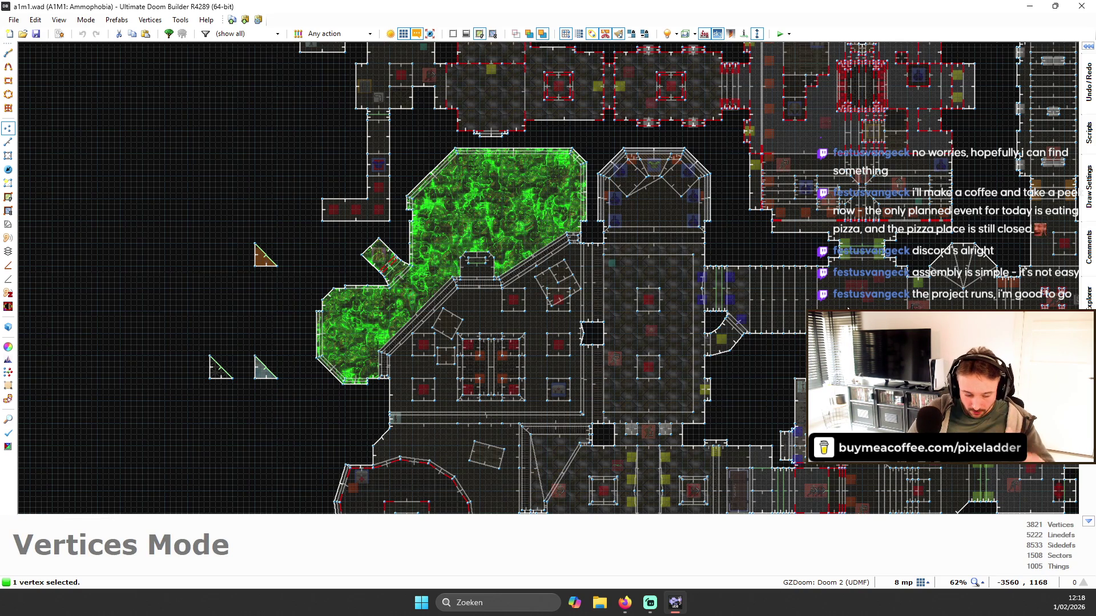
scroll(778, 315, down, 4)
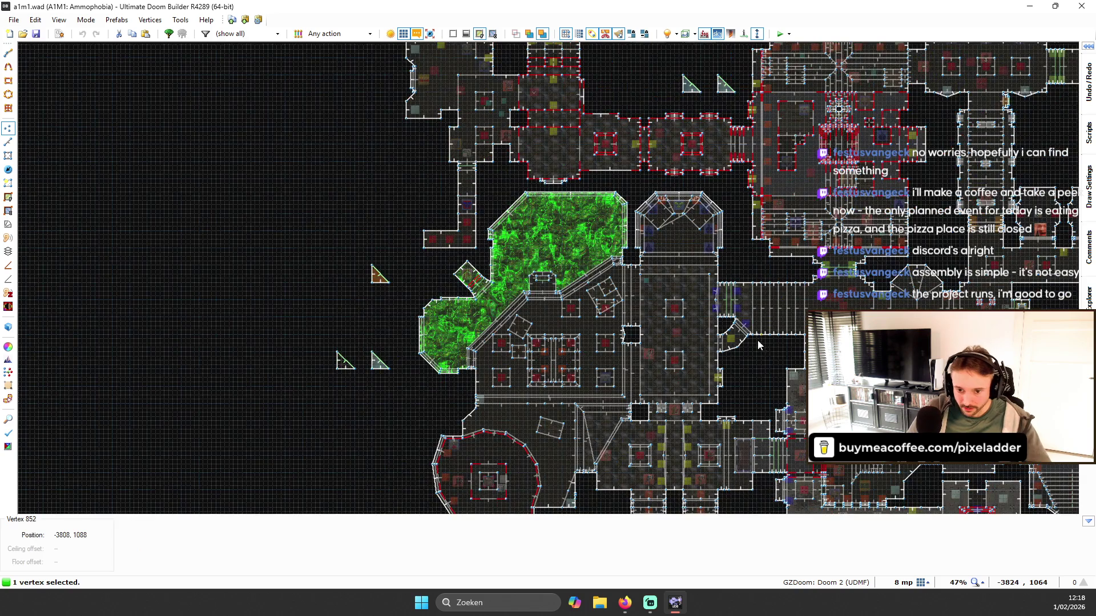
- Pan north and south to centre the lit rooms, then launch a GZDoom test run
key(Up)
key(Up)
key(Up)
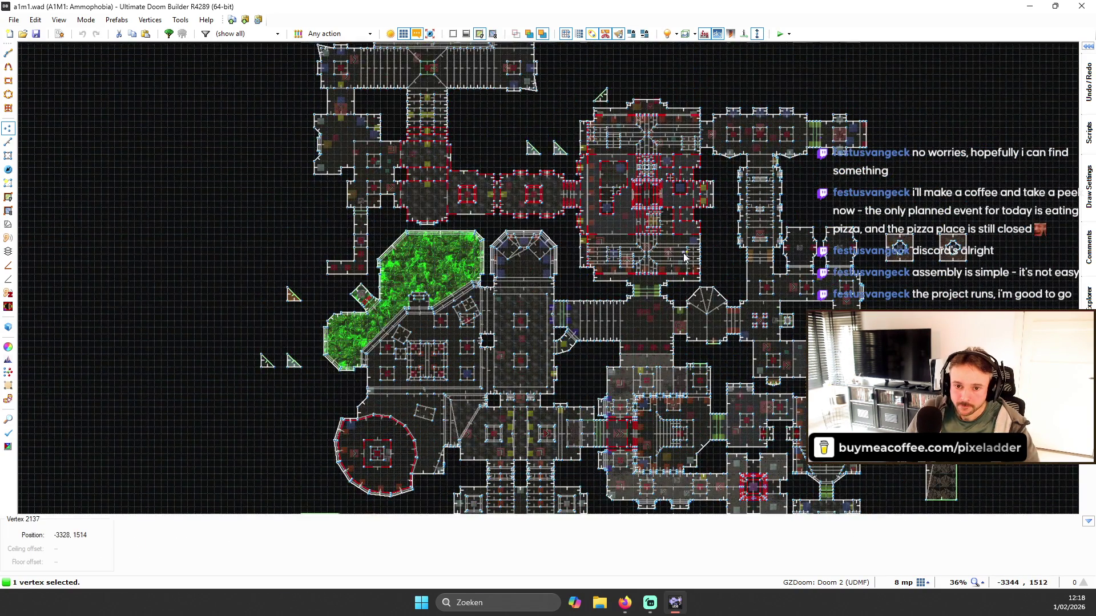
key(Down)
key(Down)
key(Down)
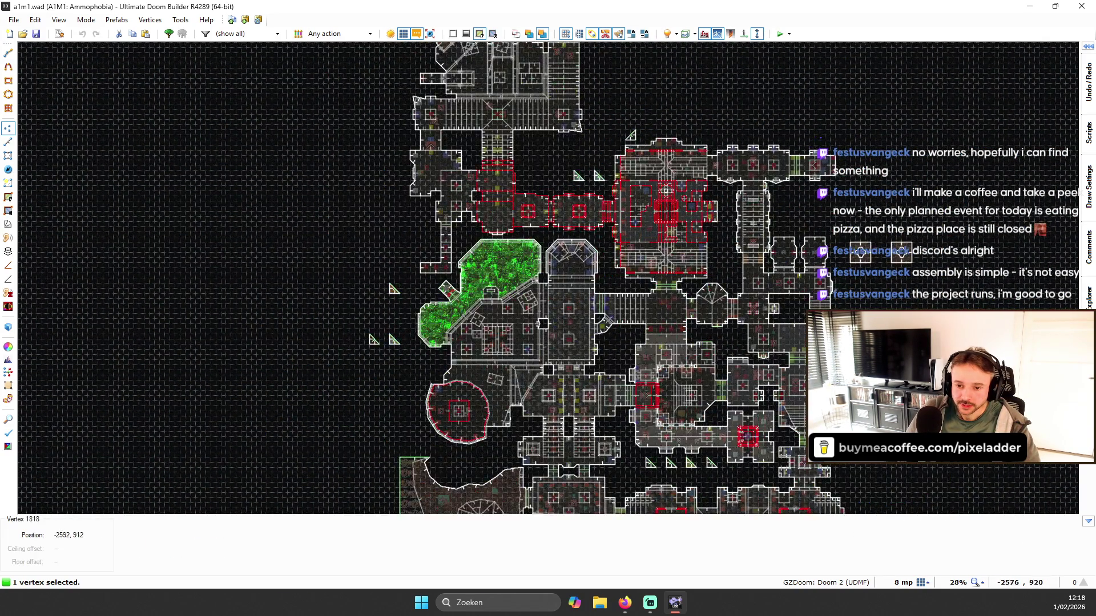
scroll(588, 304, up, 2)
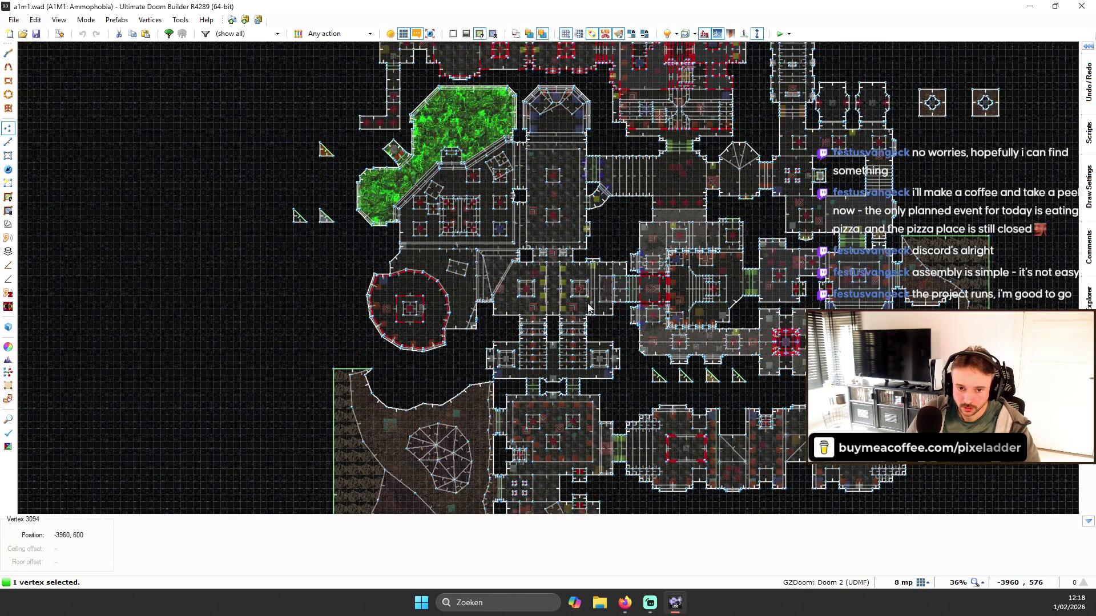
scroll(557, 162, up, 4)
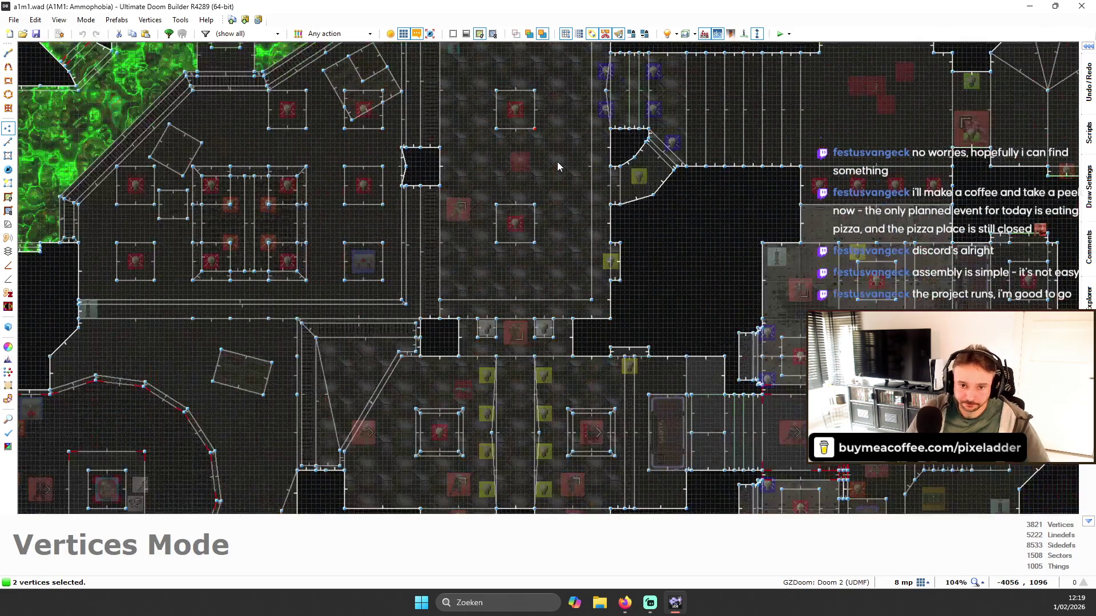
key(F9)
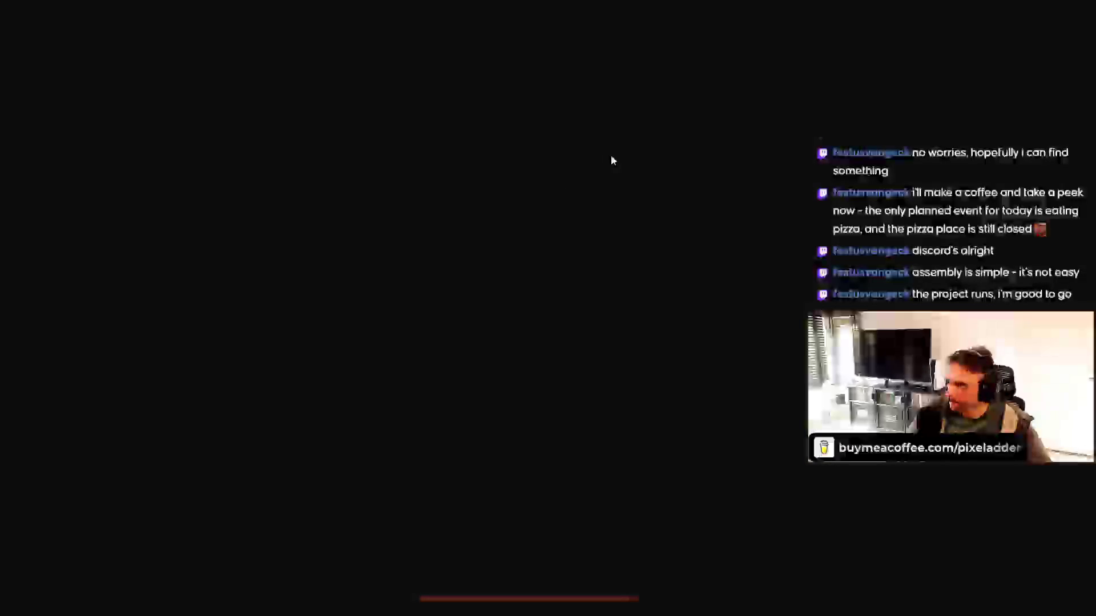
- Walk from the computer room past the red stairs, inspecting the recessed red ceiling light panels
key(w)
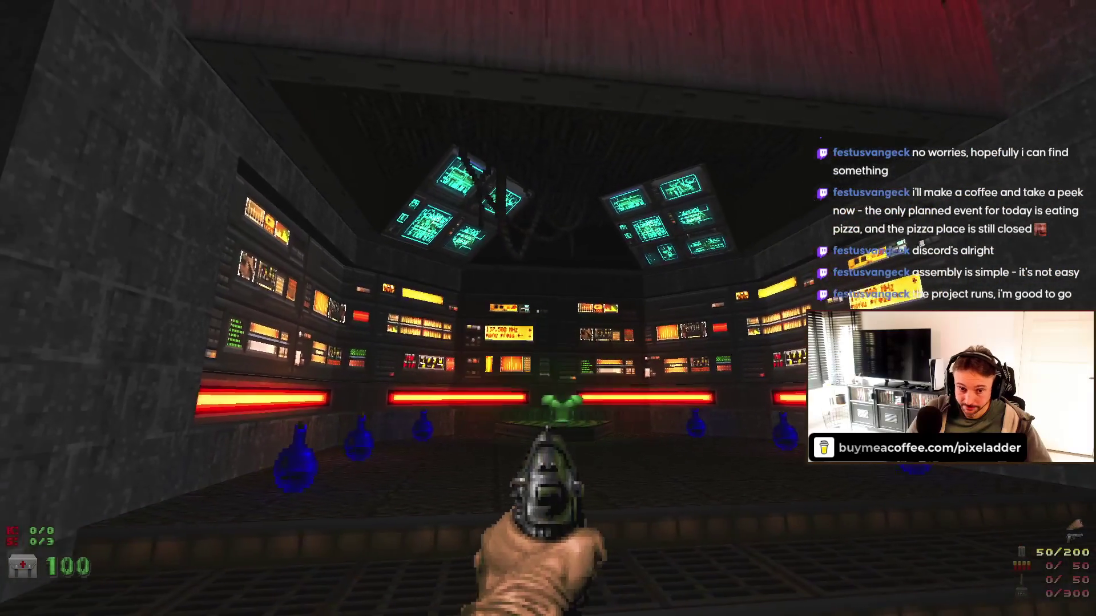
key(w)
key(w)
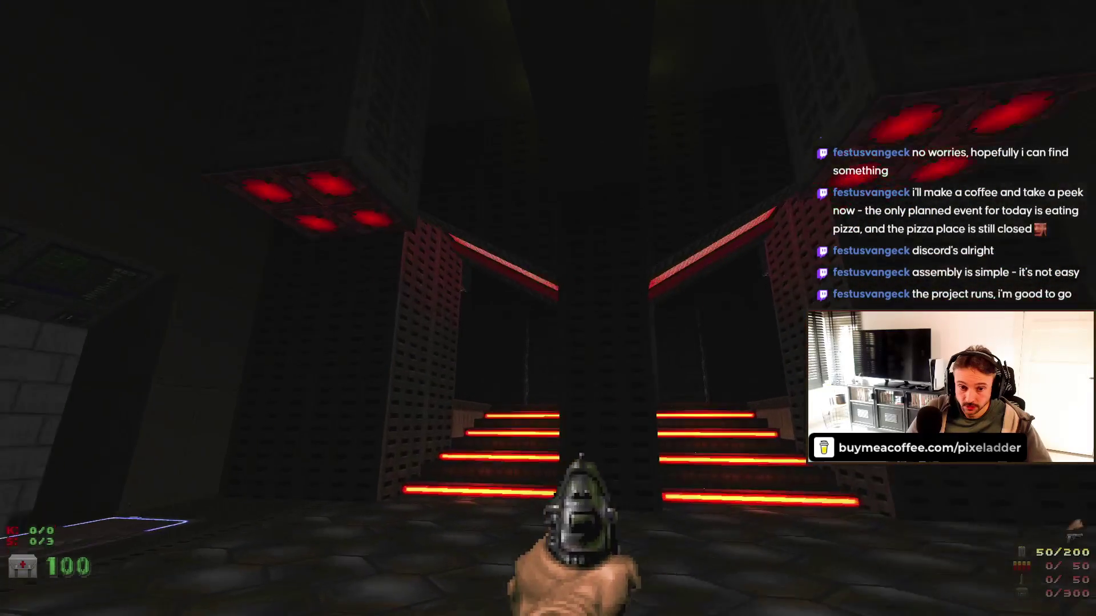
key(w)
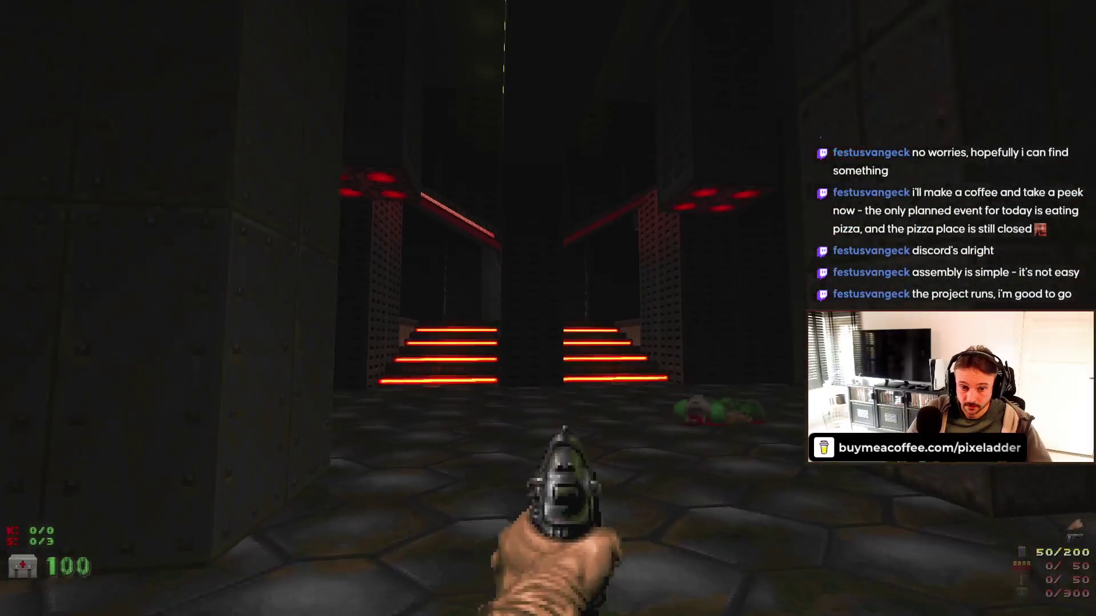
key(w)
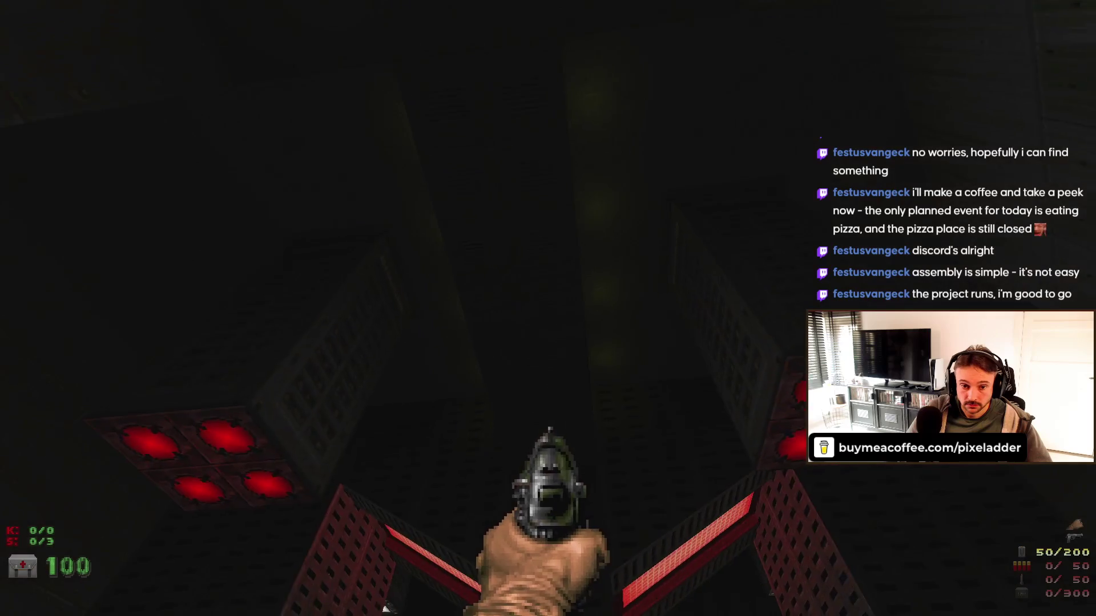
key(w)
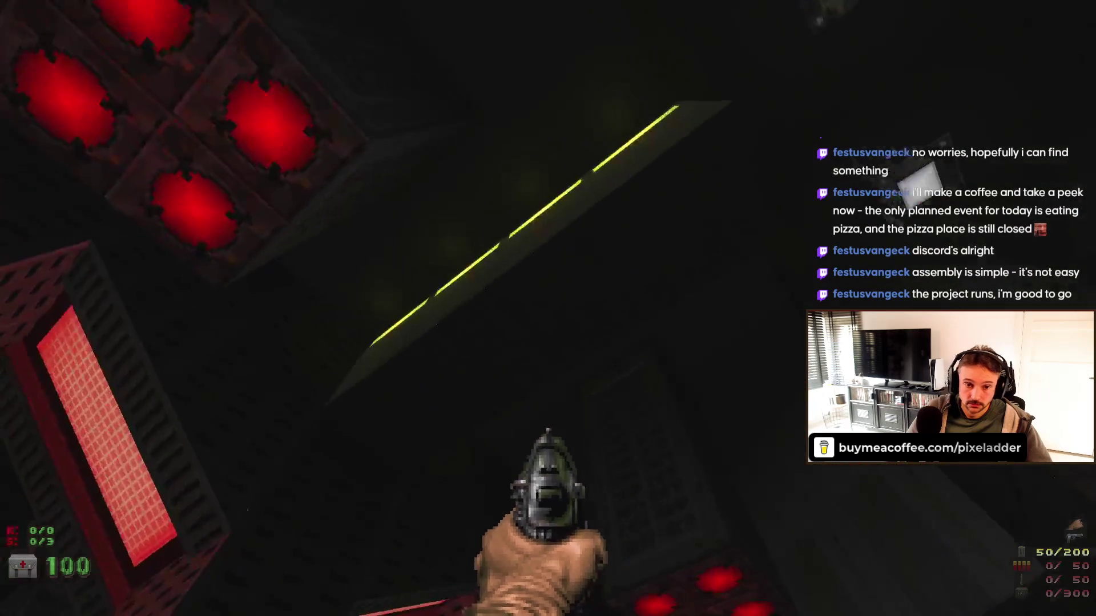
key(w)
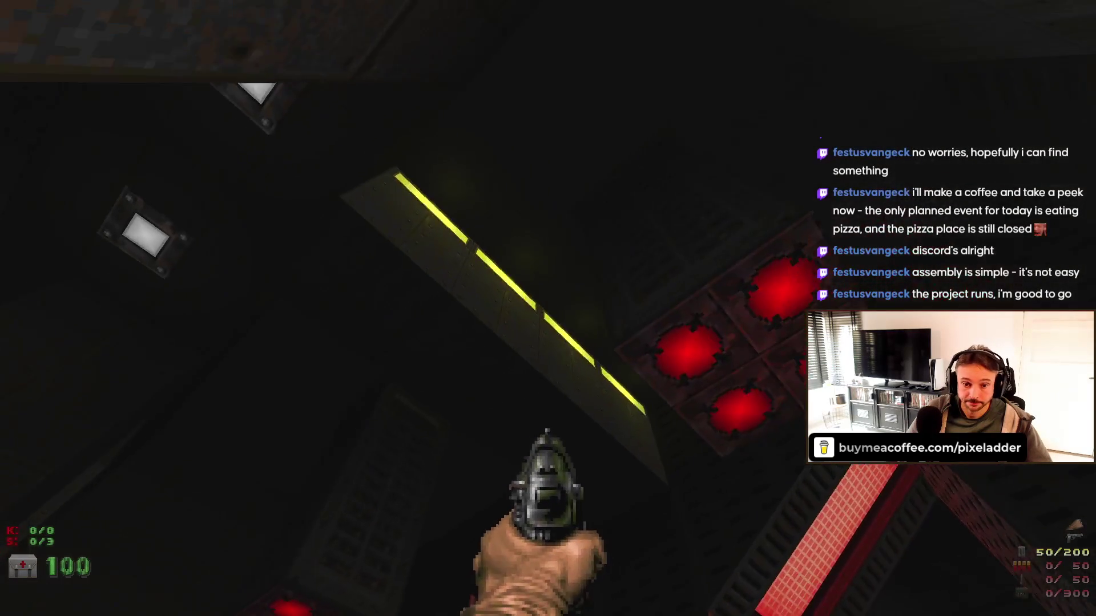
key(w)
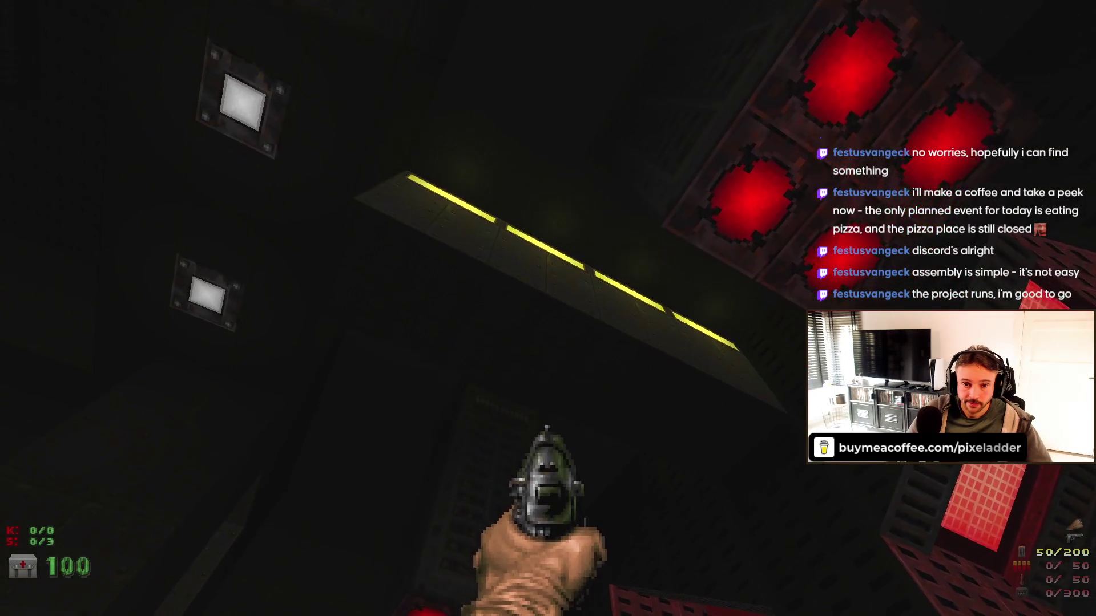
key(w)
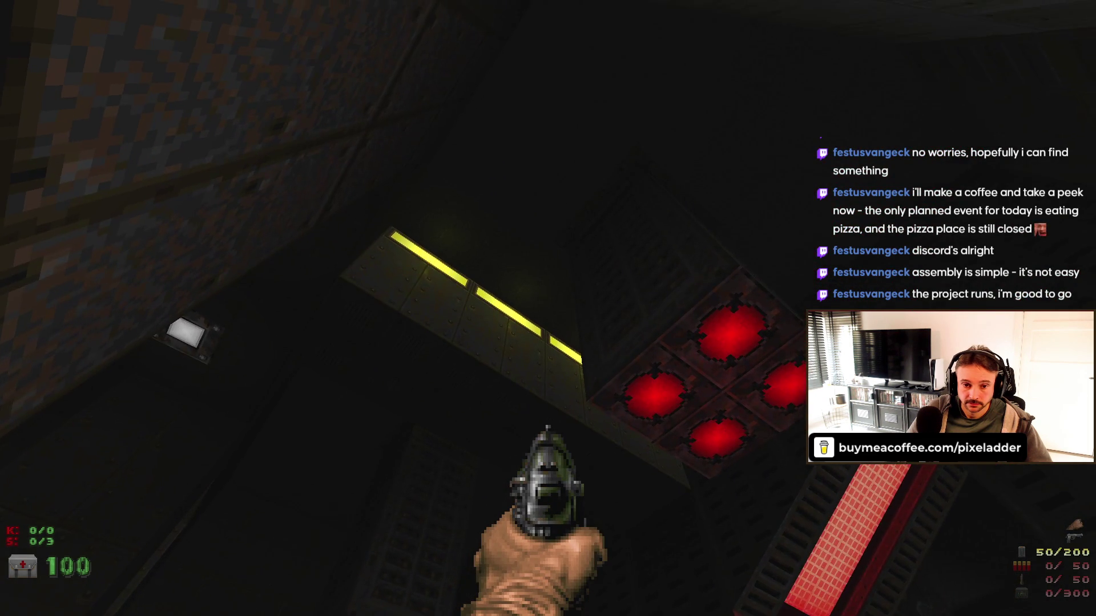
key(w)
key(w)
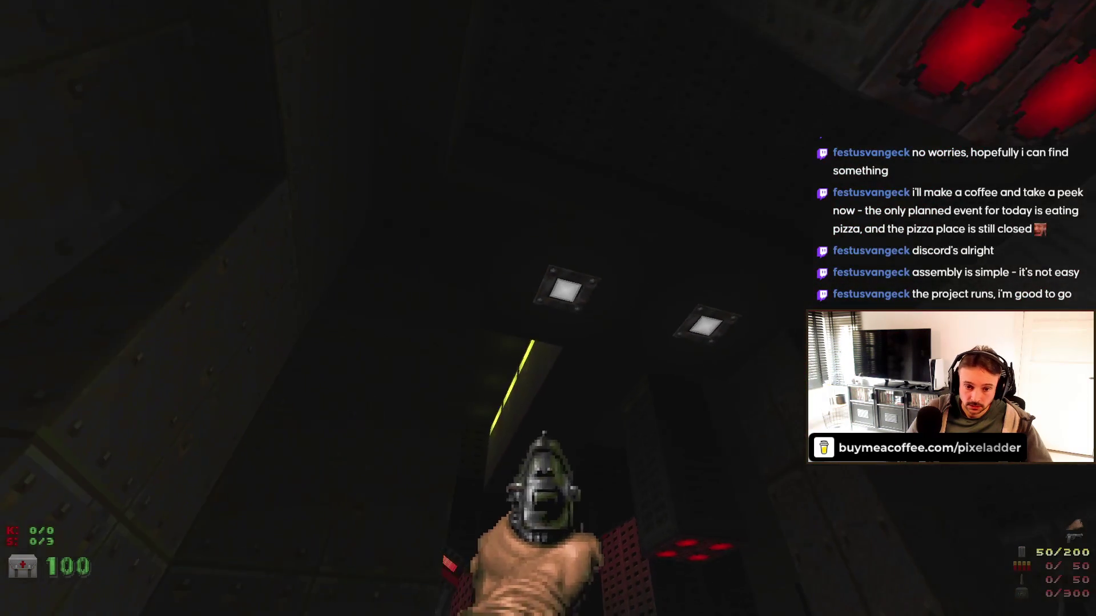
key(w)
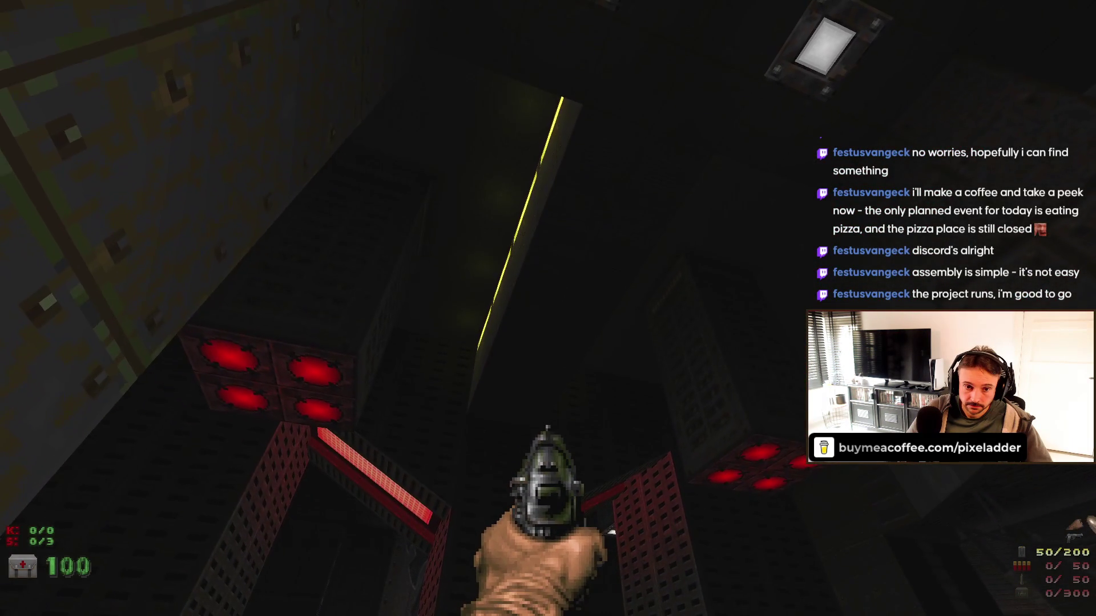
key(w)
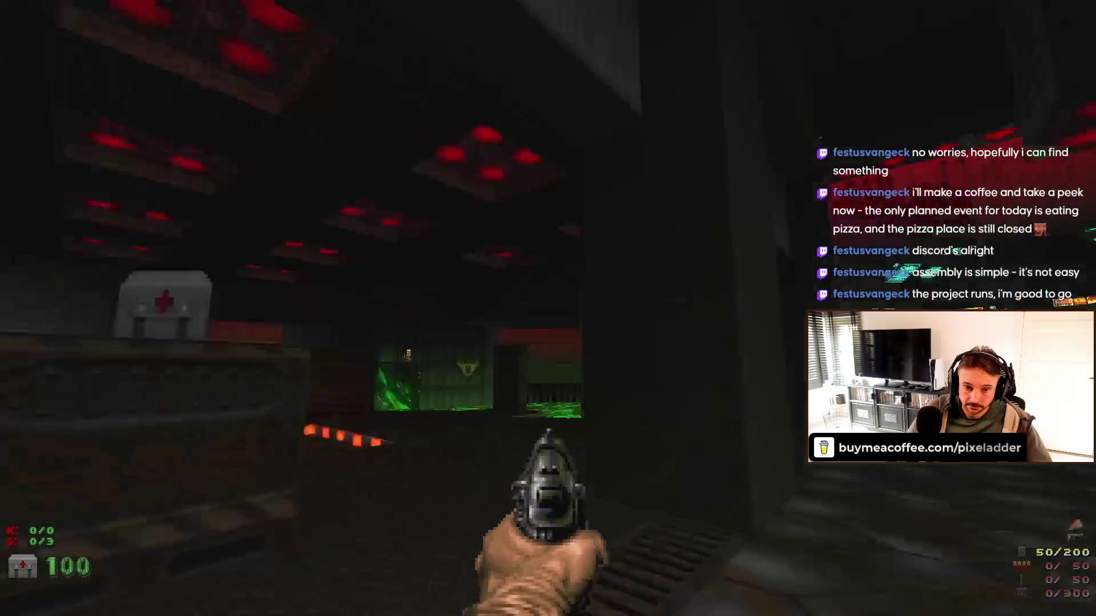
key(w)
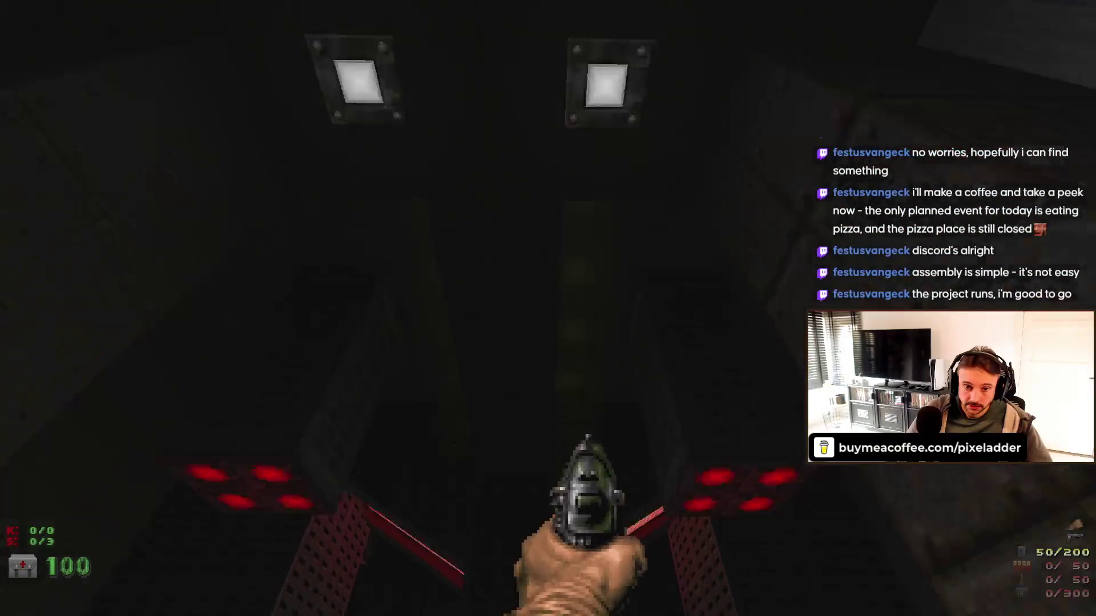
- Quit GZDoom from the game menu and return to the editor
key(Escape)
key(Return)
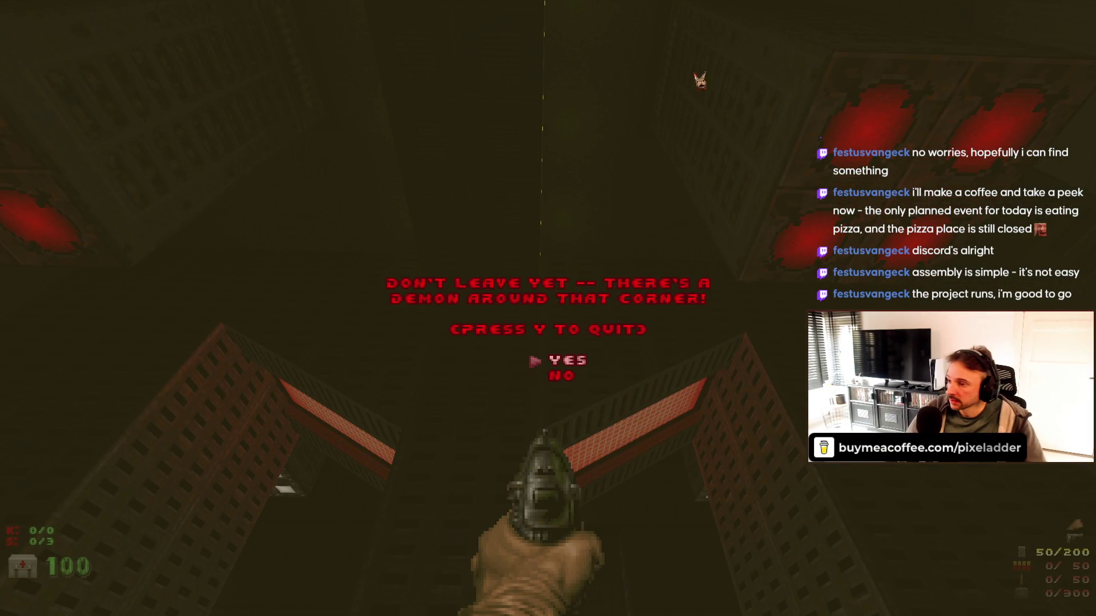
key(Return)
scroll(610, 153, down, 4)
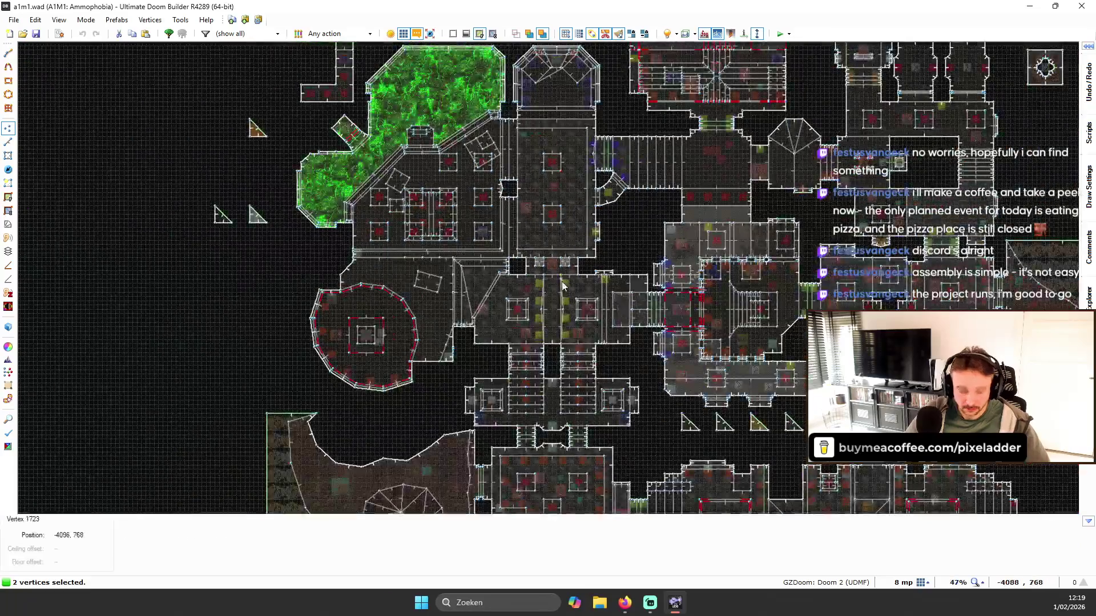
- Change the eight selected ceiling light things to the plain Light (9800) type
key(t)
scroll(571, 171, up, 8)
drag(568, 176, 688, 406)
right_click(676, 399)
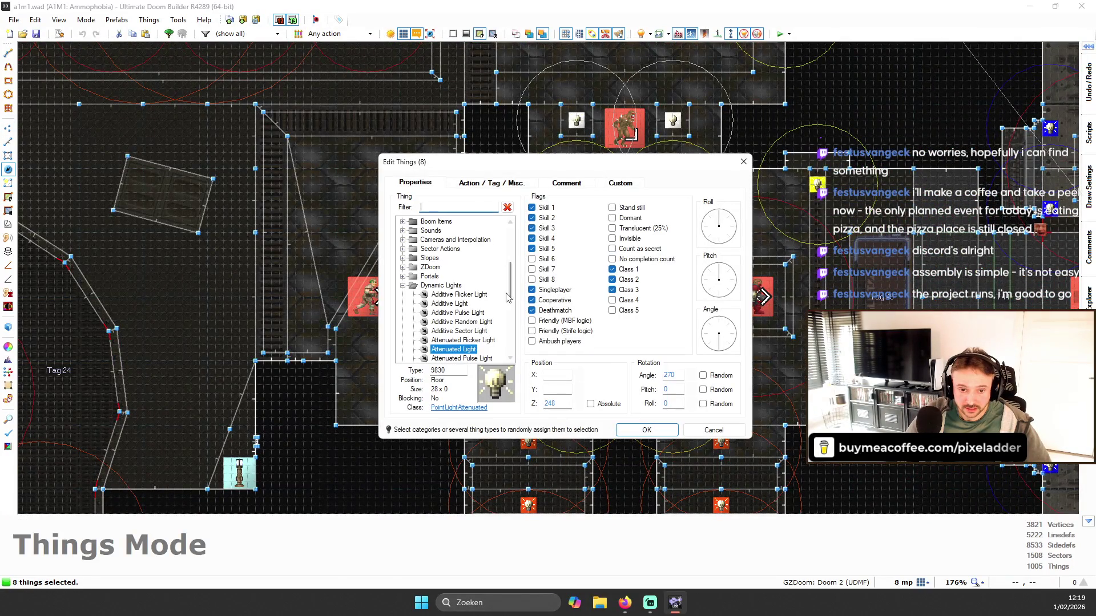
scroll(441, 326, down, 3)
click(445, 313)
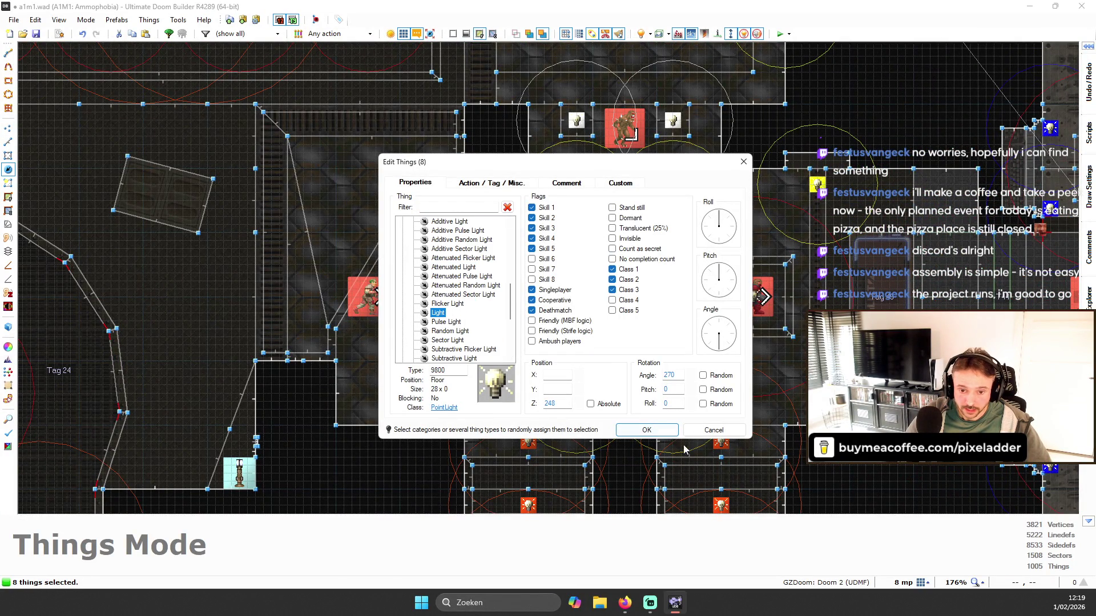
key(Return)
- Preview the lights briefly in Visual Mode, then launch a new GZDoom test
key(w)
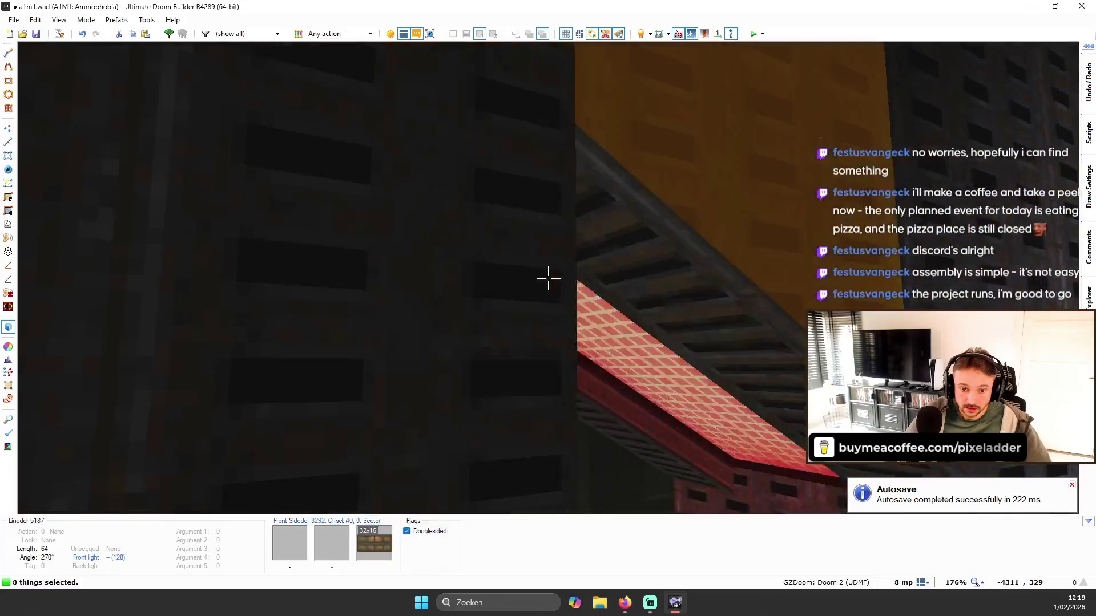
key(w)
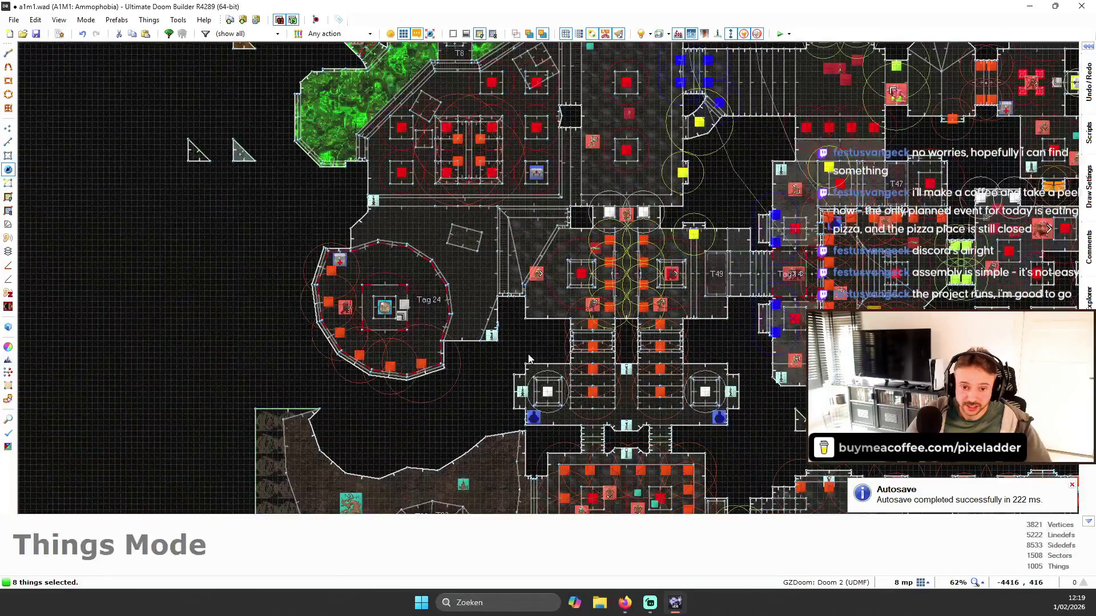
key(F9)
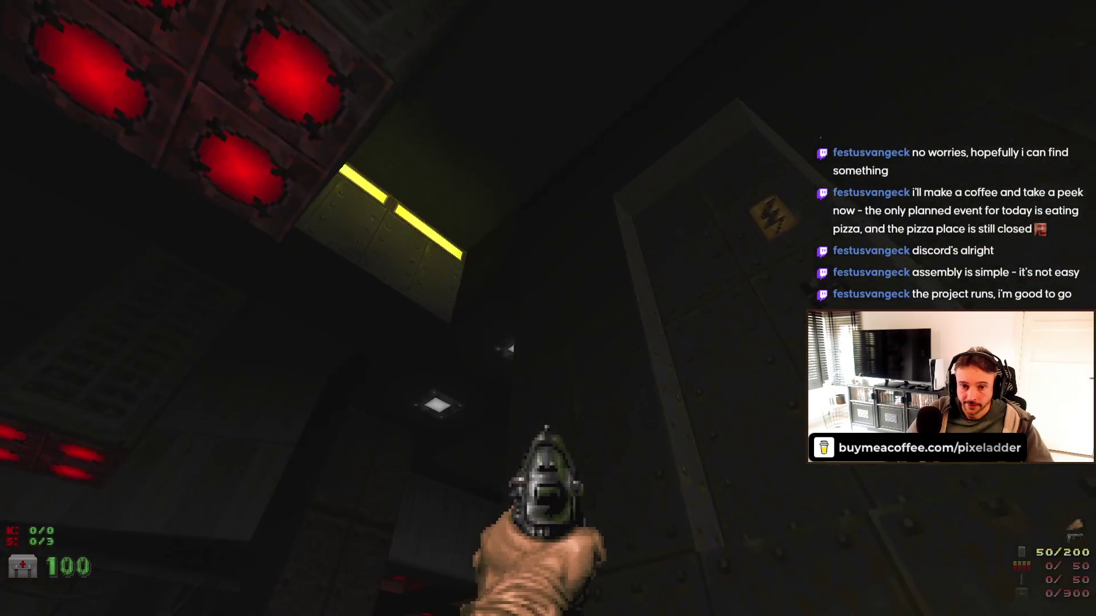
- After playtesting the ceiling lights, choose Quit Game from the GZDoom menu
key(Escape)
key(Up)
key(Return)
- Confirm quitting, fly to the orange platform in Visual Mode, and browse flats for its NFMTTK01 ceiling
key(y)
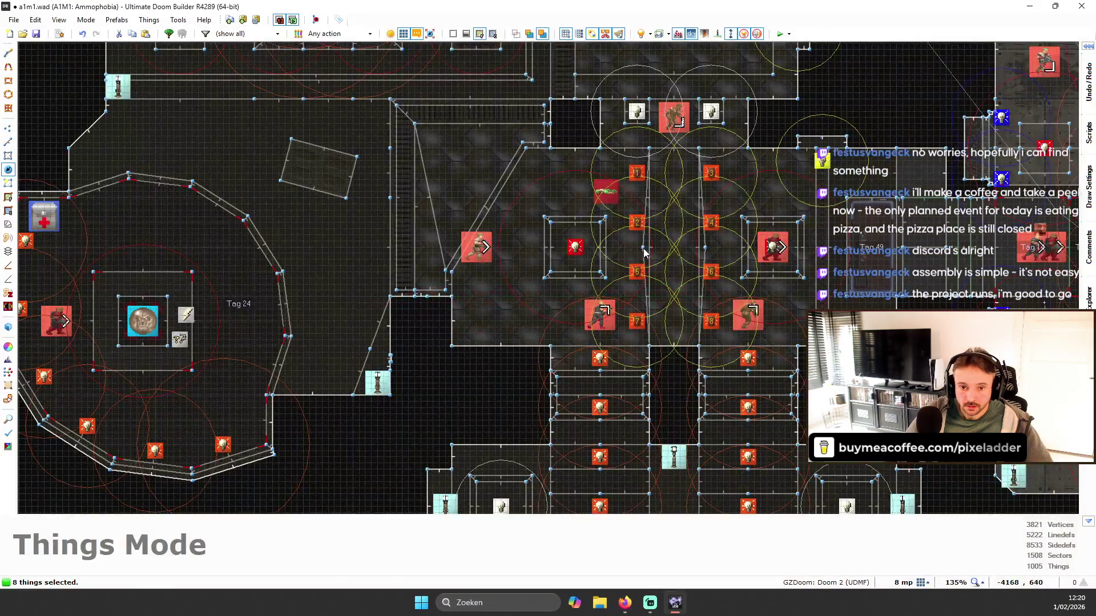
scroll(643, 252, down, 2)
key(q)
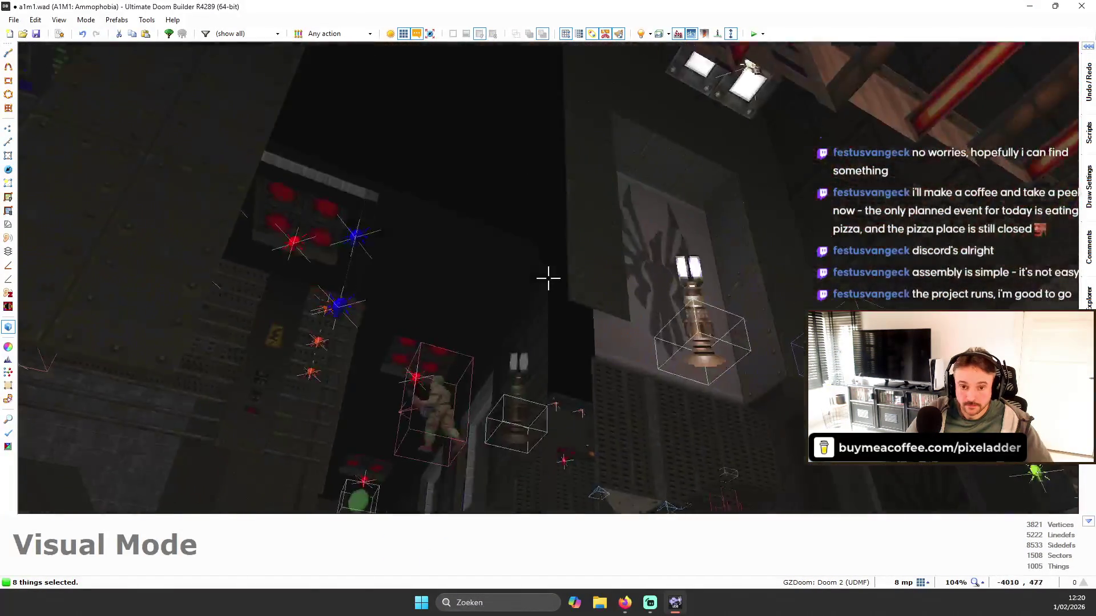
key(w)
key(w)
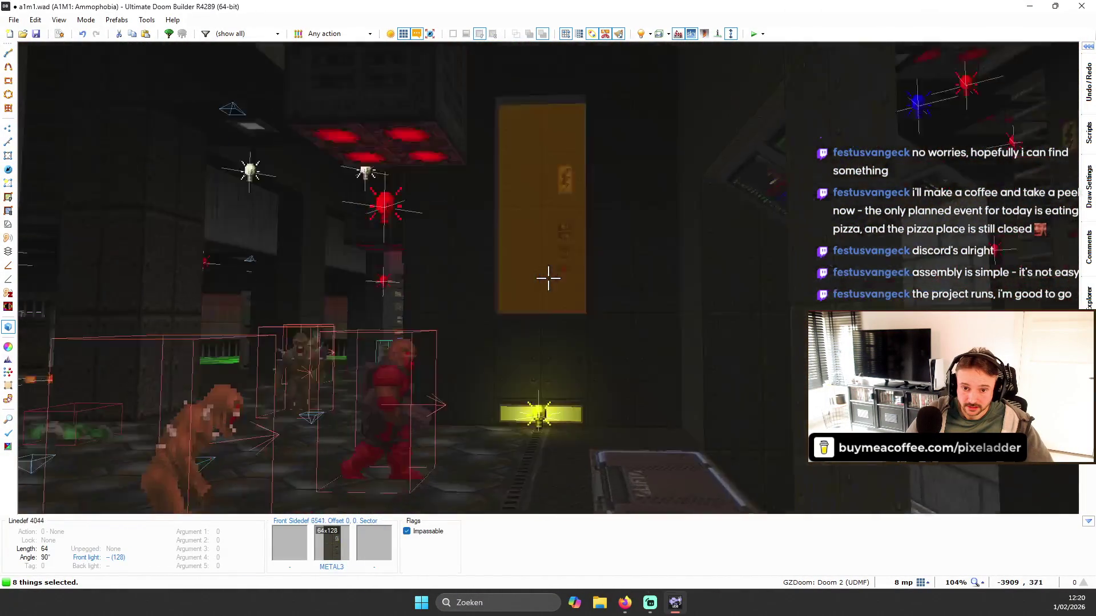
key(w)
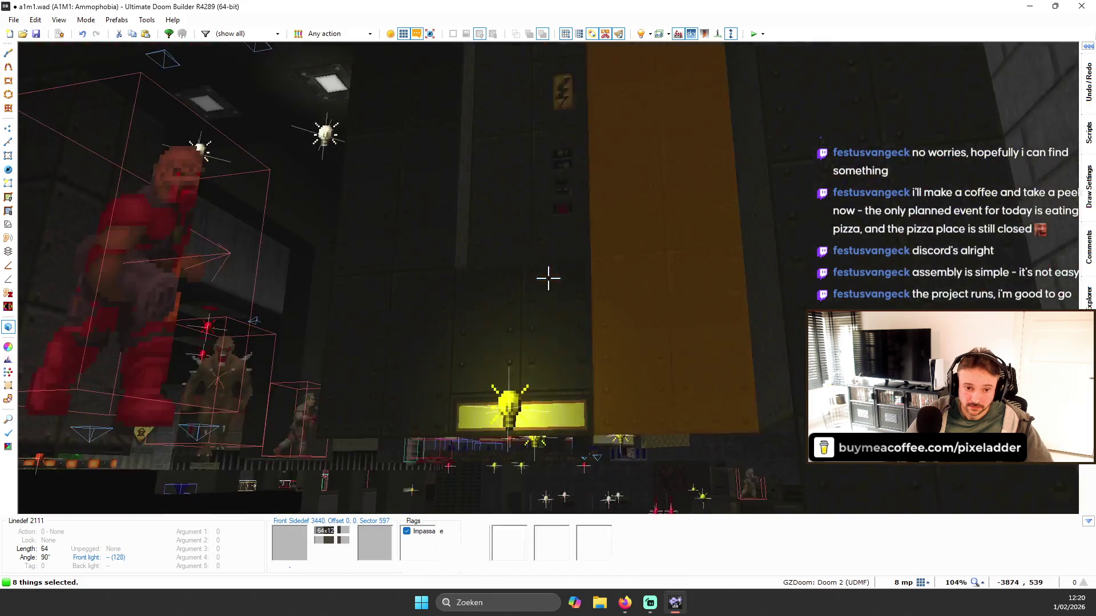
key(w)
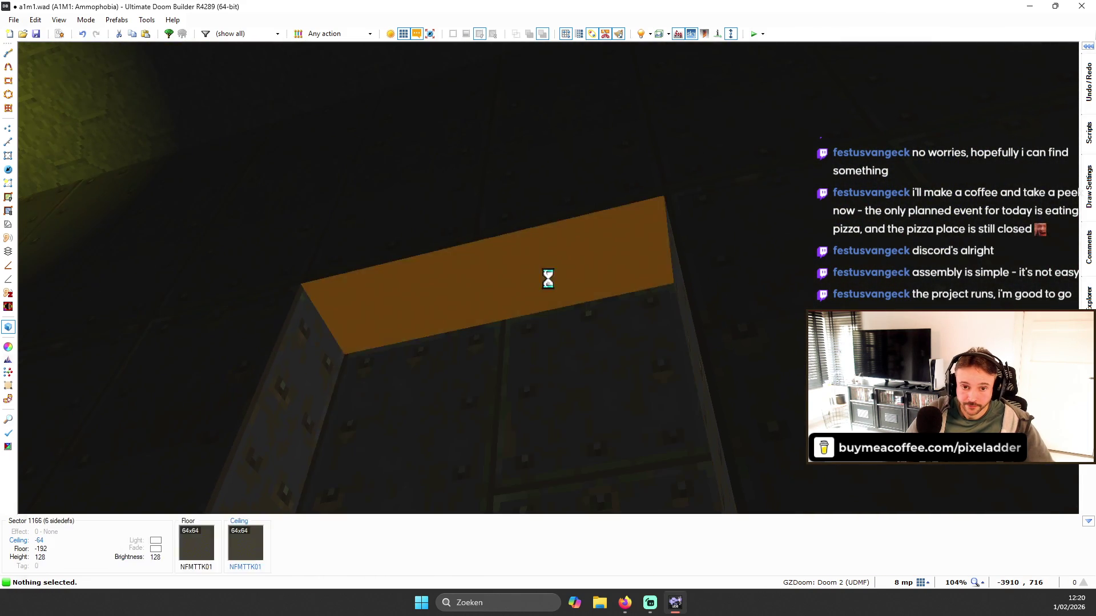
key(t)
scroll(570, 171, up, 5)
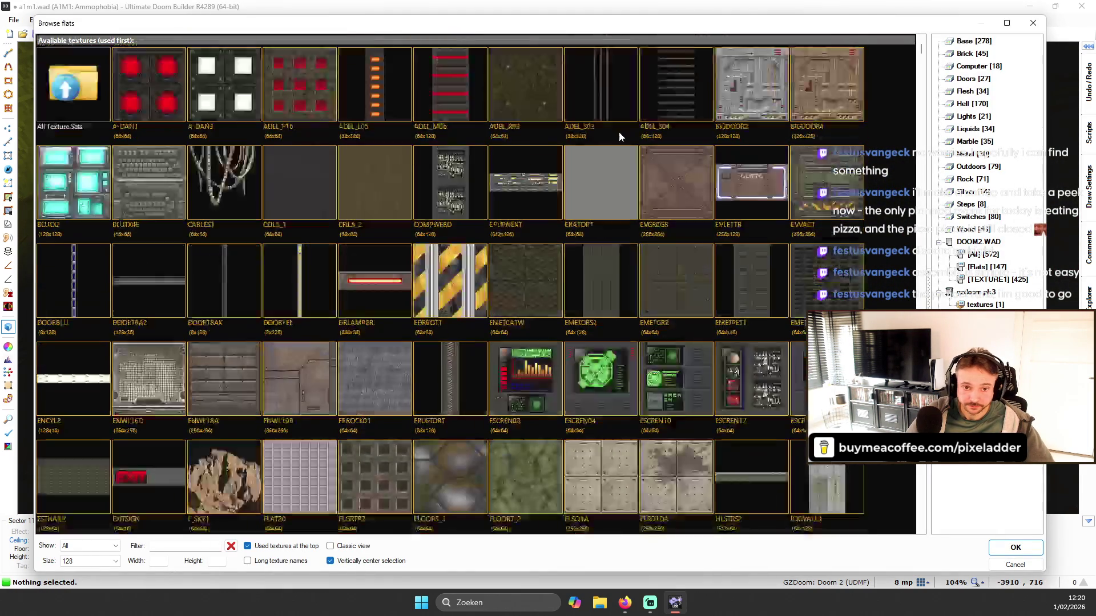
- Scroll through the flat browser to the light flats and try PNLSO19
scroll(343, 128, down, 5)
scroll(368, 163, down, 10)
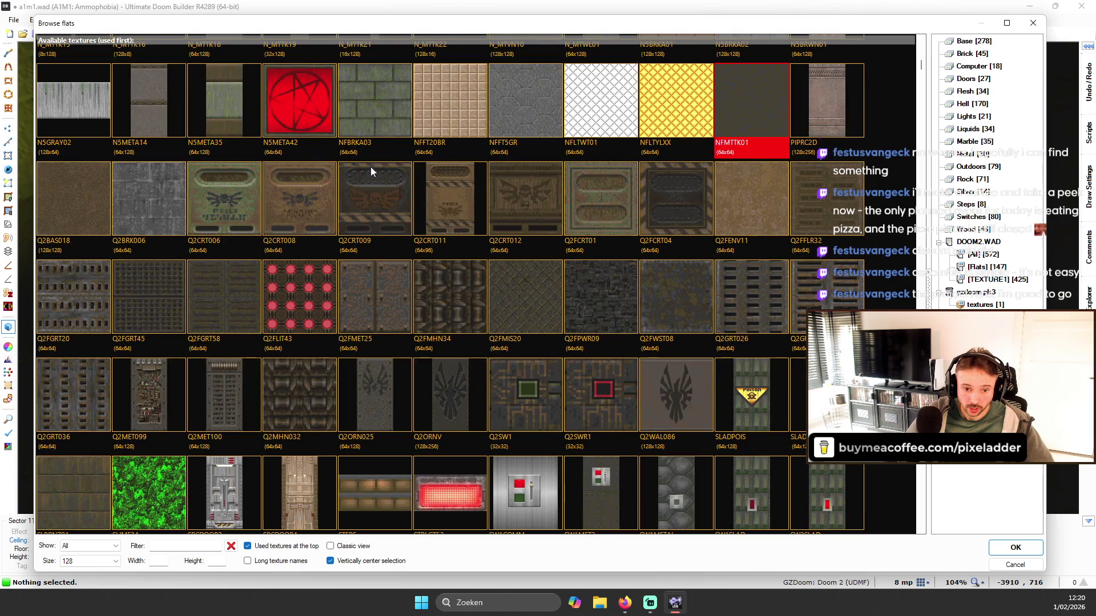
scroll(405, 171, down, 5)
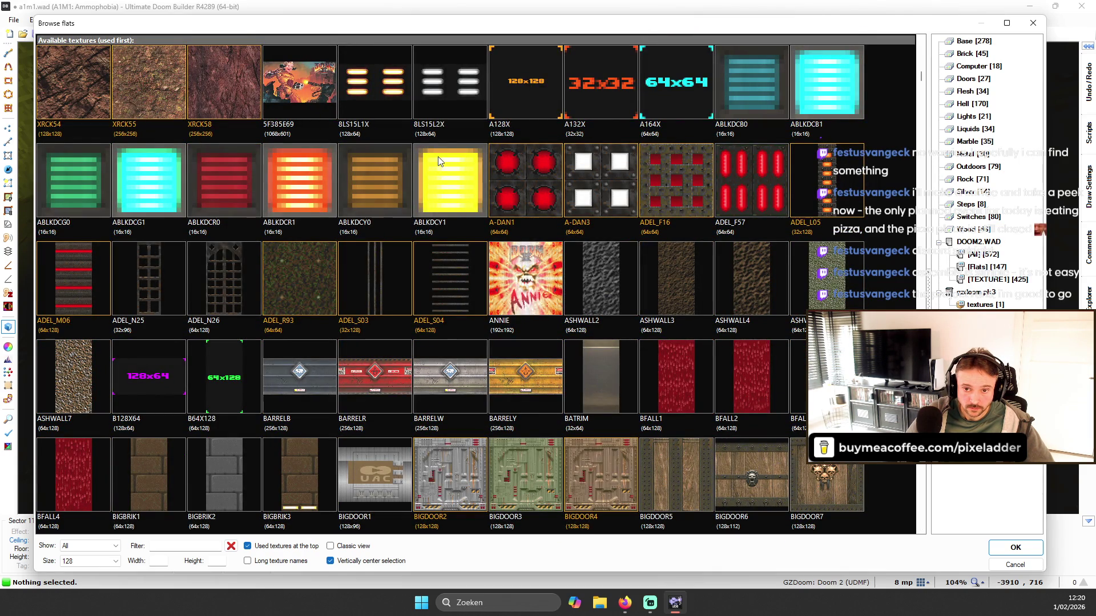
scroll(439, 171, down, 15)
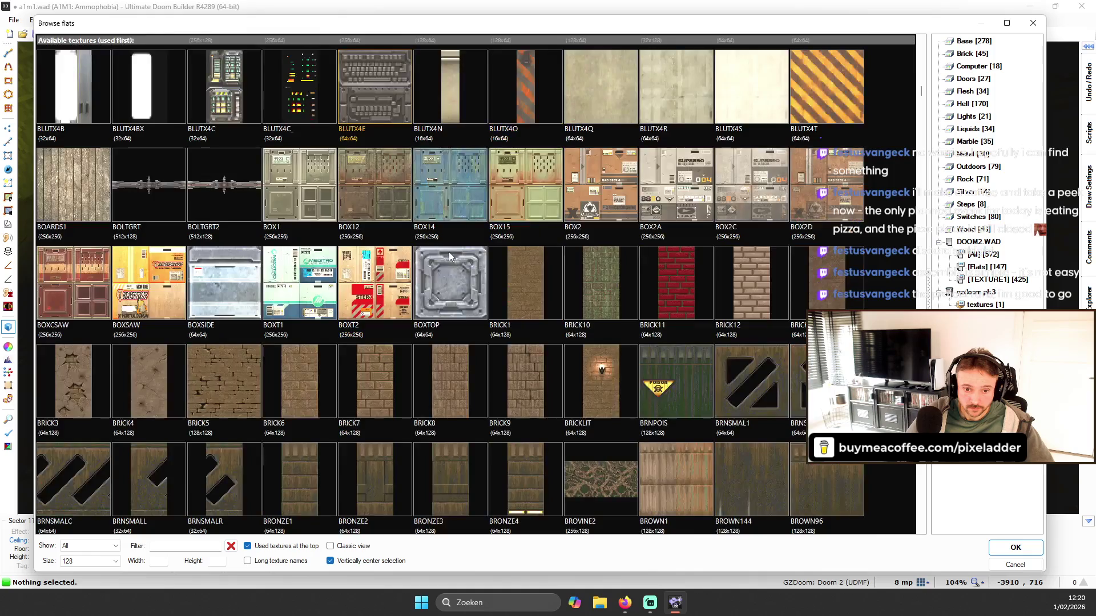
scroll(448, 264, down, 15)
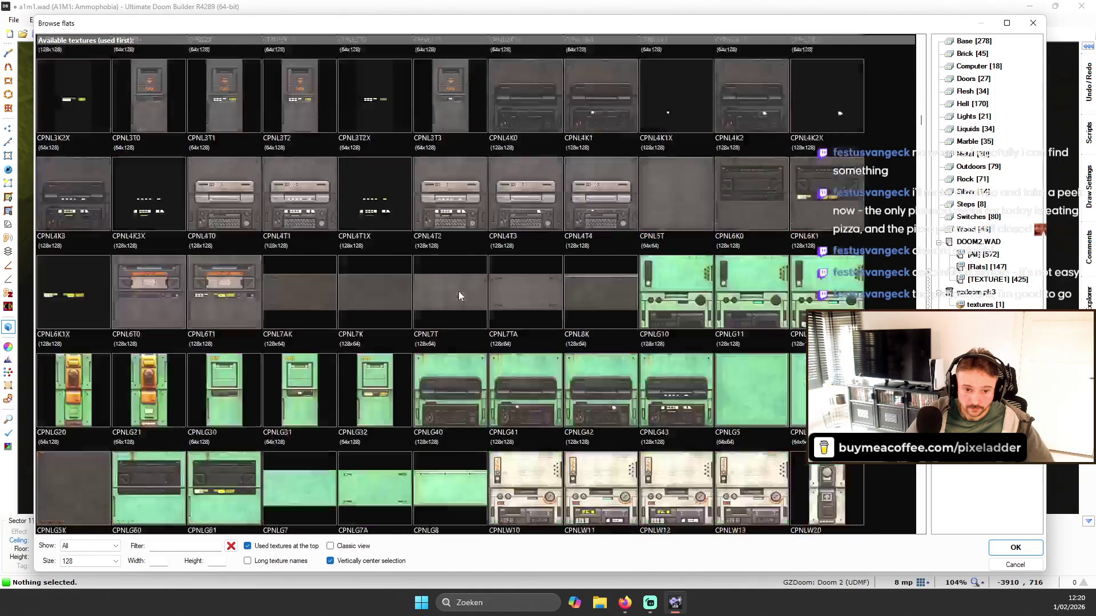
scroll(462, 331, down, 15)
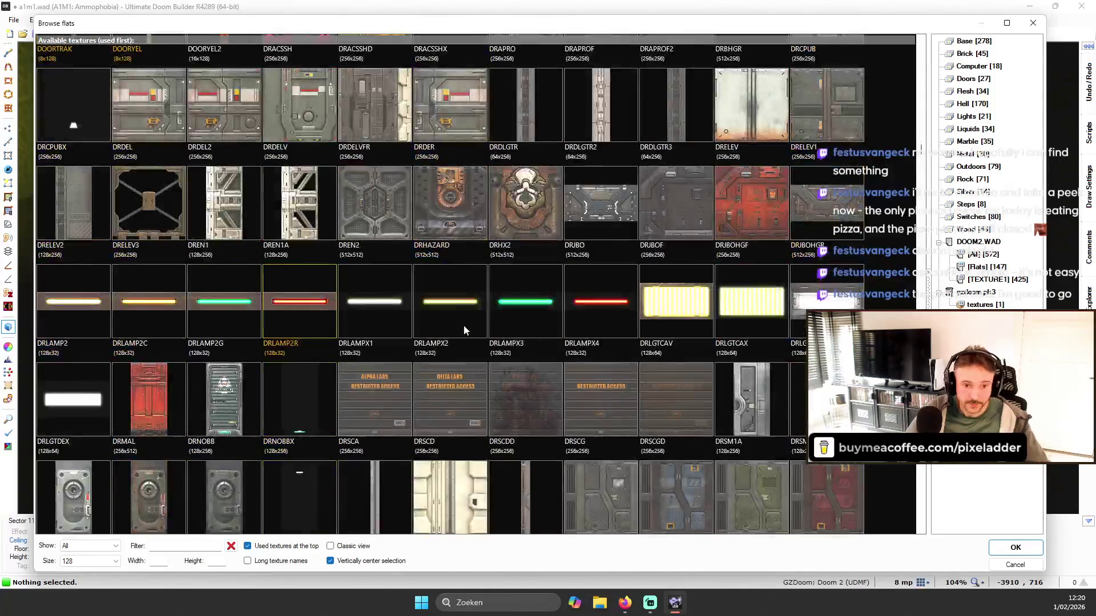
scroll(488, 294, down, 3)
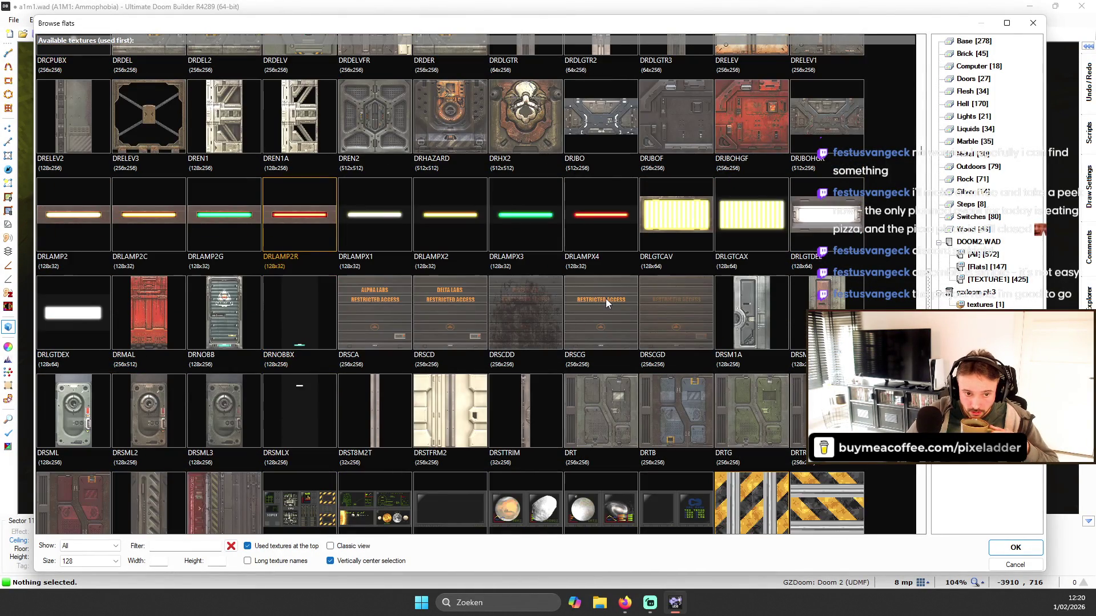
scroll(270, 275, down, 8)
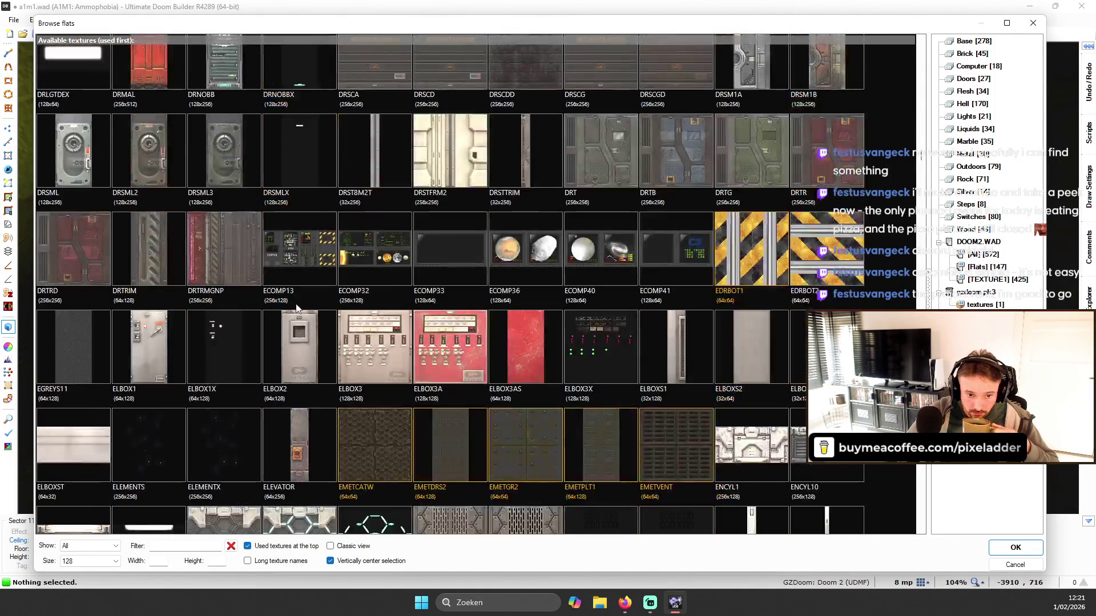
scroll(365, 283, down, 20)
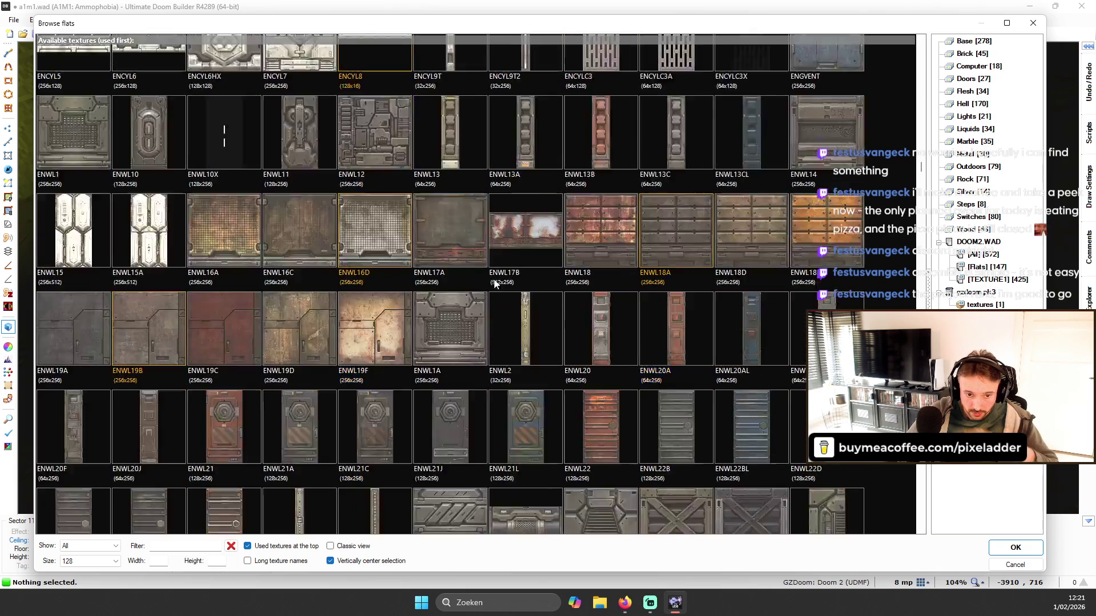
scroll(511, 311, down, 10)
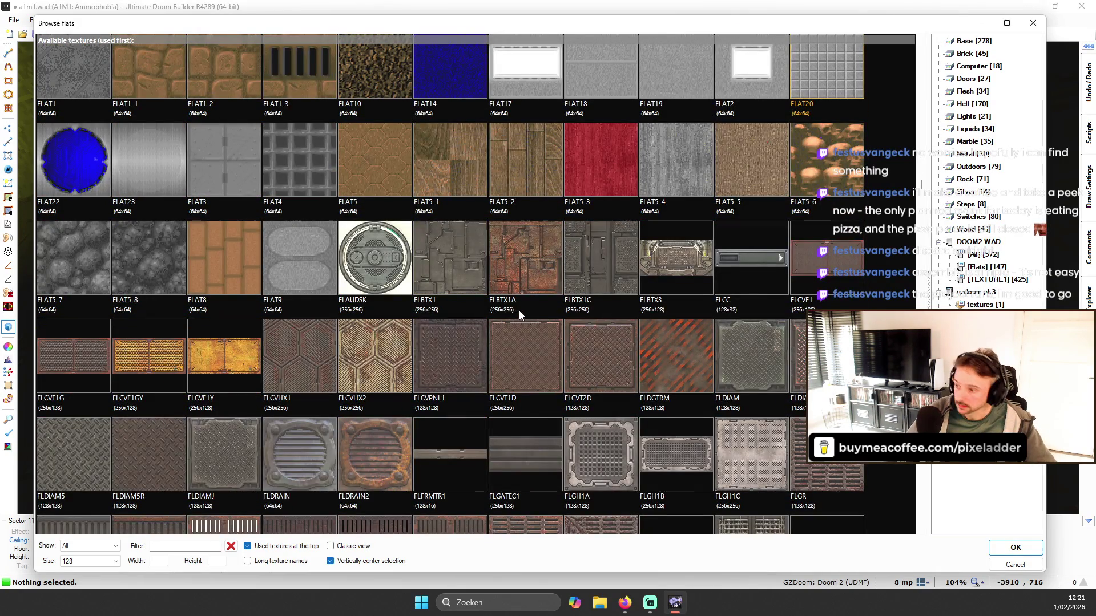
scroll(557, 306, down, 15)
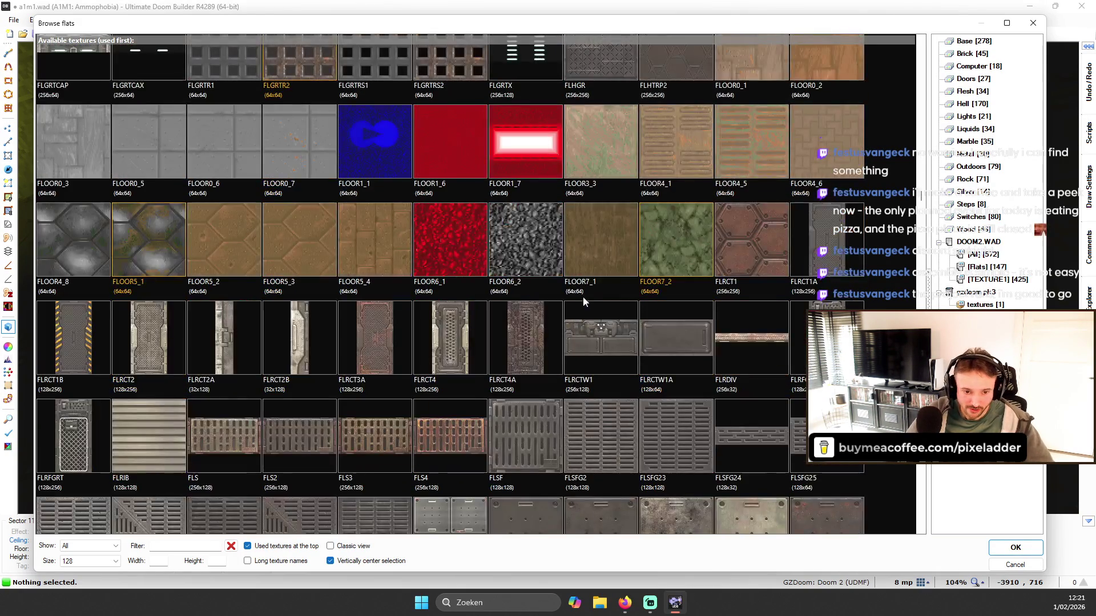
scroll(604, 275, down, 20)
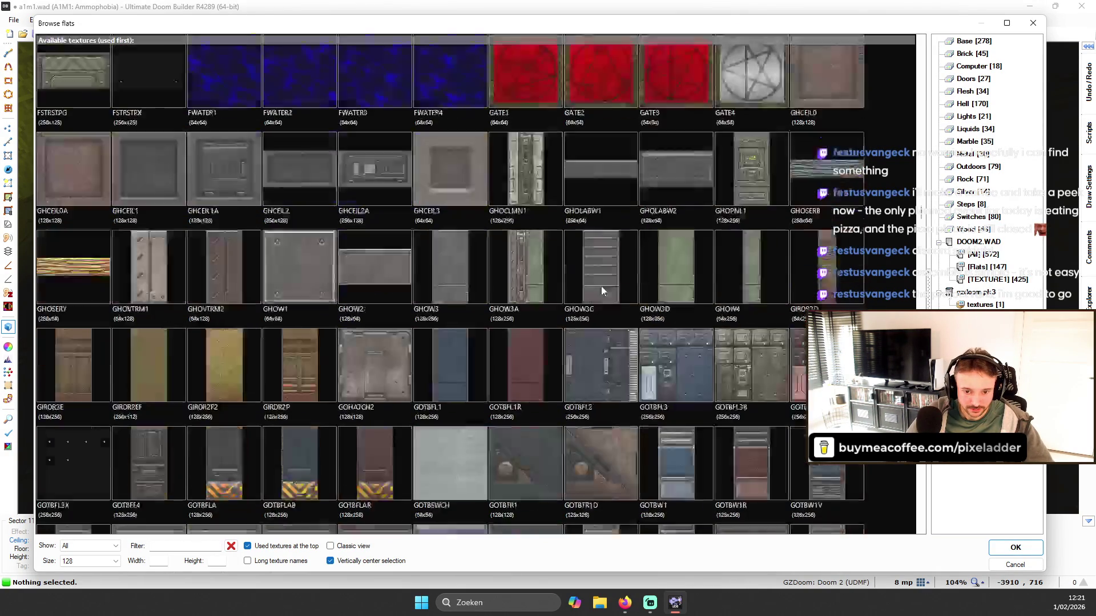
scroll(610, 275, down, 20)
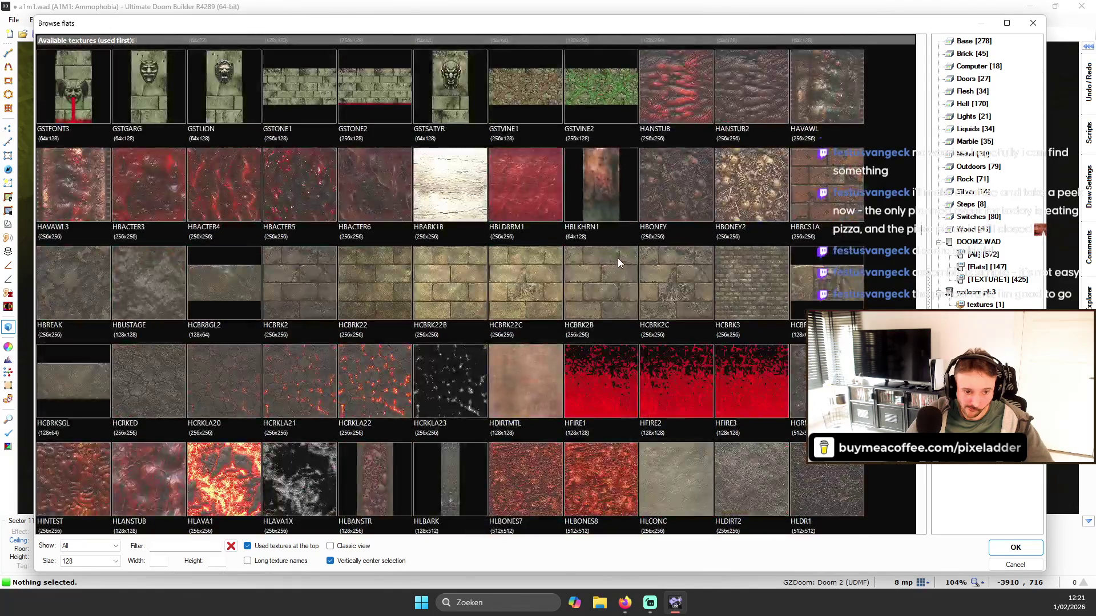
scroll(622, 265, down, 7)
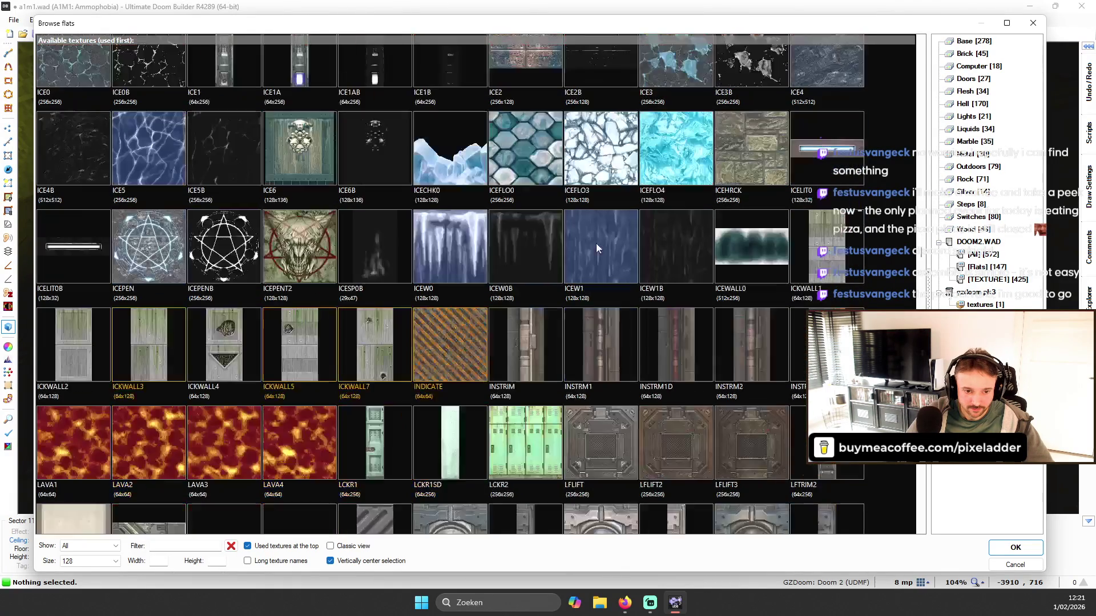
scroll(610, 251, down, 2)
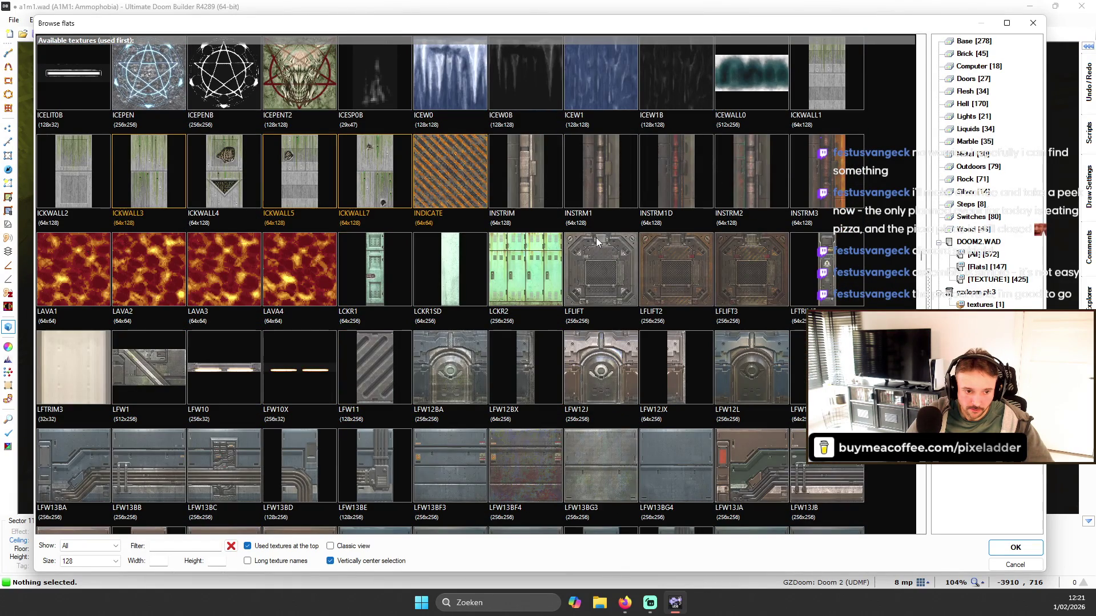
scroll(606, 237, down, 10)
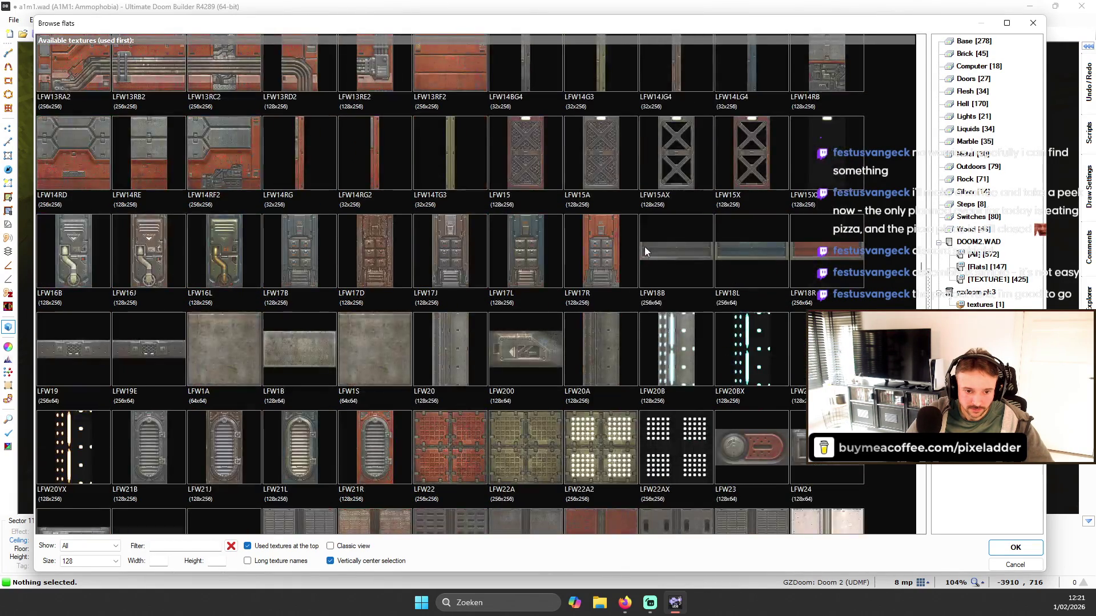
scroll(643, 255, down, 8)
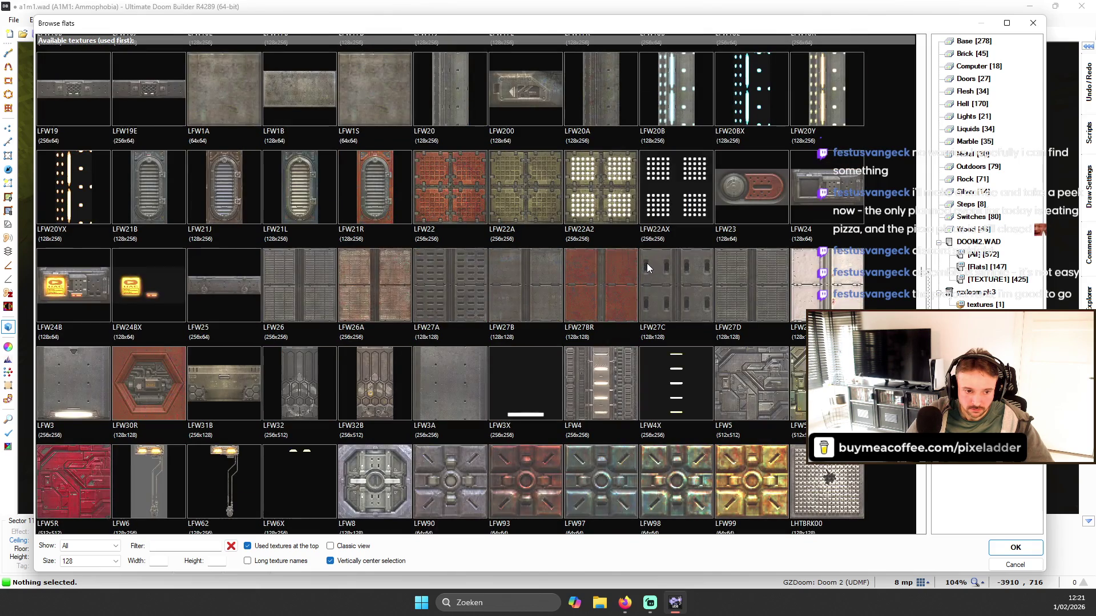
scroll(653, 265, down, 2)
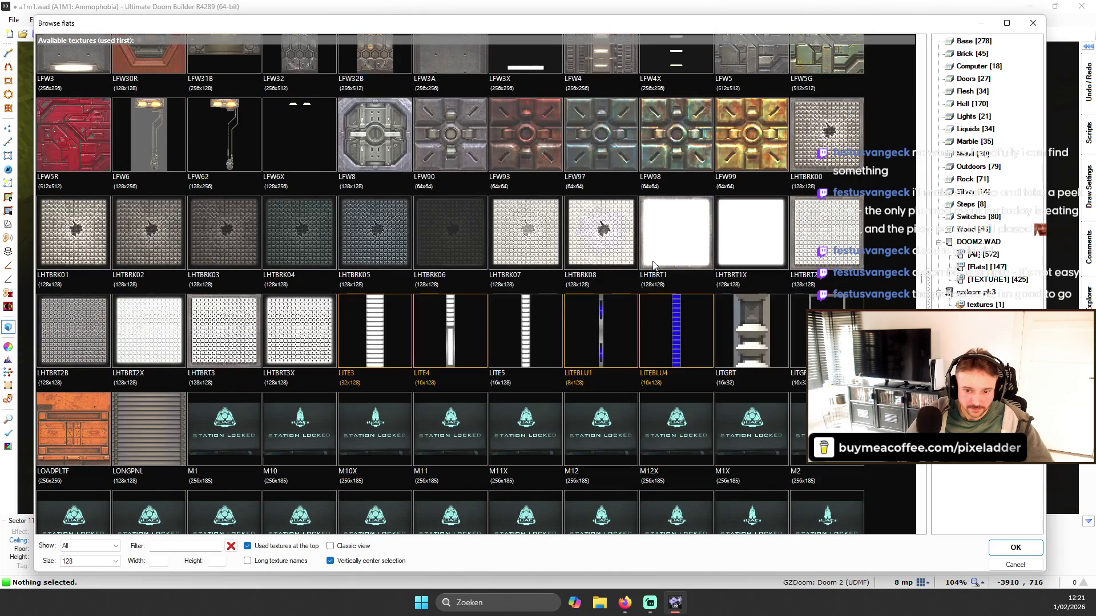
scroll(549, 266, down, 5)
scroll(548, 264, down, 3)
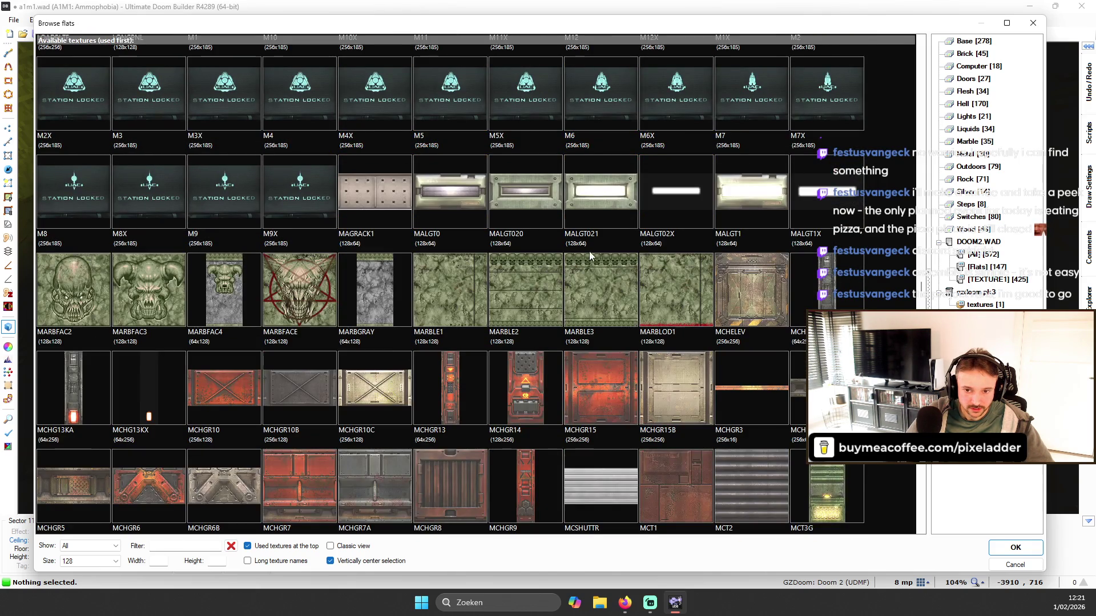
scroll(650, 271, down, 3)
scroll(622, 268, down, 4)
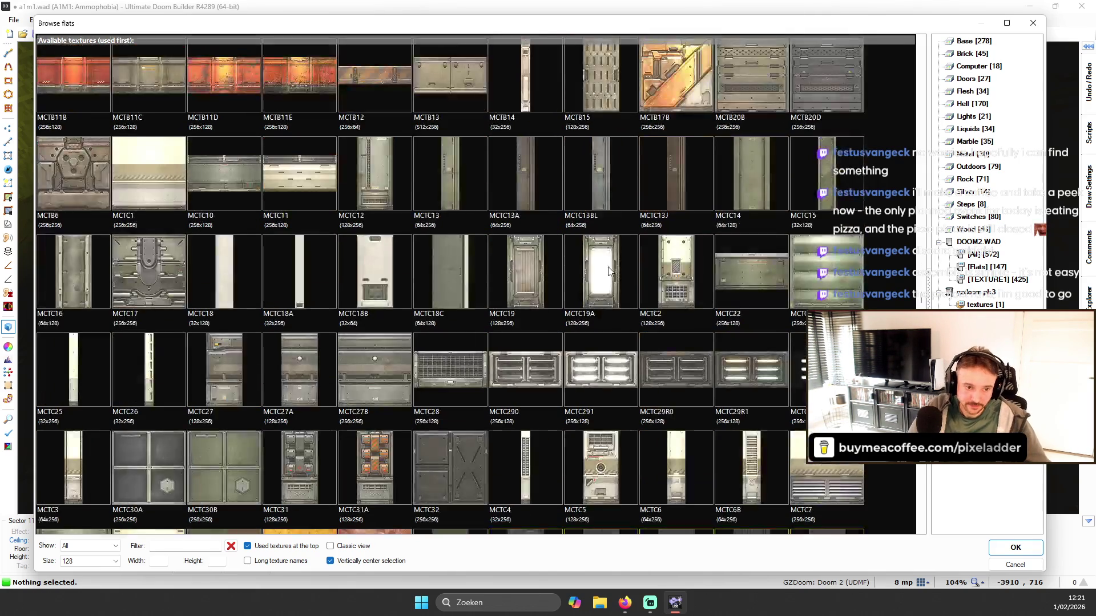
scroll(613, 249, down, 15)
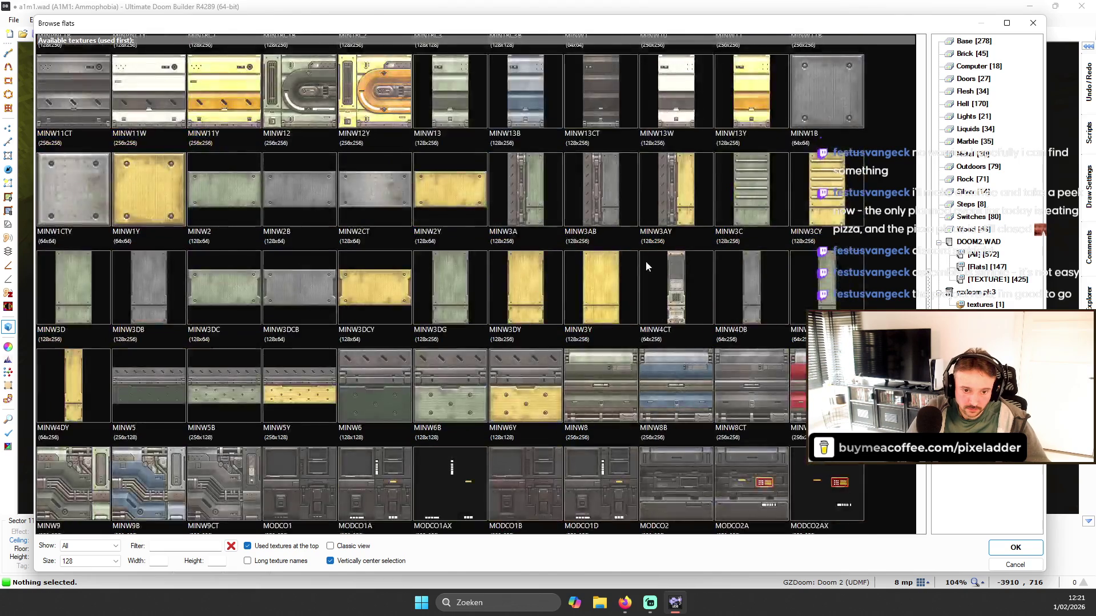
scroll(645, 261, down, 5)
scroll(646, 259, down, 8)
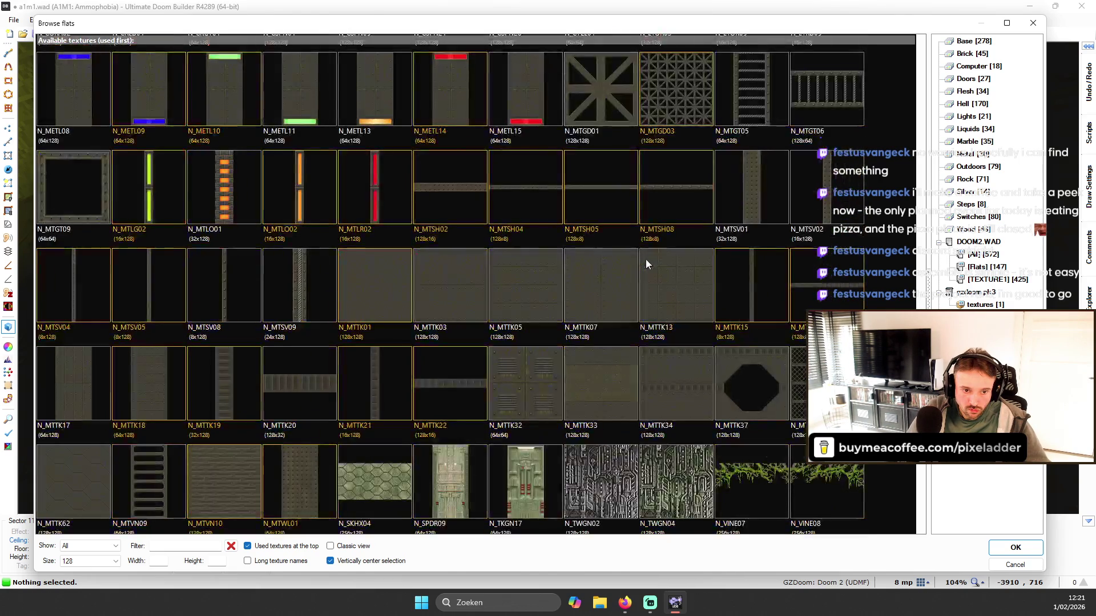
scroll(646, 255, down, 15)
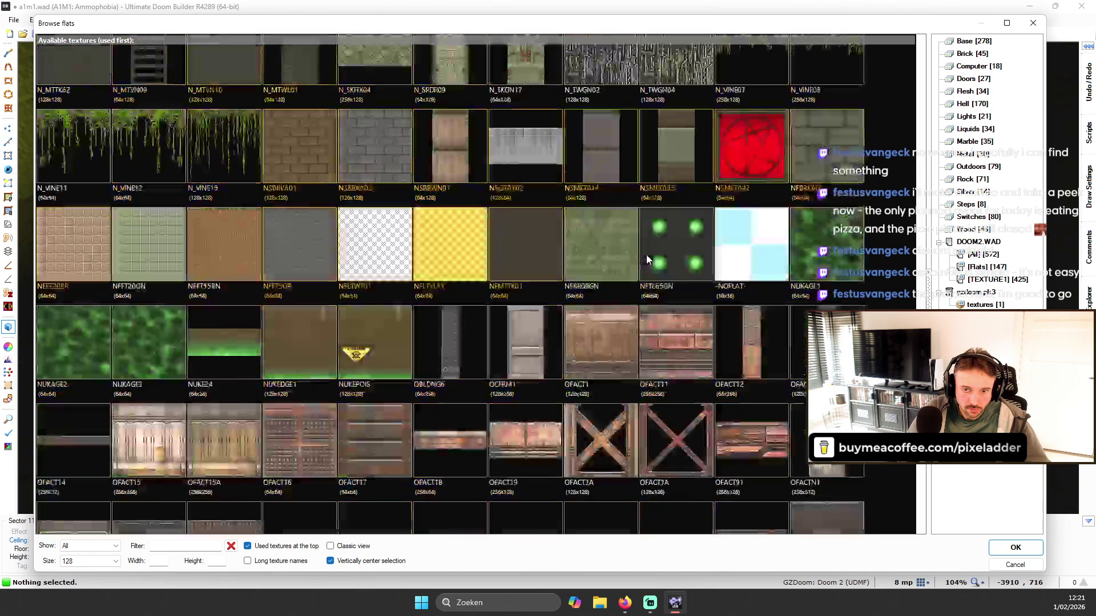
scroll(647, 256, down, 15)
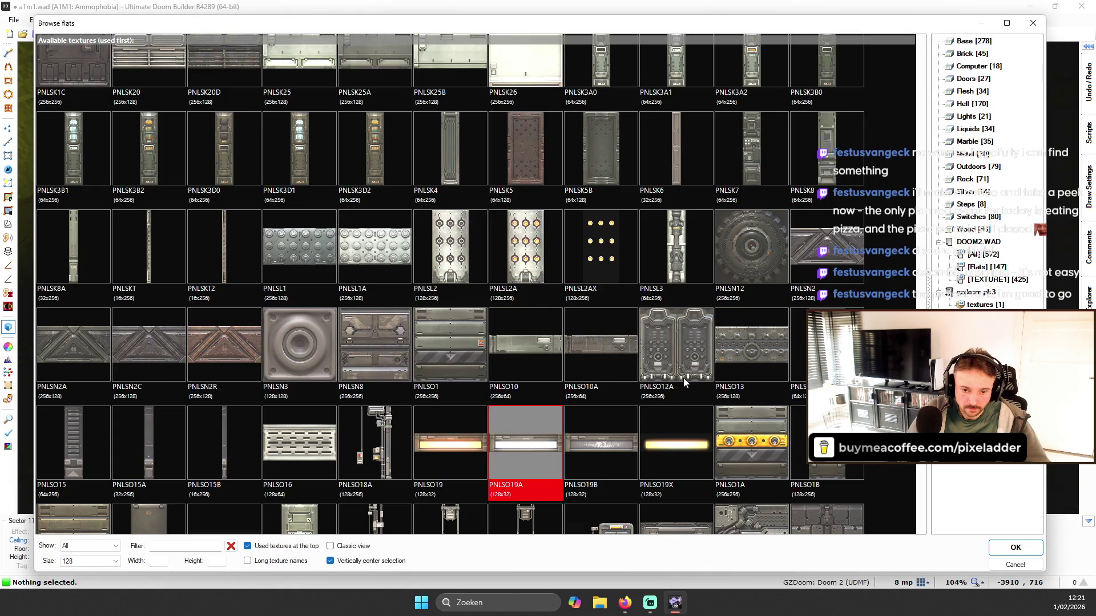
click(432, 430)
- Apply the RCLGT21 light flat to the recessed panel's ceiling instead
scroll(445, 395, down, 3)
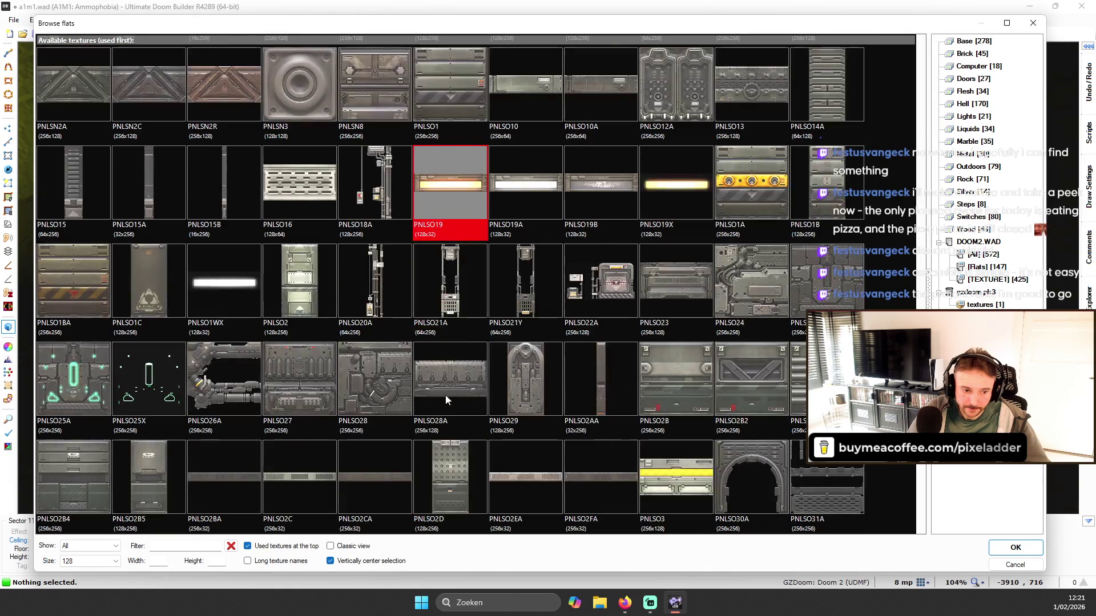
scroll(478, 284, down, 8)
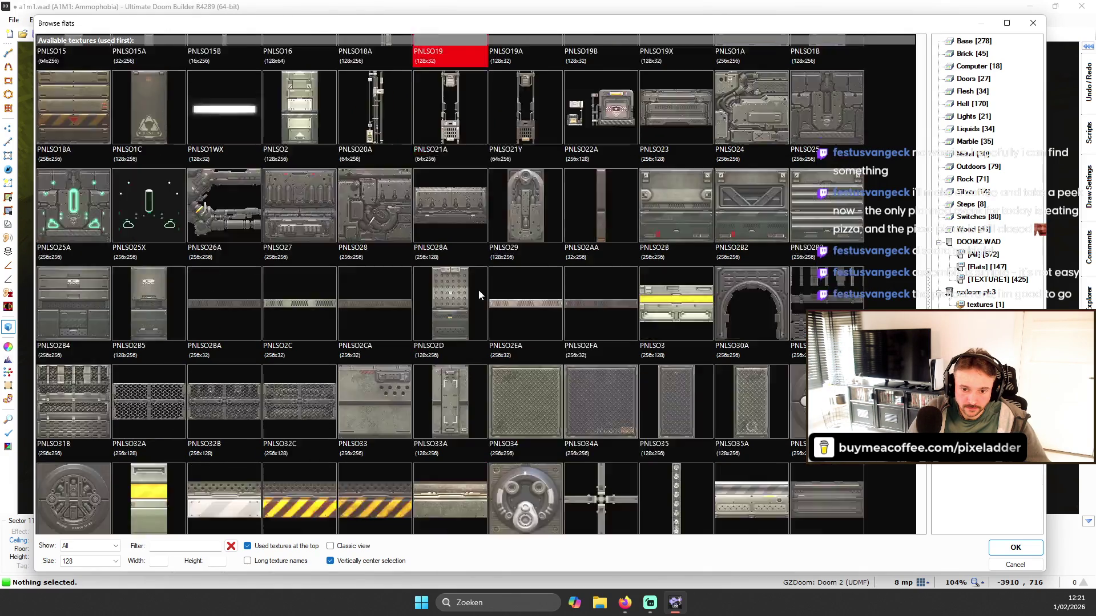
scroll(485, 296, down, 6)
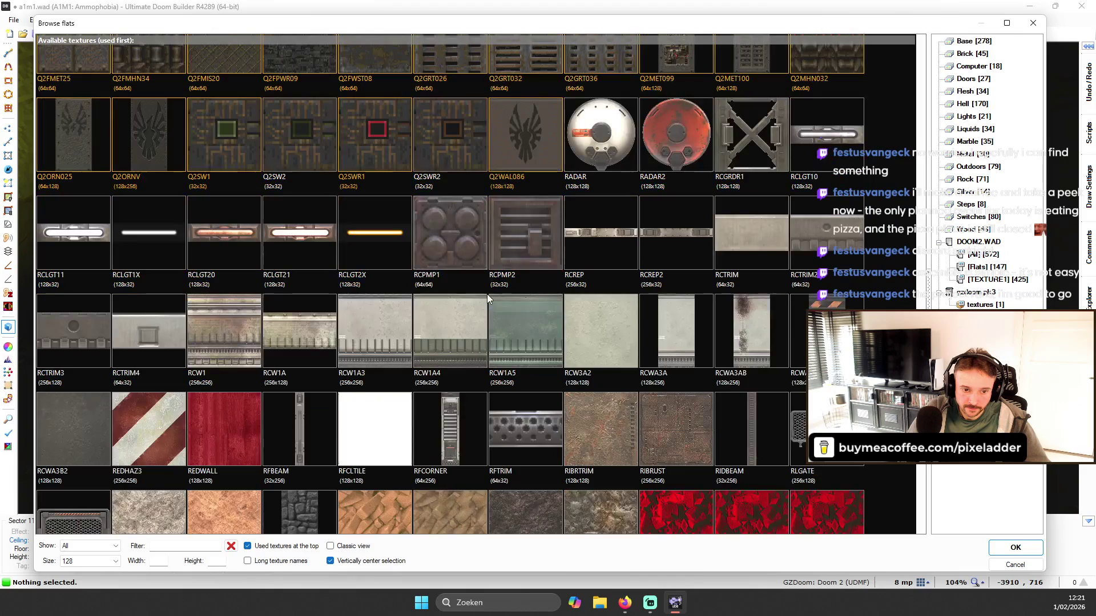
click(313, 237)
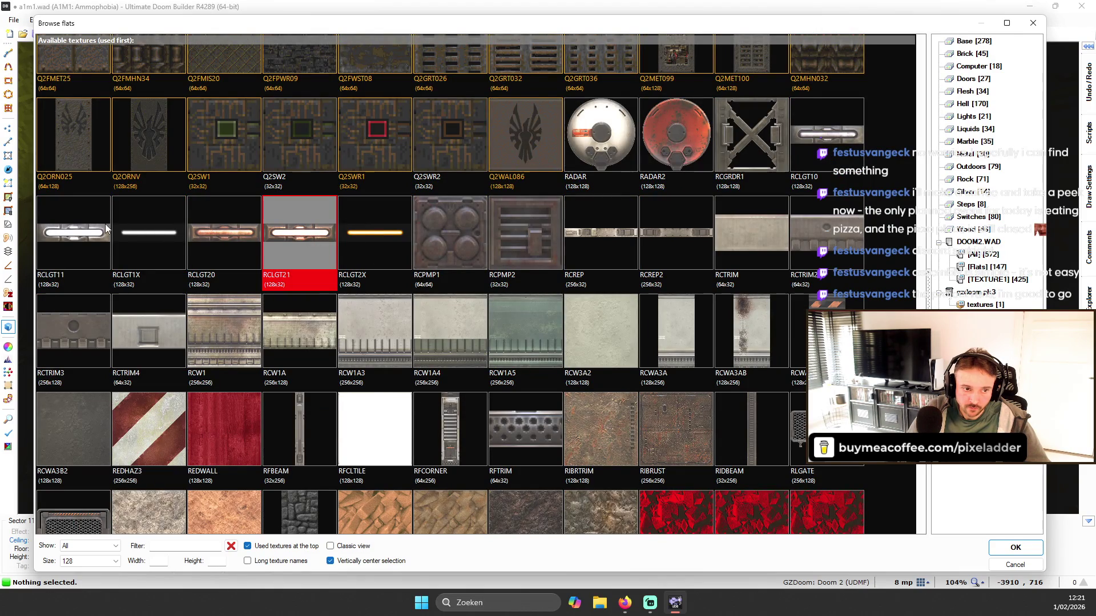
click(285, 257)
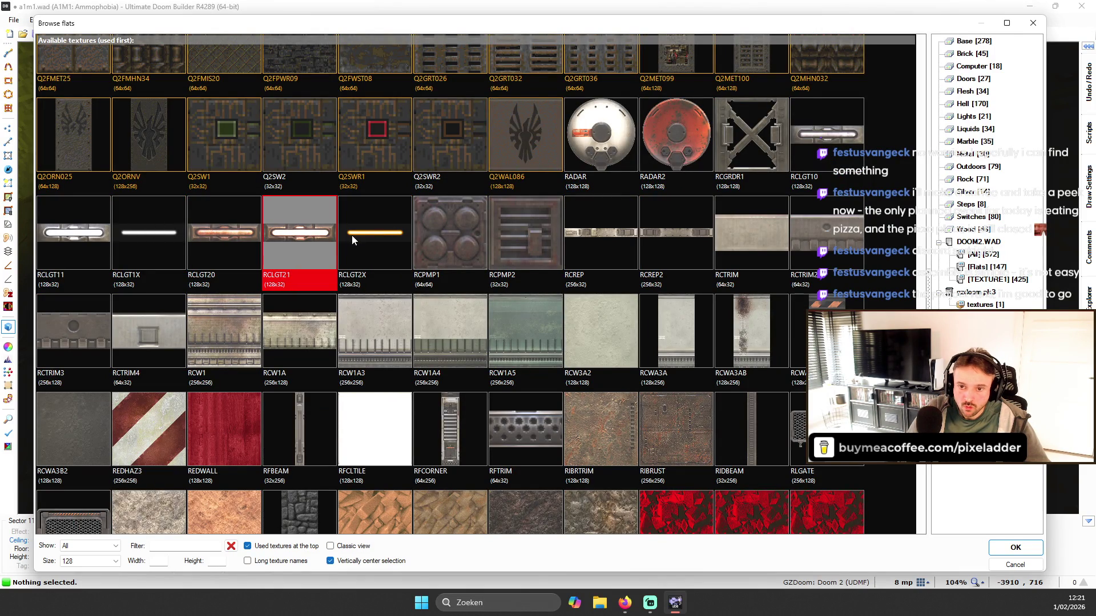
double_click(299, 246)
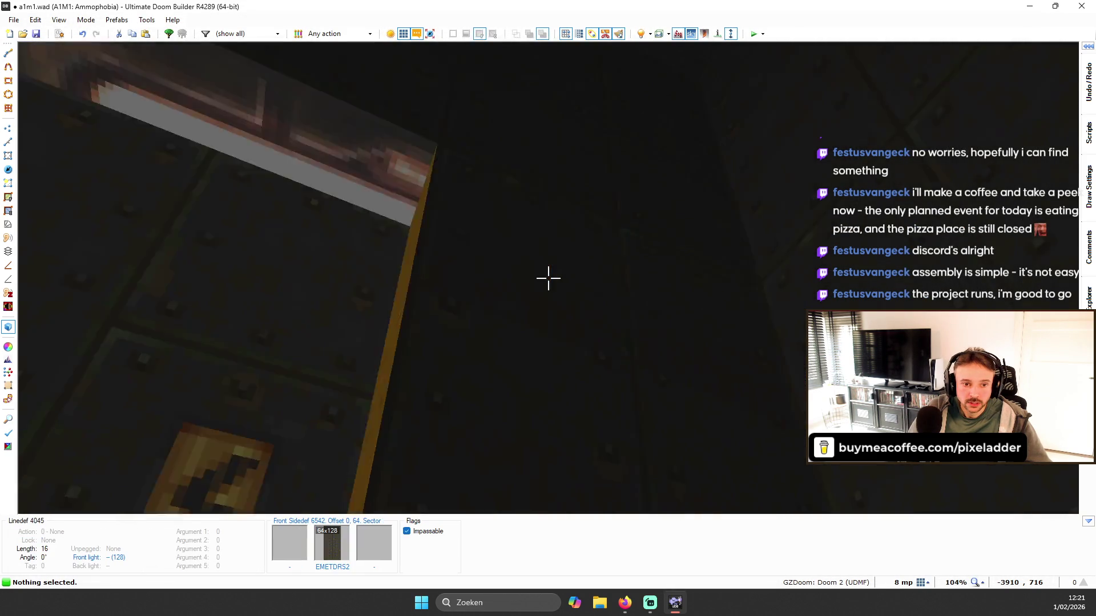
- Turn off full brightness and compress the RCLGT21 flat in Ceiling Align Mode to fit the panel
key(b)
key(q)
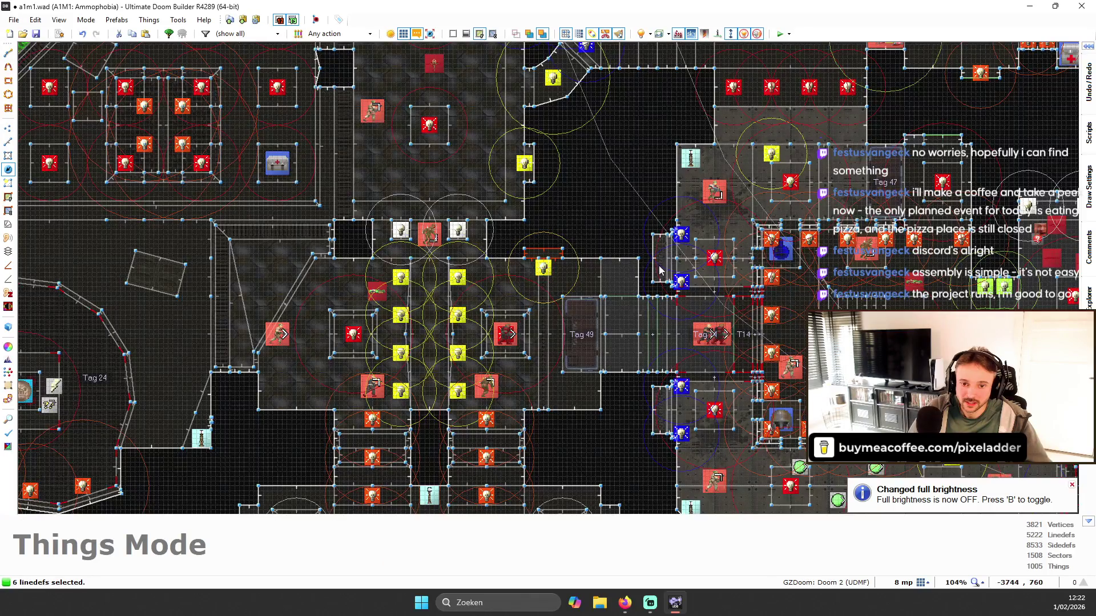
scroll(448, 153, up, 5)
click(10, 212)
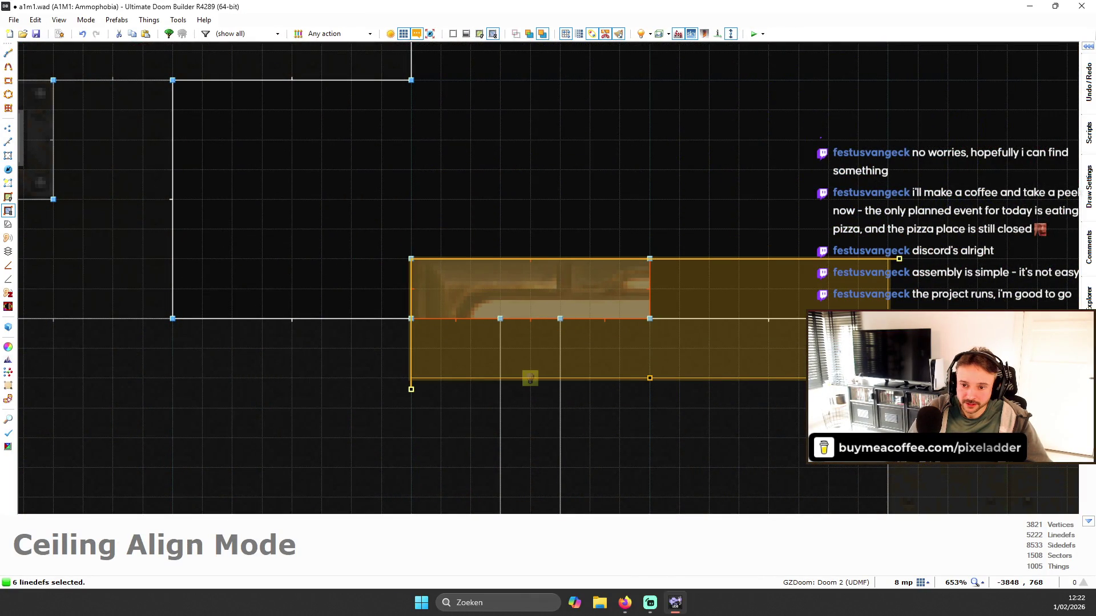
drag(899, 336, 662, 335)
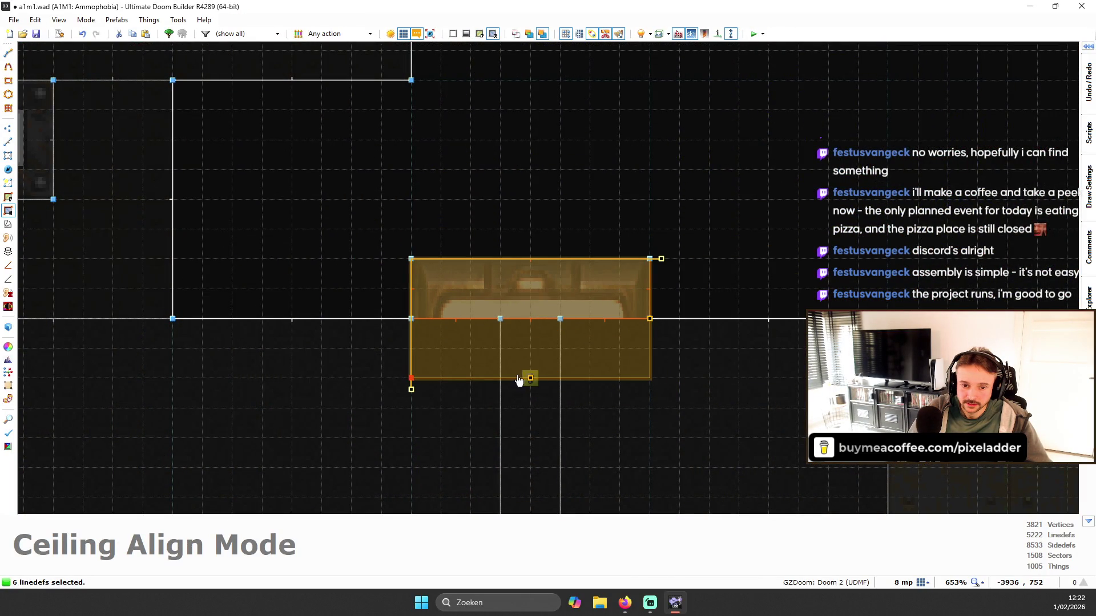
- Return to Visual Mode and fly around the panel to review the scaled flat
key(q)
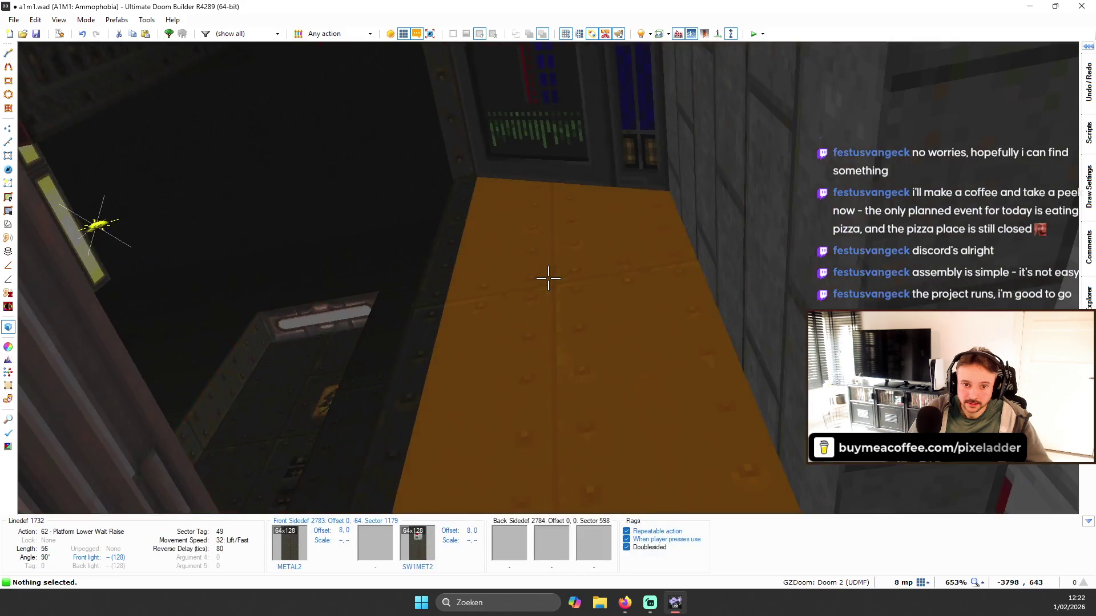
key(w)
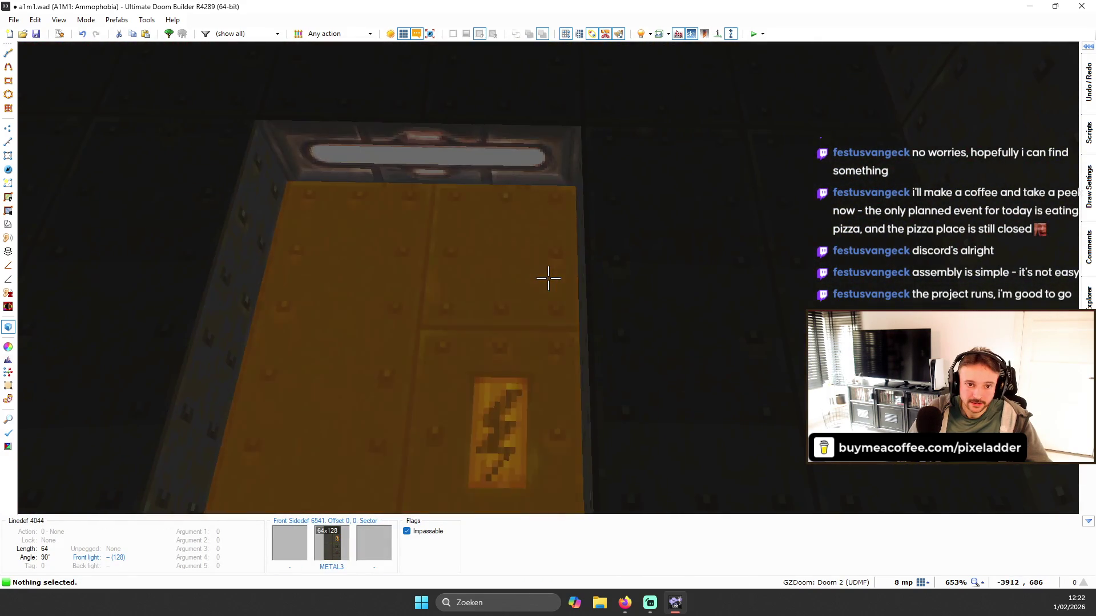
key(w)
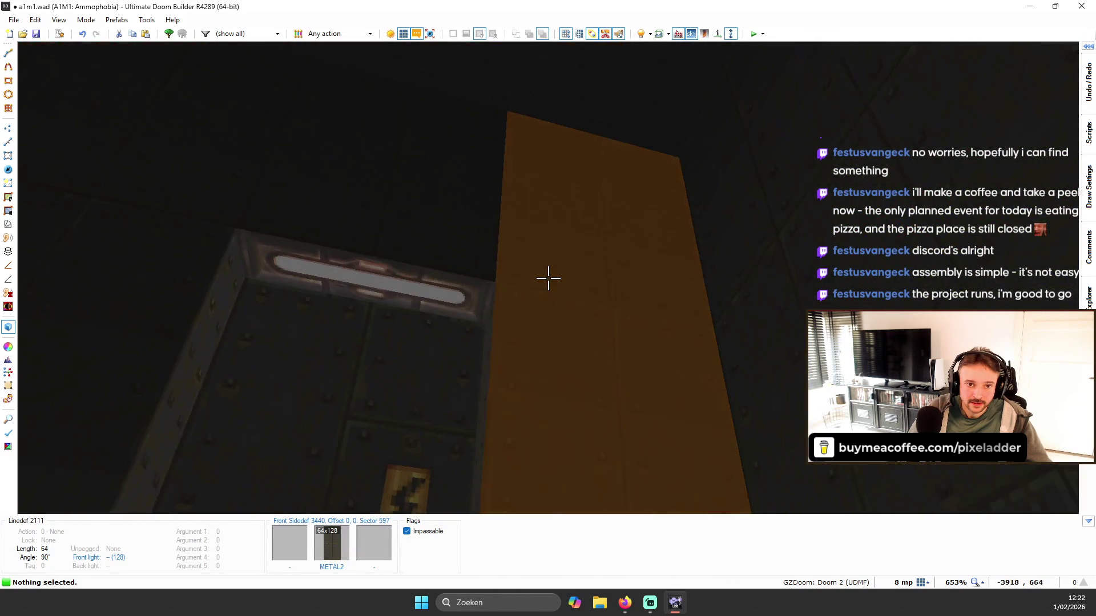
key(w)
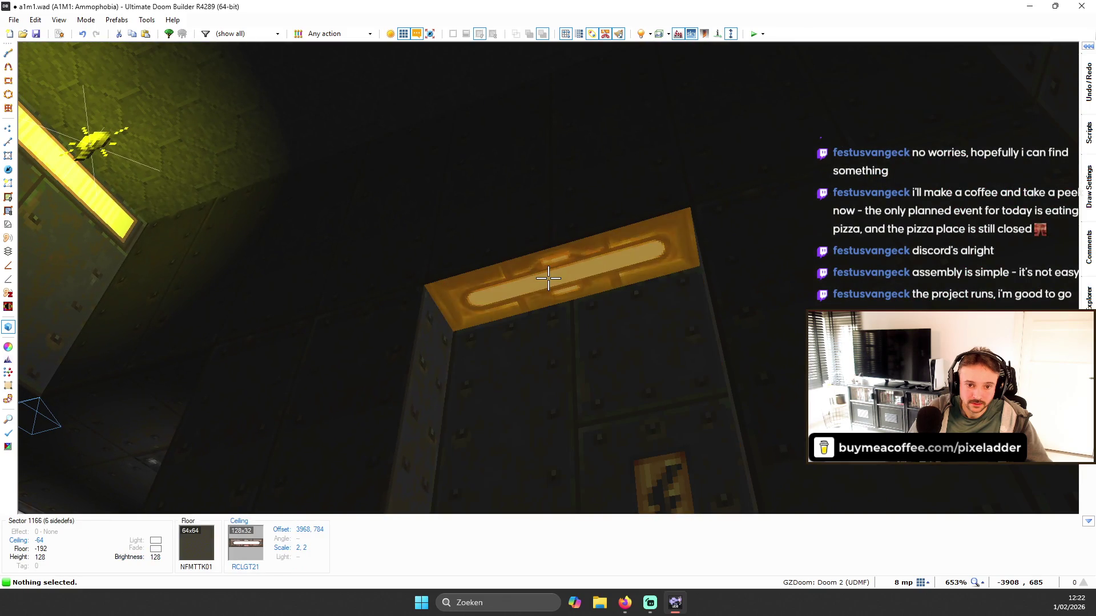
- Raise sector 1156's brightness and give its ceiling a white FFFFFF glow of height 16
right_click(548, 277)
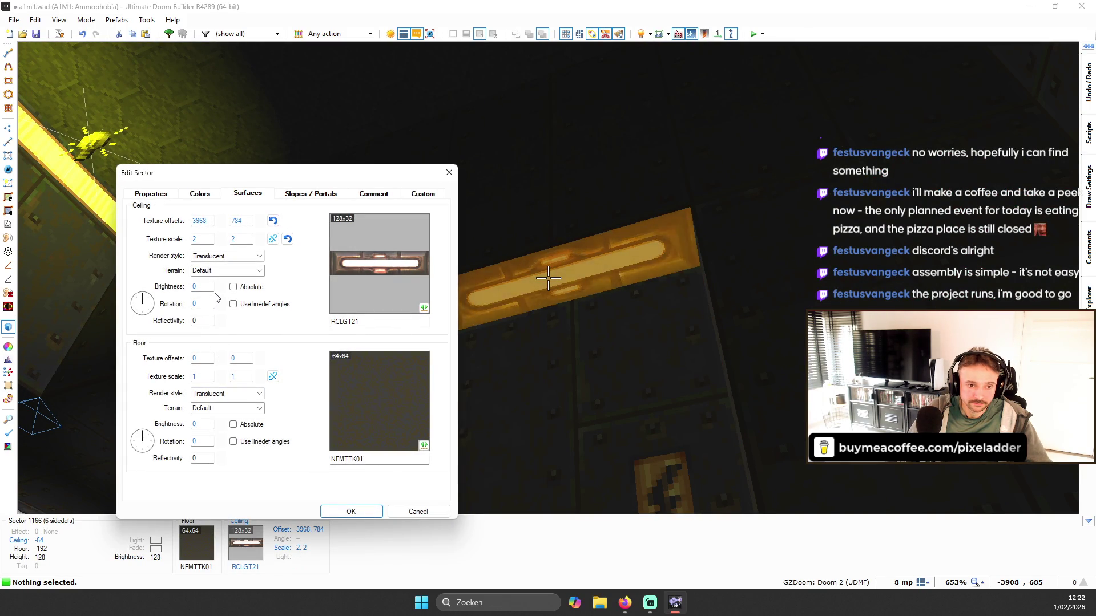
key(Return)
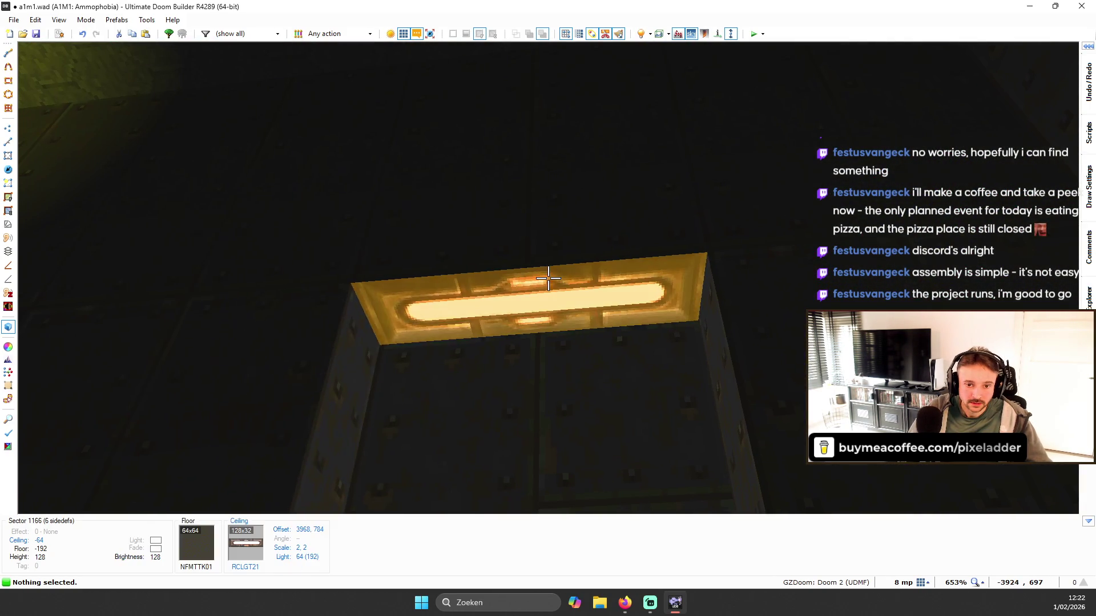
right_click(548, 278)
click(295, 194)
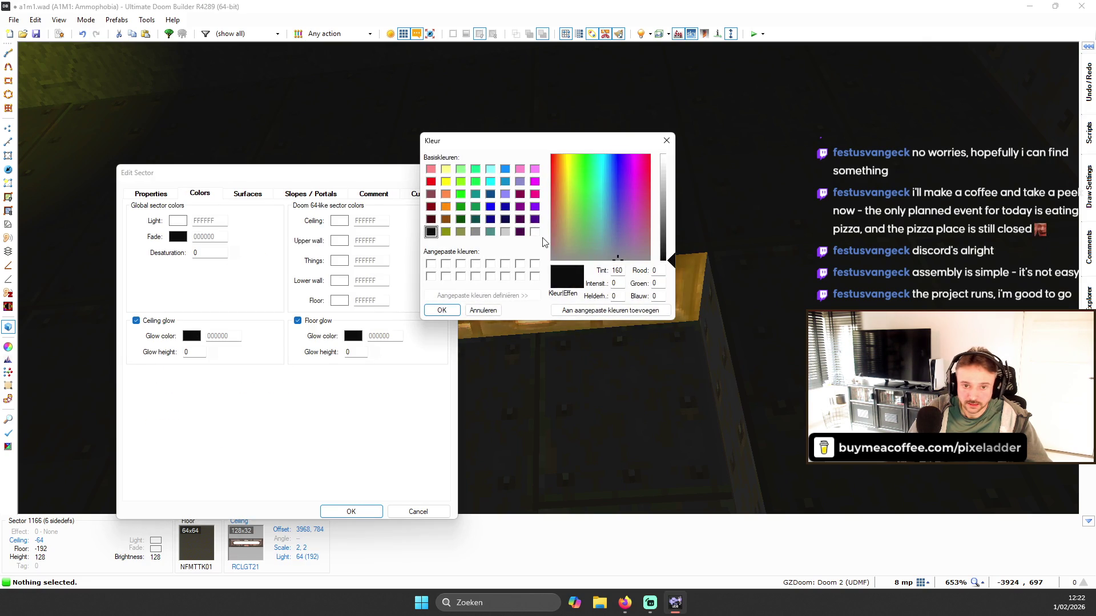
click(441, 309)
click(214, 350)
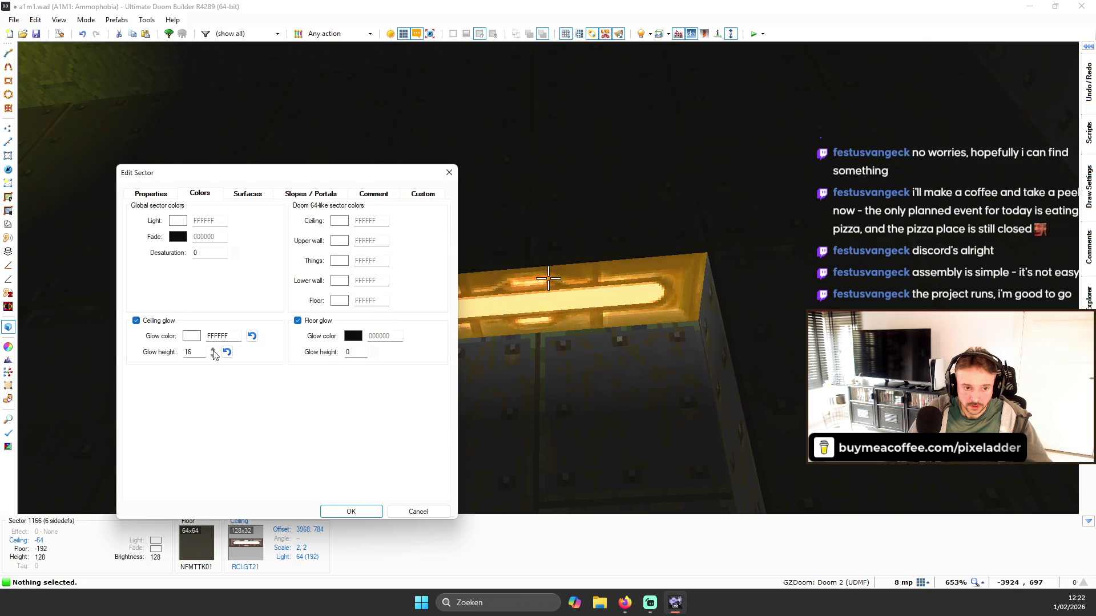
click(333, 514)
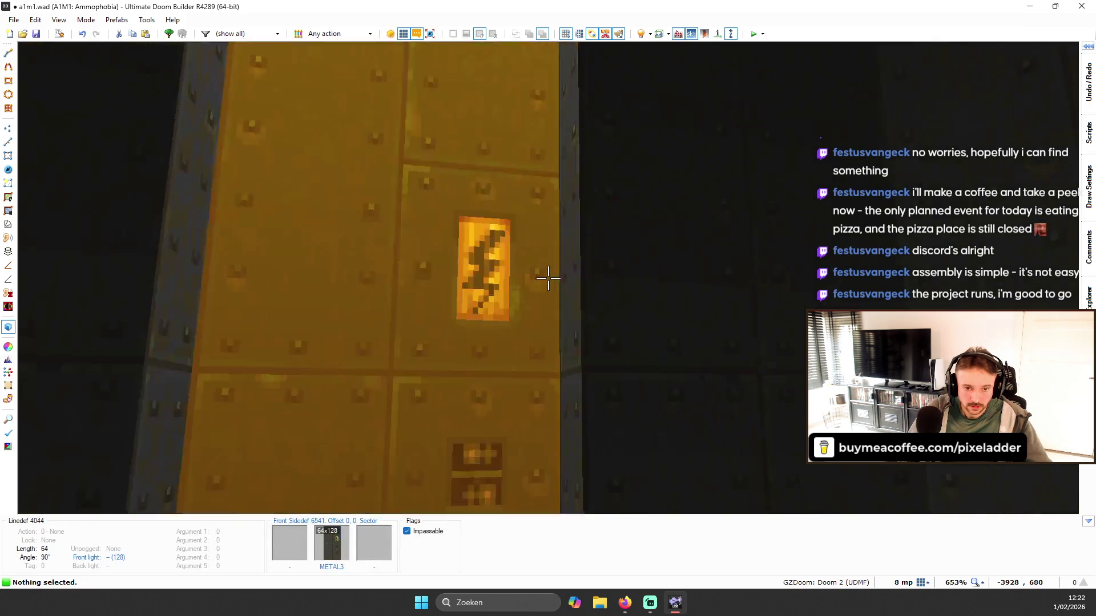
- Fly around the orange pillar and yellow door in 3D to review the glowing light panel
key(w)
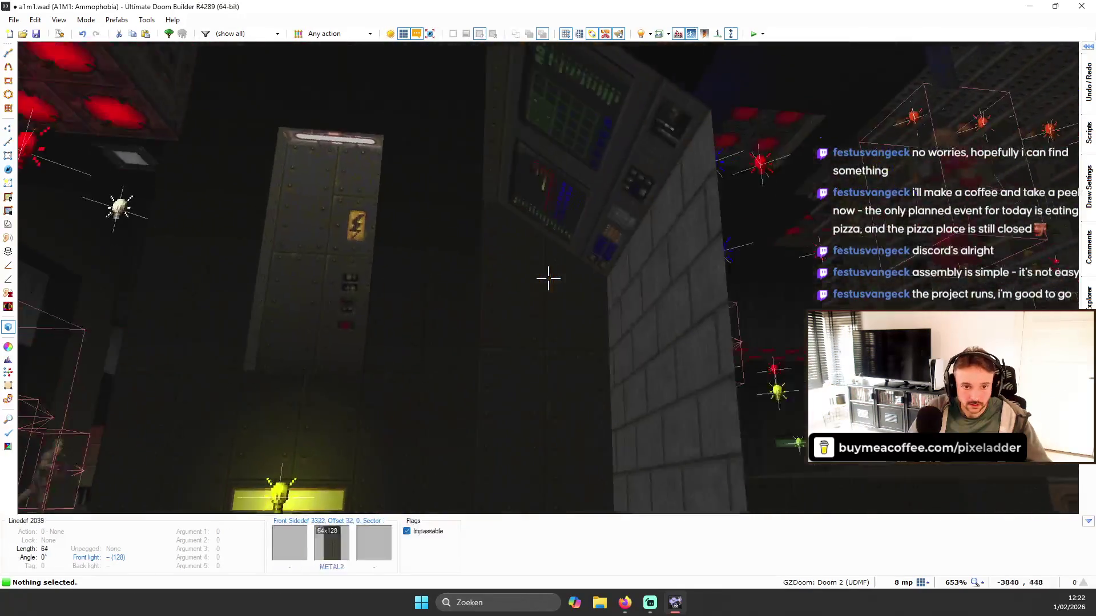
key(w)
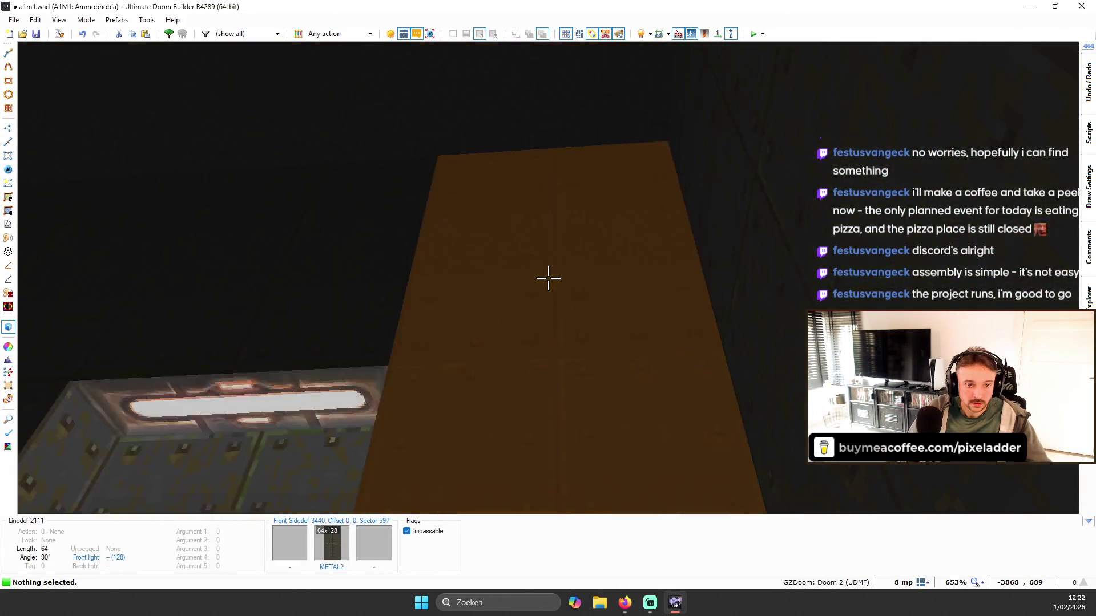
key(w)
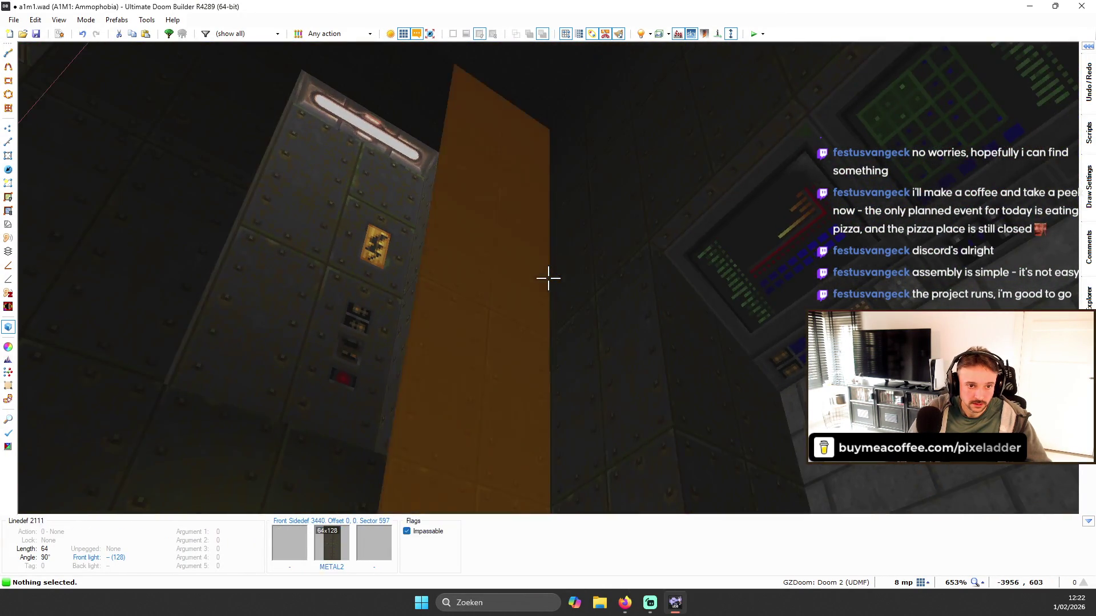
key(w)
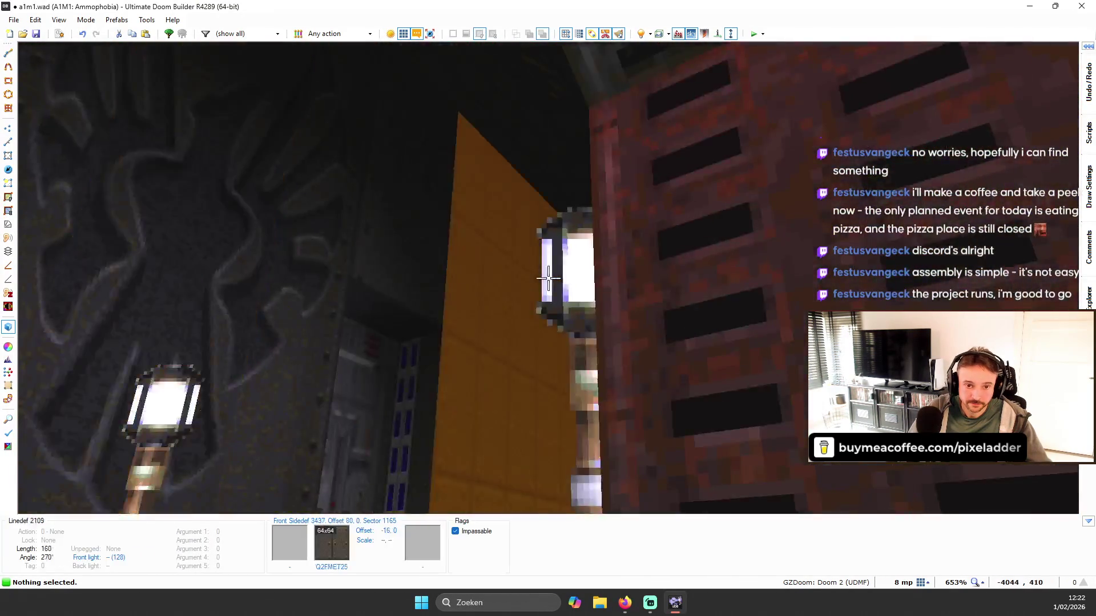
key(w)
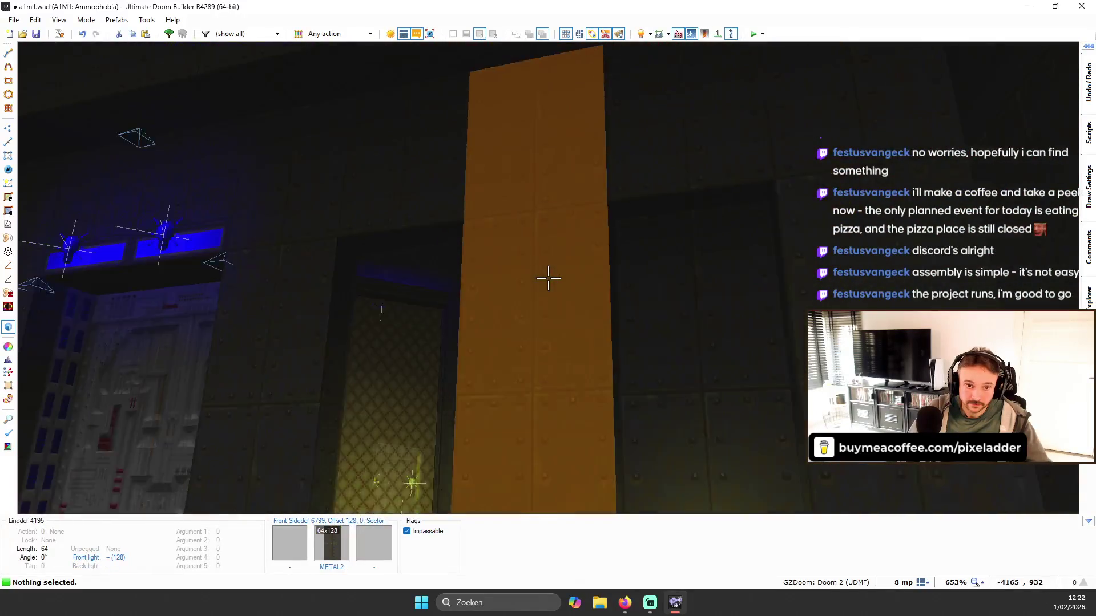
key(s)
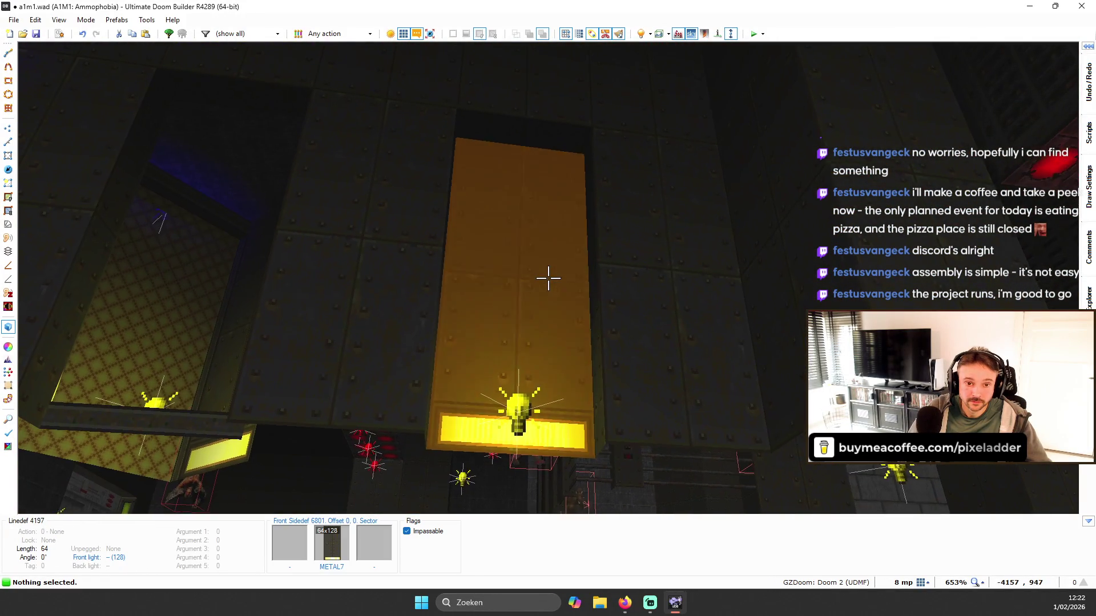
key(w)
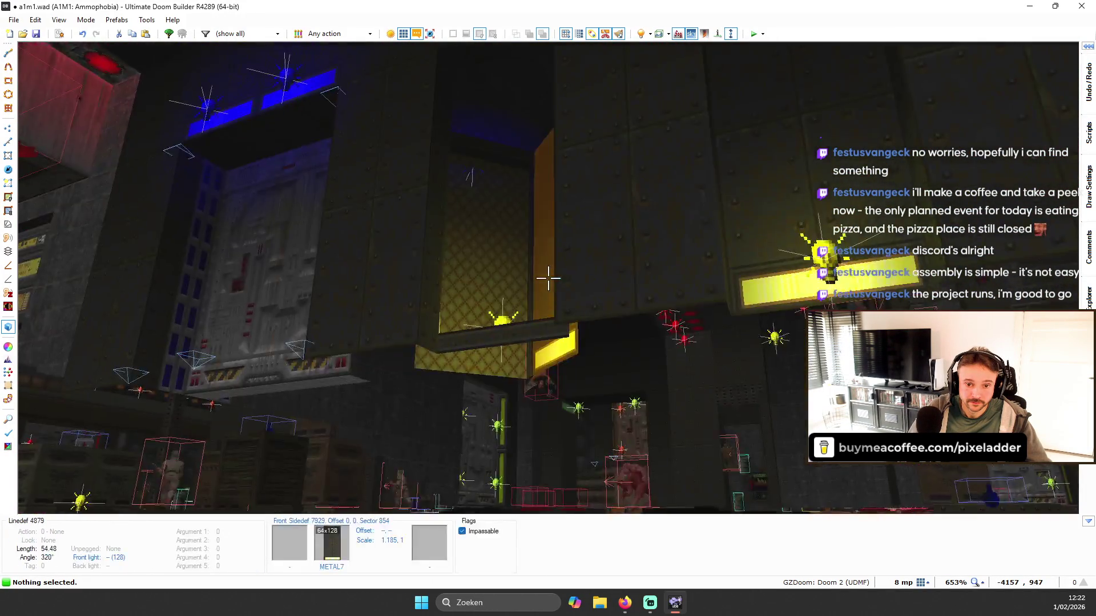
key(w)
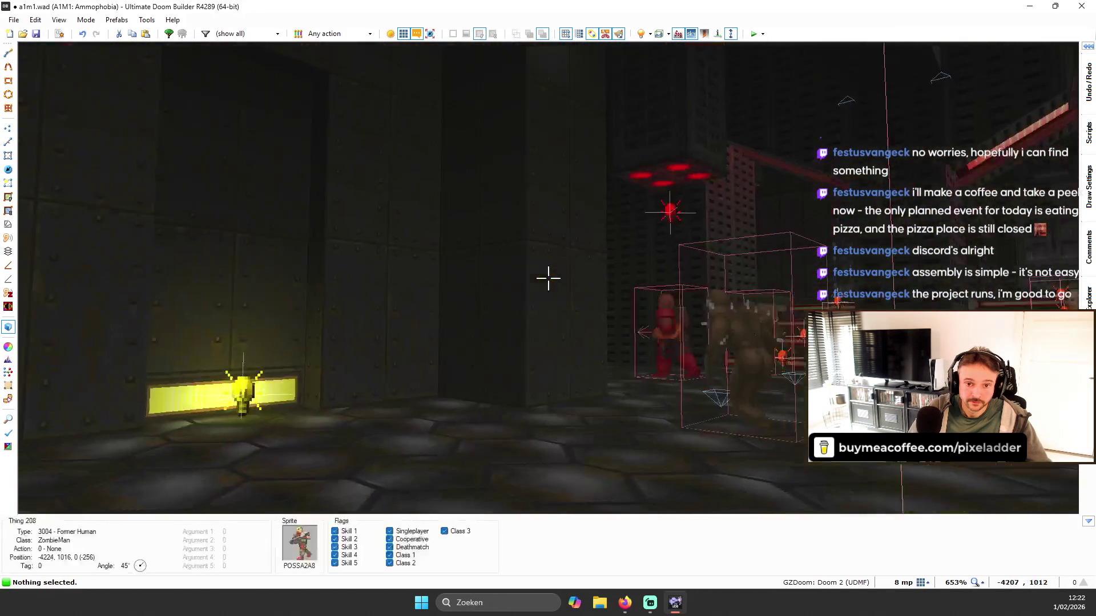
key(w)
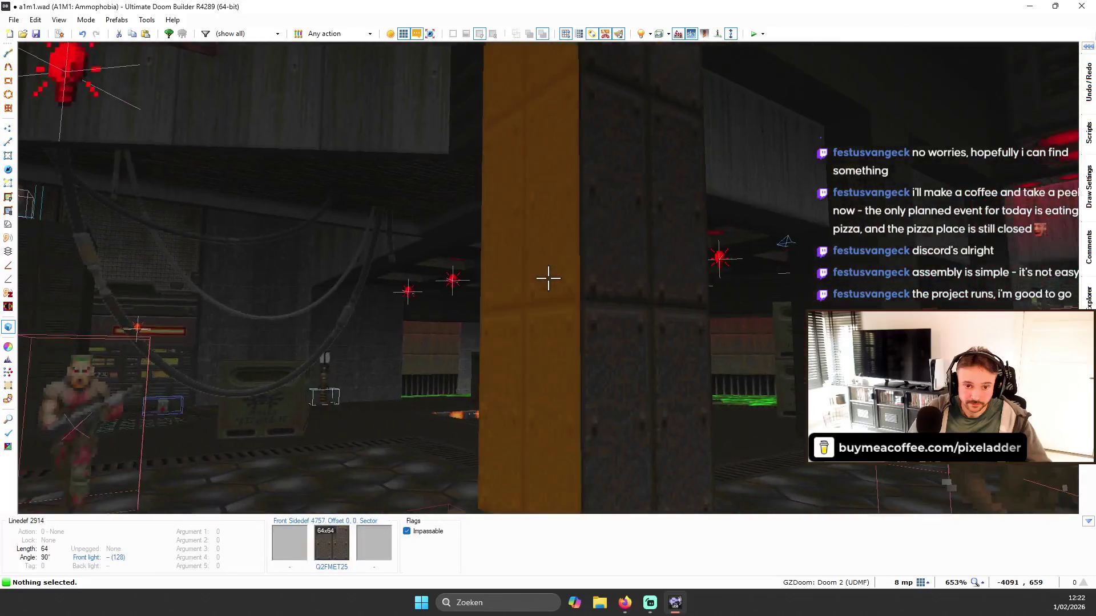
key(w)
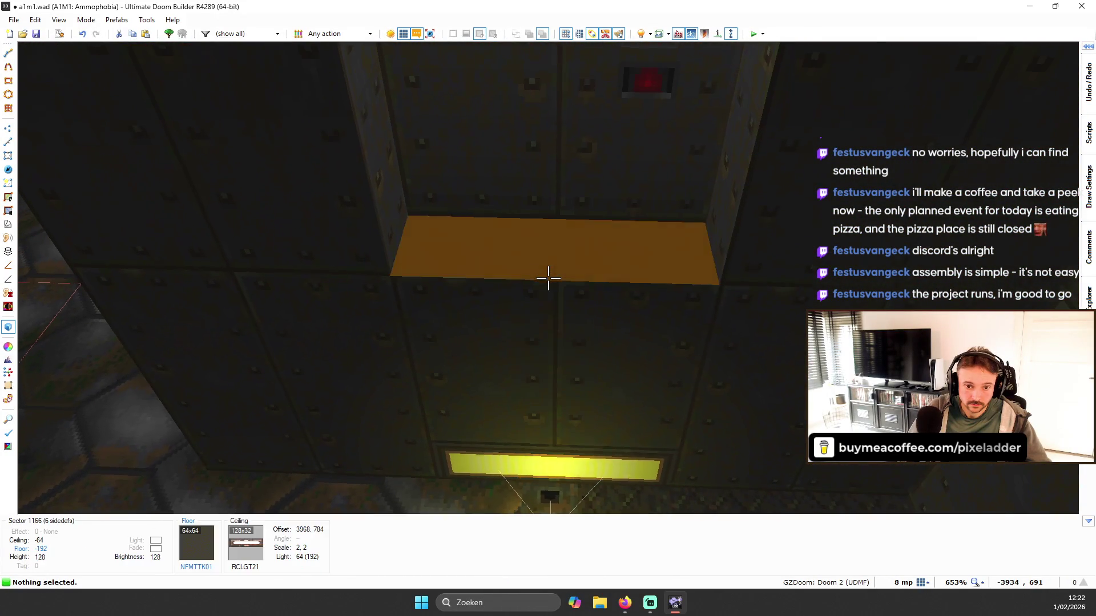
- Check the 2D map, then fly back in 3D to the computer panel and lift wall
key(q)
scroll(594, 240, down, 9)
scroll(629, 219, up, 2)
scroll(629, 269, up, 3)
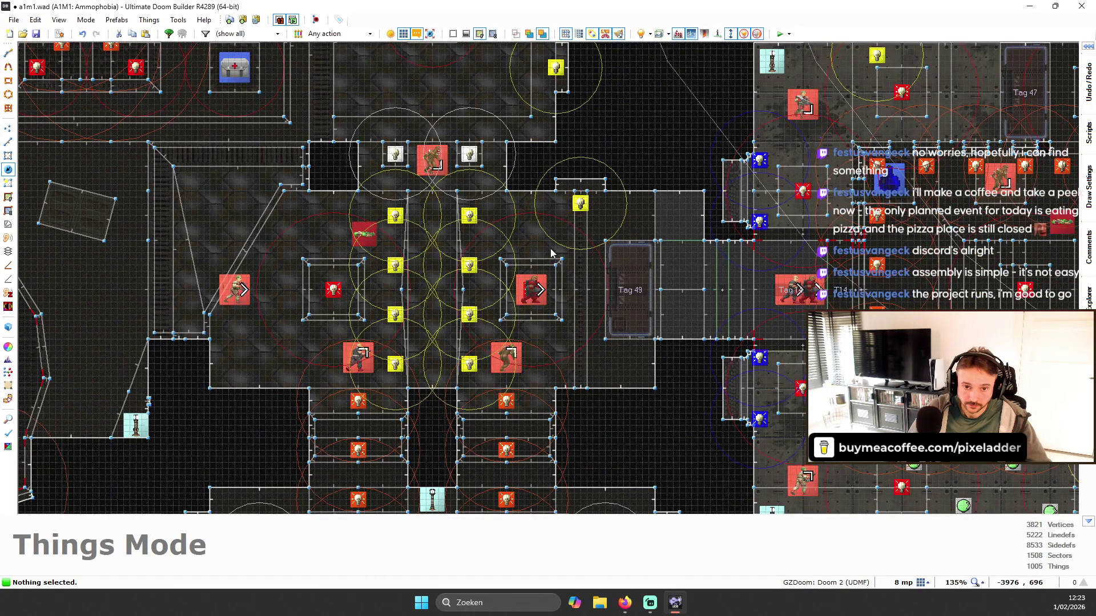
key(q)
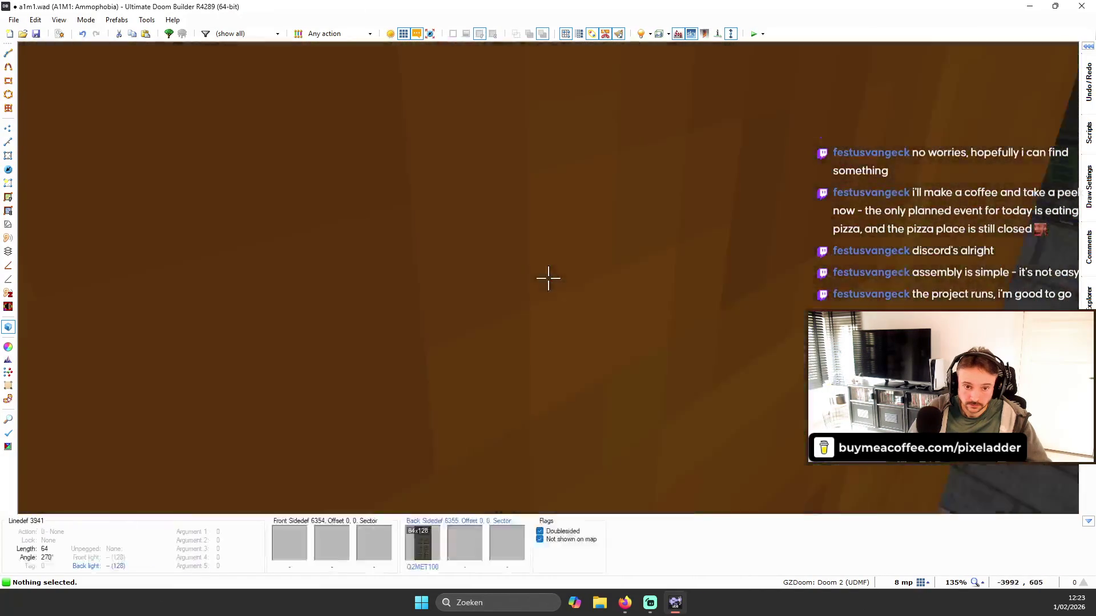
key(w)
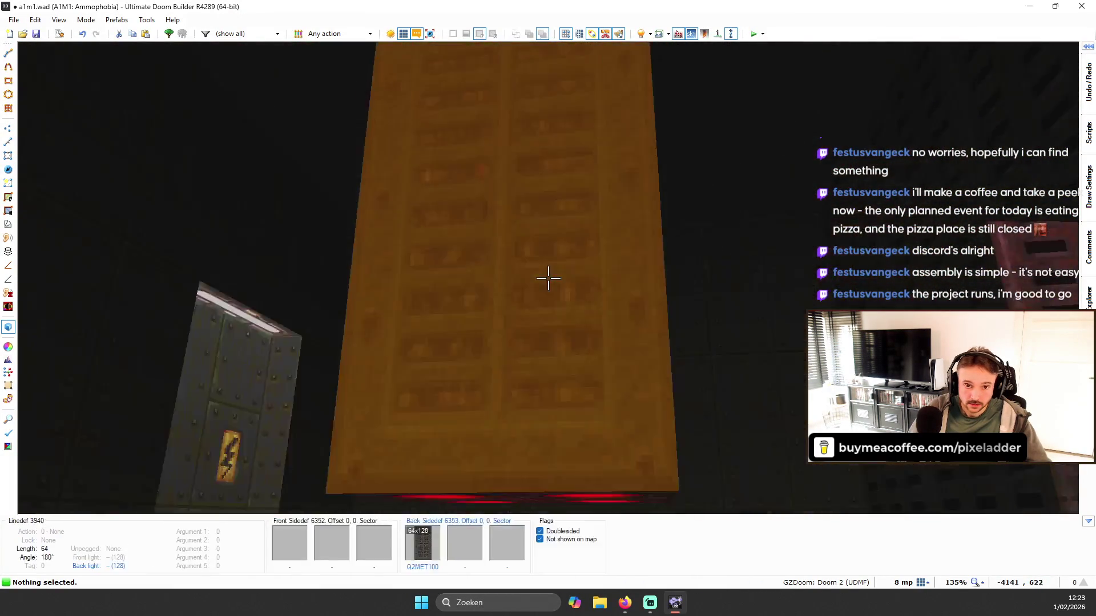
key(w)
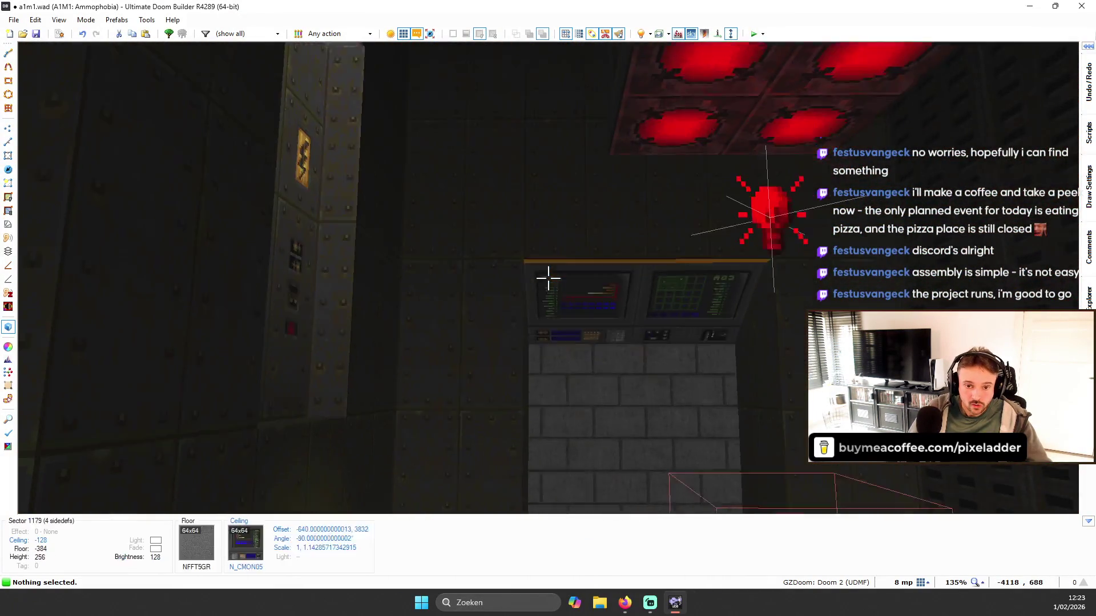
key(w)
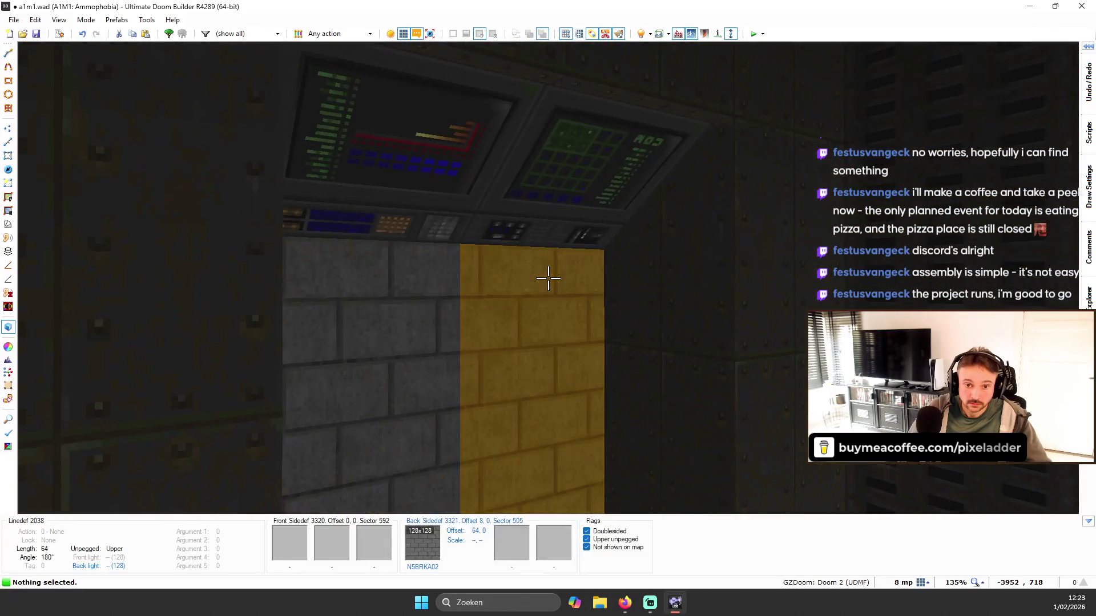
key(w)
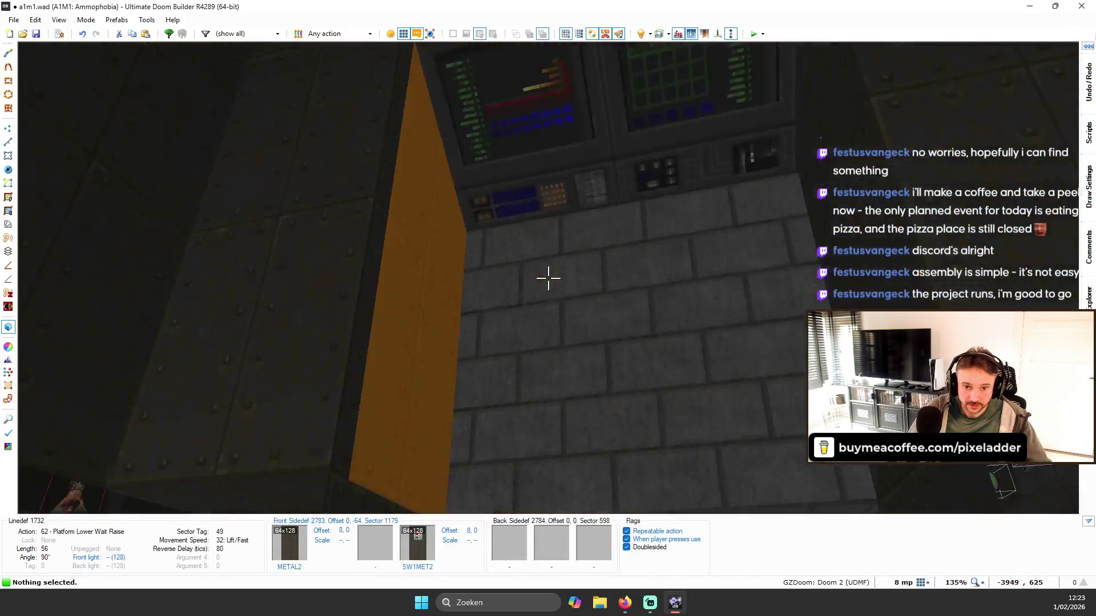
- Merge the two sectors beside the Tag 49 lift into one sector
key(q)
scroll(609, 274, up, 4)
key(s)
click(648, 237)
click(648, 347)
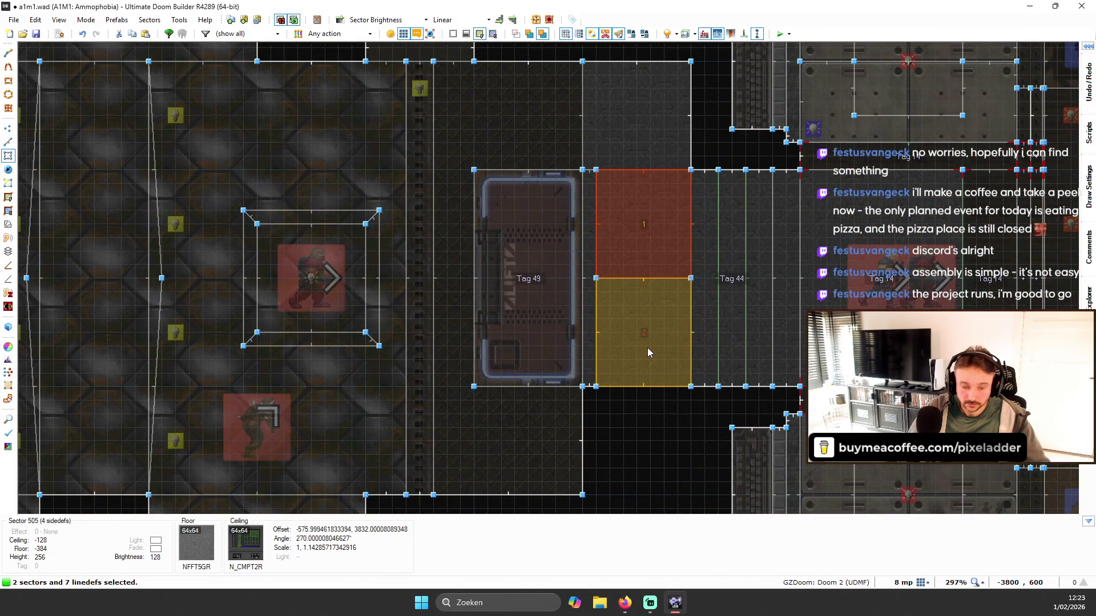
key(shift+j)
- Select the leftover vertices in the merged sector, then browse flats for its N_CMON05 ceiling
key(v)
drag(589, 251, 673, 309)
key(w)
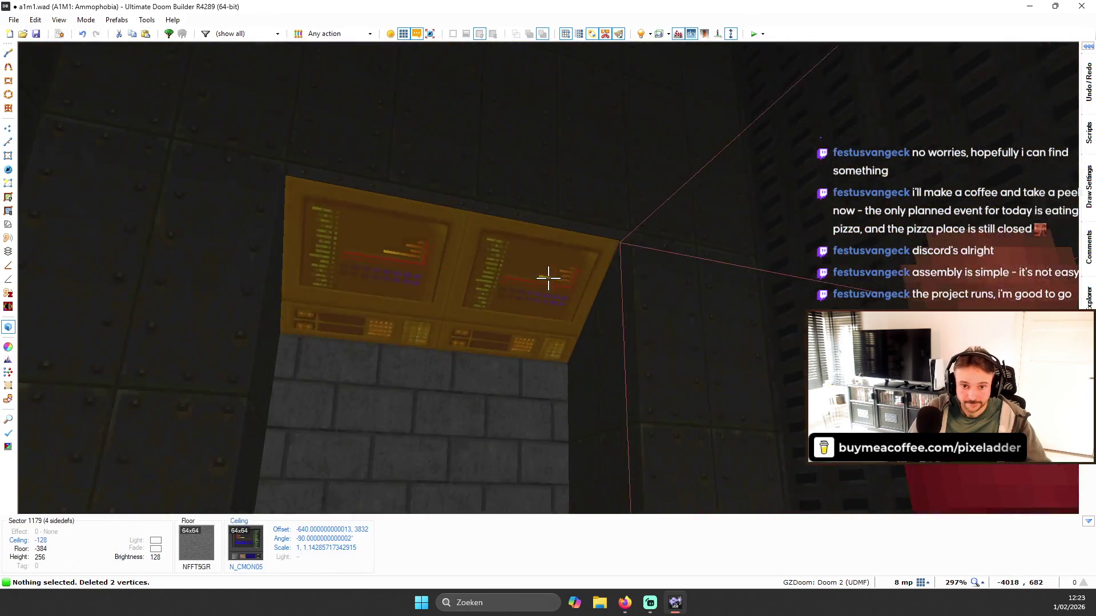
key(w)
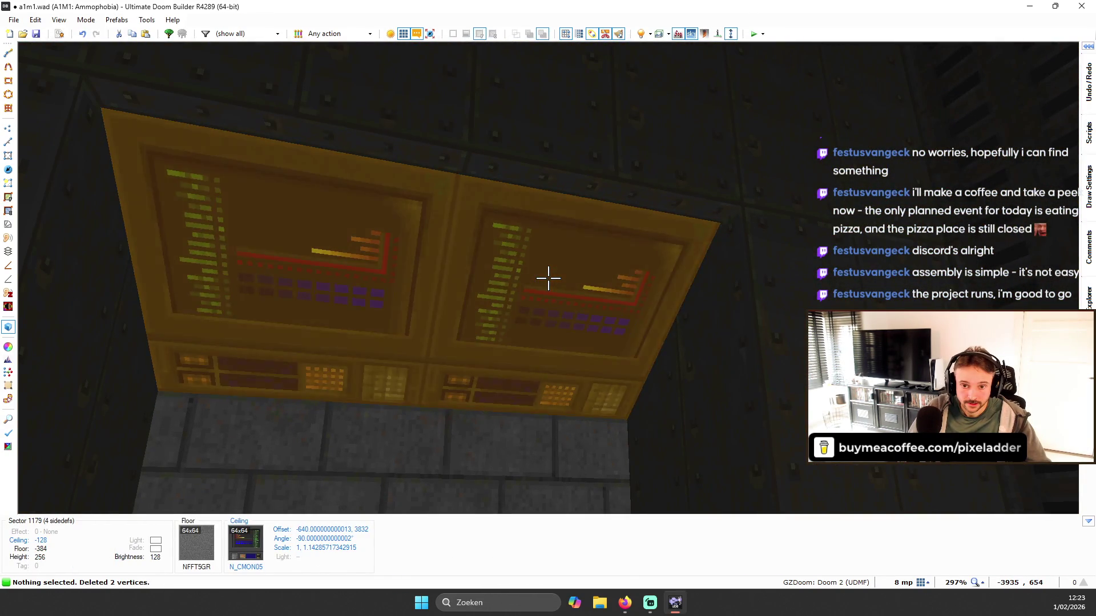
right_click(548, 278)
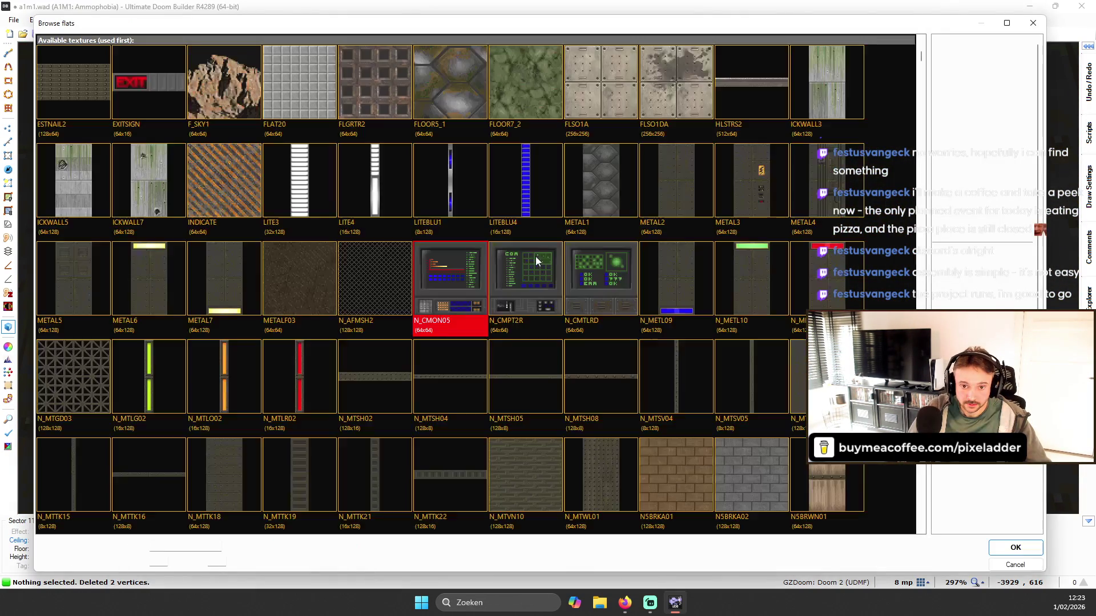
- Browse the flat list, close it unchanged, then reopen it for the computer-panel ceiling
scroll(533, 253, down, 2)
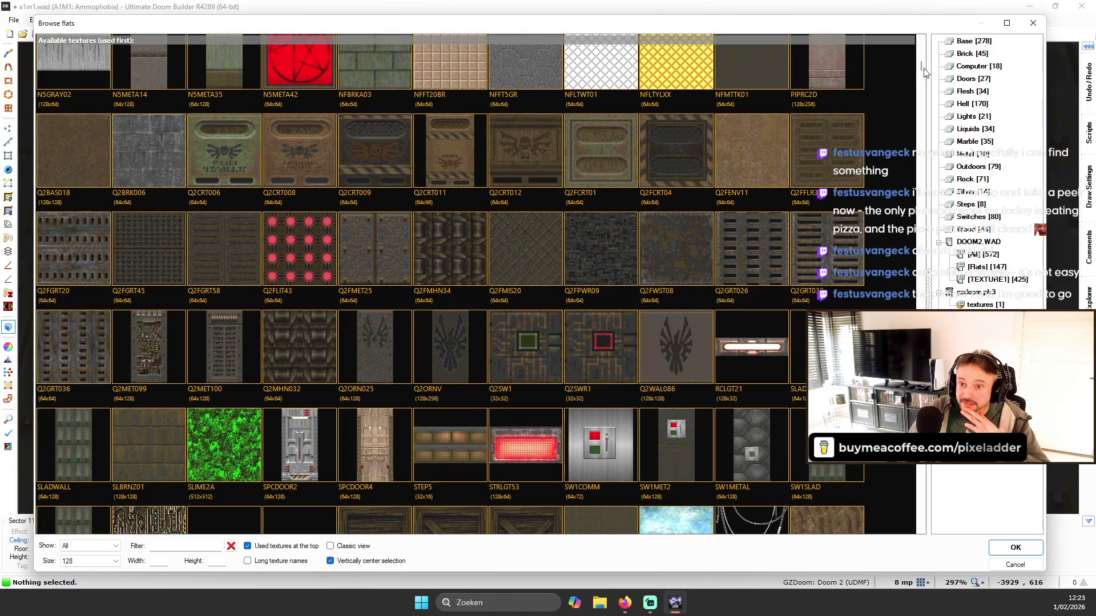
mouse_move(922, 67)
mouse_down()
mouse_move(922, 240)
mouse_move(922, 69)
mouse_up()
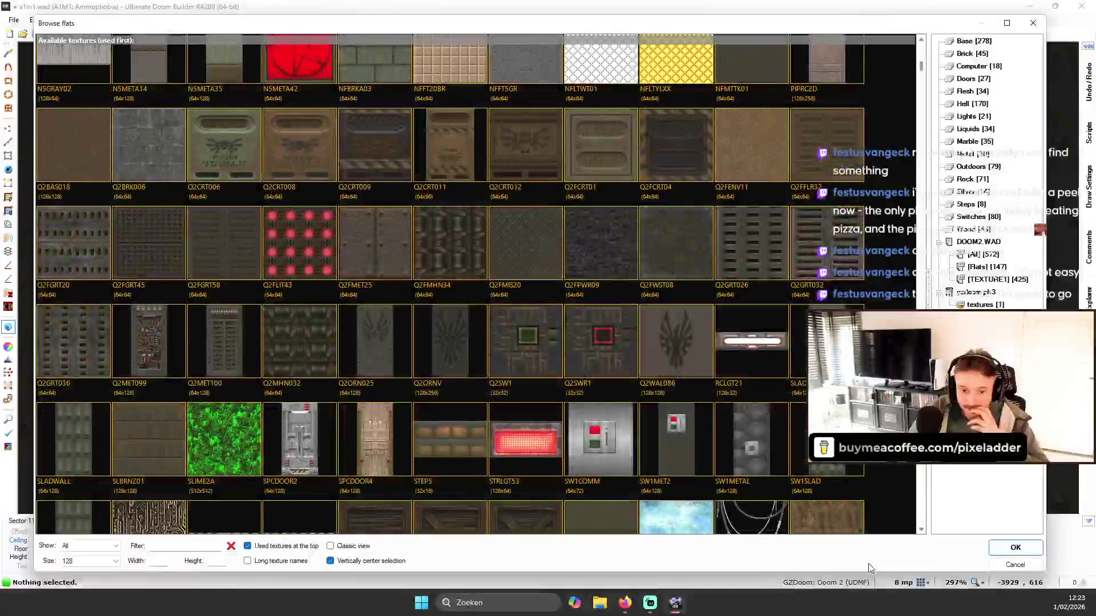
scroll(667, 371, down, 5)
key(Escape)
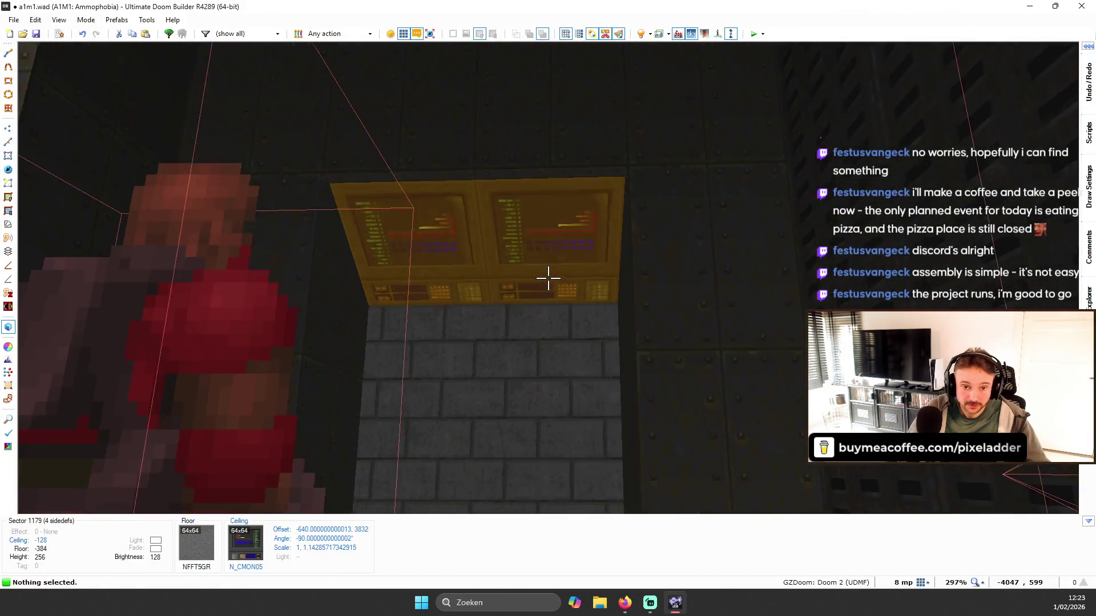
key(t)
mouse_move(924, 66)
mouse_down()
mouse_move(913, 183)
mouse_move(927, 288)
mouse_move(921, 320)
mouse_move(916, 285)
mouse_move(910, 344)
mouse_up()
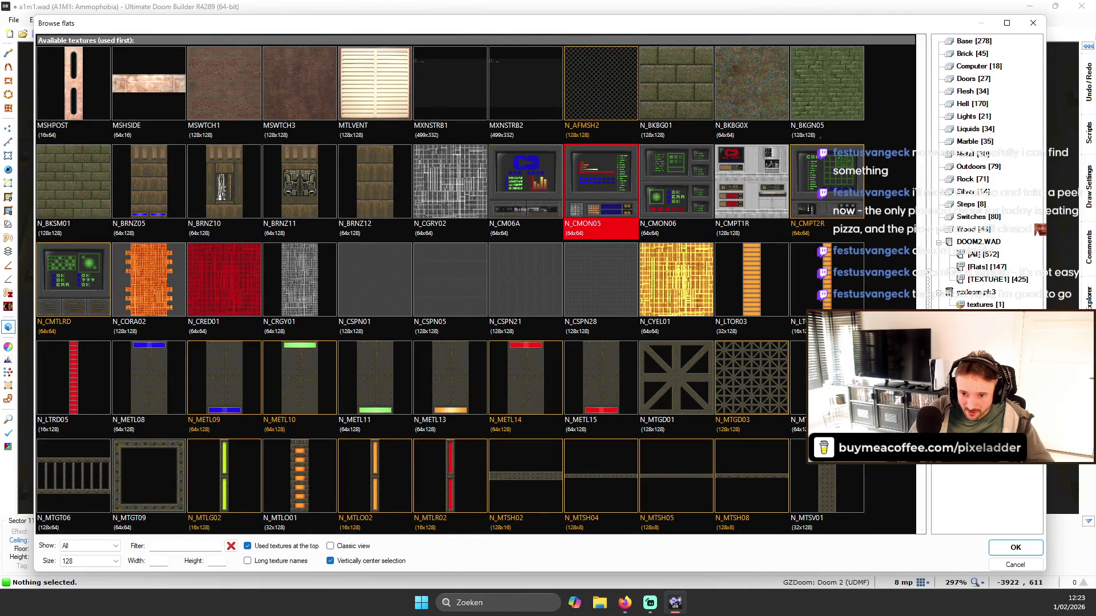
mouse_move(910, 344)
mouse_down()
mouse_move(910, 416)
mouse_move(910, 392)
mouse_up()
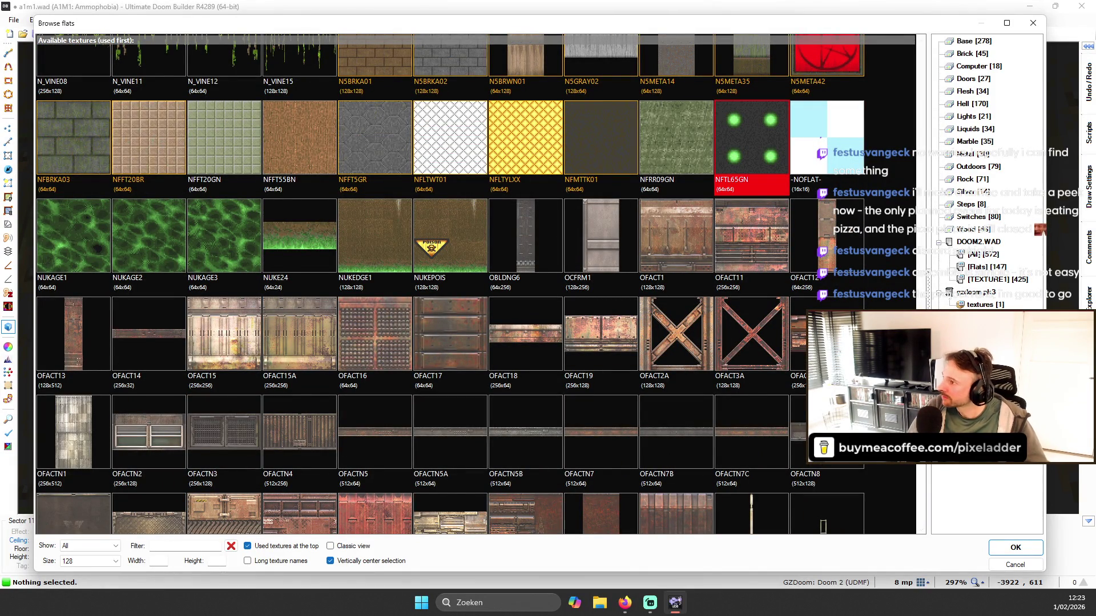
scroll(699, 358, down, 15)
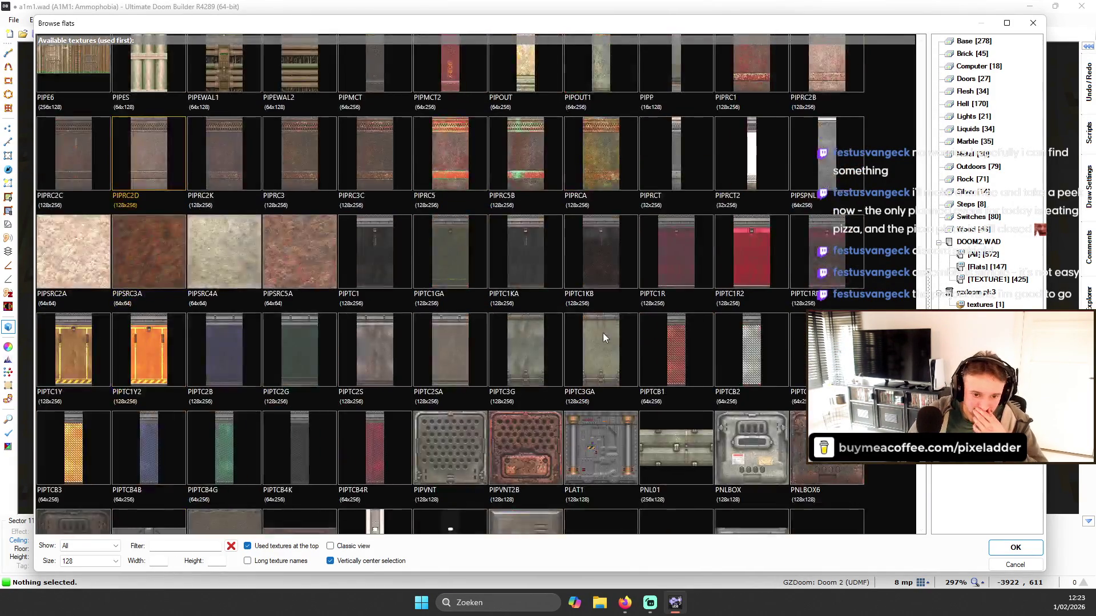
scroll(597, 439, down, 5)
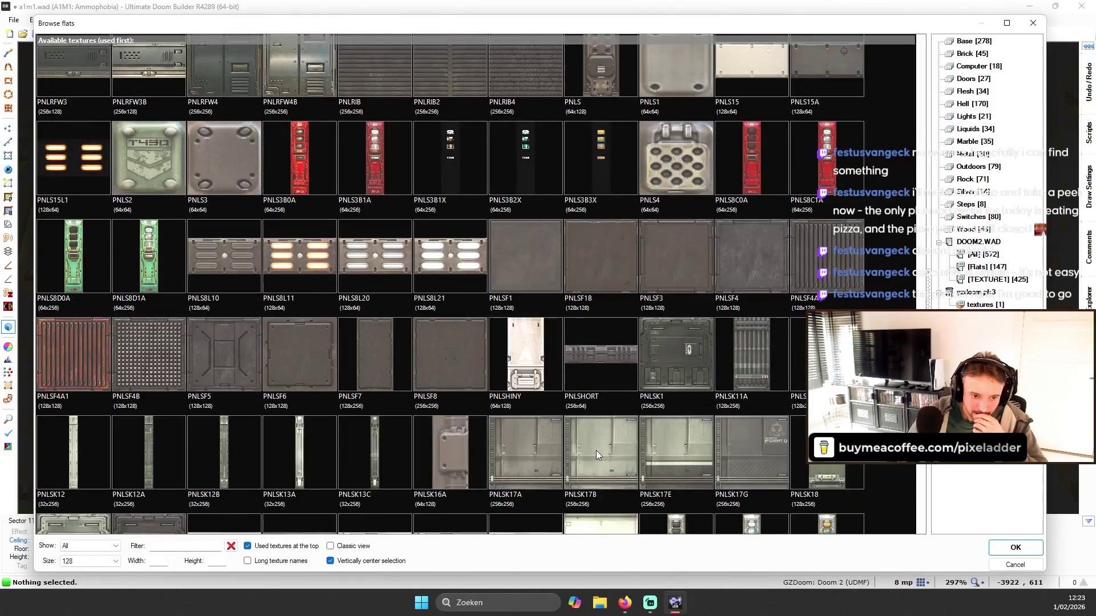
- Scroll through the grid to the STRLGT strip-light flats
click(352, 230)
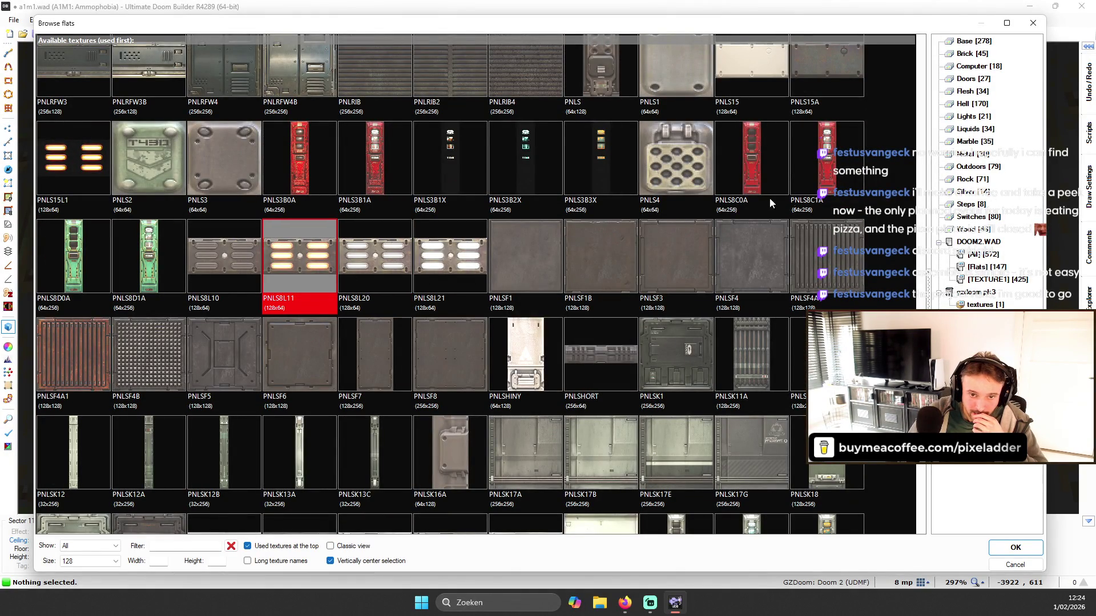
scroll(811, 249, down, 5)
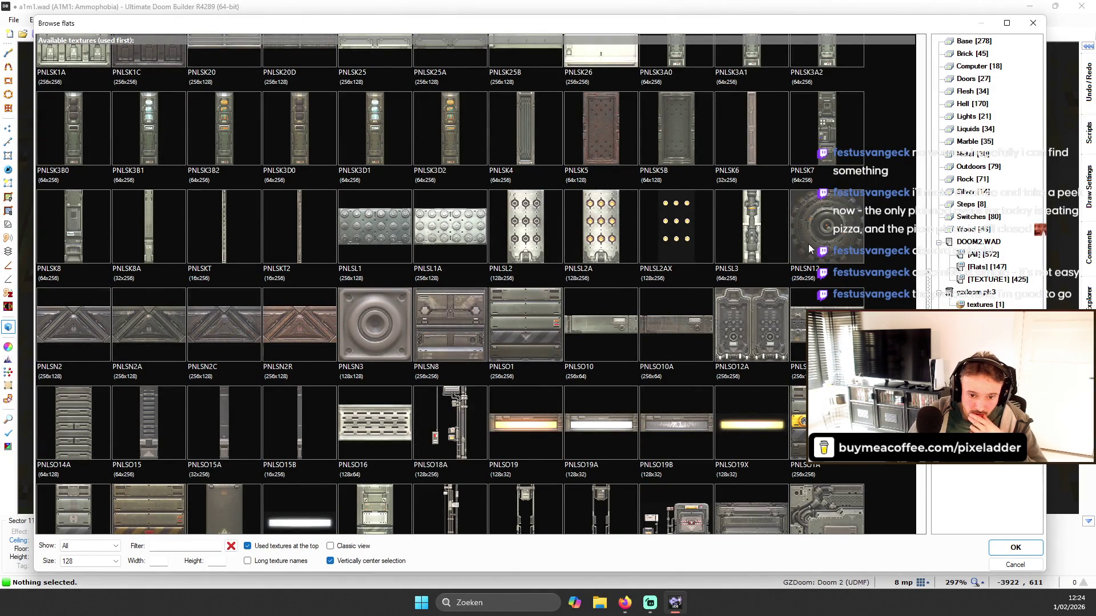
scroll(805, 254, down, 7)
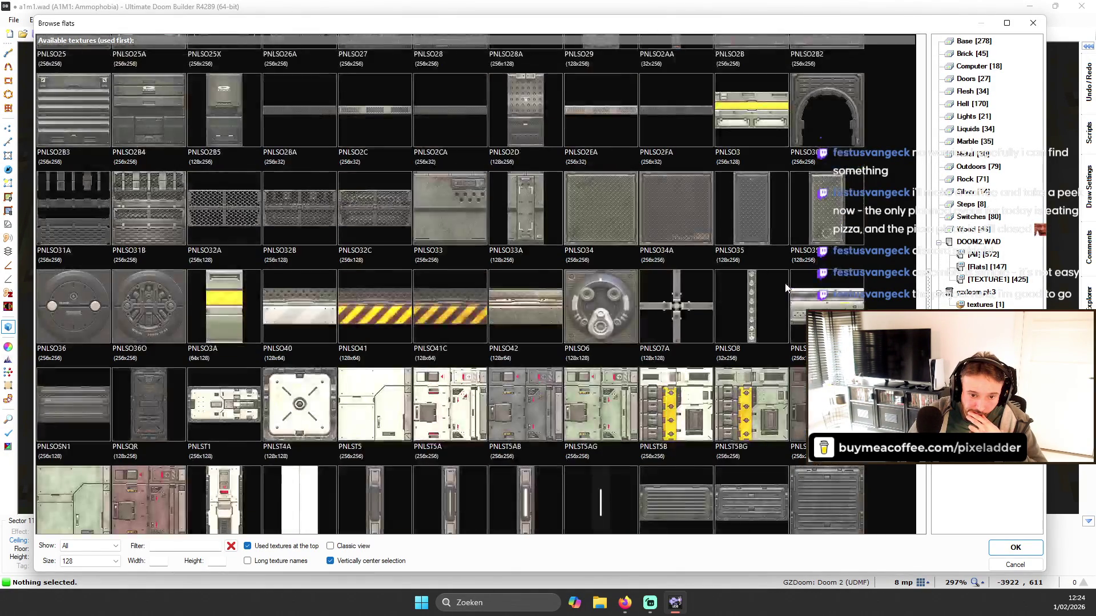
scroll(785, 288, down, 15)
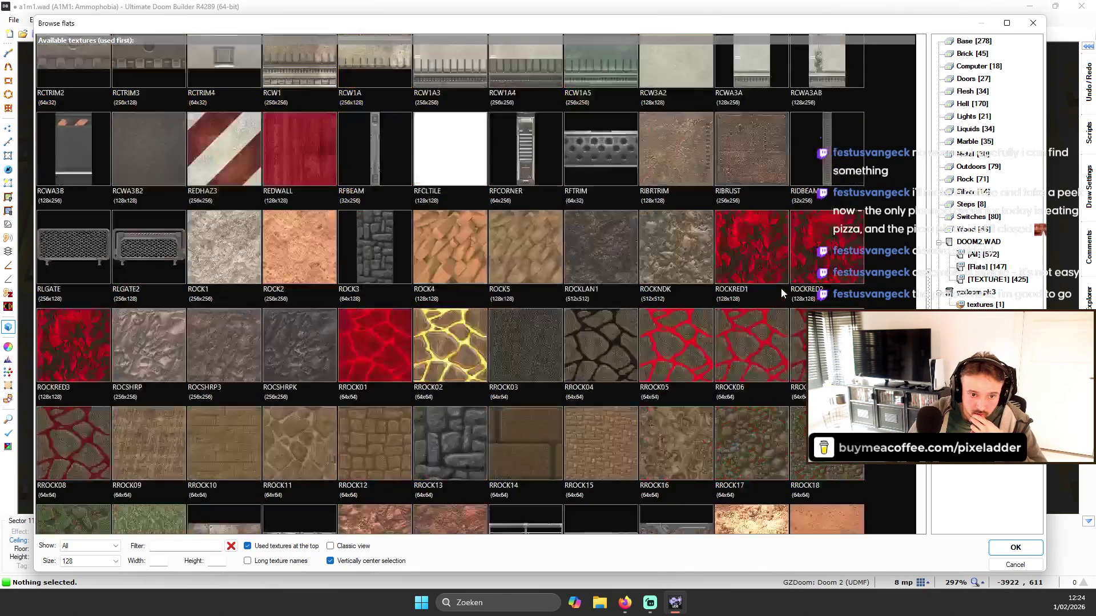
scroll(780, 291, down, 15)
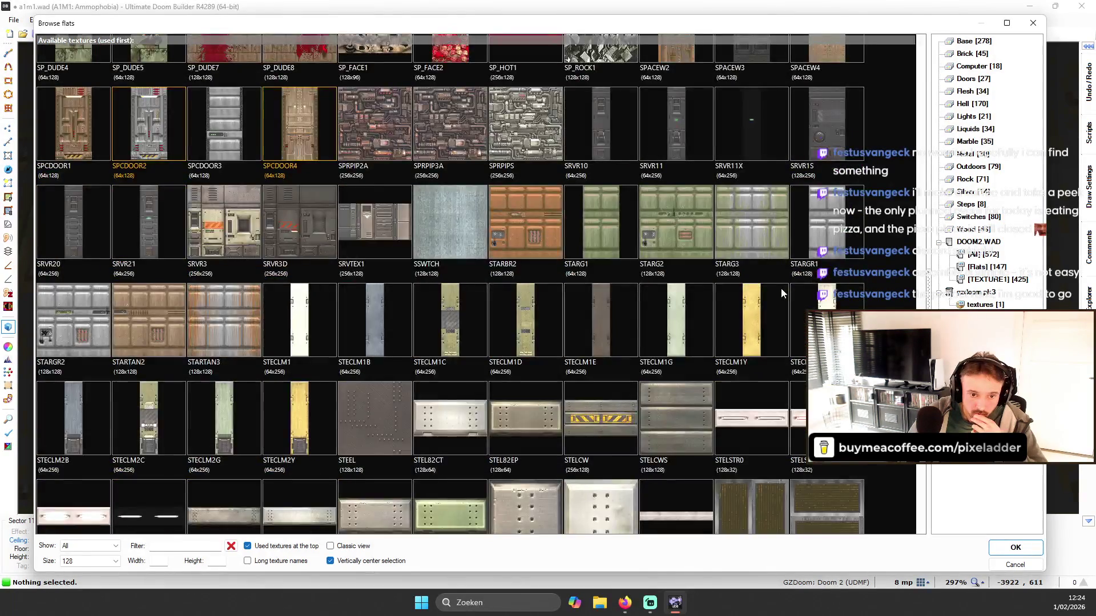
scroll(782, 293, down, 9)
scroll(763, 260, up, 4)
scroll(763, 260, down, 8)
scroll(582, 172, up, 1)
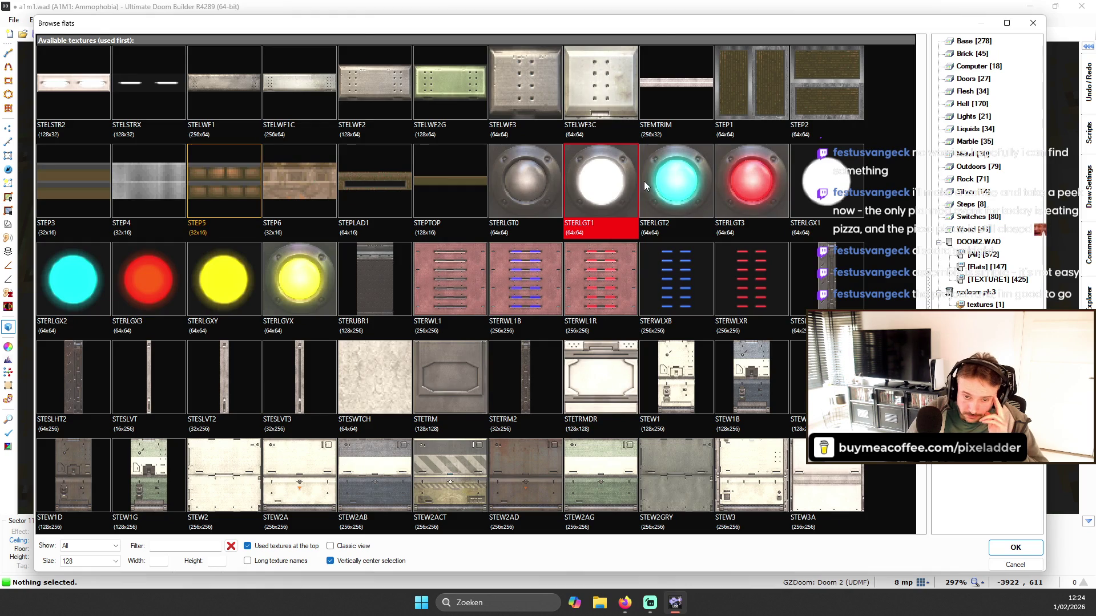
scroll(648, 177, down, 10)
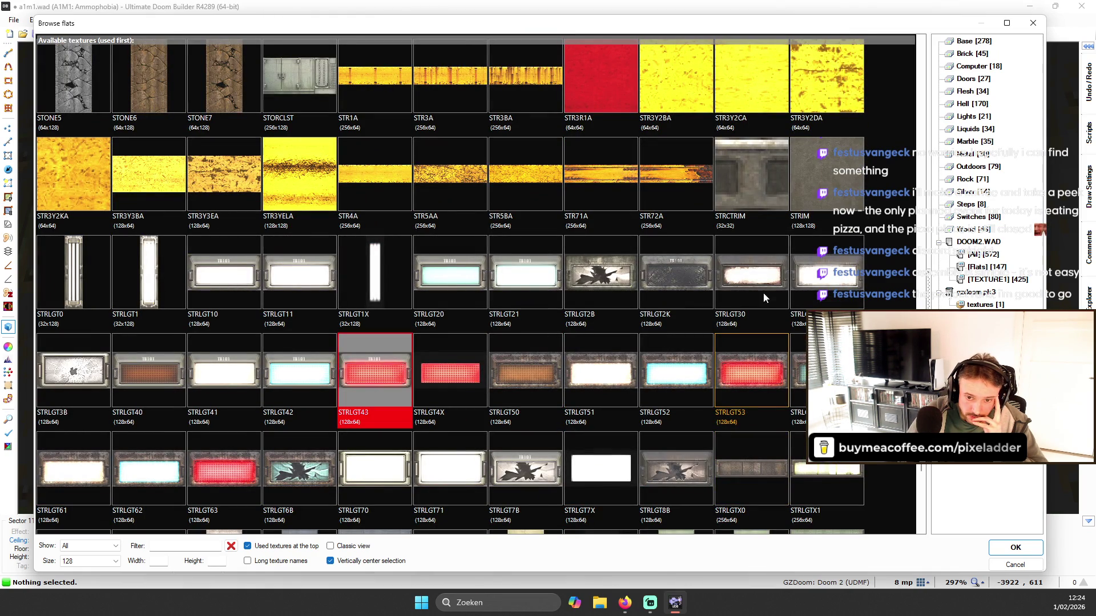
- Compare STRLGT30, STRLGT1, STRLGT0 and STRLGT42, then apply STRLGT61 to the ceiling
click(756, 307)
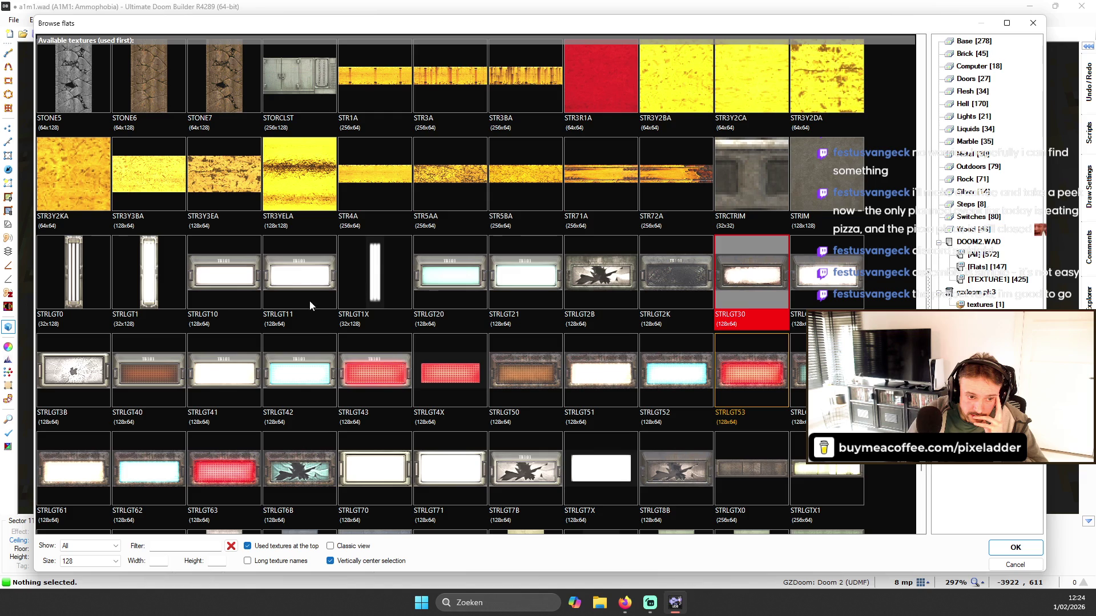
click(129, 272)
click(80, 275)
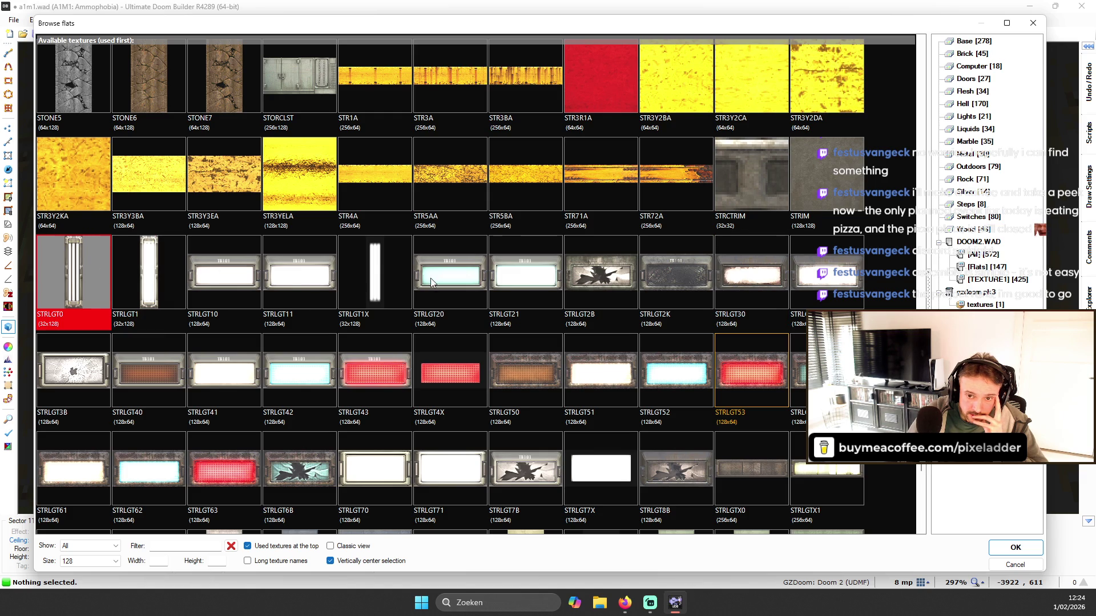
click(750, 285)
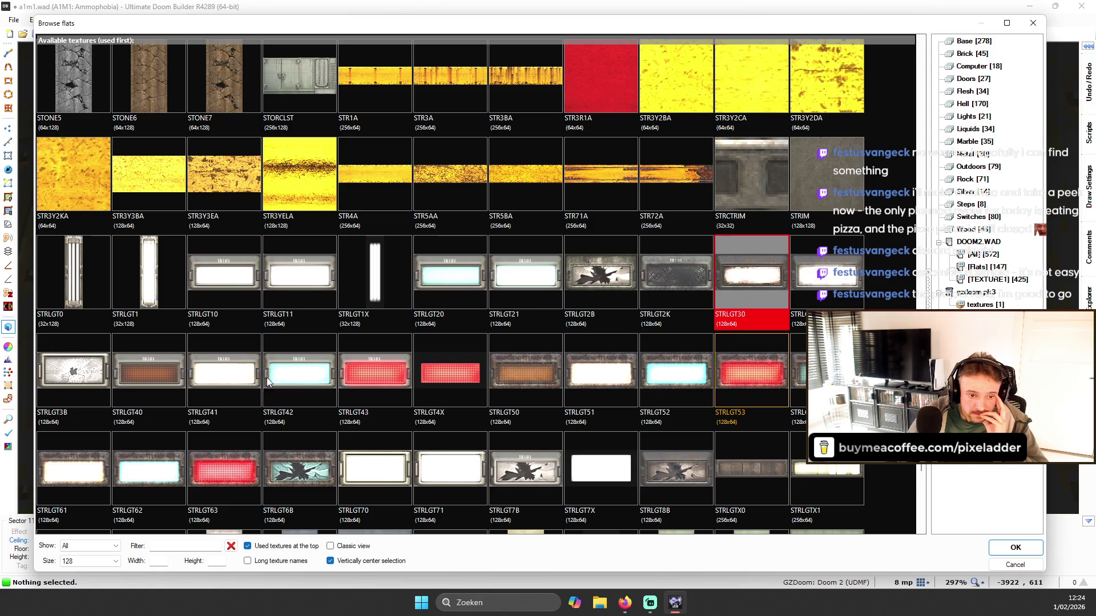
click(334, 381)
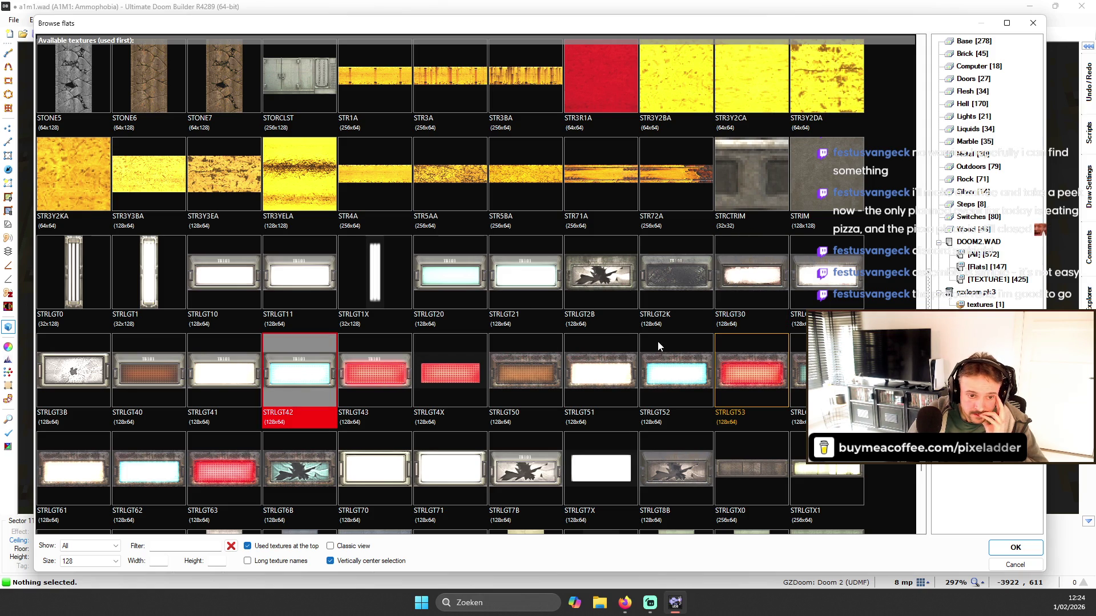
double_click(51, 469)
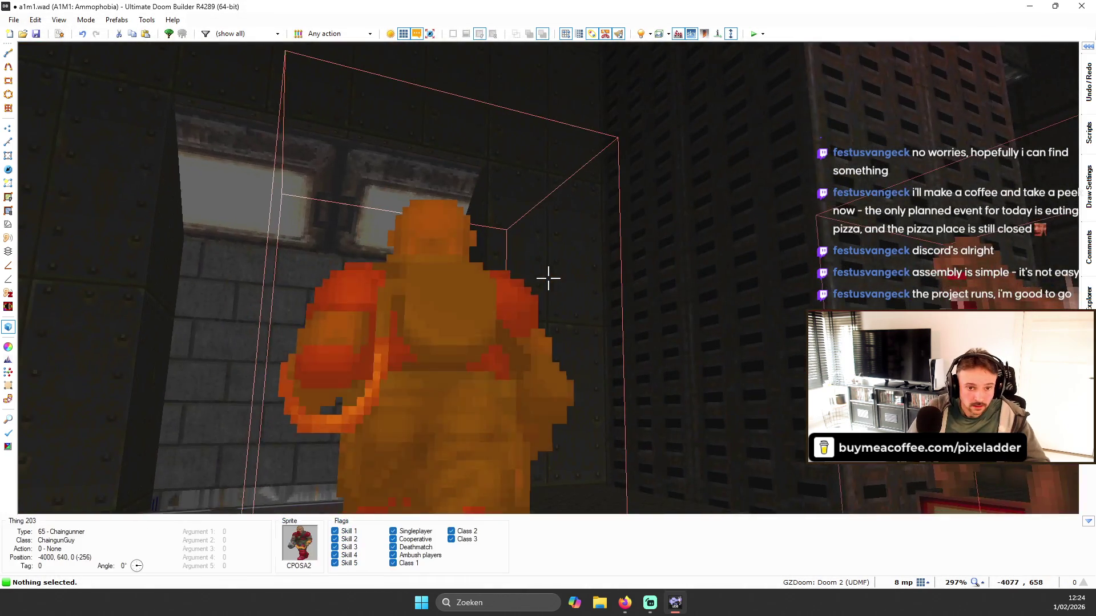
- Hide things, give the ceiling panel STRLGT30 after previewing STRLGT42 and STRLGT2B, and return to 2D
key(t)
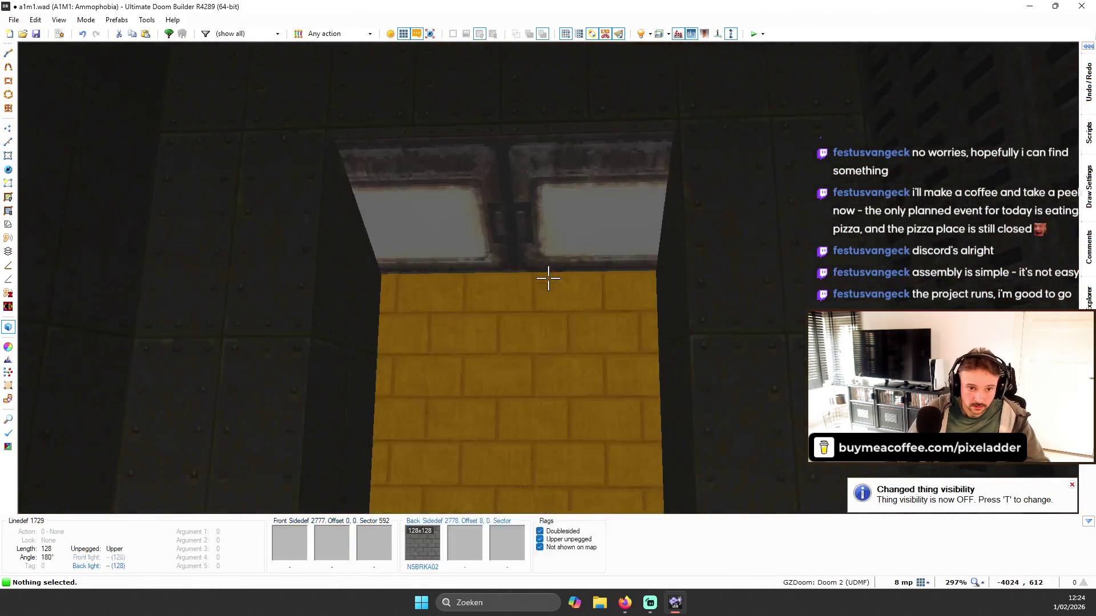
right_click(548, 278)
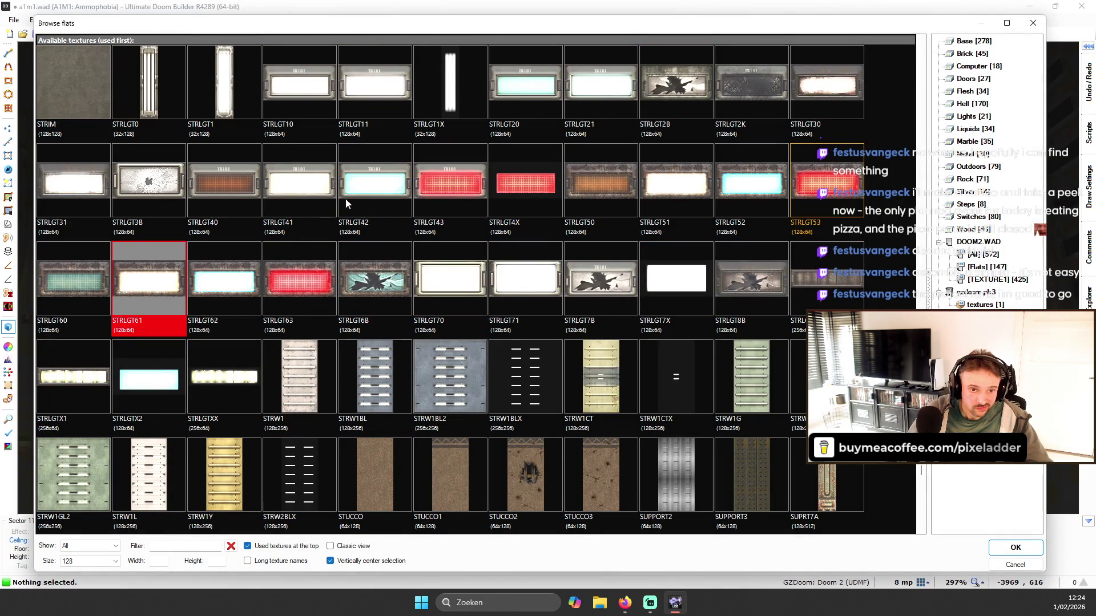
click(367, 184)
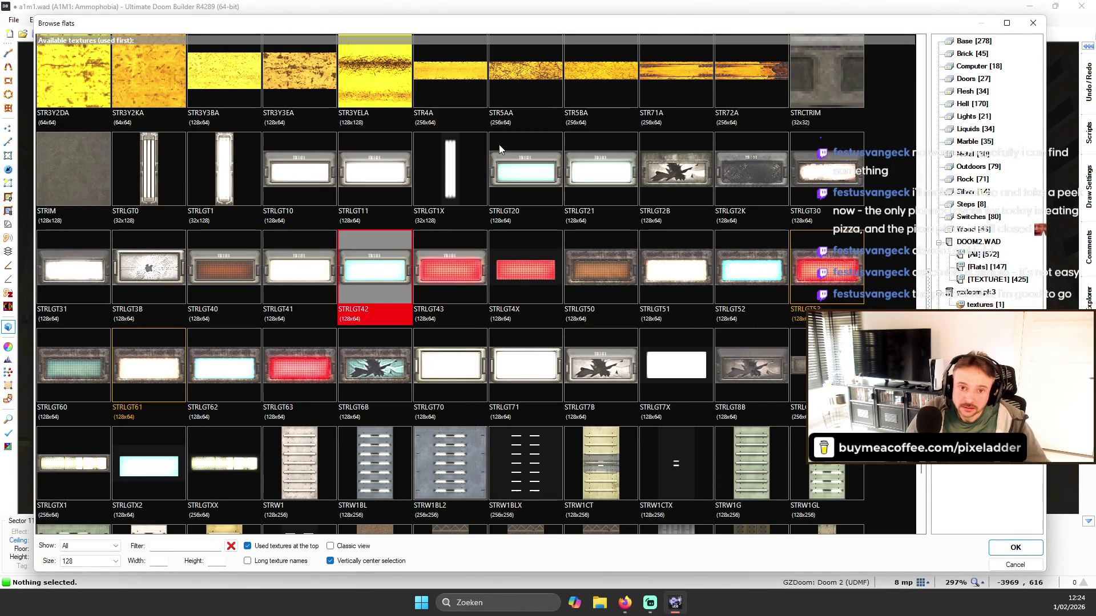
click(640, 175)
click(811, 177)
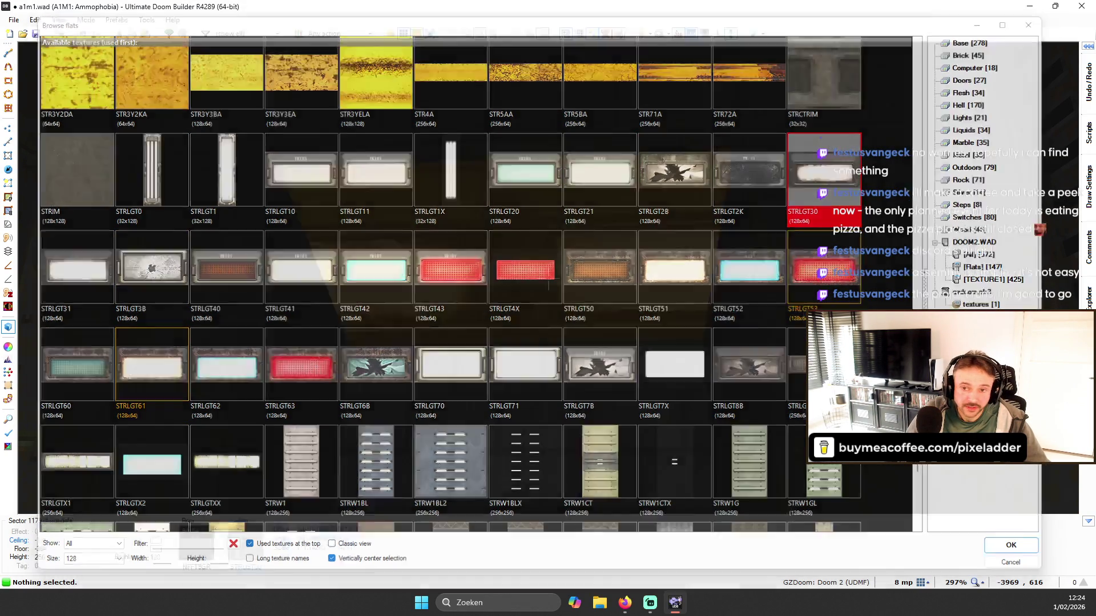
double_click(835, 172)
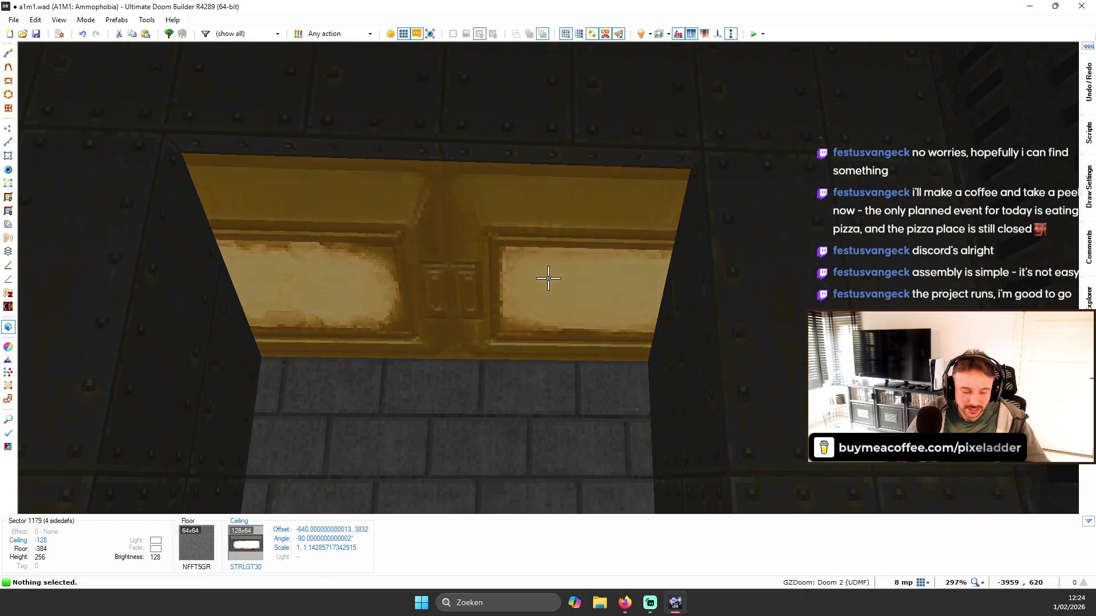
key(q)
scroll(740, 227, down, 3)
- Turn off floor textures in the map view, switch to Sectors mode, and enter Ceiling Align Mode
scroll(388, 165, up, 3)
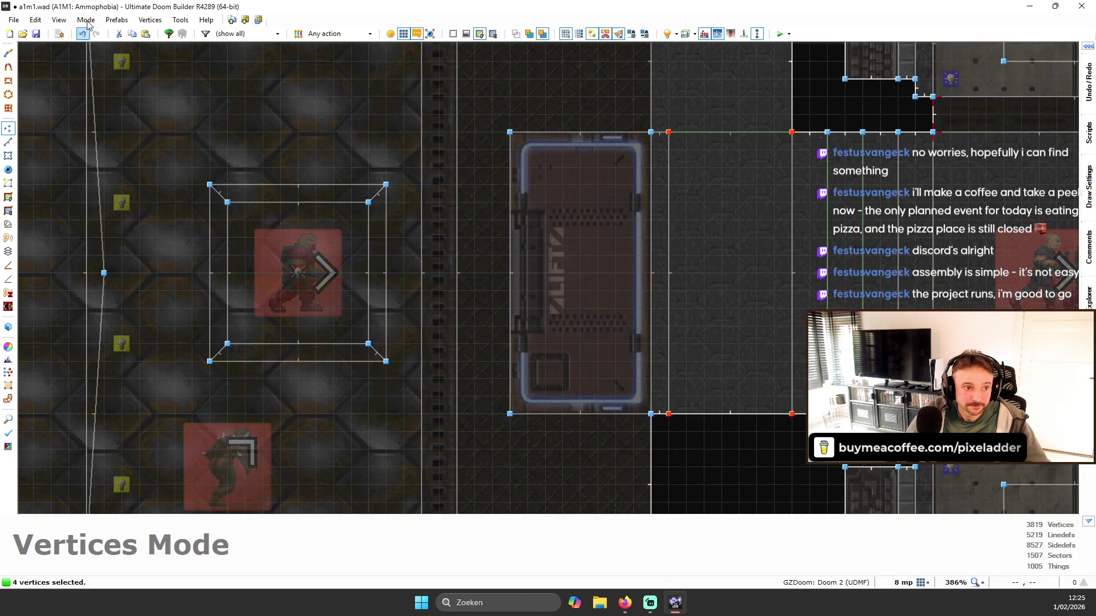
click(35, 20)
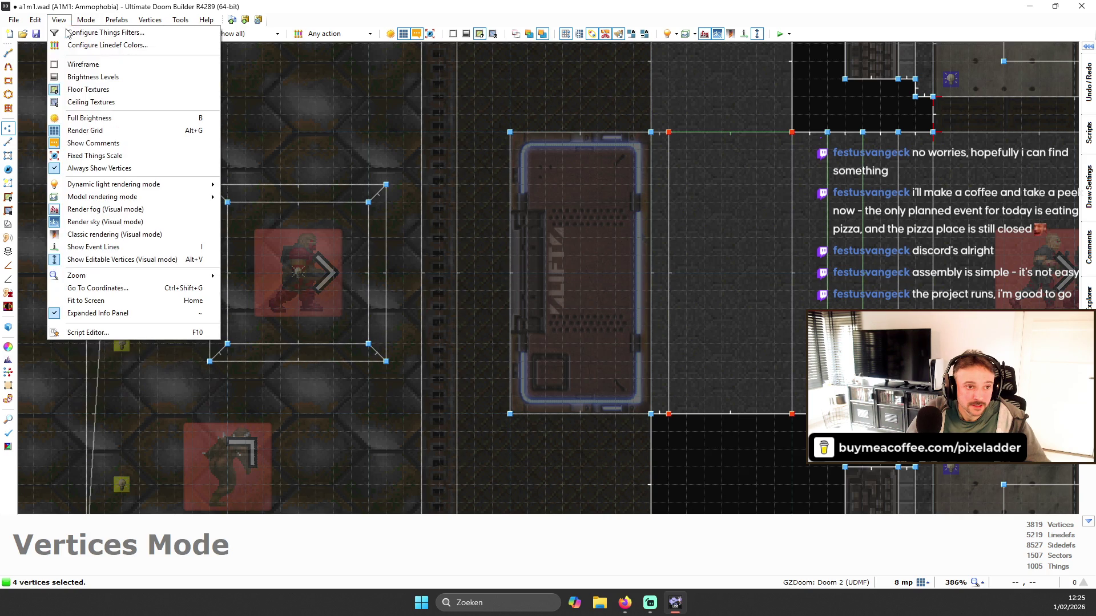
click(89, 90)
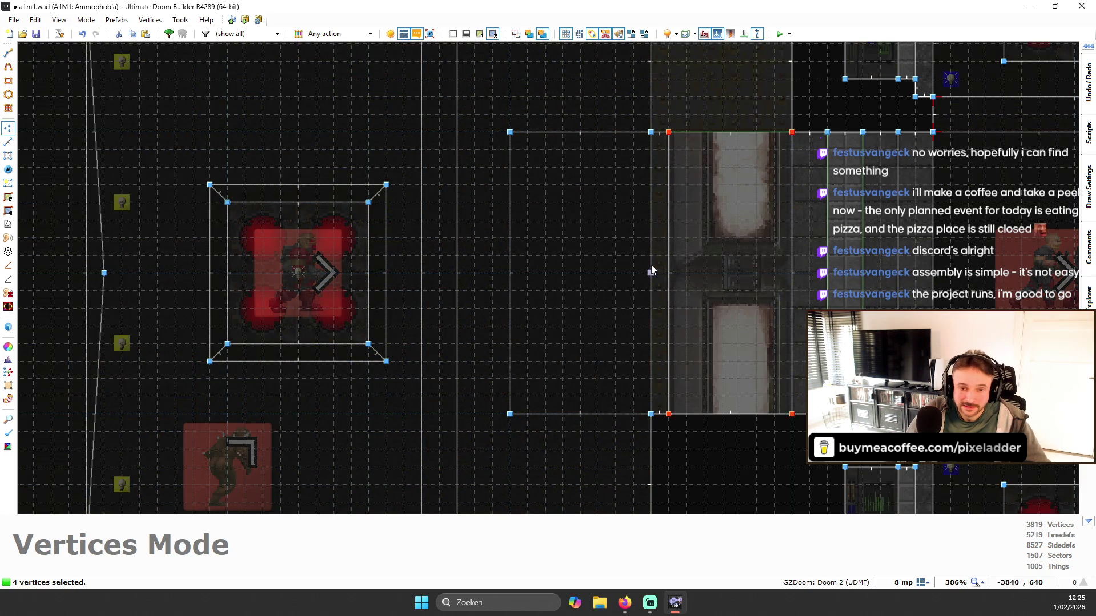
key(s)
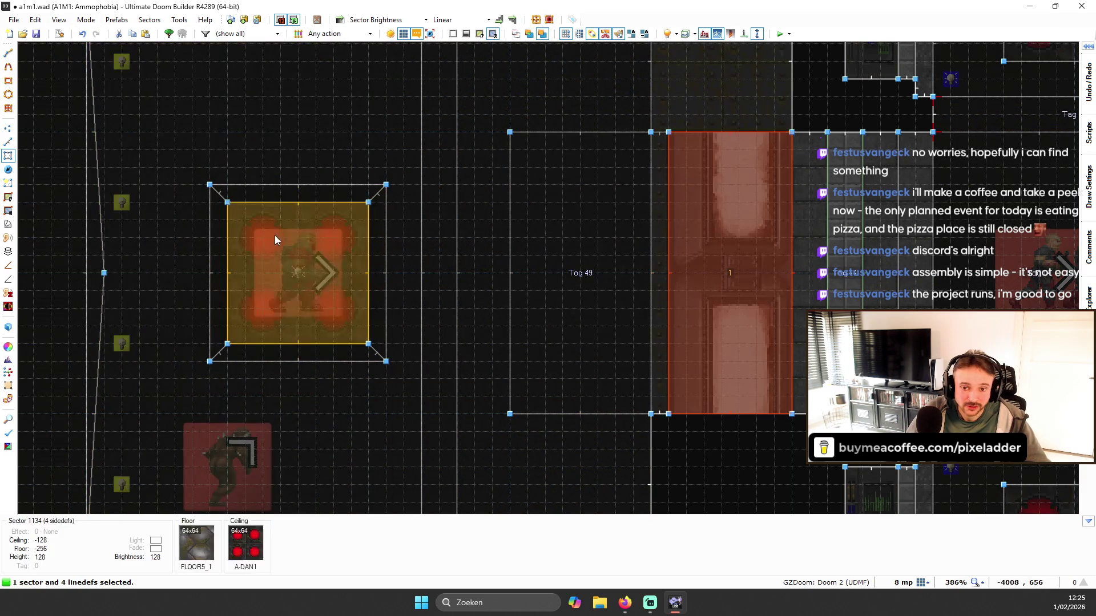
click(8, 211)
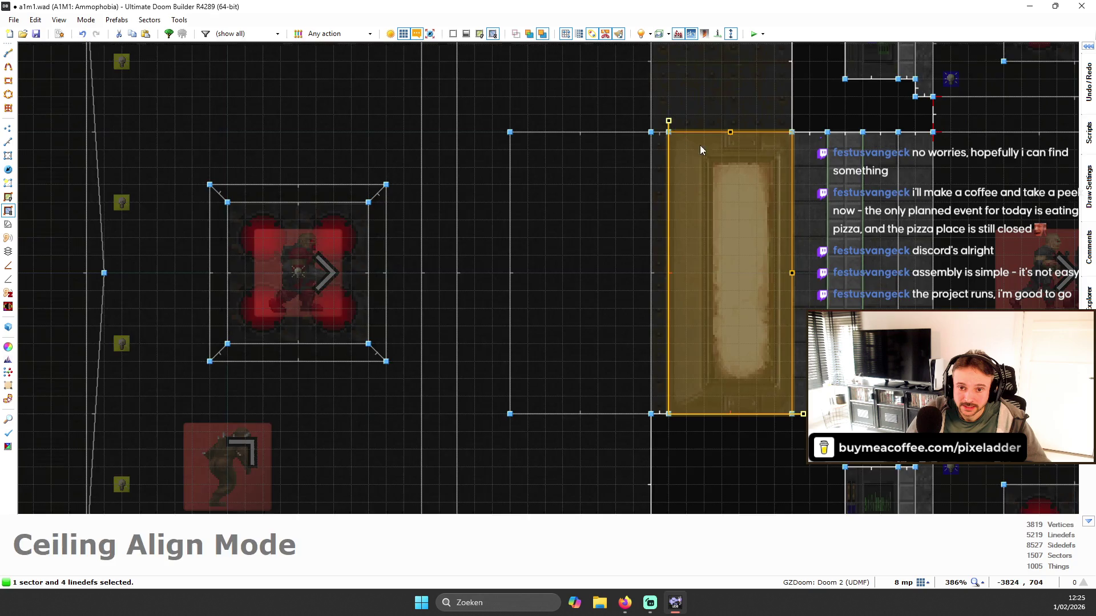
- Face the ceiling panel in 3D and apply STRLGT70 after previewing STRLGT30, STRLGT10 and STRLGT71
key(w)
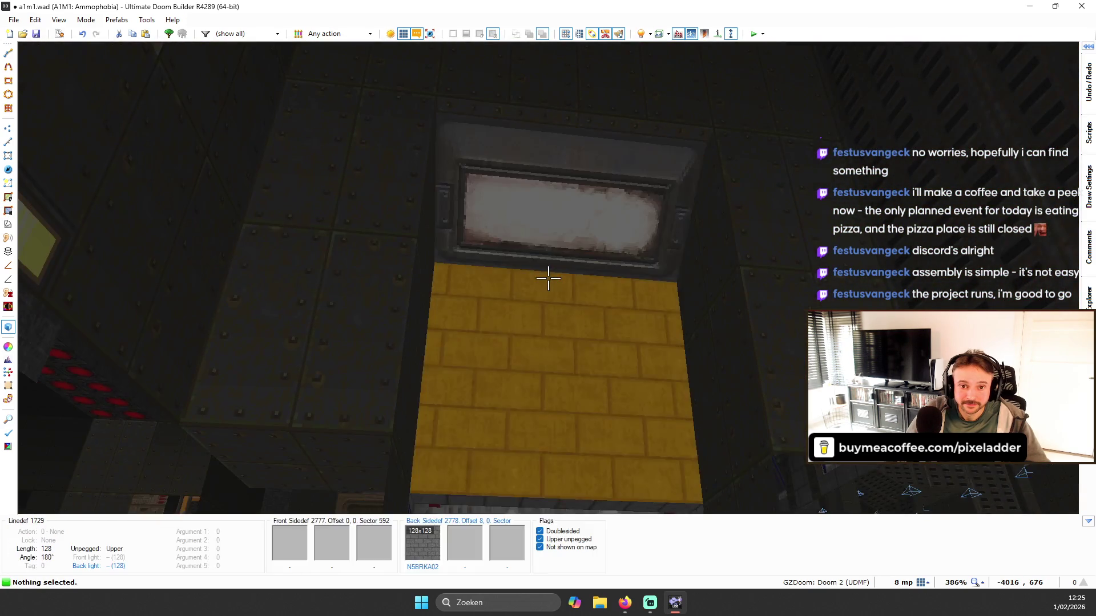
key(s)
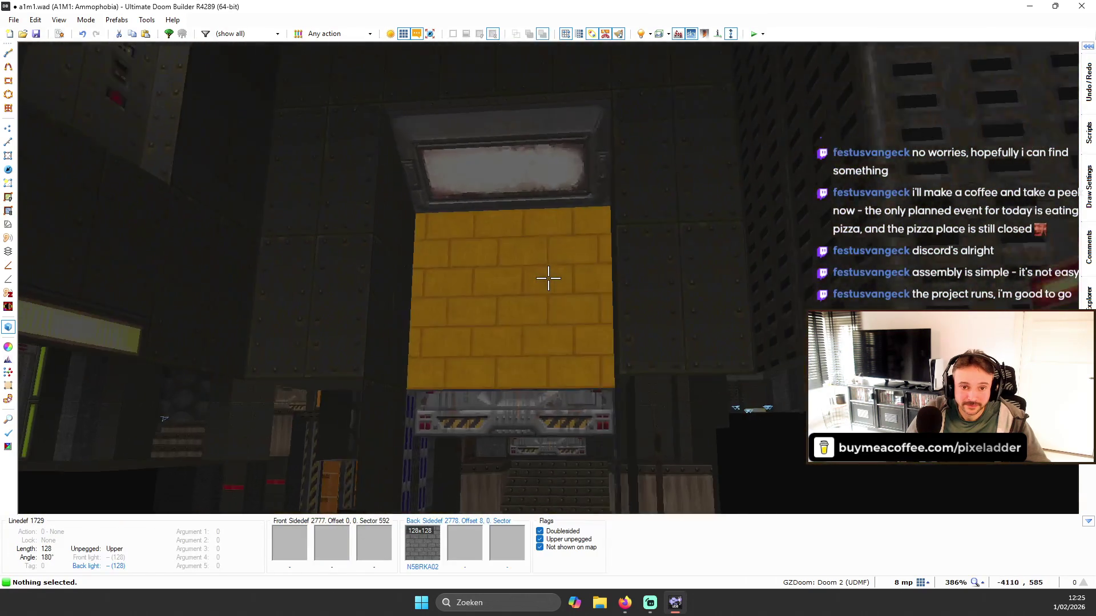
key(w)
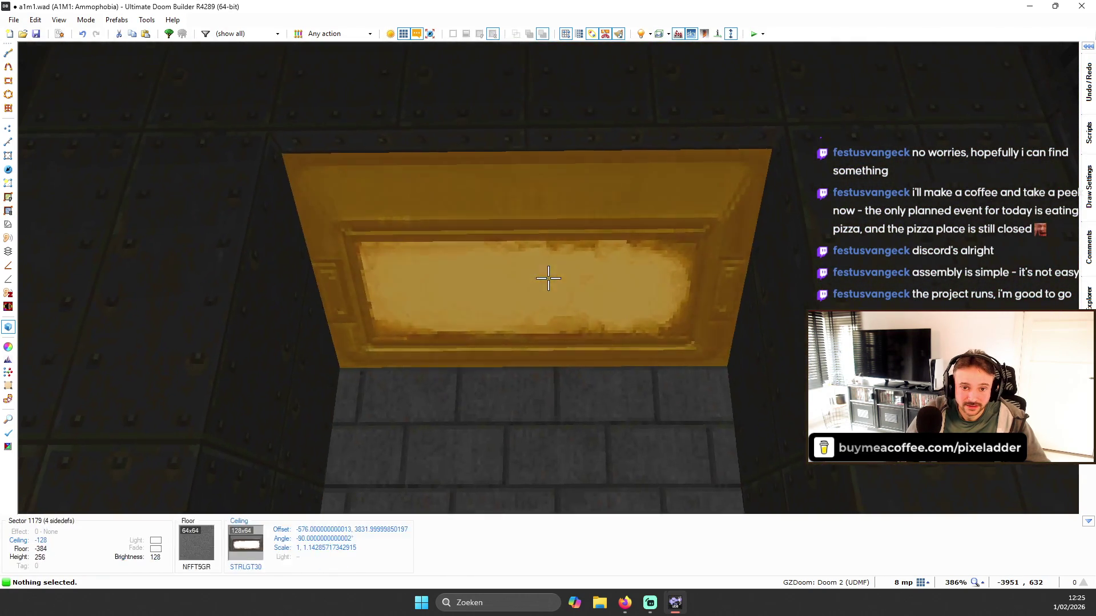
key(t)
click(542, 288)
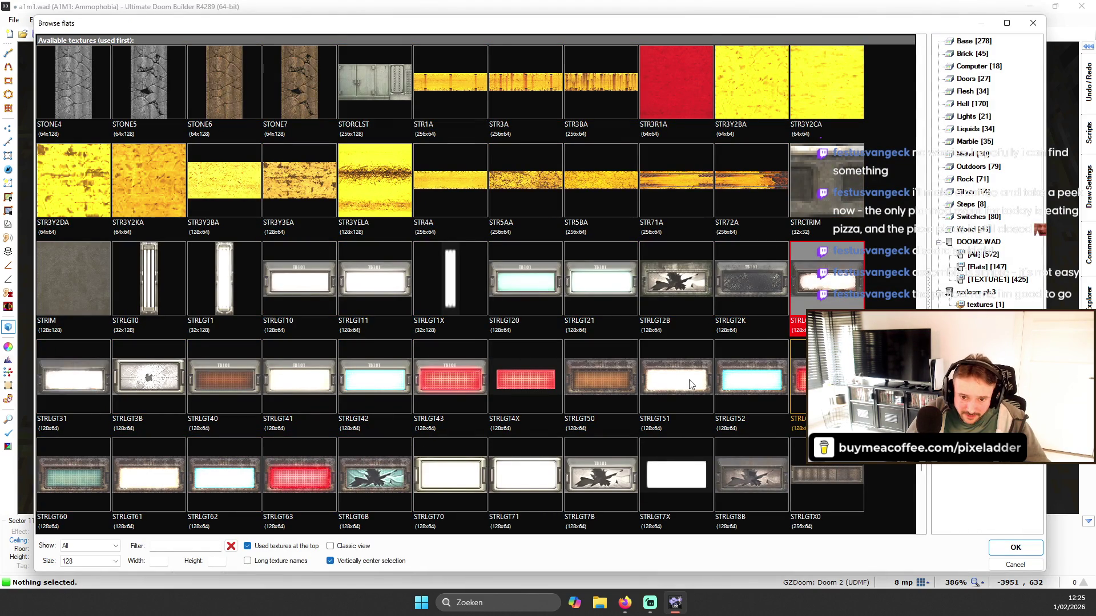
click(296, 283)
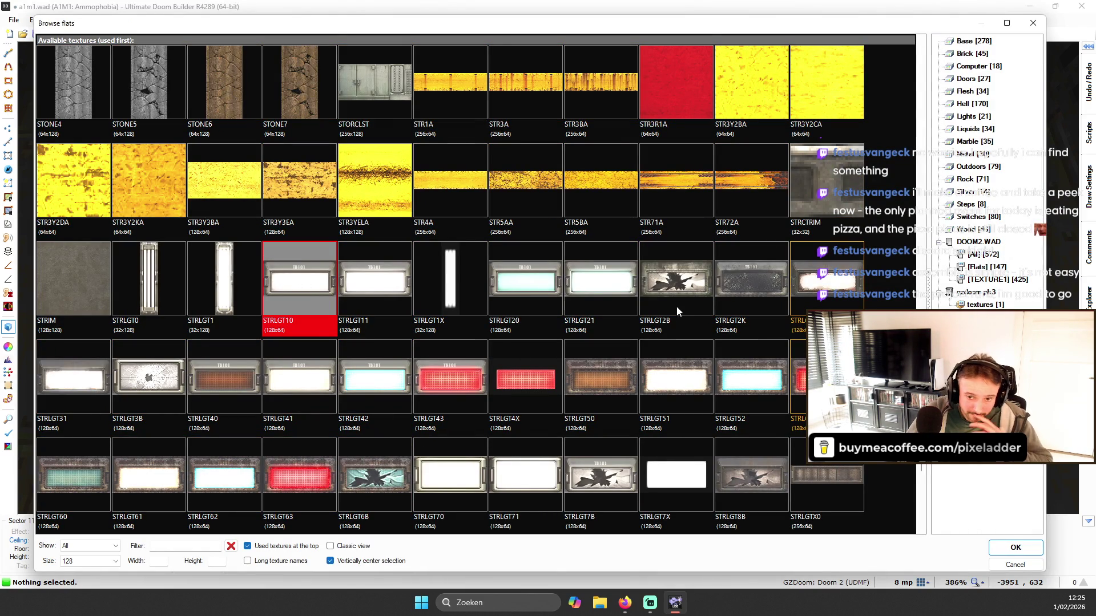
scroll(454, 348, down, 1)
click(456, 388)
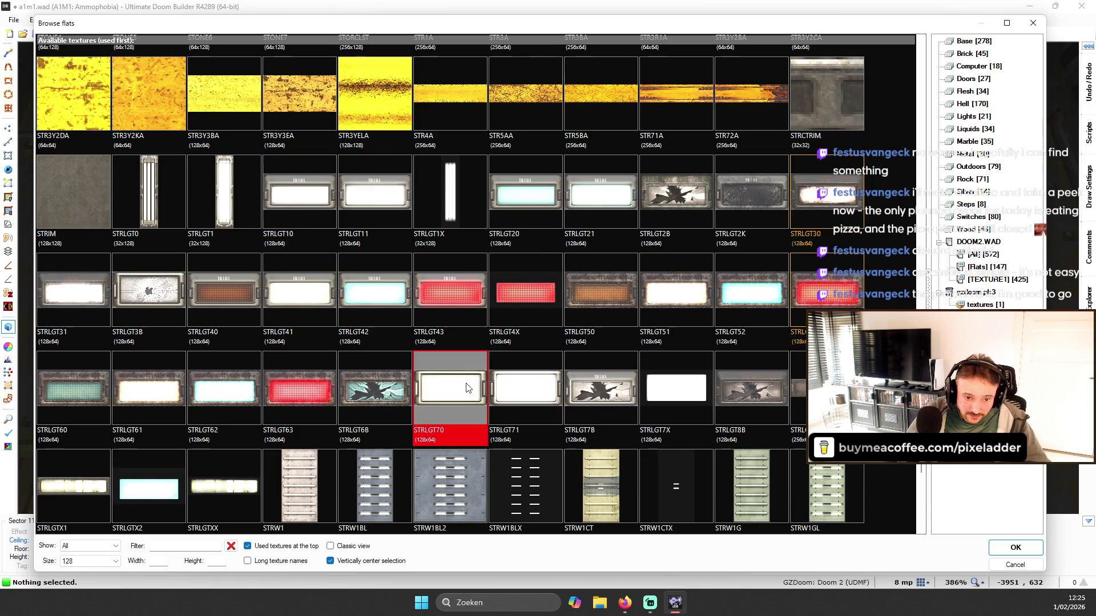
click(547, 392)
double_click(442, 389)
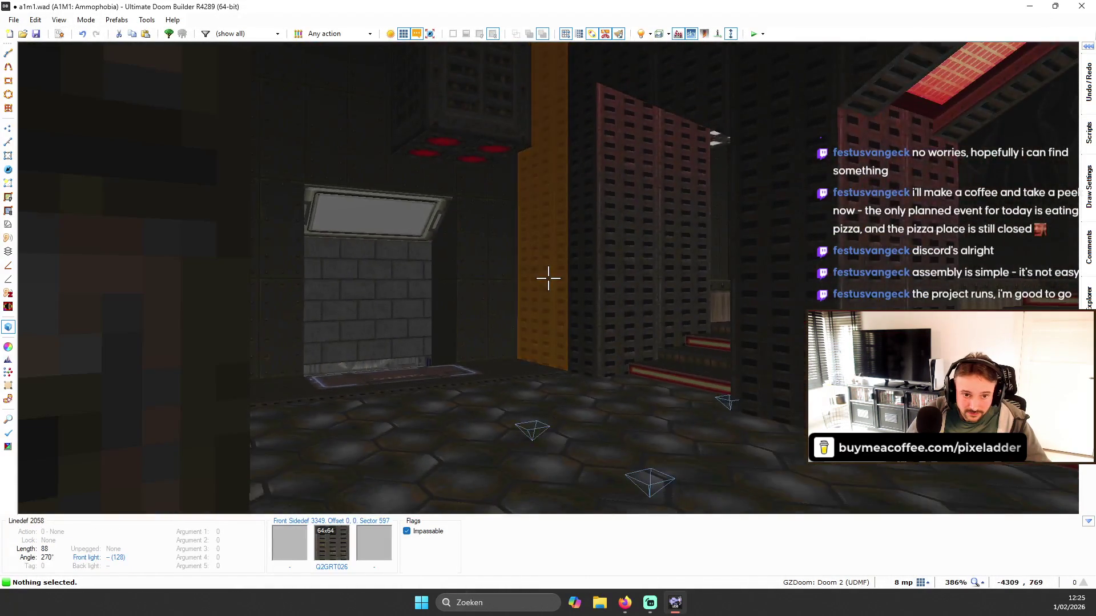
- Swap the panel's ceiling to the red STRLGT43 light and return to the 2D map
key(t)
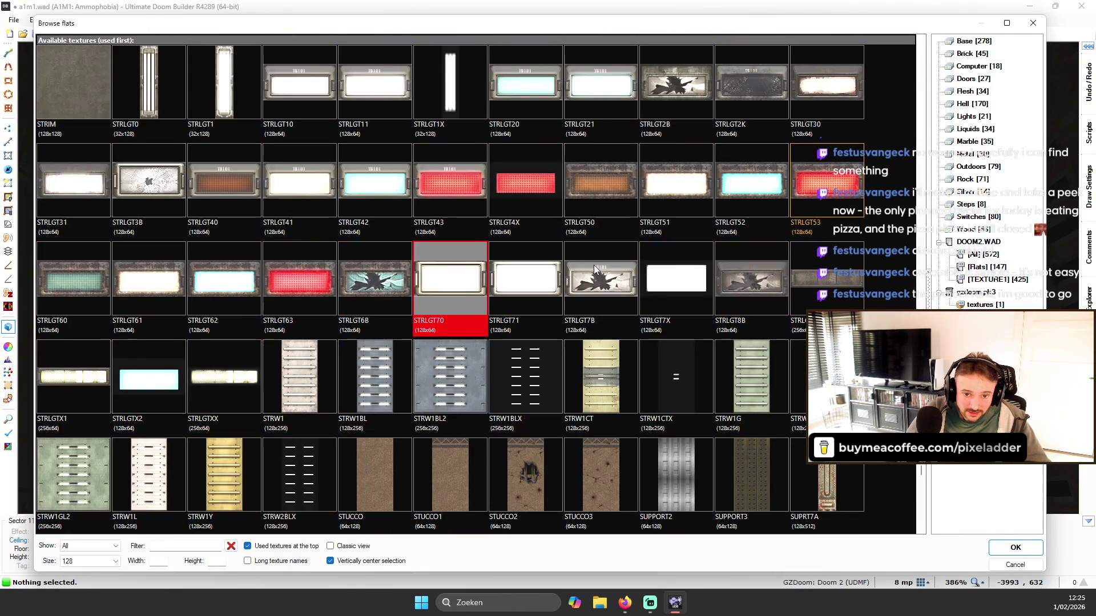
double_click(447, 190)
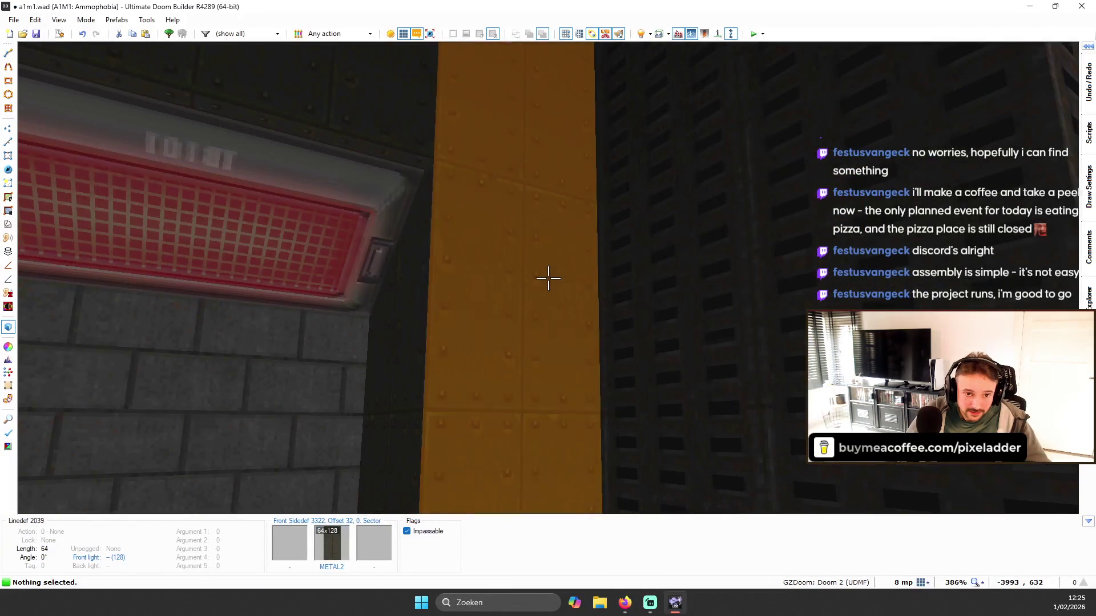
key(s)
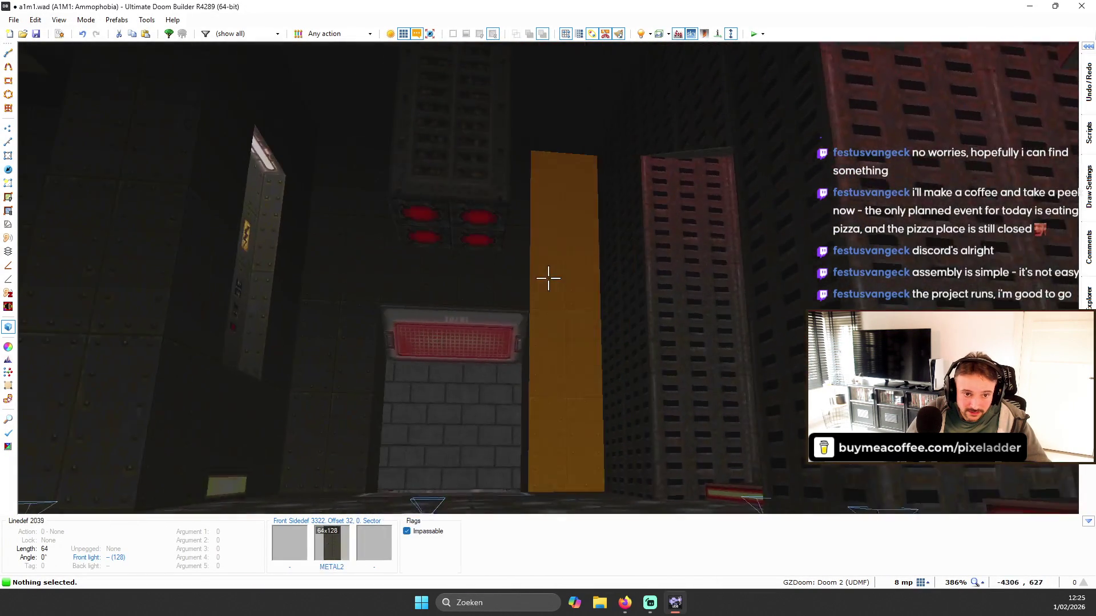
key(t)
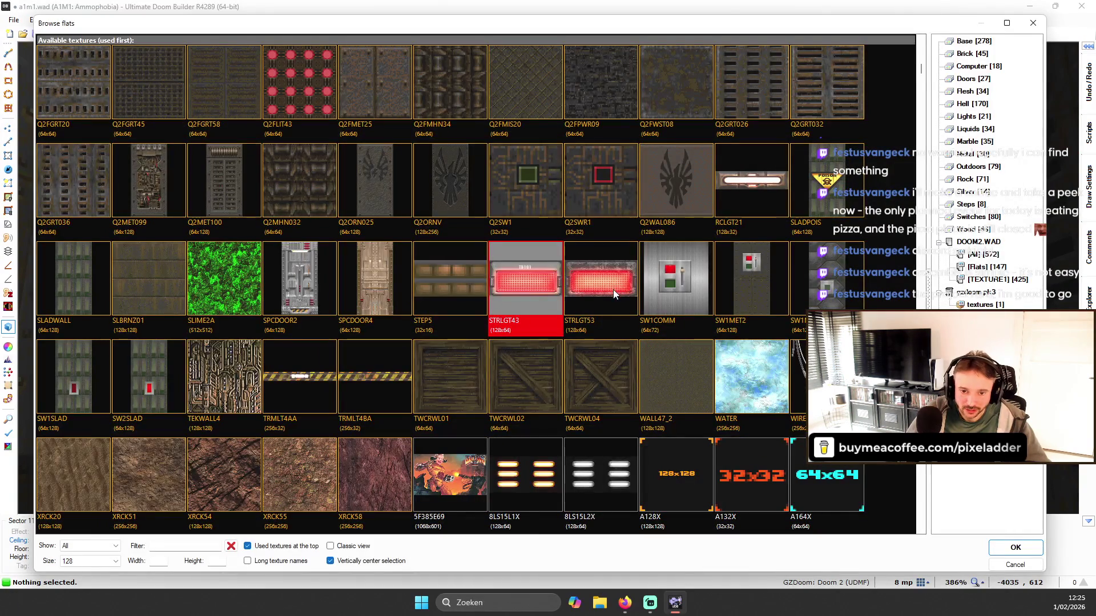
scroll(567, 312, down, 5)
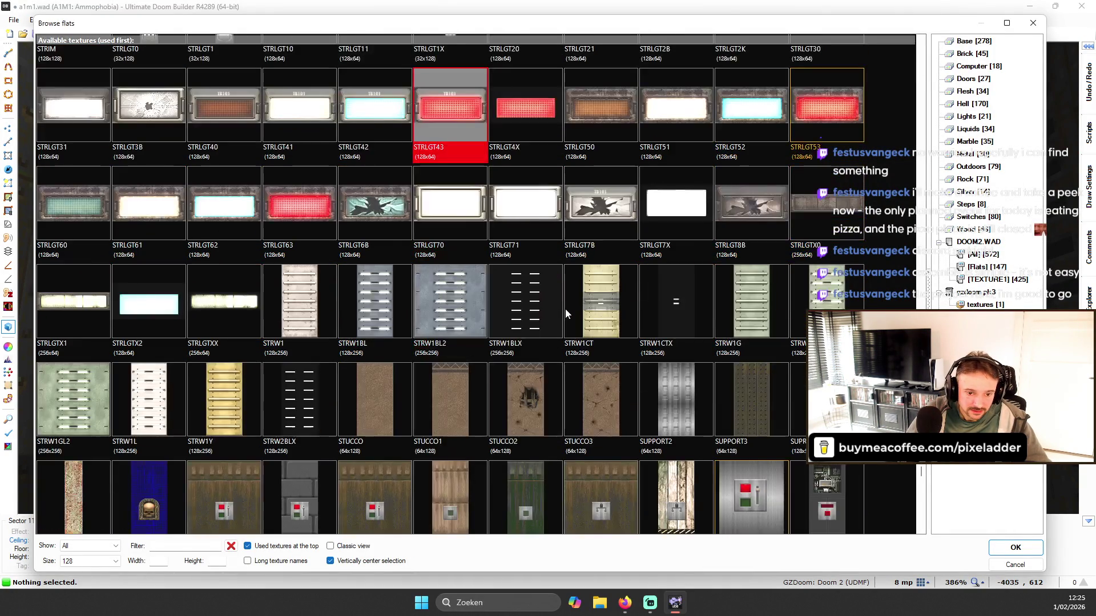
key(Escape)
key(s)
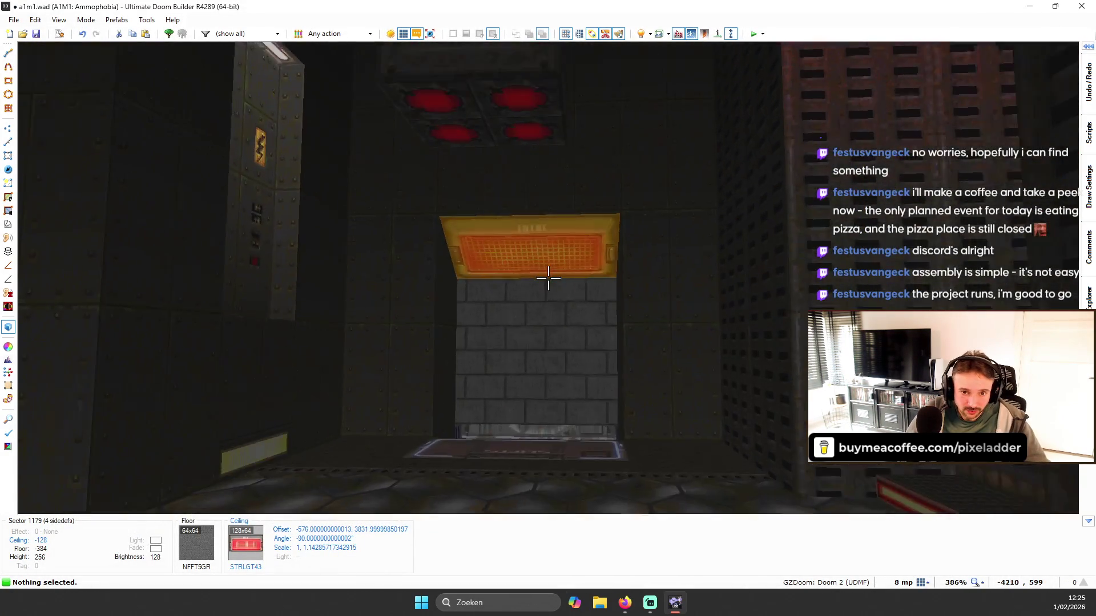
key(q)
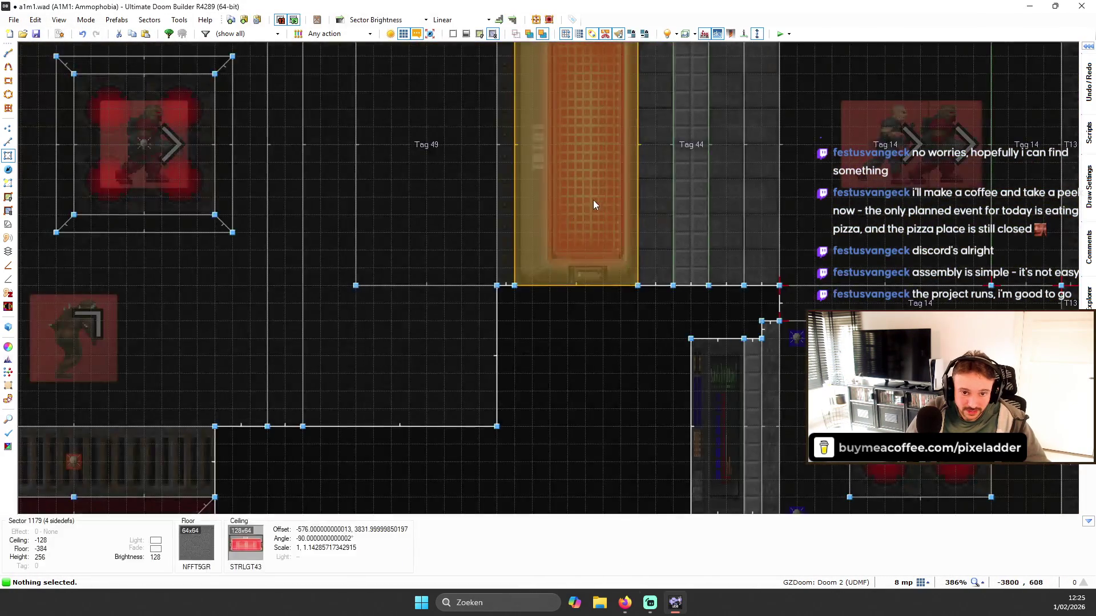
scroll(577, 213, down, 4)
scroll(625, 153, up, 5)
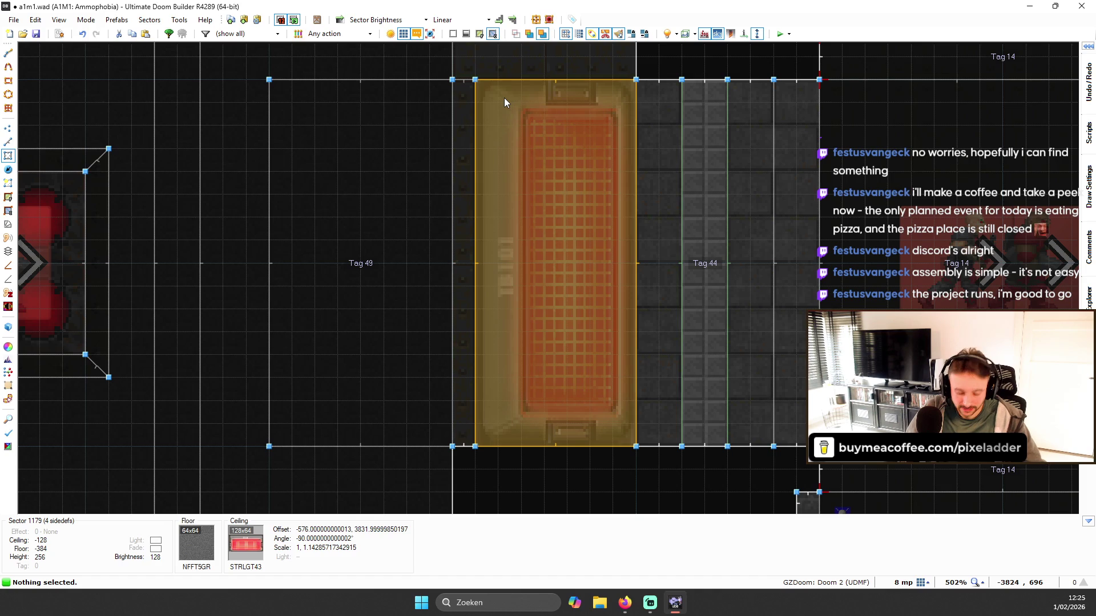
- In Linedefs mode, draw the angled trim sector at the panel's first end
key(l)
key(space)
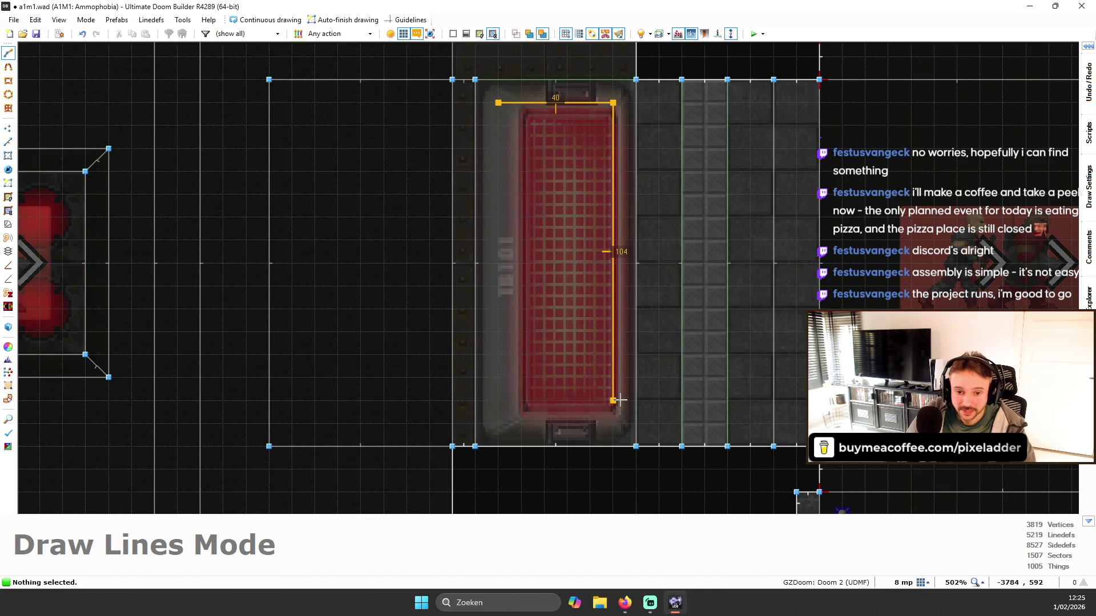
click(497, 102)
click(475, 80)
click(497, 103)
click(613, 103)
click(634, 82)
- Draw the second angled trim sector at the panel's other end and view it in 3D
key(space)
click(613, 424)
click(476, 401)
key(space)
key(Escape)
key(q)
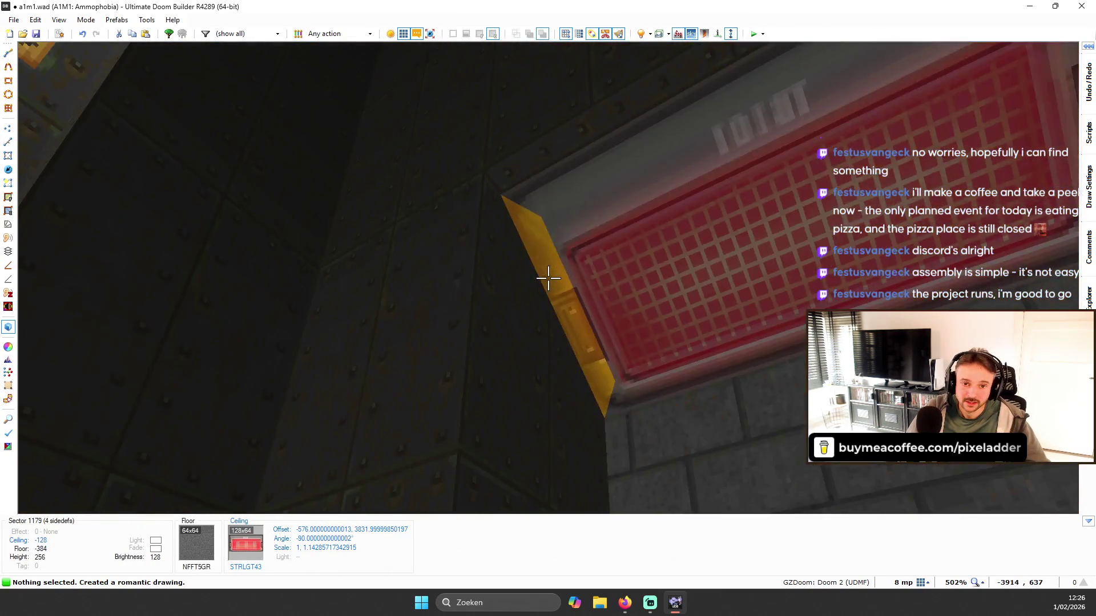
- Give the selected trim ceilings the N_MTSH04 flat
click(548, 278)
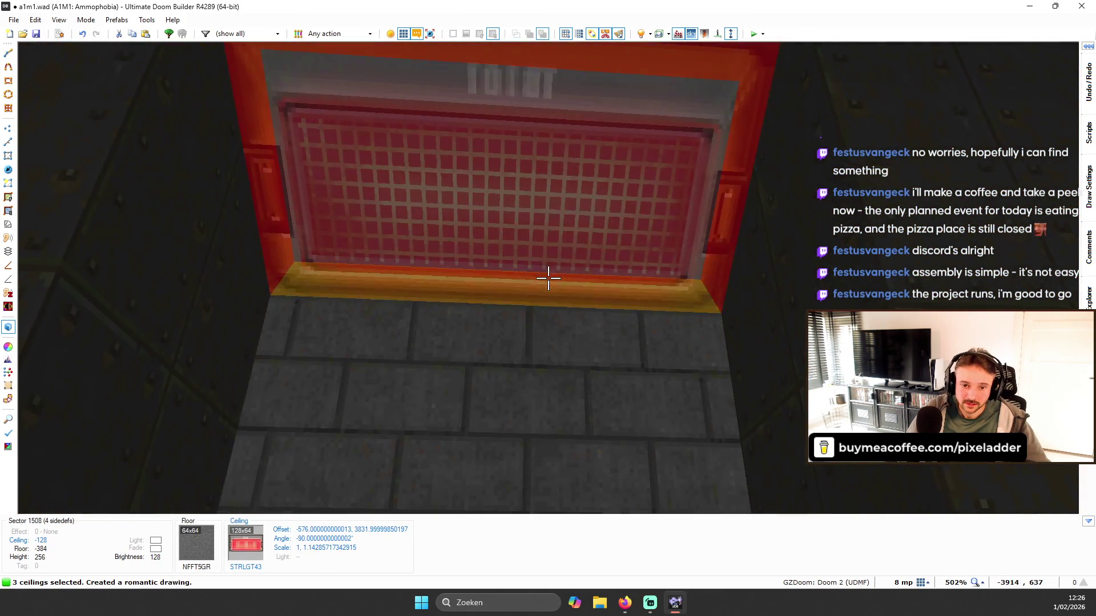
right_click(548, 278)
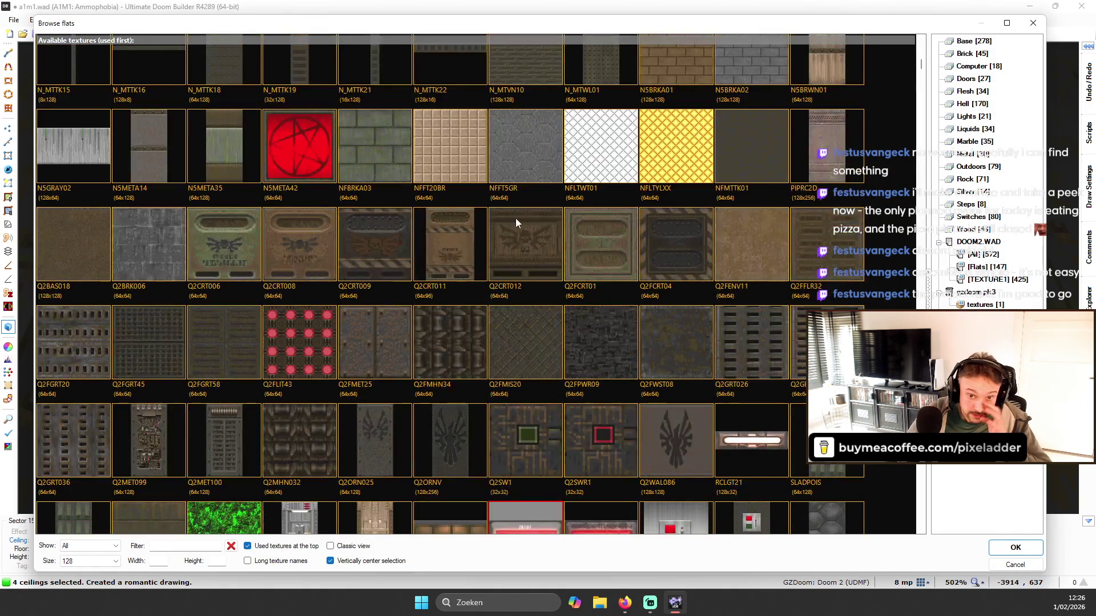
scroll(485, 224, up, 3)
double_click(477, 128)
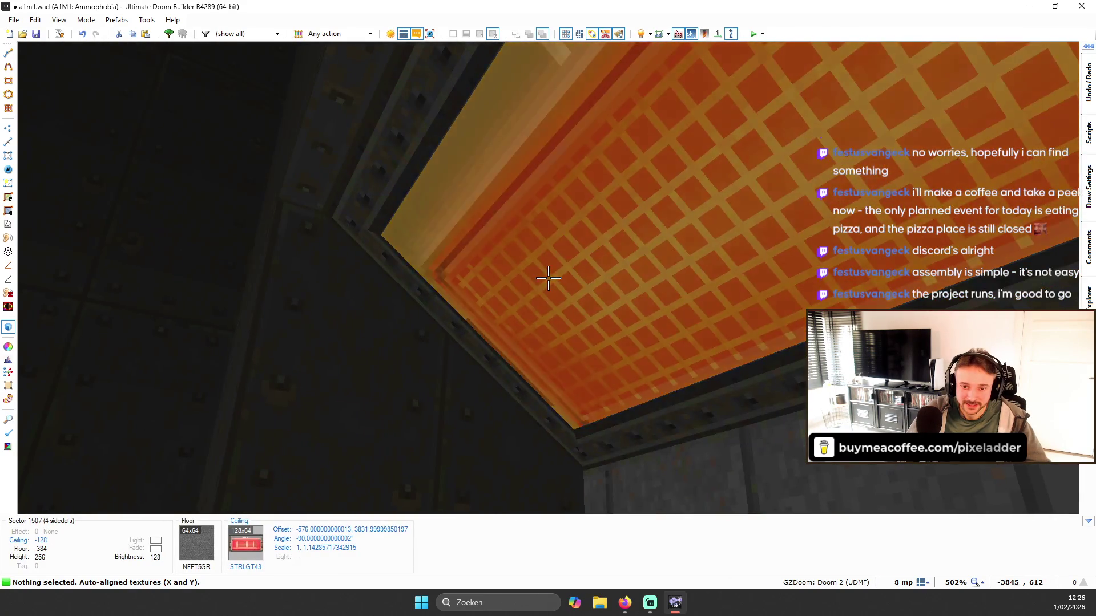
- Raise and lower the panel ceiling height, then select the edge strip walls for texturing
scroll(548, 278, up, 1)
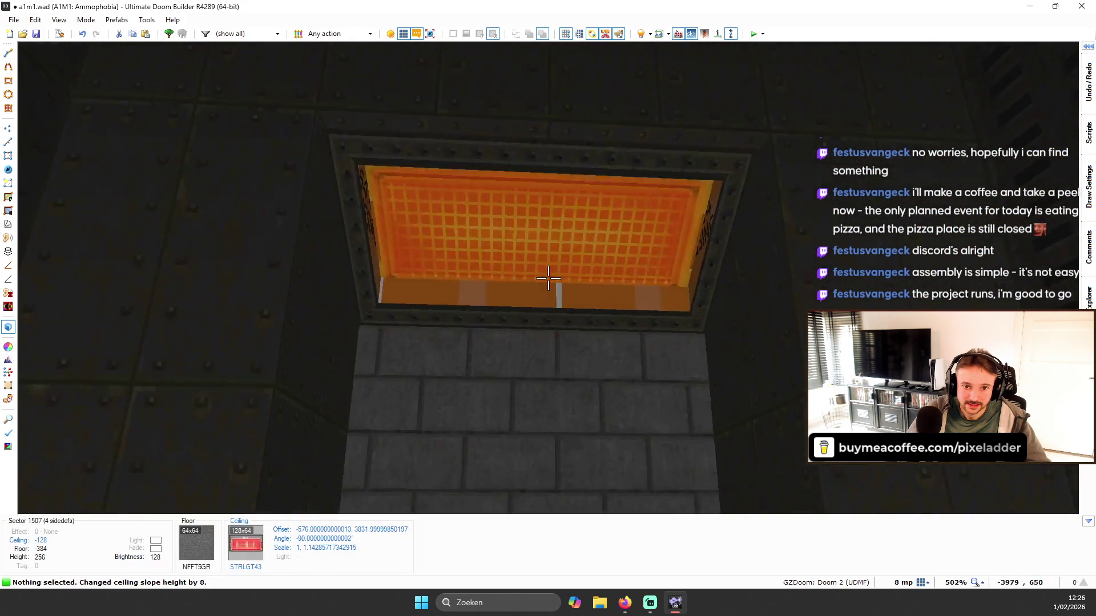
scroll(548, 278, down, 1)
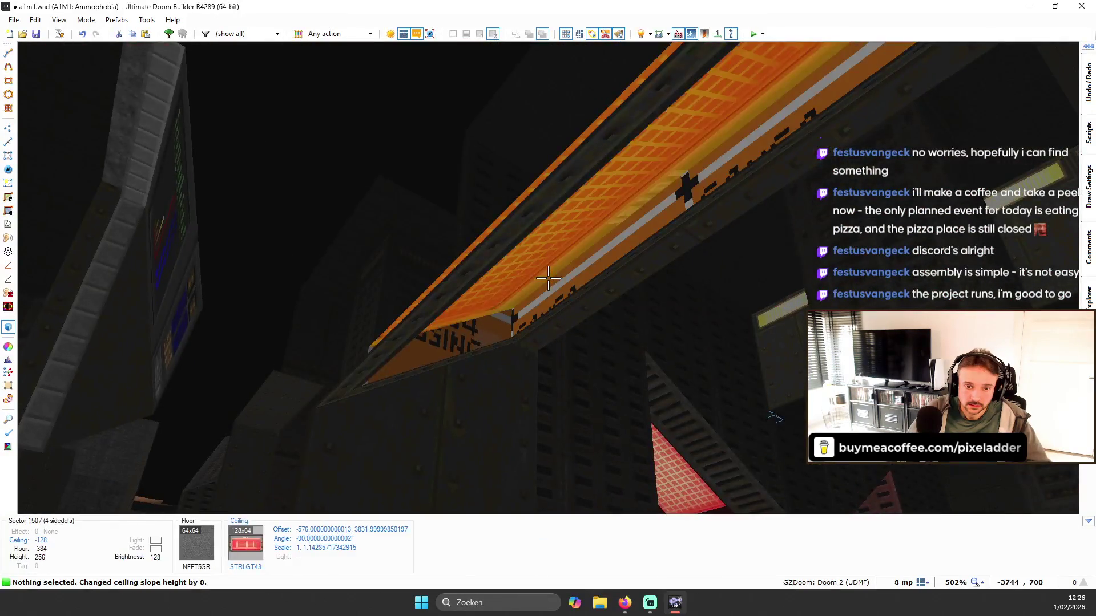
scroll(548, 278, up, 1)
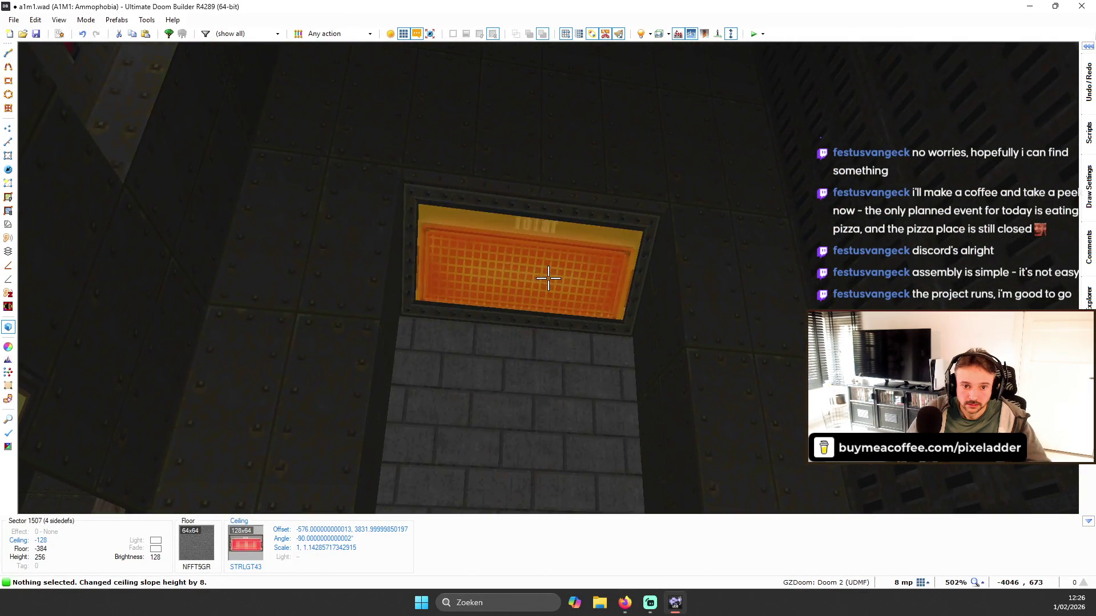
shift+scroll(548, 278, up, 1)
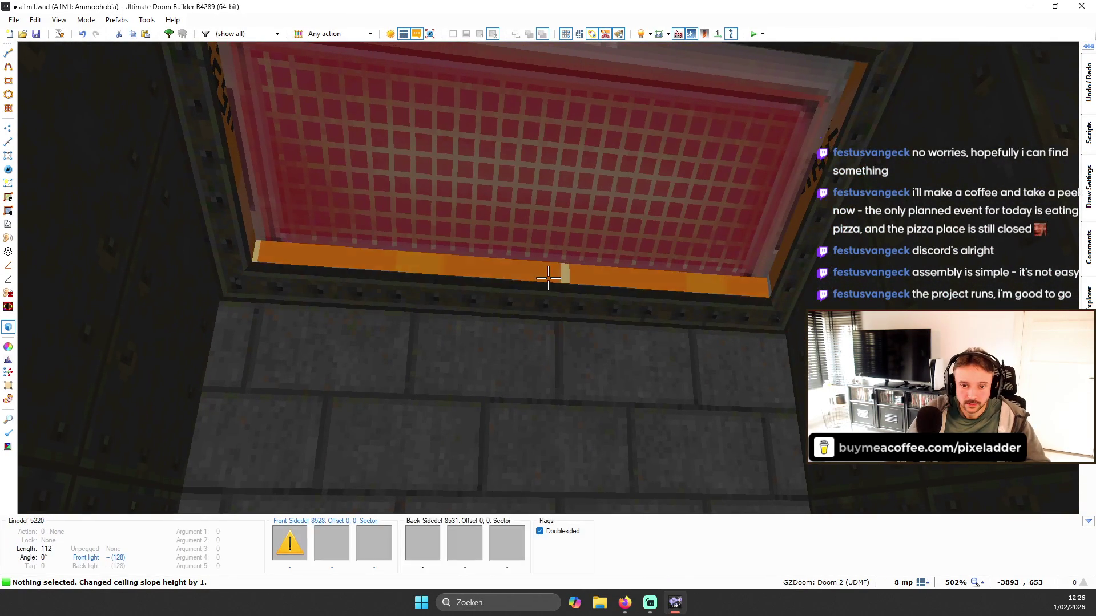
shift+click(548, 278)
right_click(548, 278)
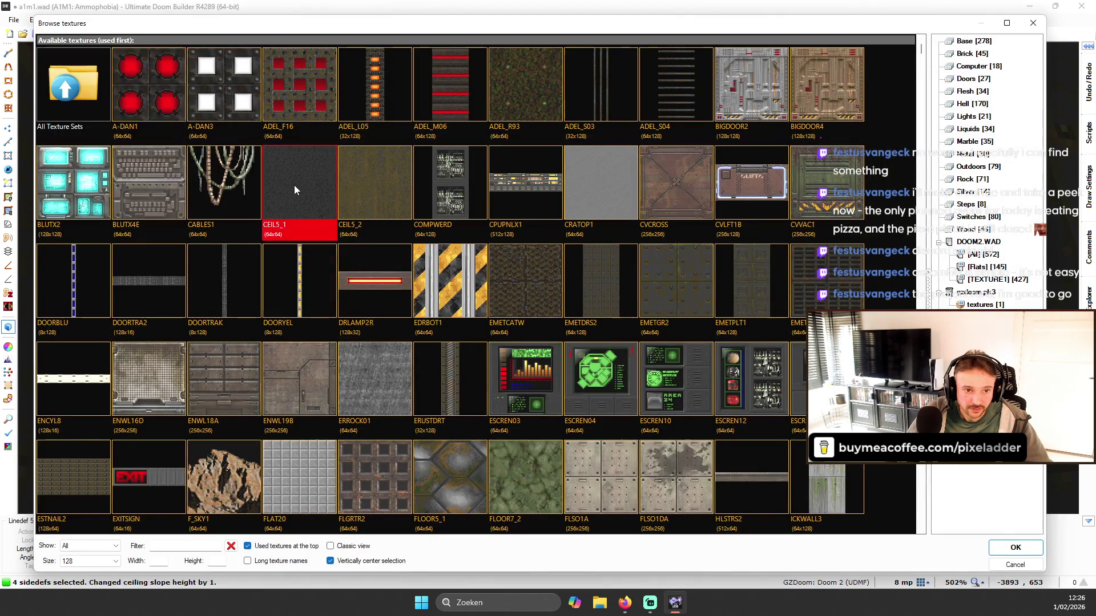
- Apply CEIL5_1 to the edge strip, reset its offsets, and nudge the trim ceiling offset to -64, 3
double_click(295, 189)
key(Escape)
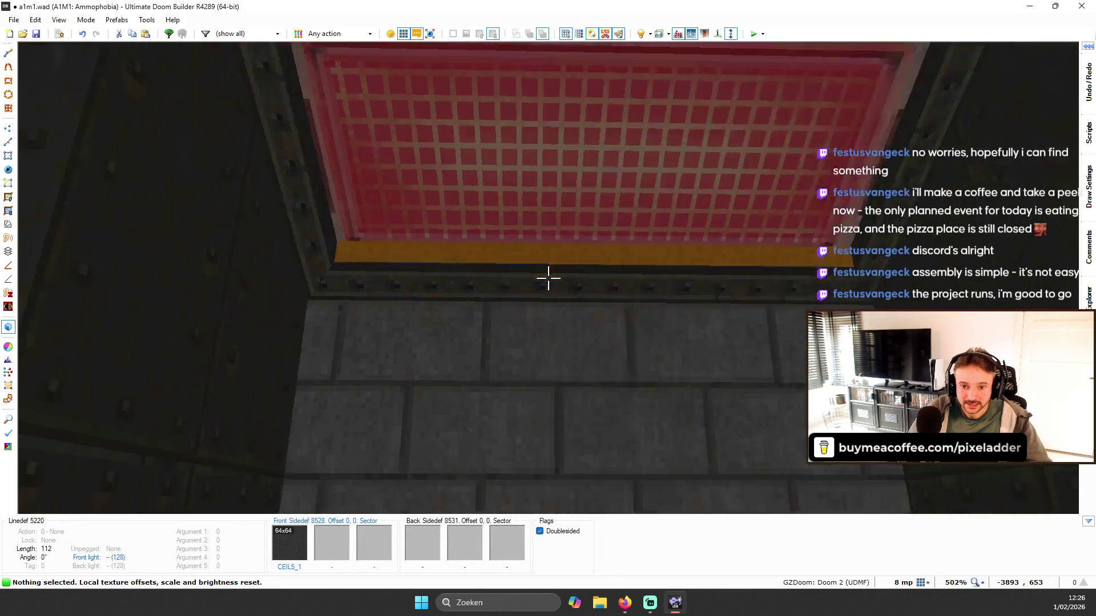
key(w)
key(Up)
key(Up)
key(Up)
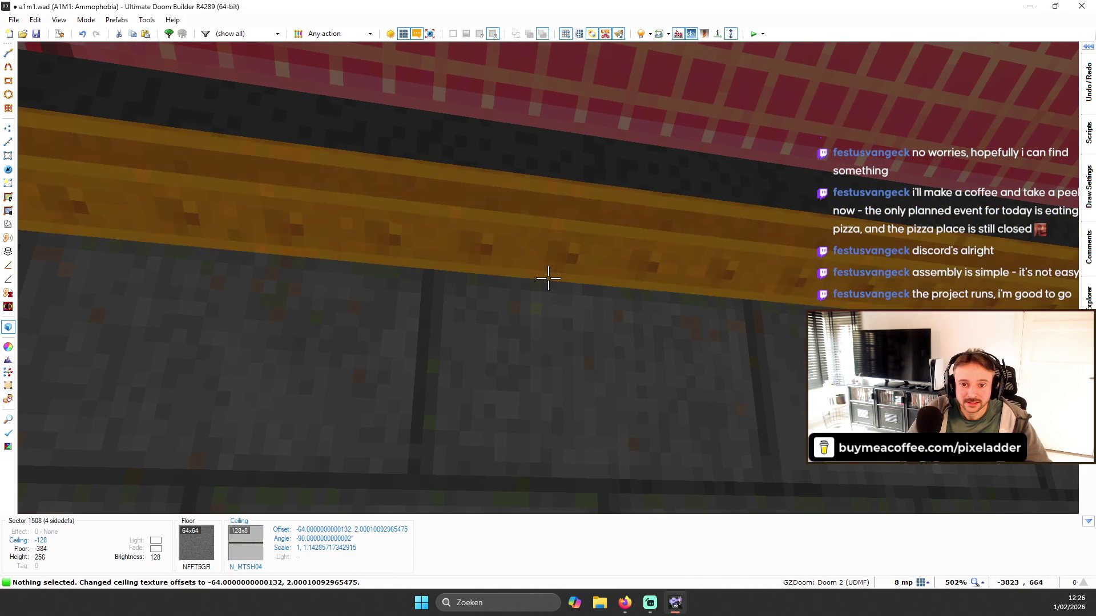
key(Down)
- Inspect the yellow trim strip and bevel corners from several angles, briefly checking the 2D map
key(s)
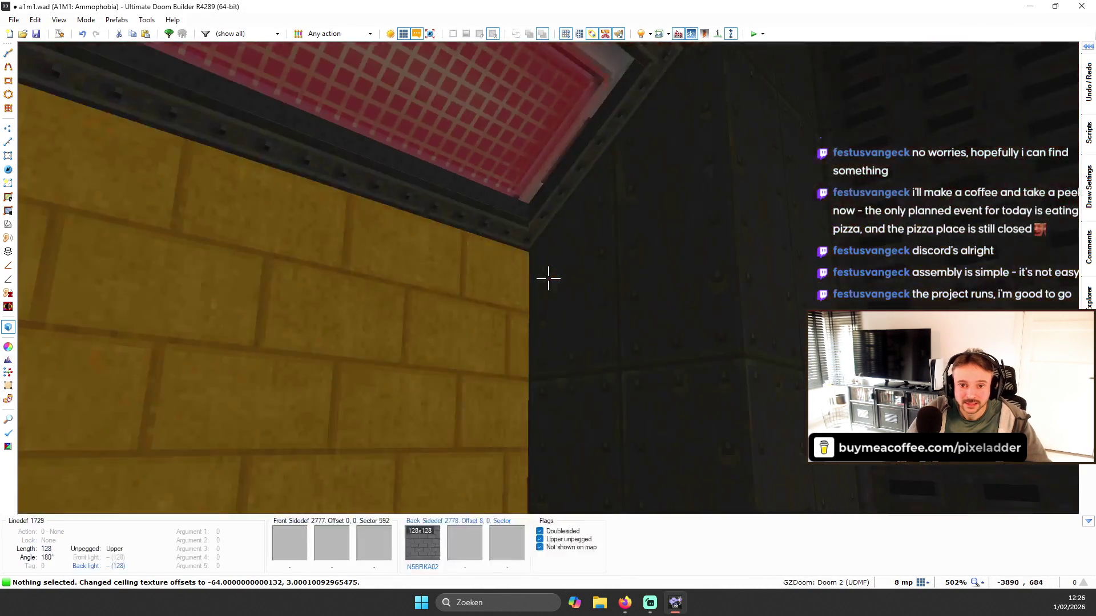
key(w)
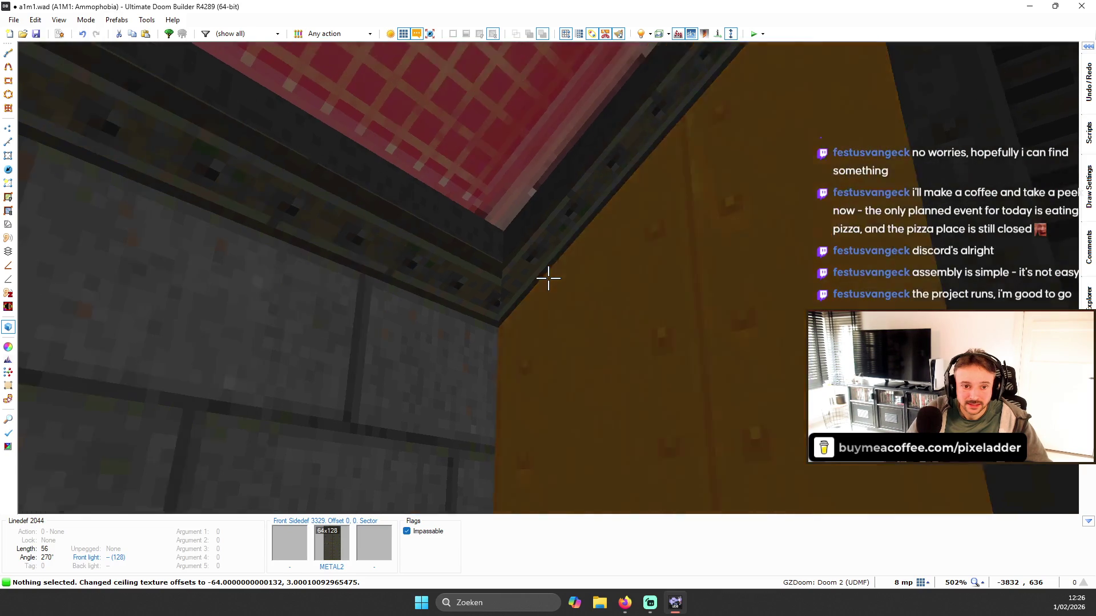
key(w)
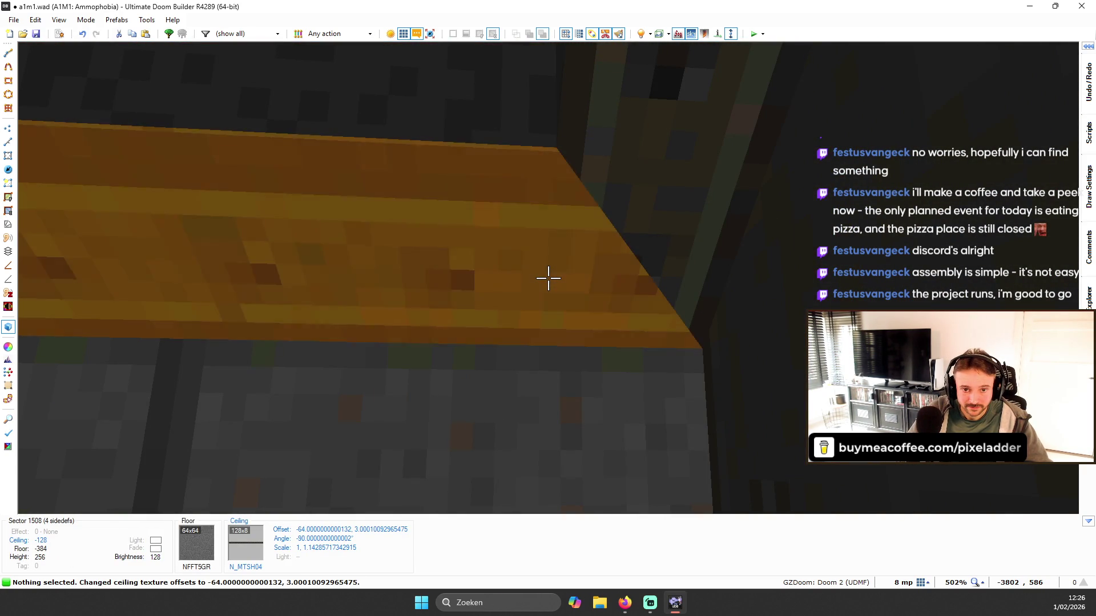
key(s)
key(s)
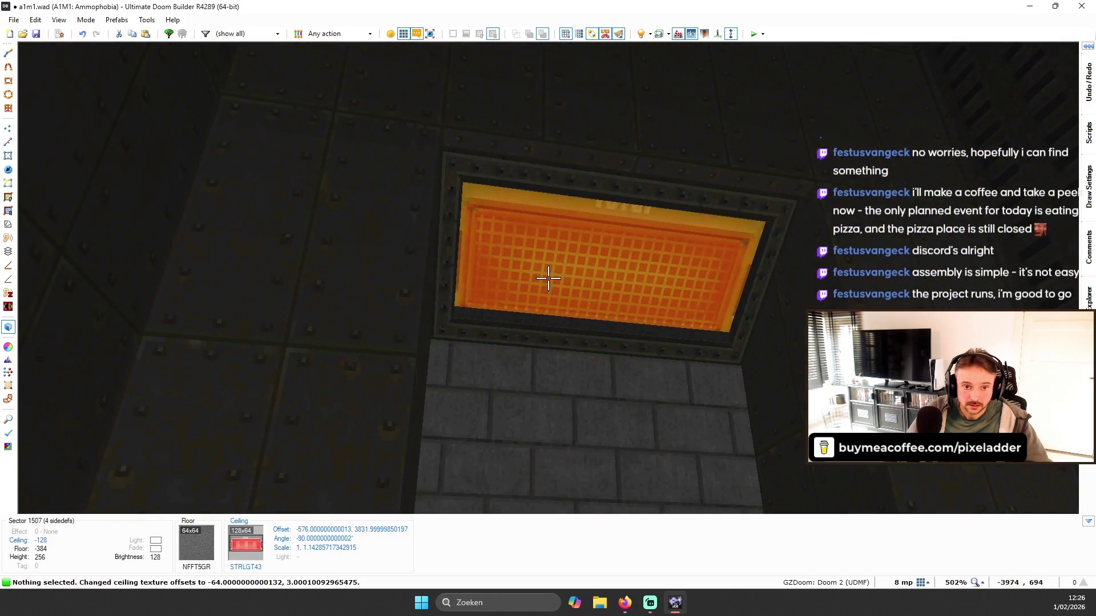
key(w)
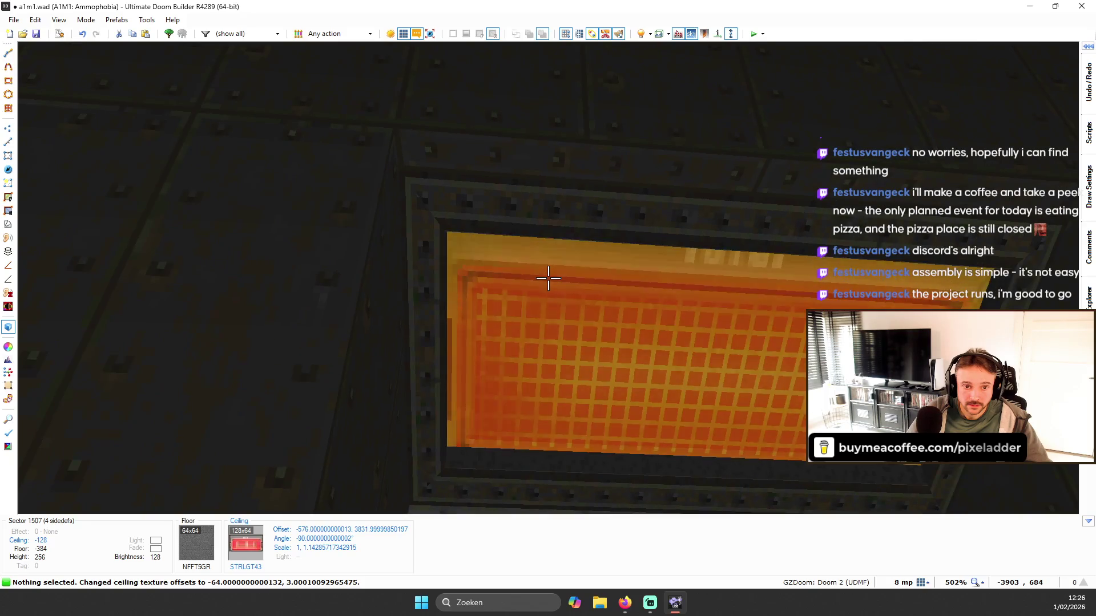
mouse_move(548, 278)
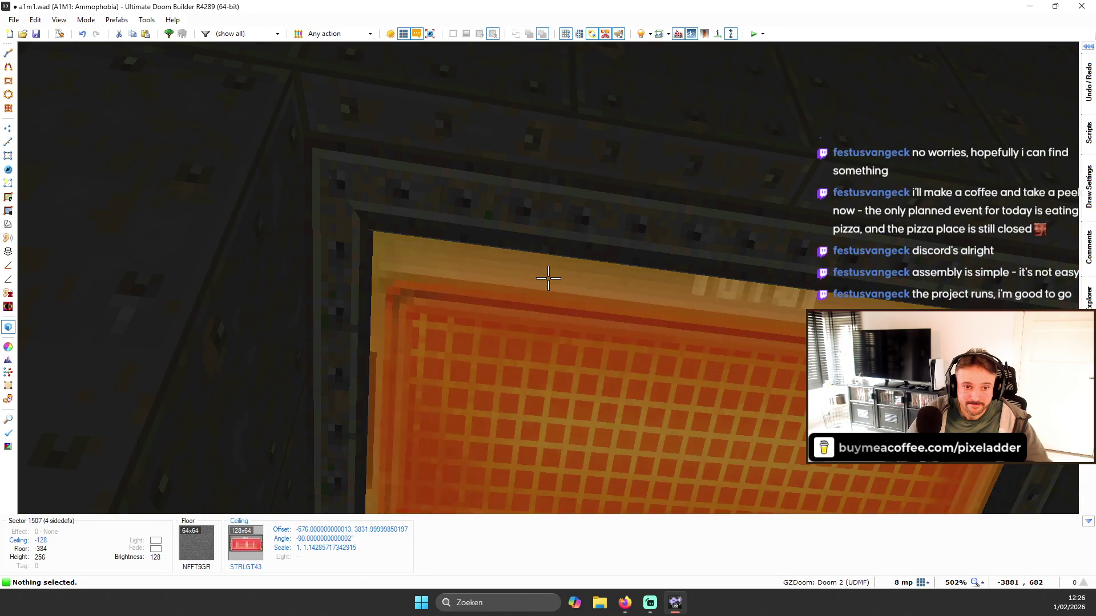
key(q)
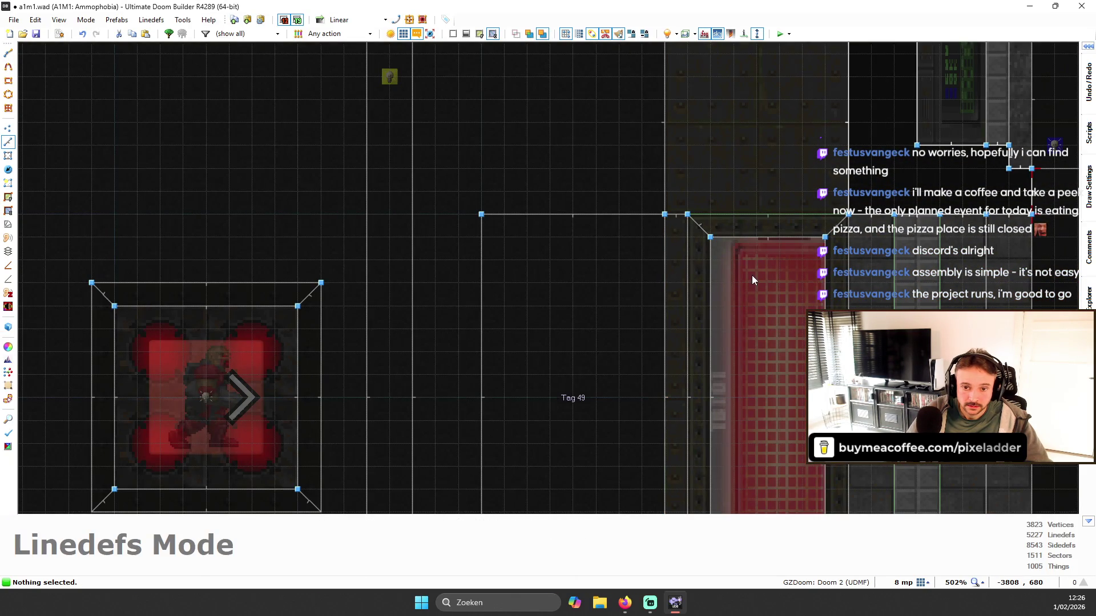
scroll(754, 275, down, 3)
key(q)
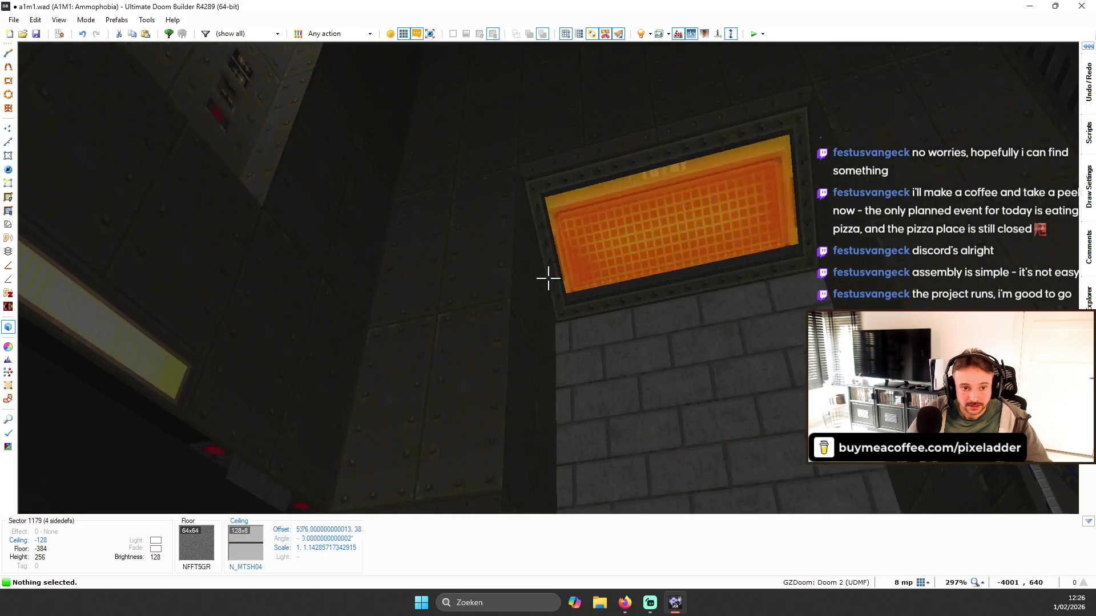
- Search for WHITE, then try A-DAN1 and apply ADEL_F57 to the light panel ceiling
right_click(547, 277)
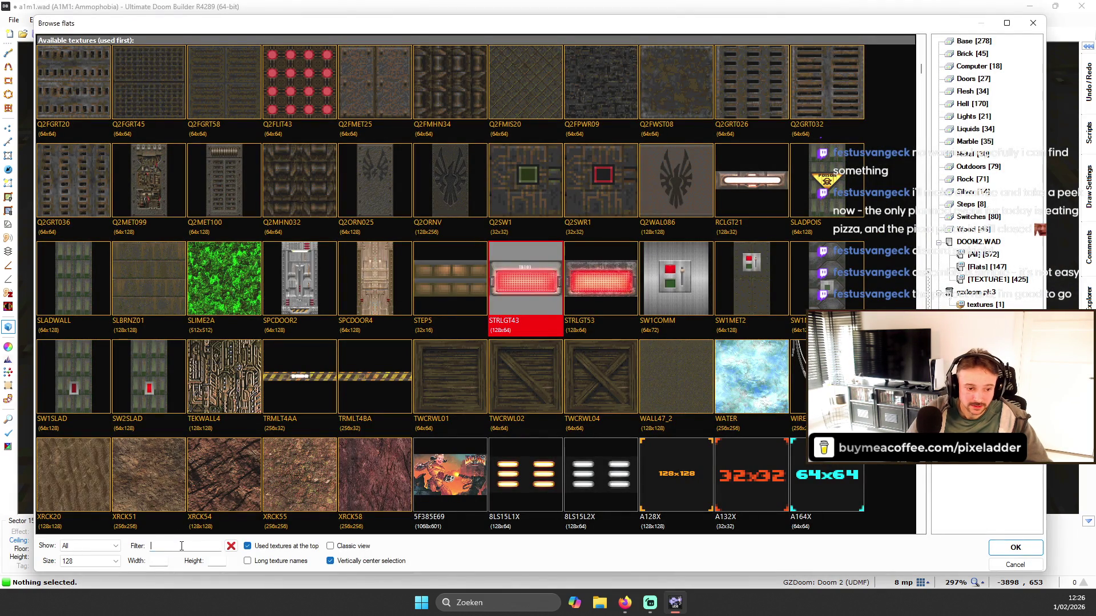
text(WHI)
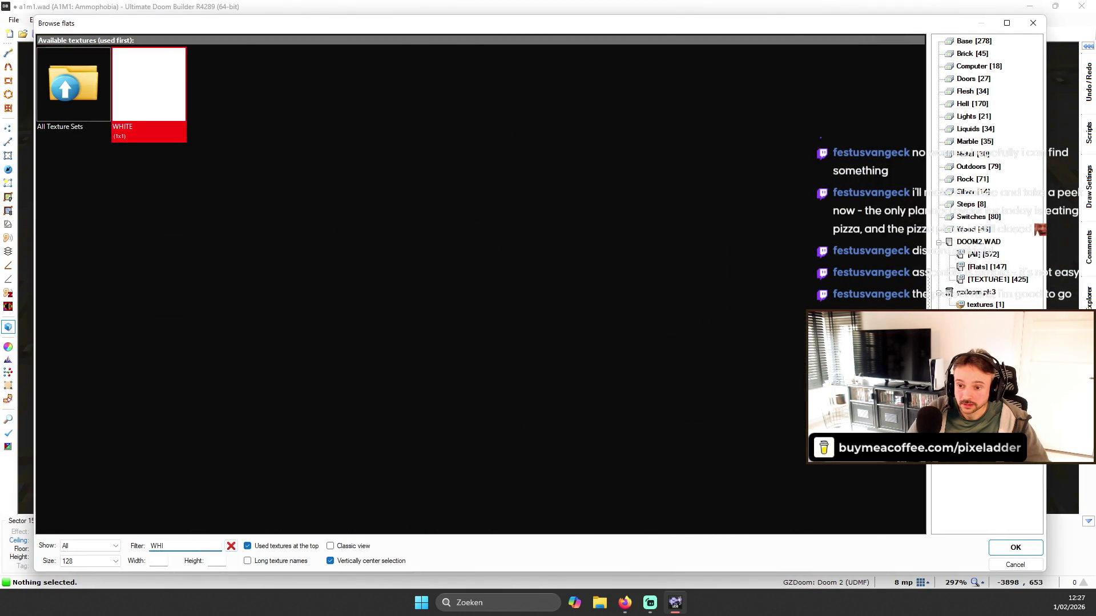
key(Escape)
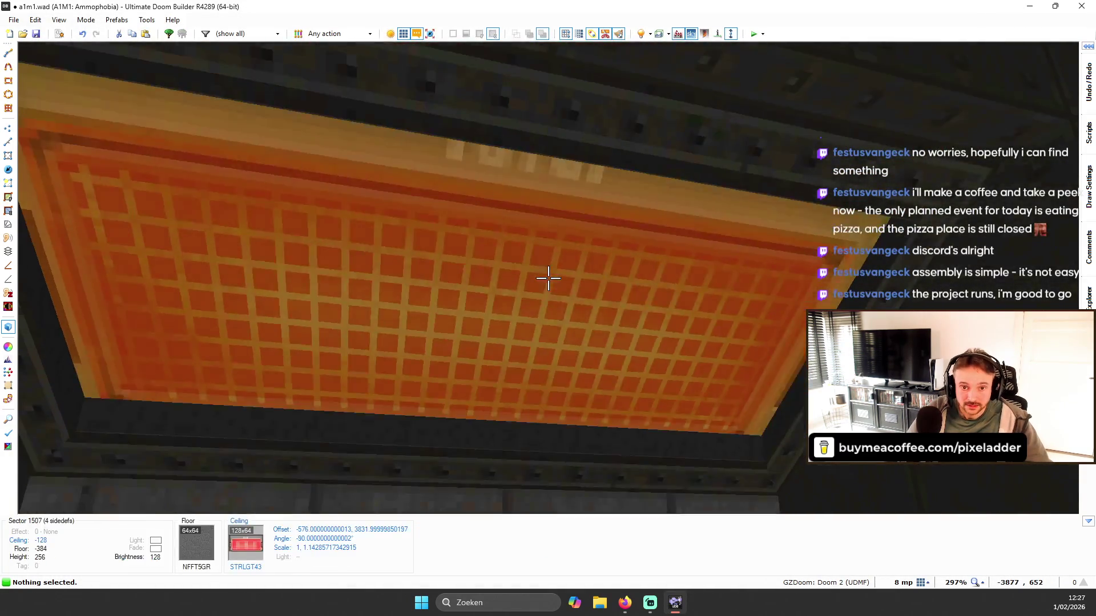
right_click(548, 278)
scroll(321, 201, up, 6)
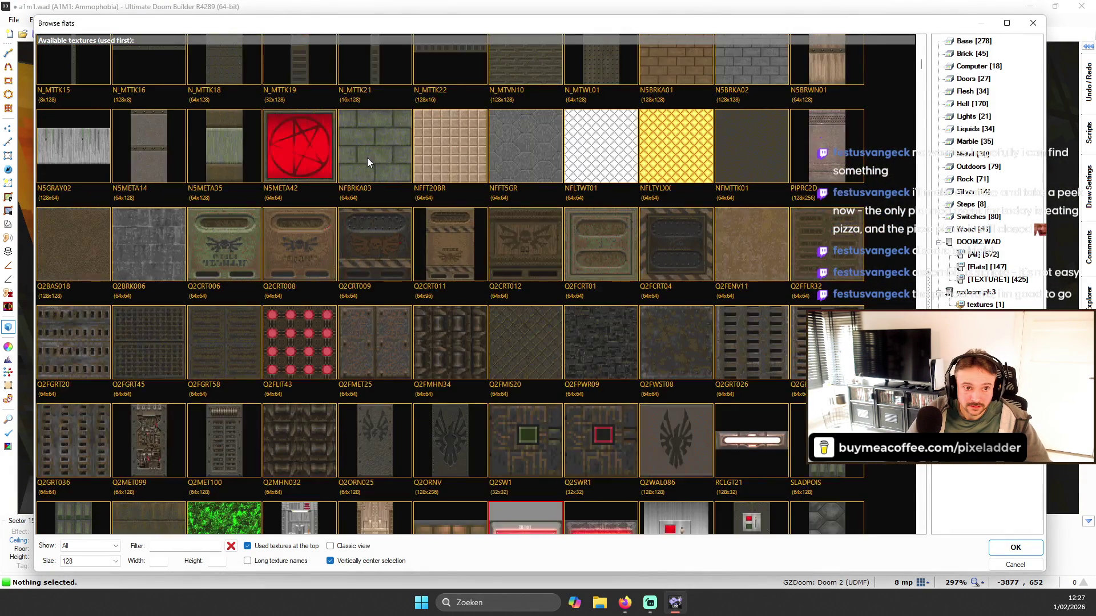
scroll(377, 159, up, 3)
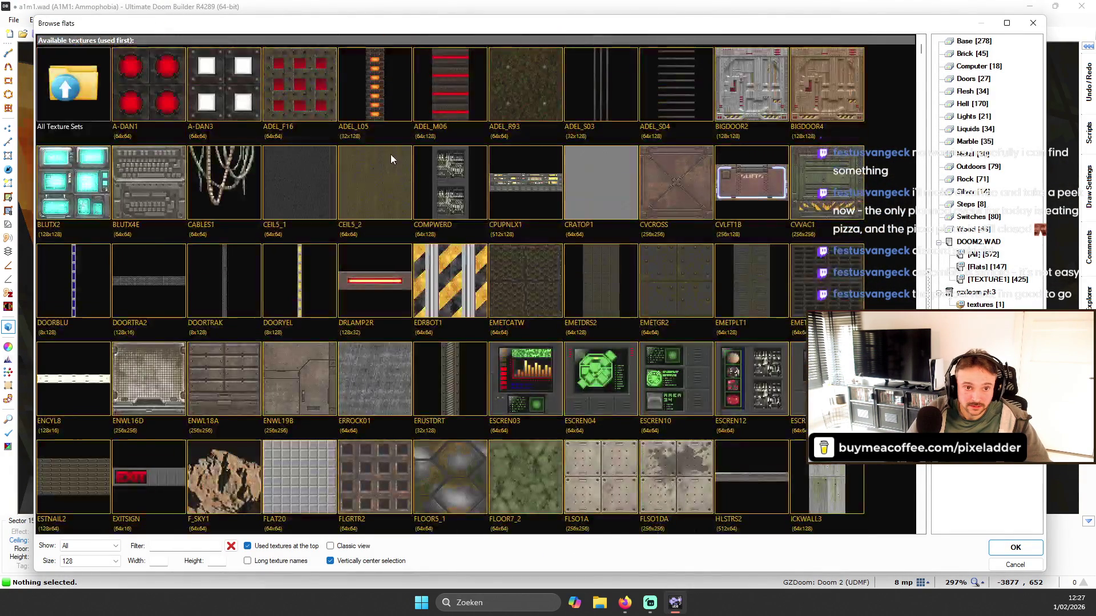
click(145, 72)
scroll(612, 203, down, 10)
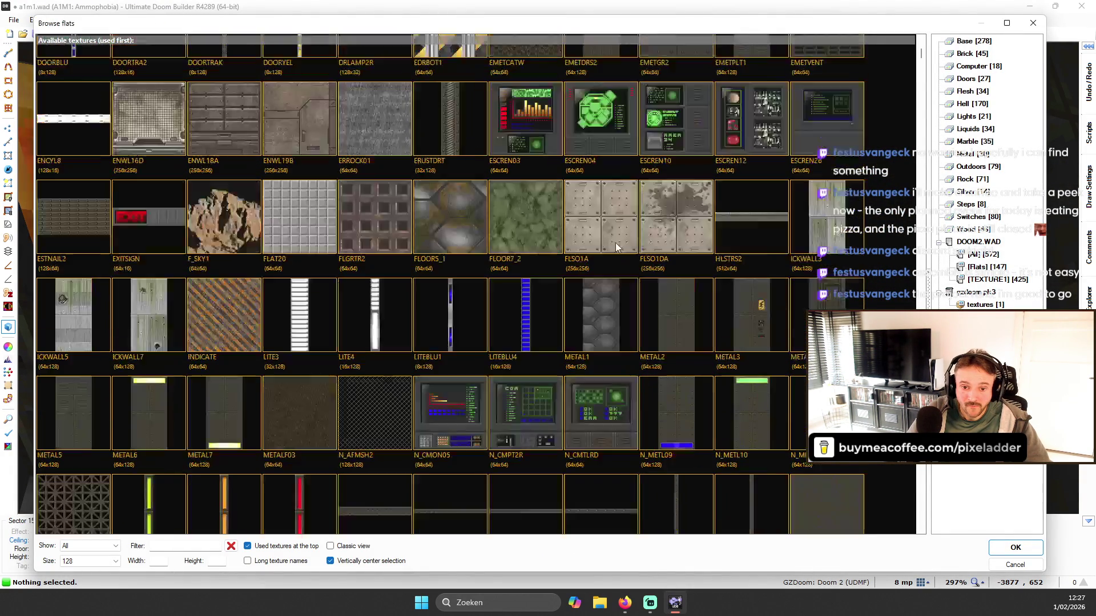
scroll(621, 218, up, 10)
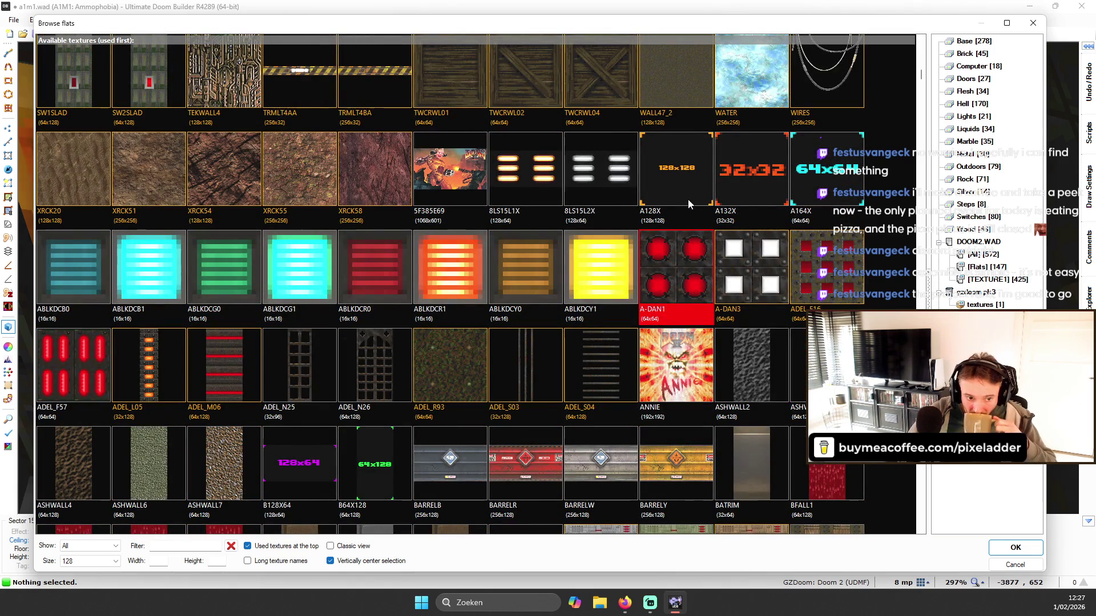
scroll(689, 203, down, 1)
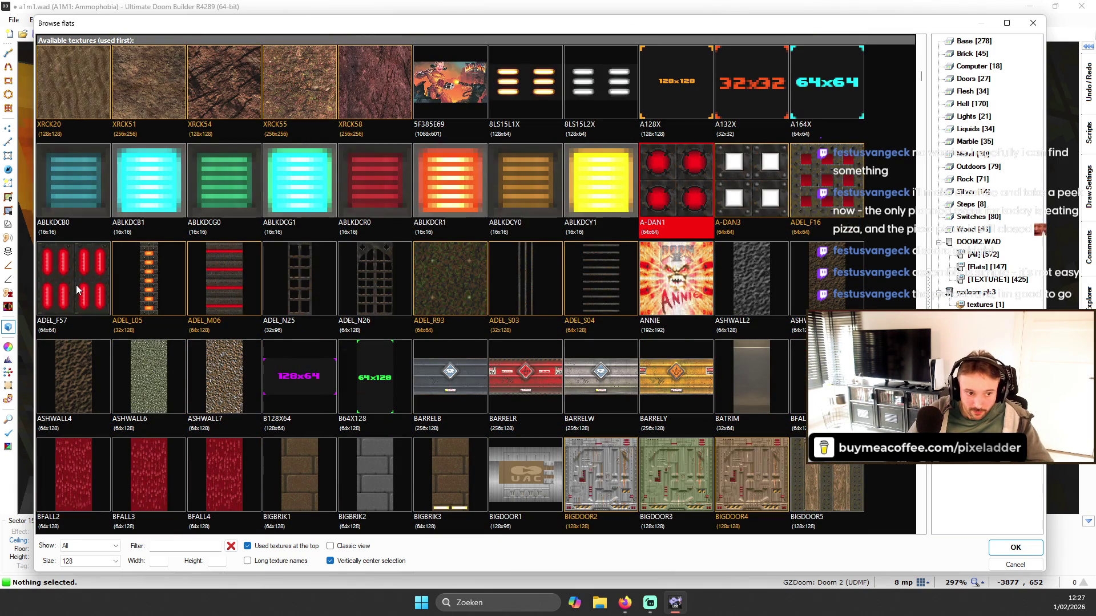
click(104, 274)
double_click(104, 274)
- Replace the panel ceiling flat with A-DAN3 and return to the 2D map
key(w)
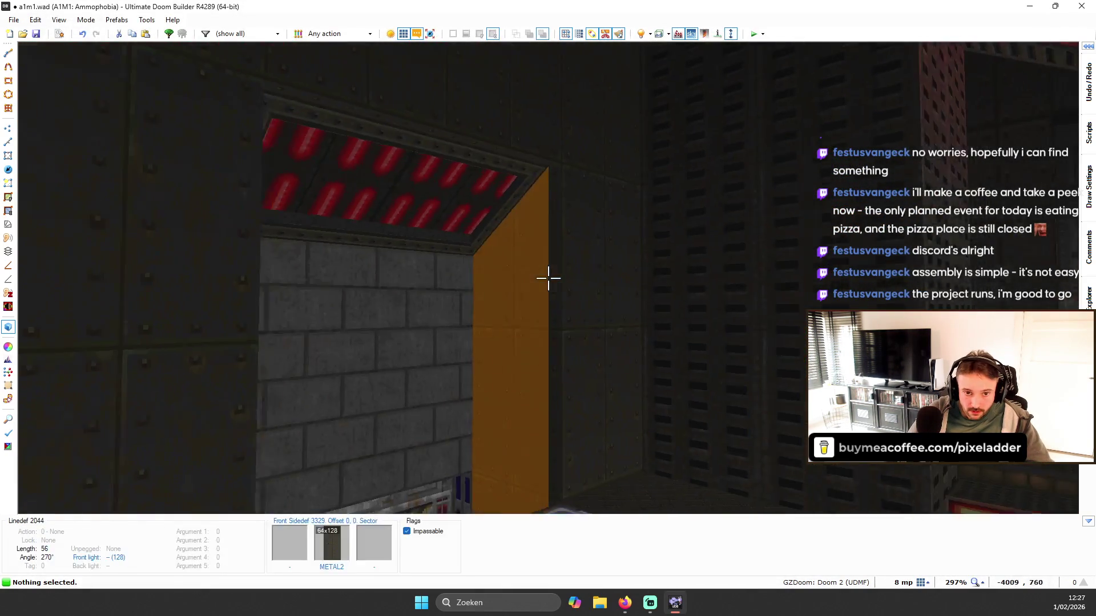
key(w)
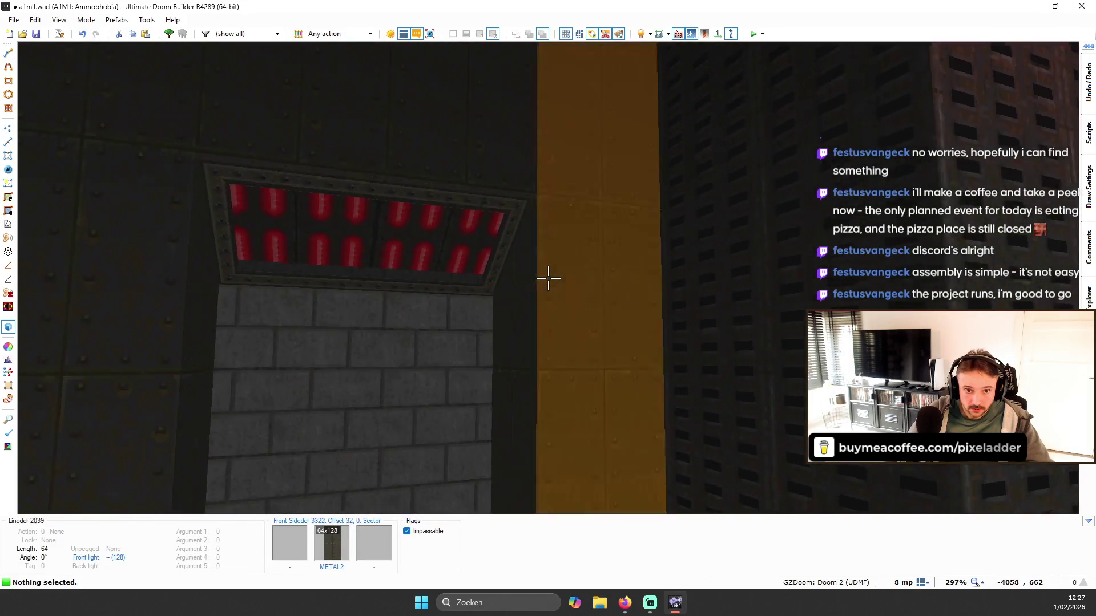
key(t)
double_click(236, 76)
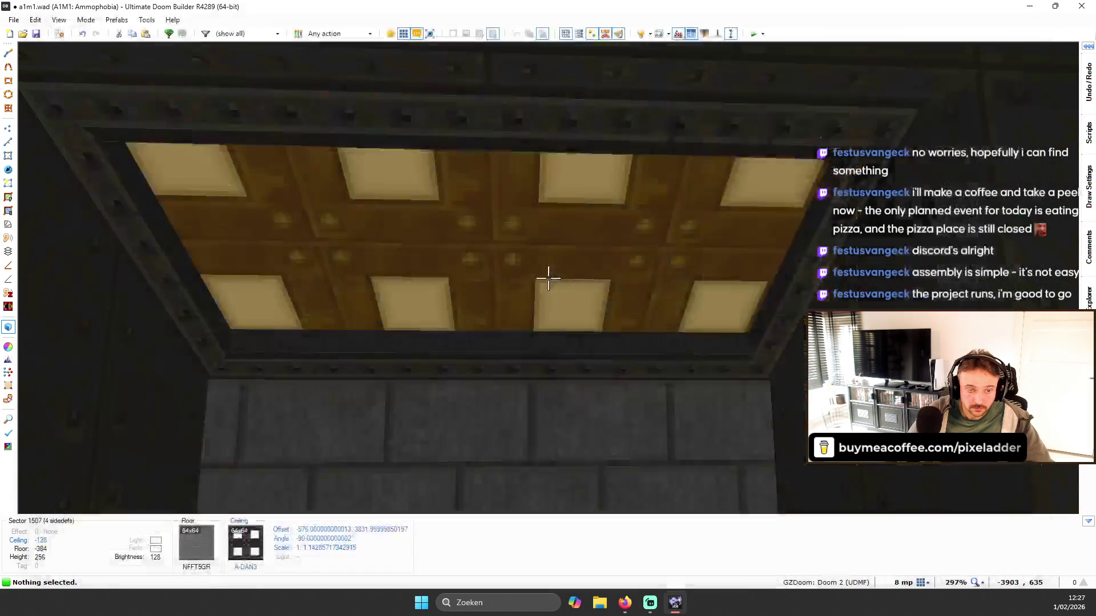
key(q)
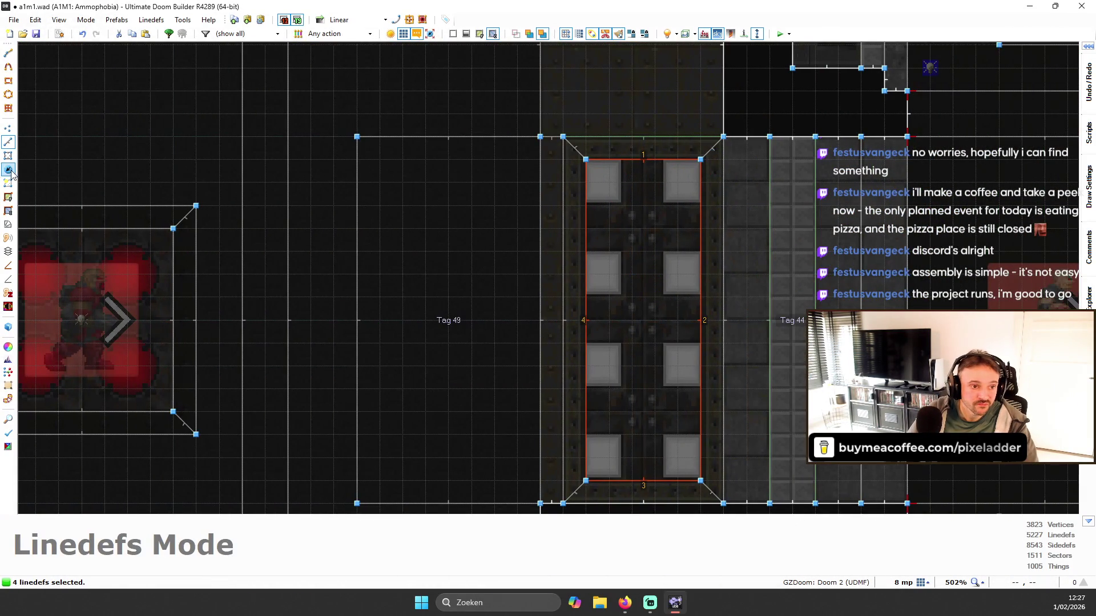
- Select the light panel sector and shift and stretch its ceiling flat wider and taller
click(11, 197)
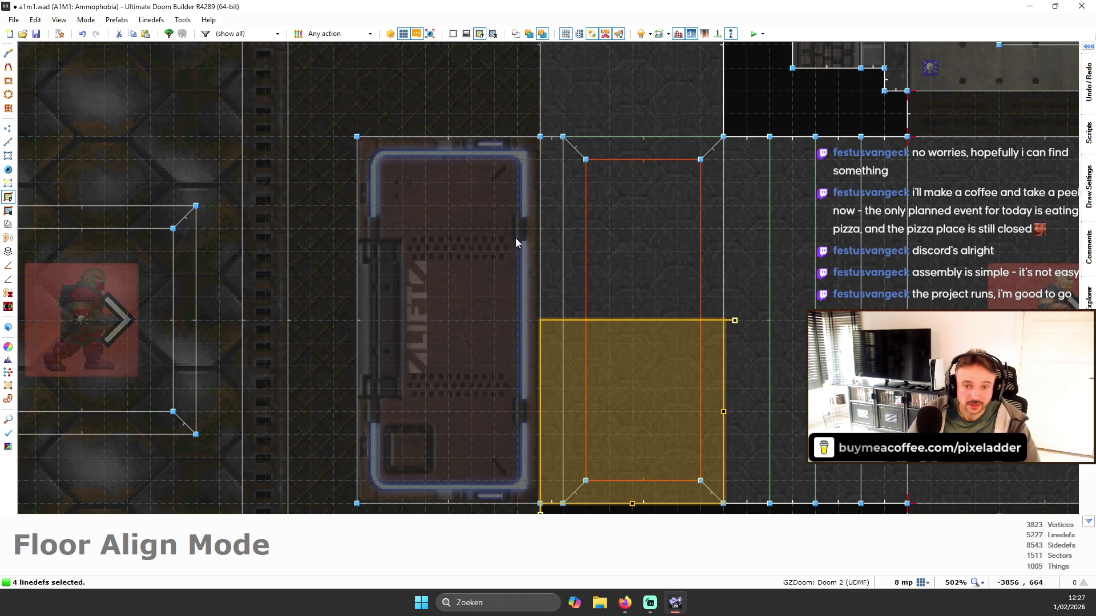
key(Escape)
key(s)
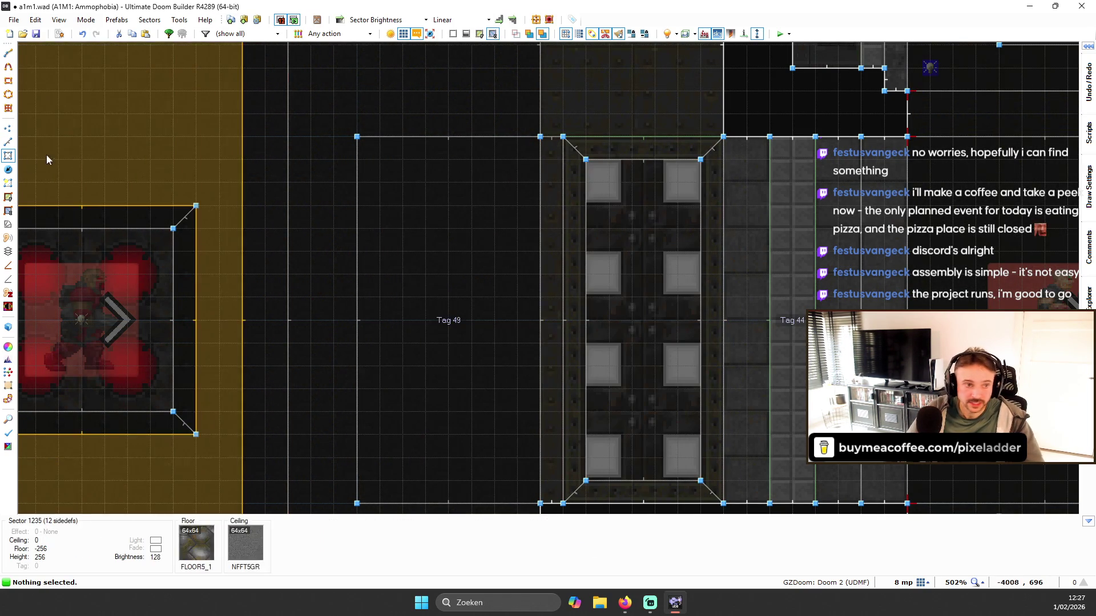
click(650, 269)
mouse_move(614, 202)
mouse_down()
mouse_move(605, 348)
mouse_move(645, 389)
mouse_move(652, 371)
mouse_move(652, 390)
mouse_move(674, 361)
mouse_up()
drag(748, 394, 763, 389)
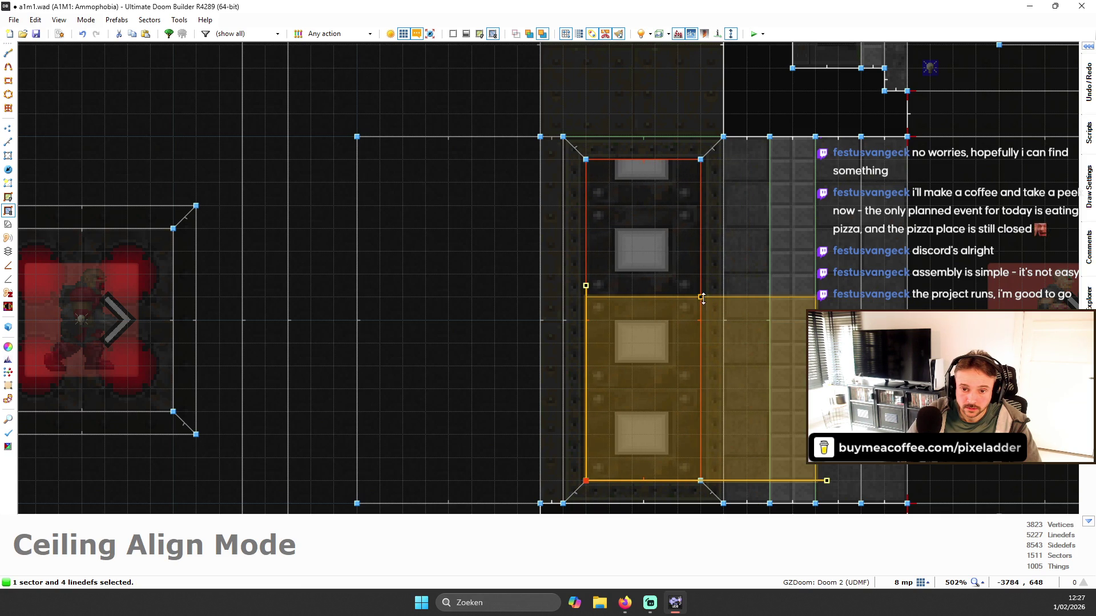
drag(700, 296, 704, 161)
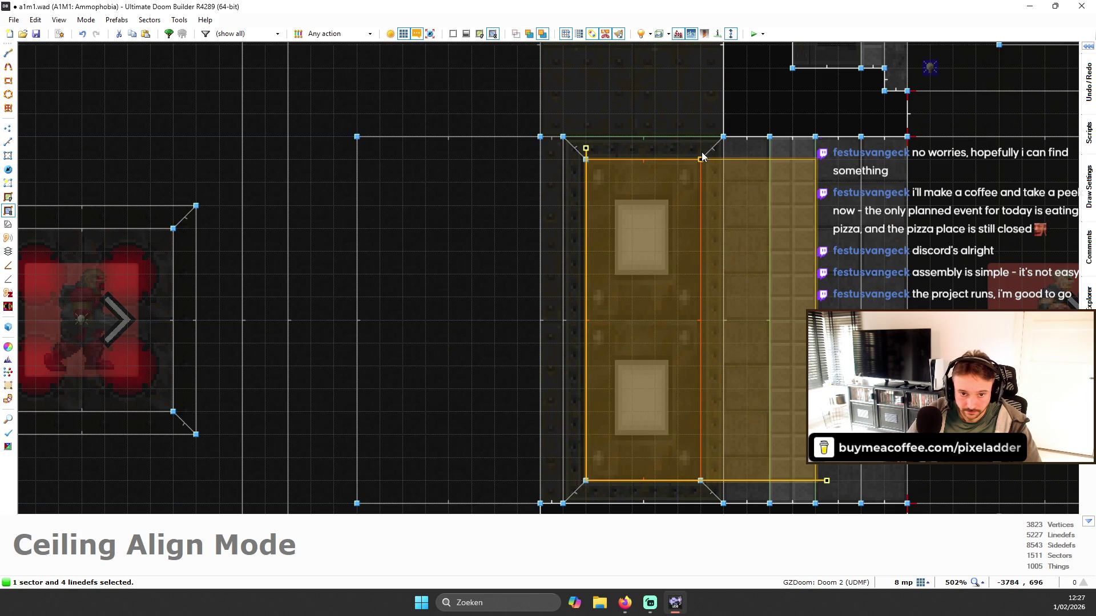
- Set the grid to 4 then 1 map units and shift the light texture down into the panel
scroll(655, 195, up, 1)
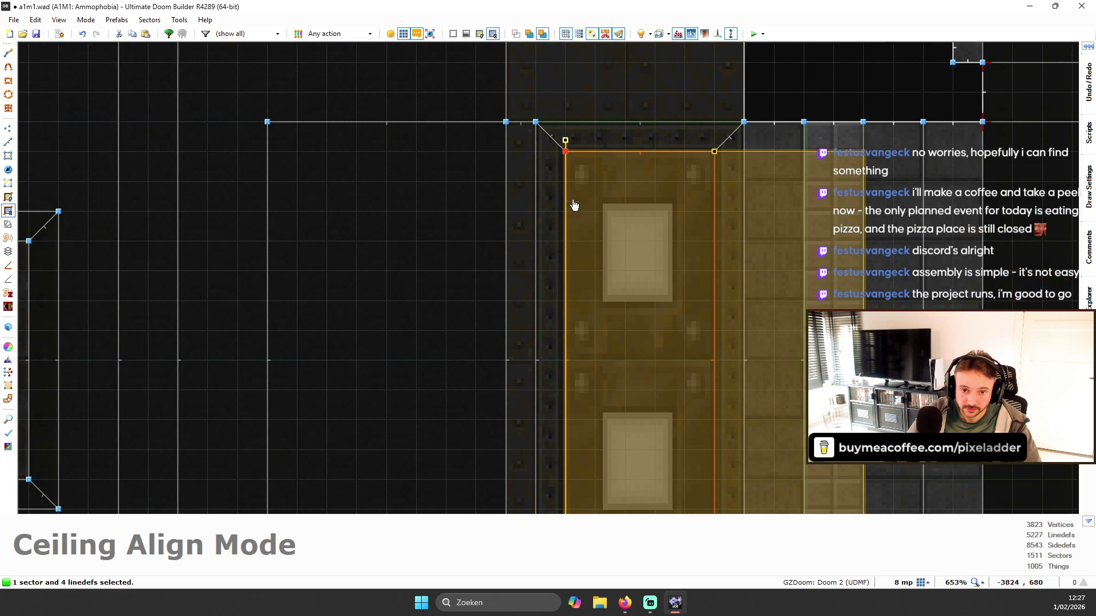
scroll(666, 149, down, 1)
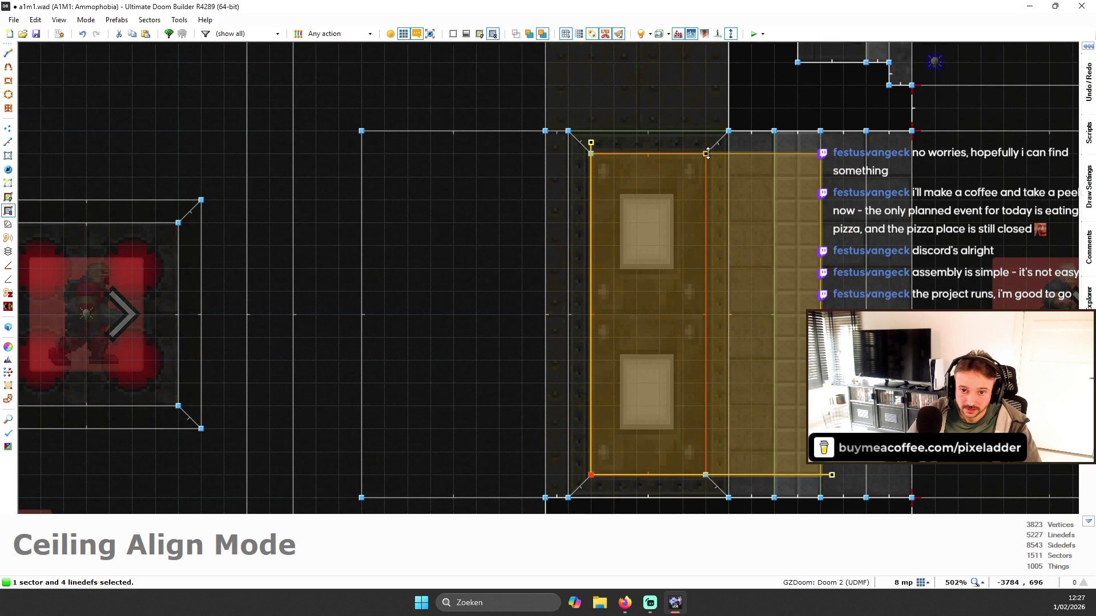
click(879, 504)
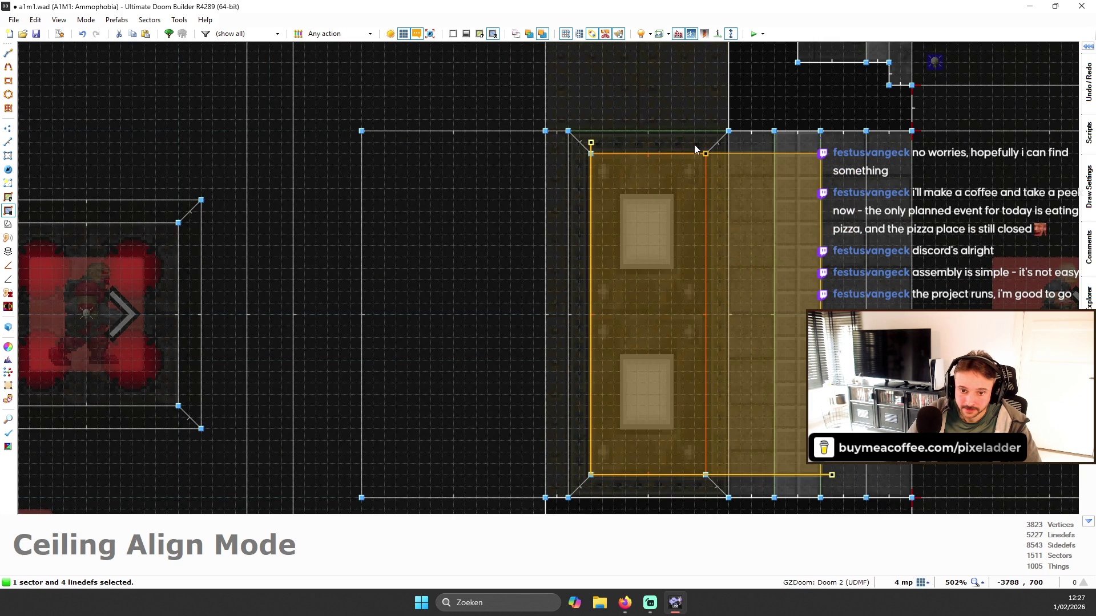
scroll(693, 154, up, 1)
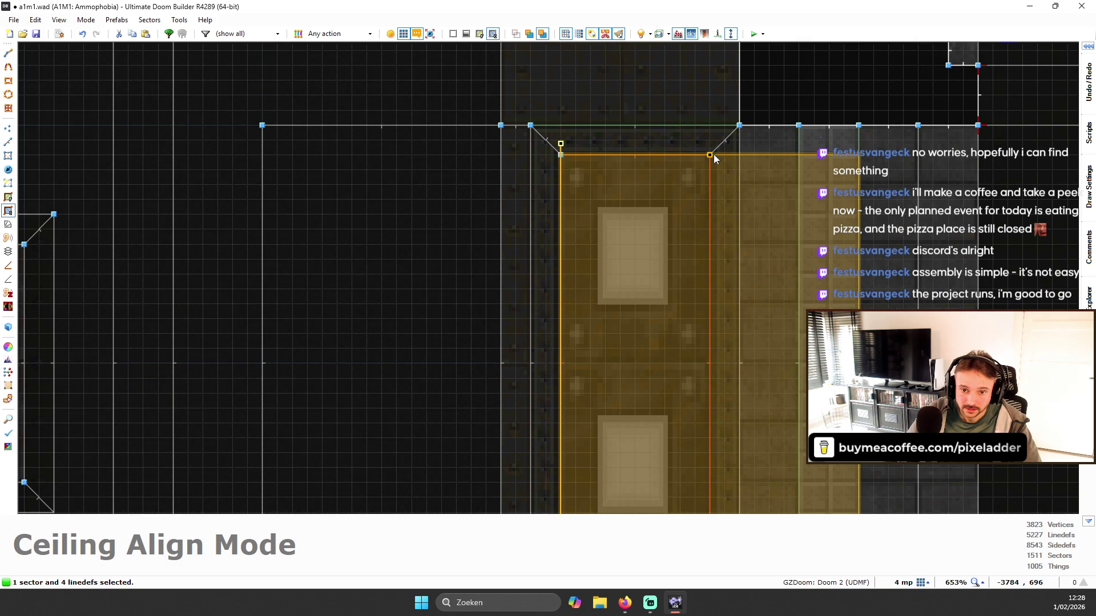
mouse_move(715, 165)
mouse_down()
mouse_move(690, 313)
mouse_move(685, 293)
mouse_up()
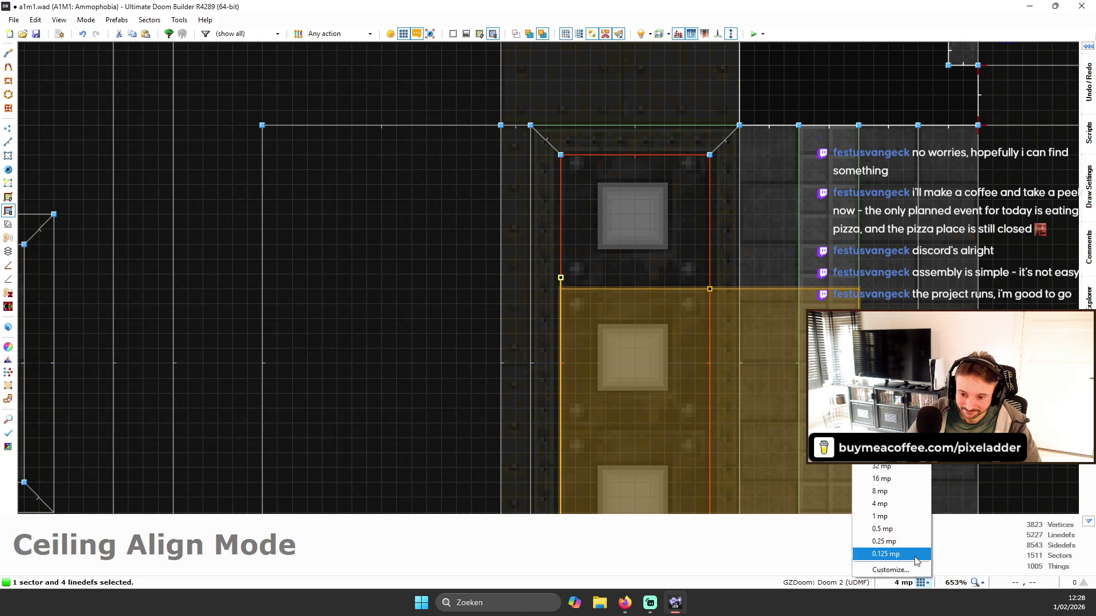
click(880, 517)
scroll(751, 293, up, 3)
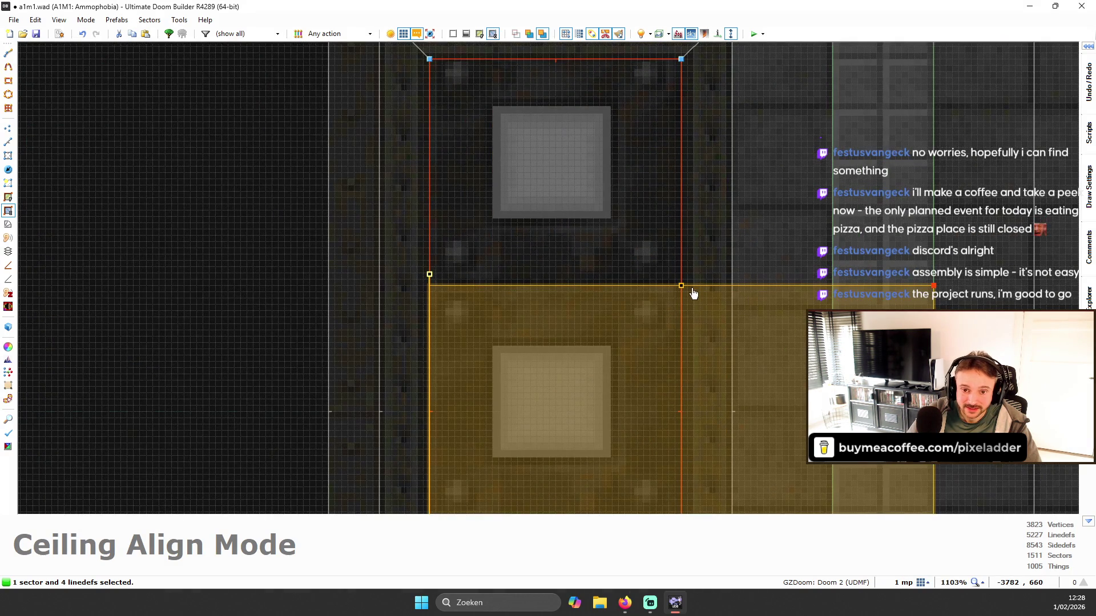
drag(681, 286, 683, 299)
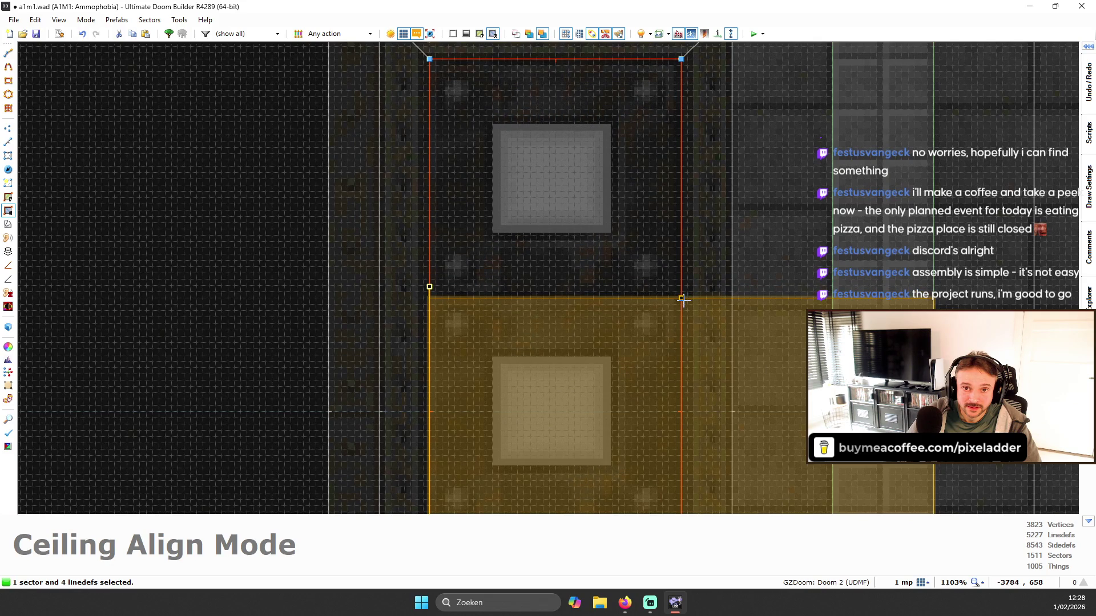
- Leave ceiling alignment and view the panel in 3D, comparing with full brightness toggled
scroll(682, 296, down, 6)
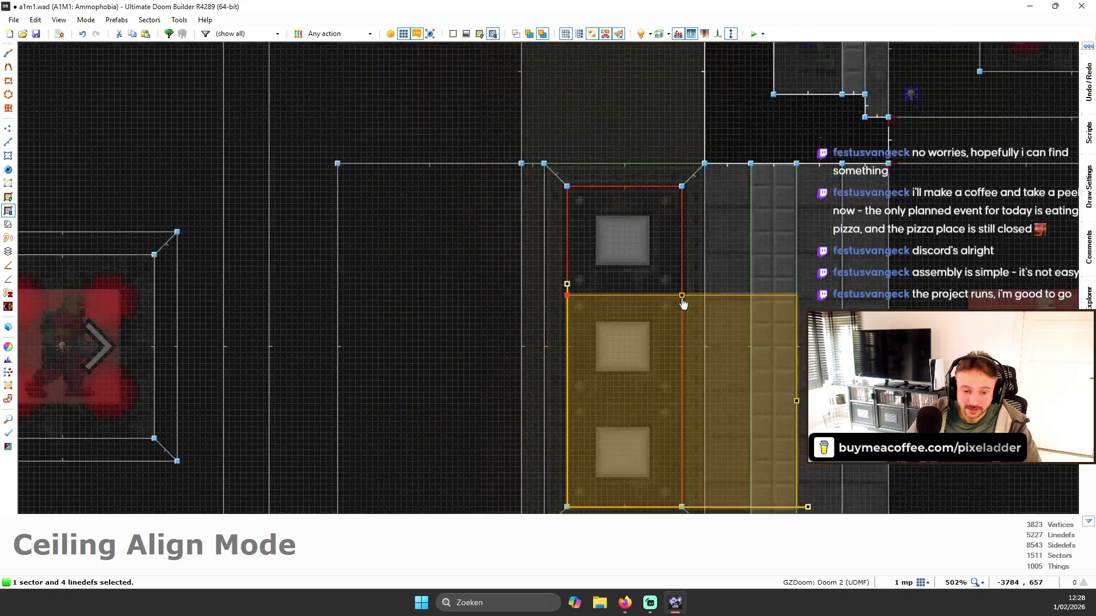
scroll(667, 410, up, 6)
key(Escape)
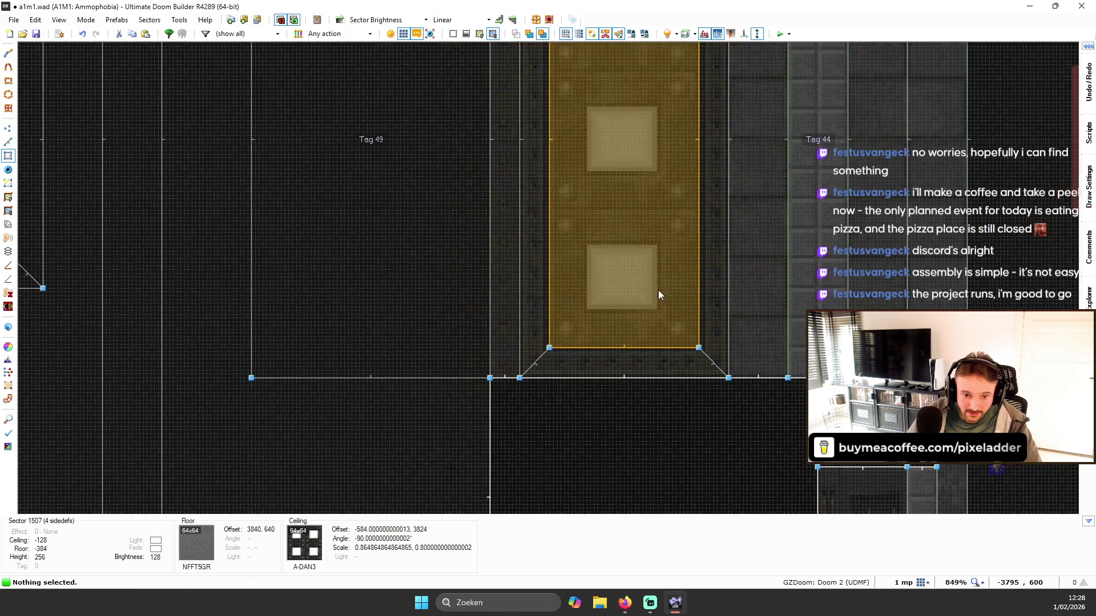
scroll(698, 148, down, 4)
key(w)
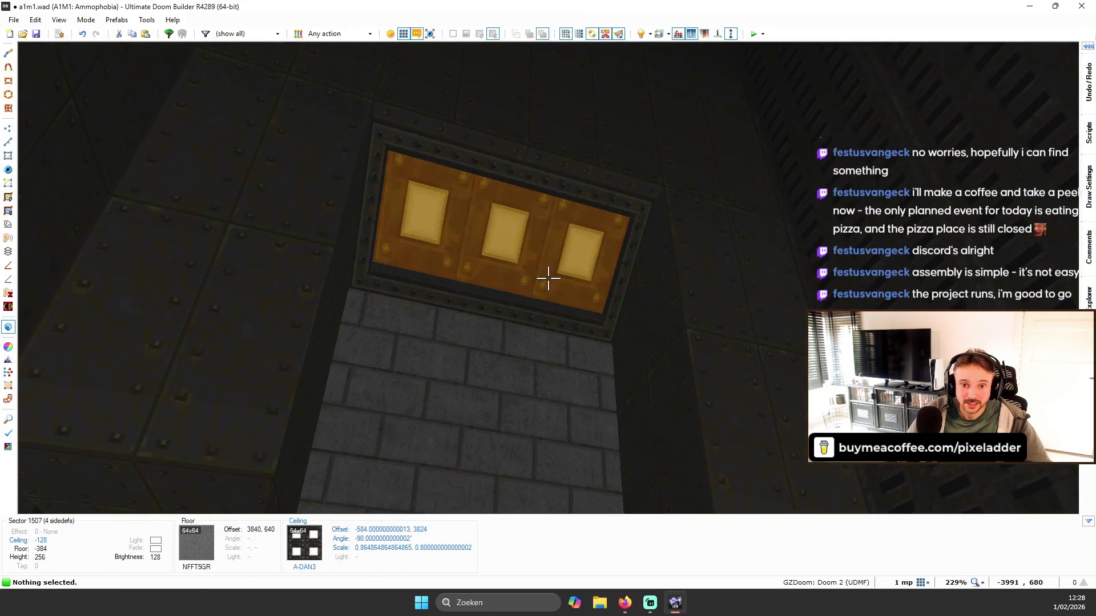
key(s)
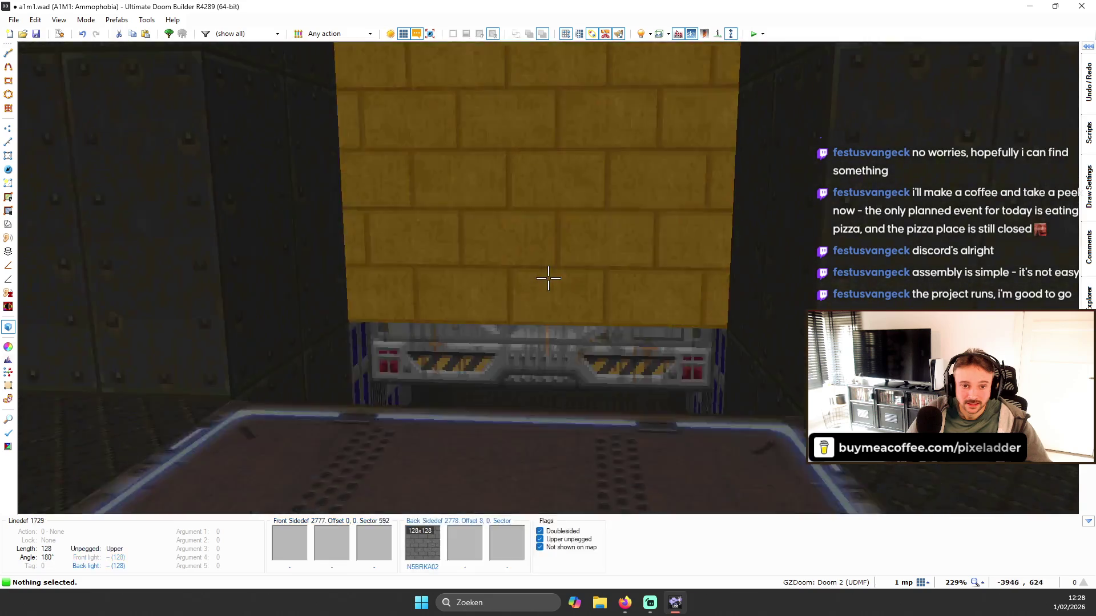
key(b)
key(b)
key(w)
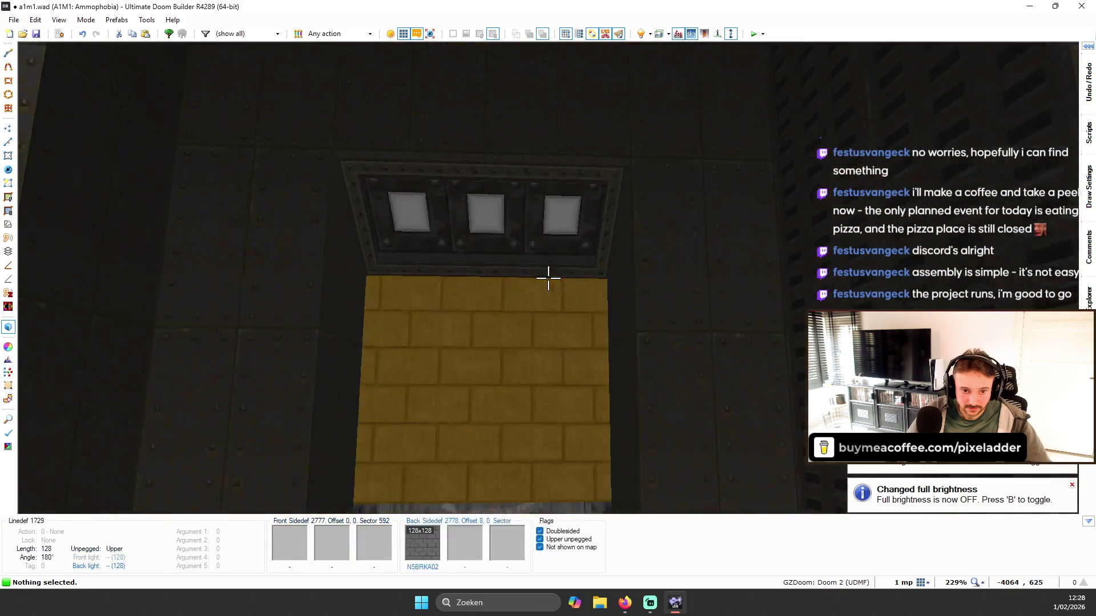
- Undo the accidental ceiling slope change
scroll(548, 279, down, 1)
scroll(548, 278, down, 20)
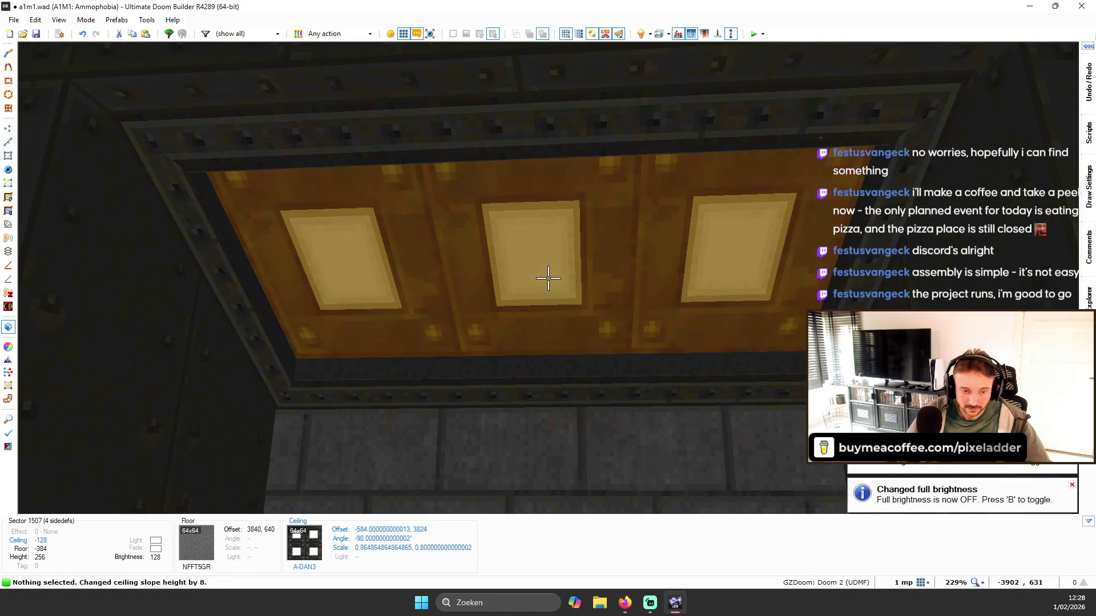
key(ctrl+z)
- Remove the texture from the trim sidedefs around the recessed panel
key(w)
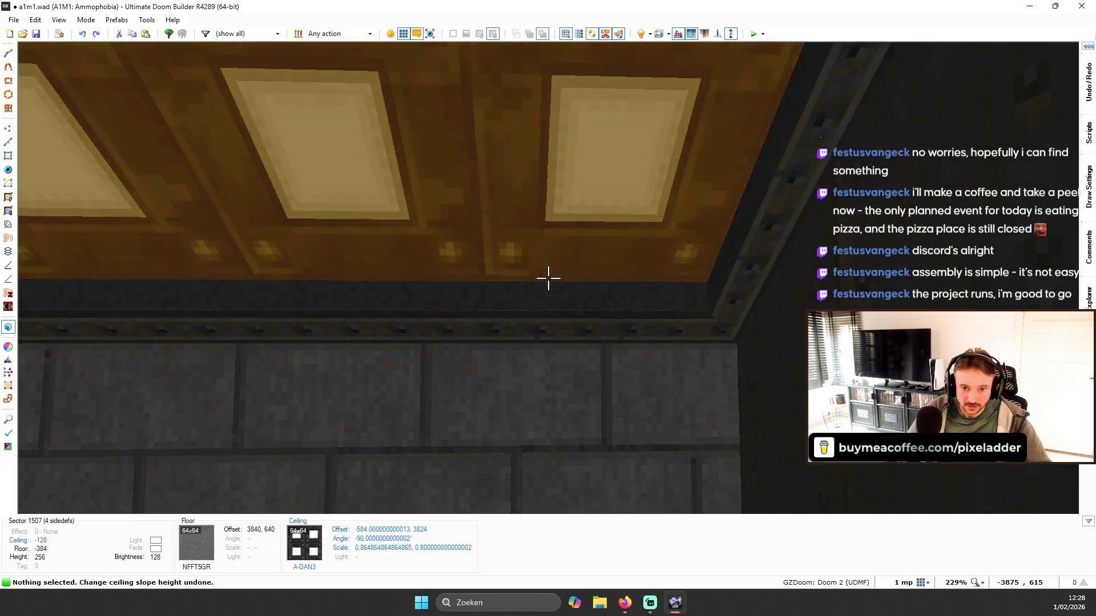
shift+click(548, 278)
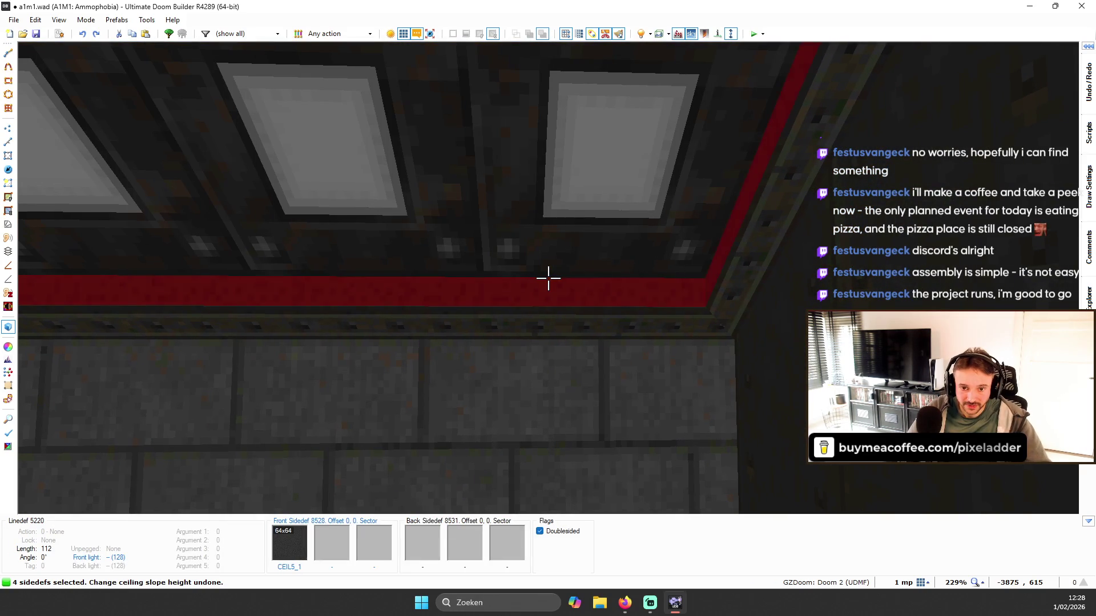
key(Delete)
- Move the camera past the yellow brick wall and pillar back to the lit ceiling panel
scroll(548, 278, down, 1)
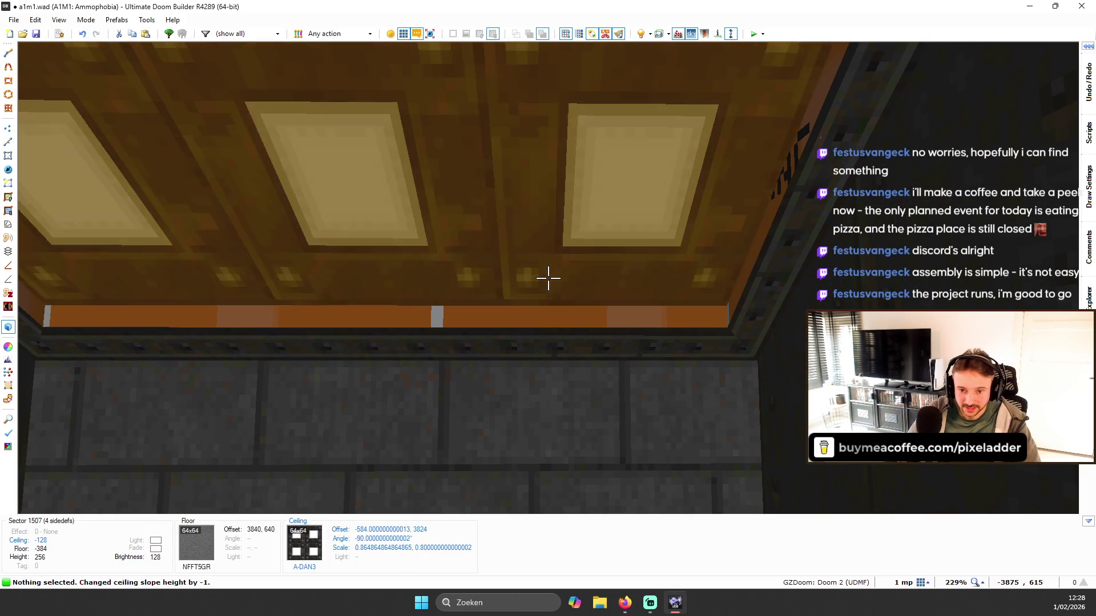
key(w)
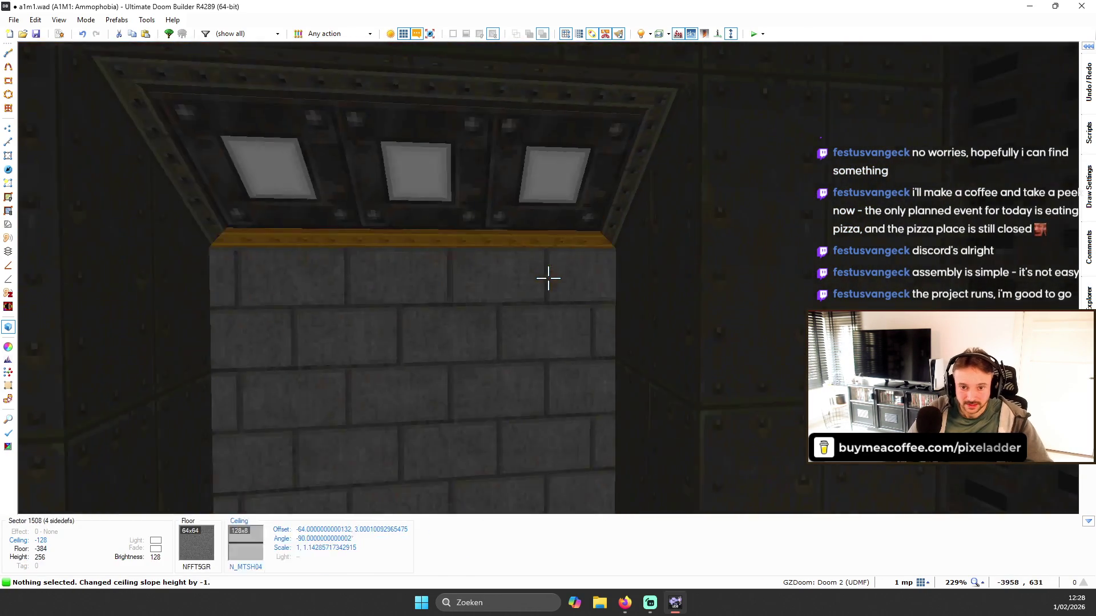
key(w)
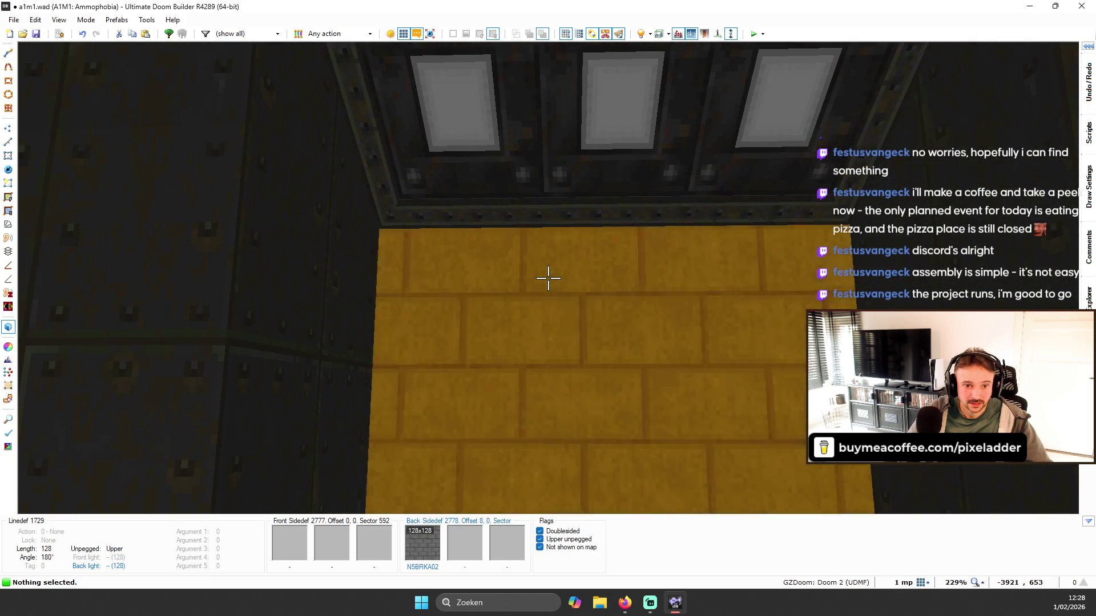
key(w)
key(w)
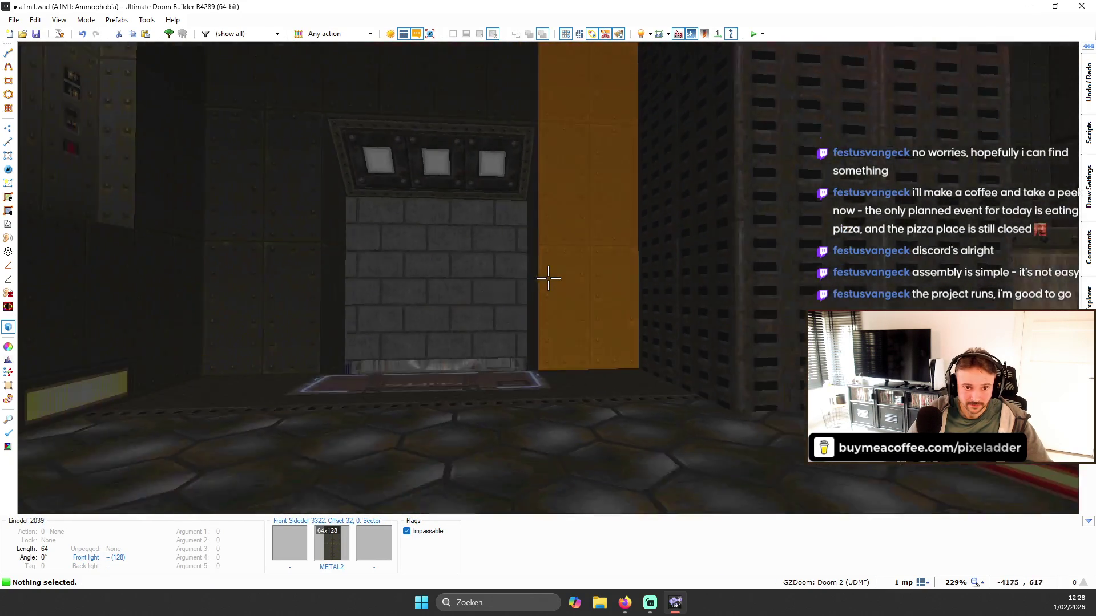
key(w)
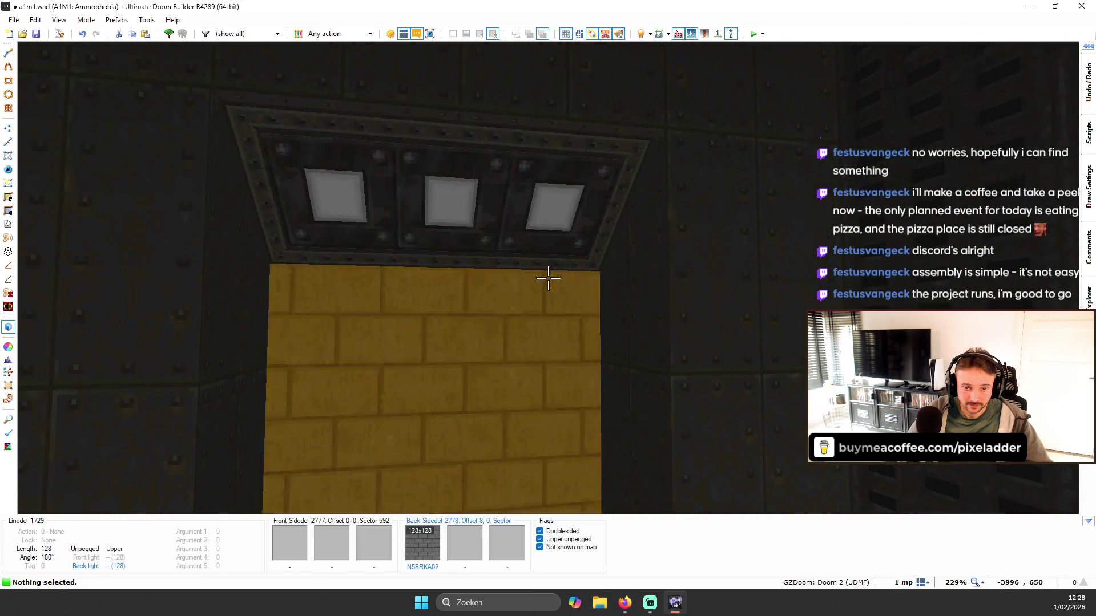
- Draw a new rectangular sector around one light square on the 2D map
key(q)
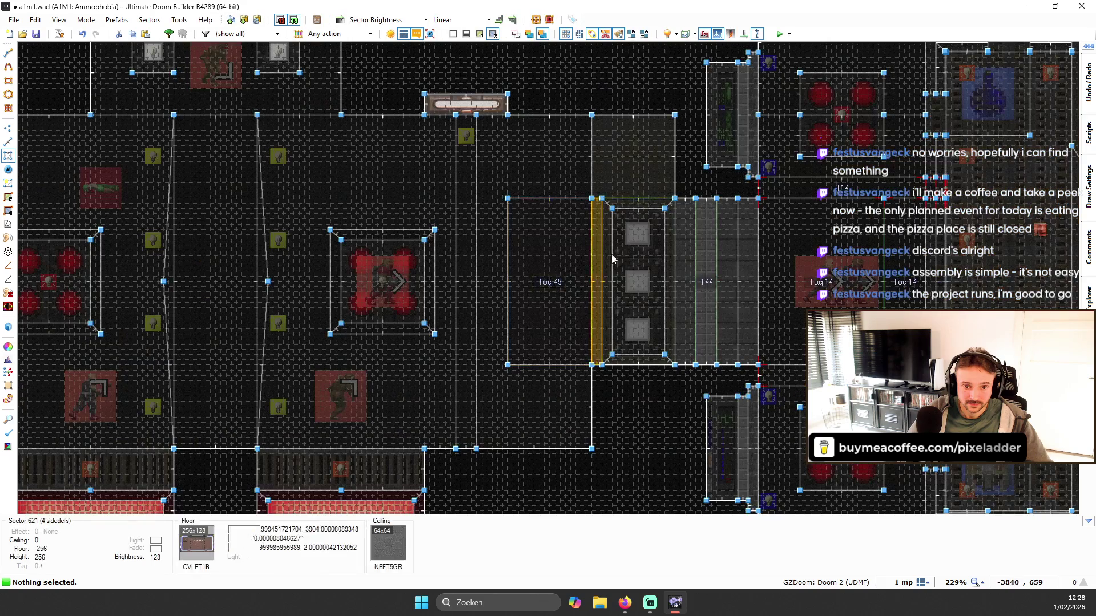
scroll(679, 223, up, 10)
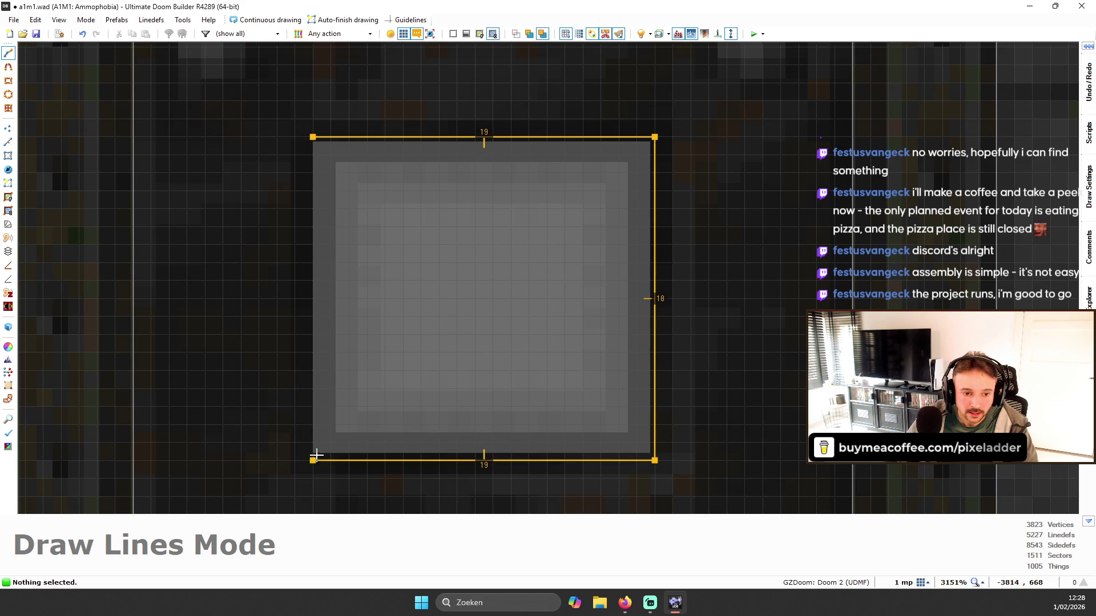
click(320, 137)
- Reset the new light sector's ceiling slope to flat in its sector properties
key(q)
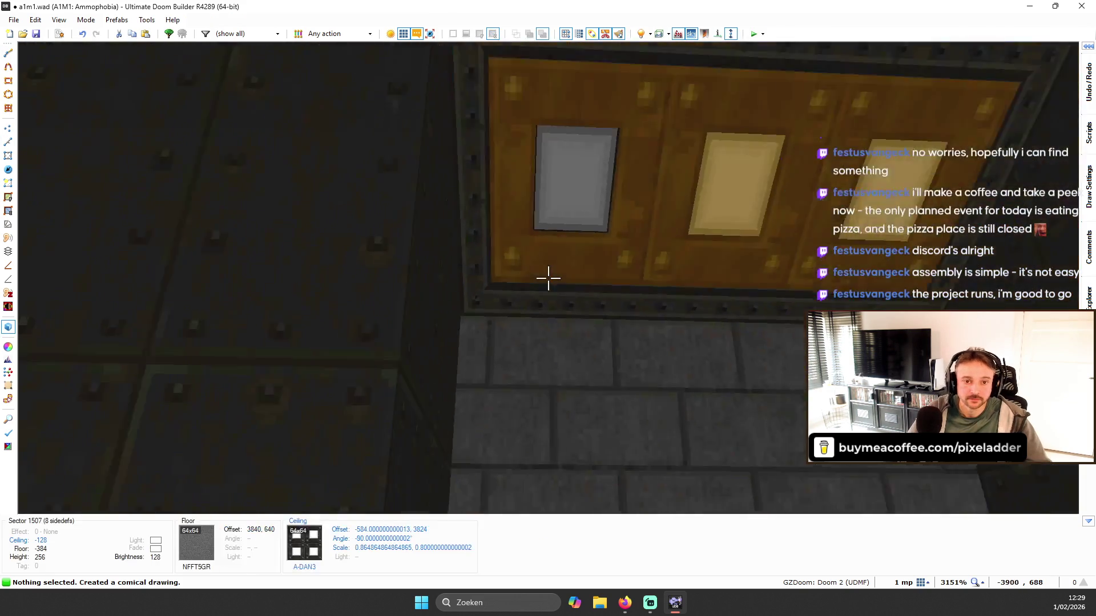
scroll(548, 278, down, 1)
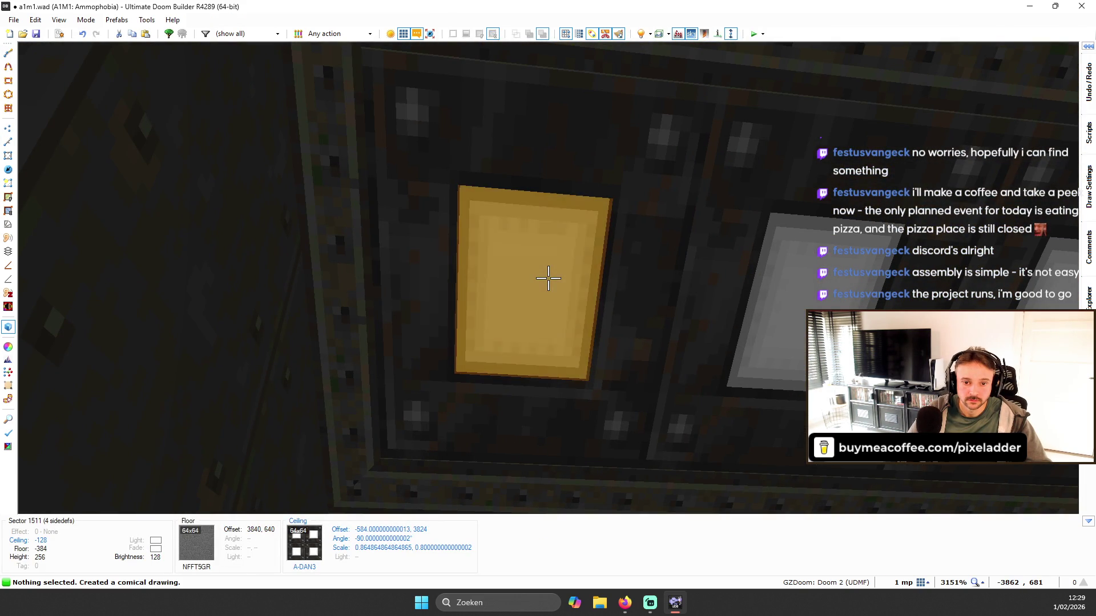
right_click(548, 278)
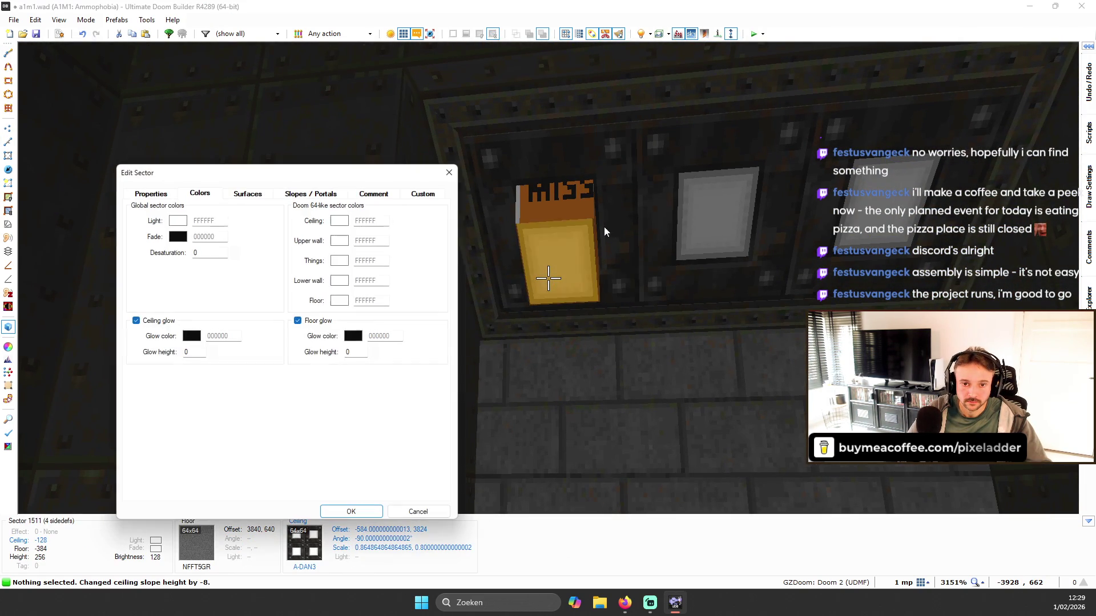
click(332, 196)
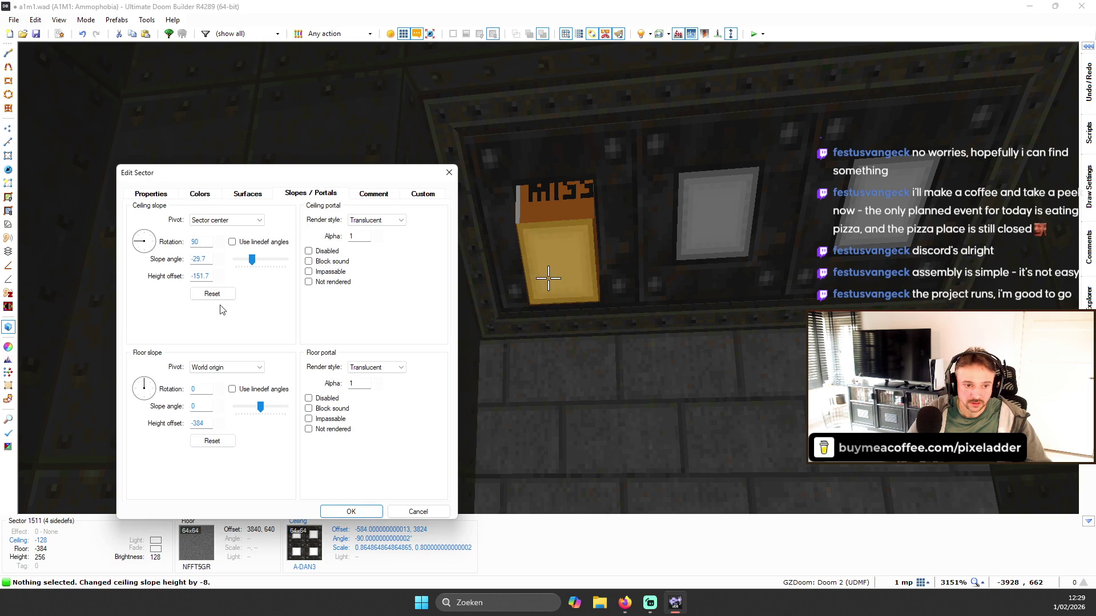
click(212, 294)
click(351, 511)
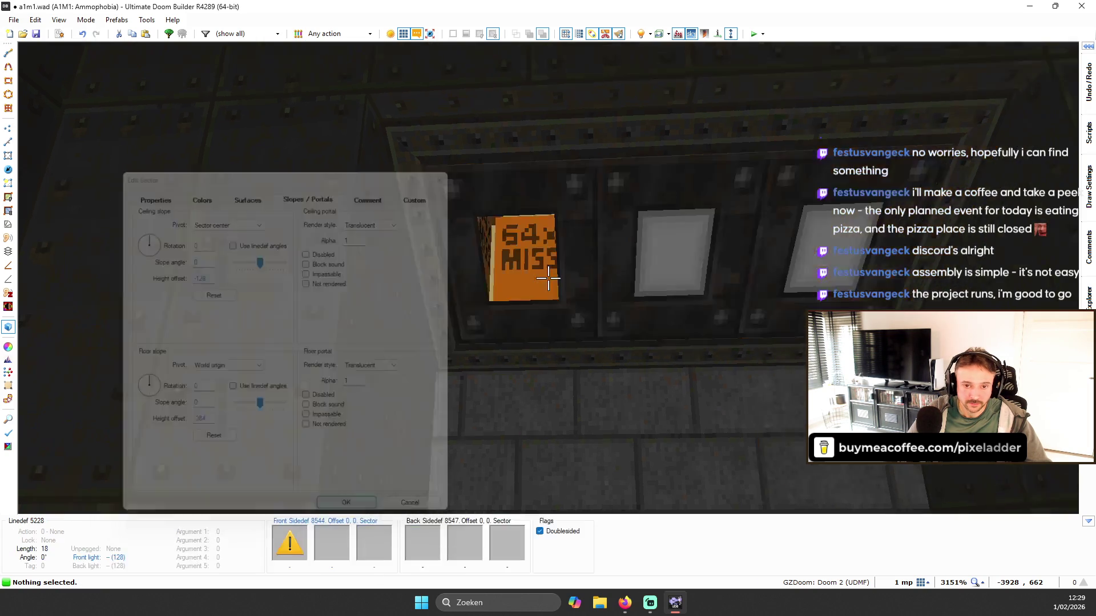
- Lower the new sector's ceiling to -152 so the light block hangs down
scroll(548, 278, down, 2)
key(s)
scroll(548, 278, down, 2)
key(w)
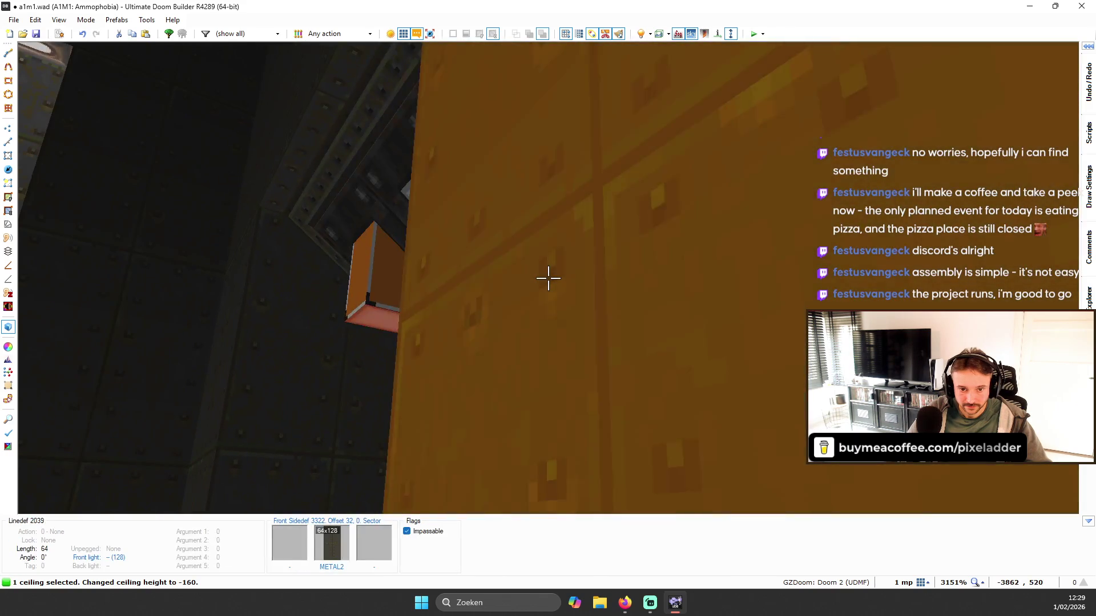
scroll(548, 278, up, 1)
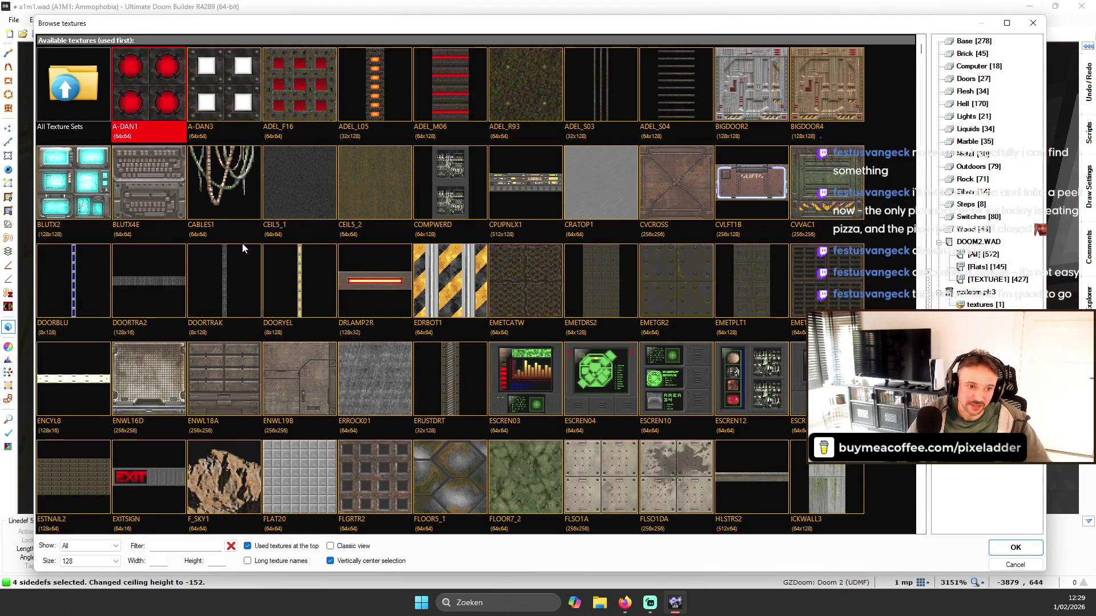
- Apply CEIL5_1 to the hanging light block's sides and move under the recess
double_click(285, 204)
key(shift+a)
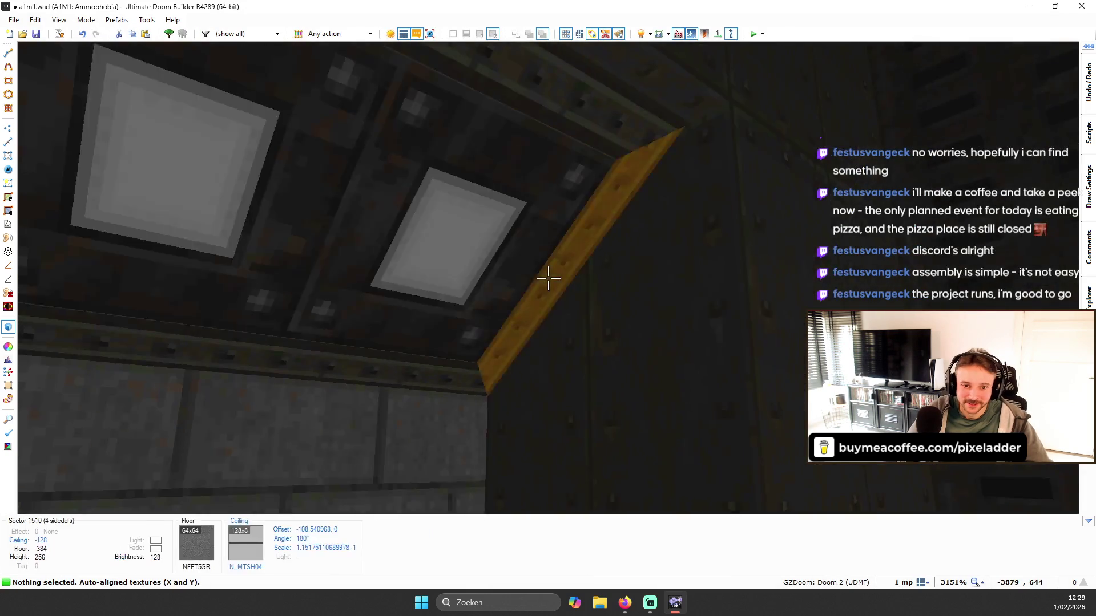
key(w)
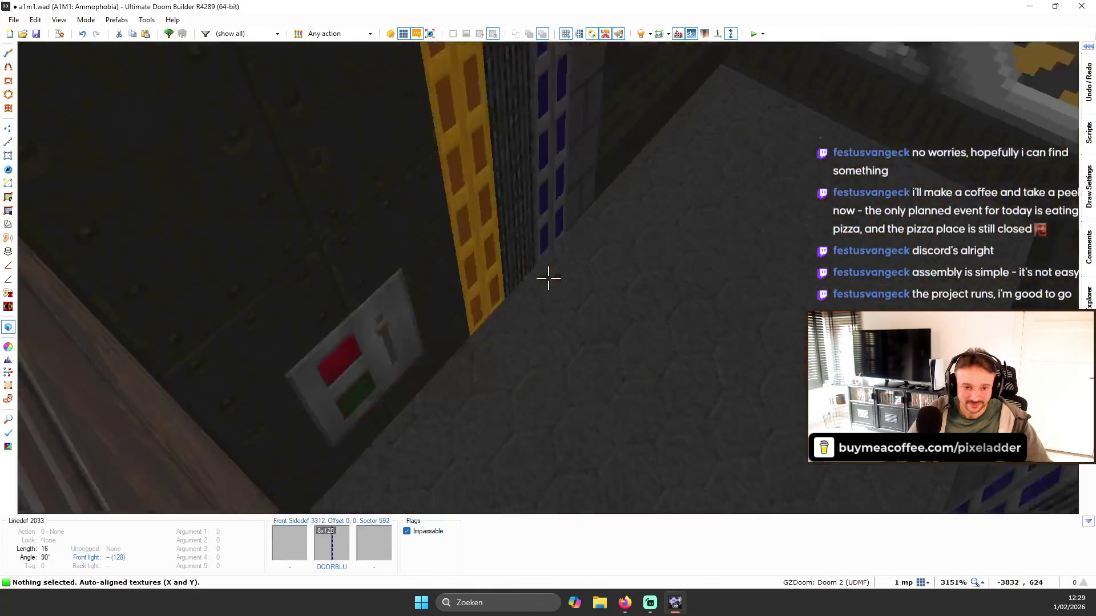
key(w)
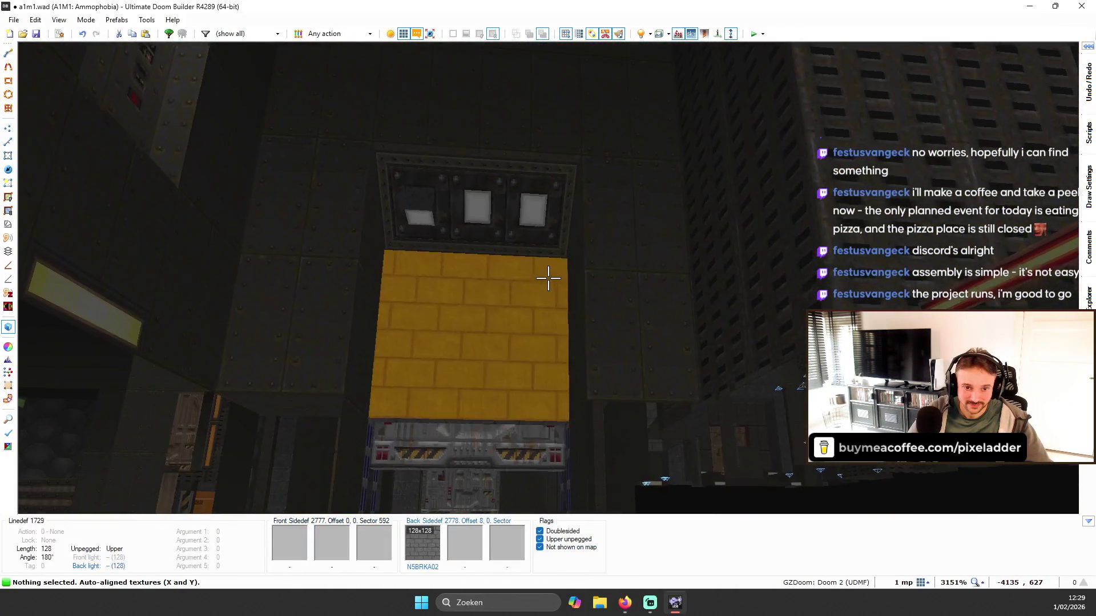
key(w)
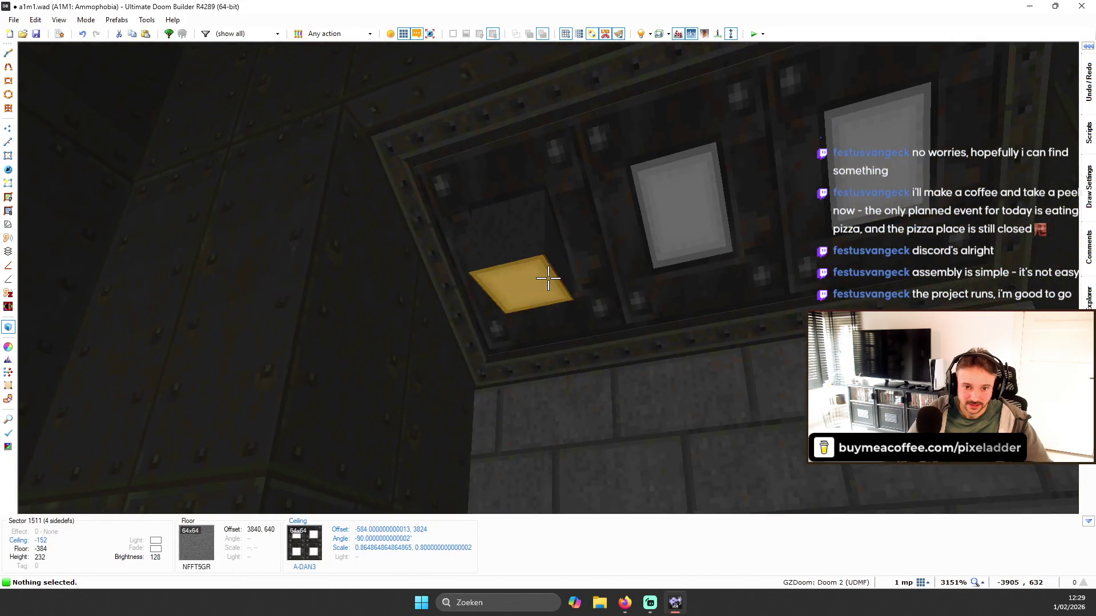
key(w)
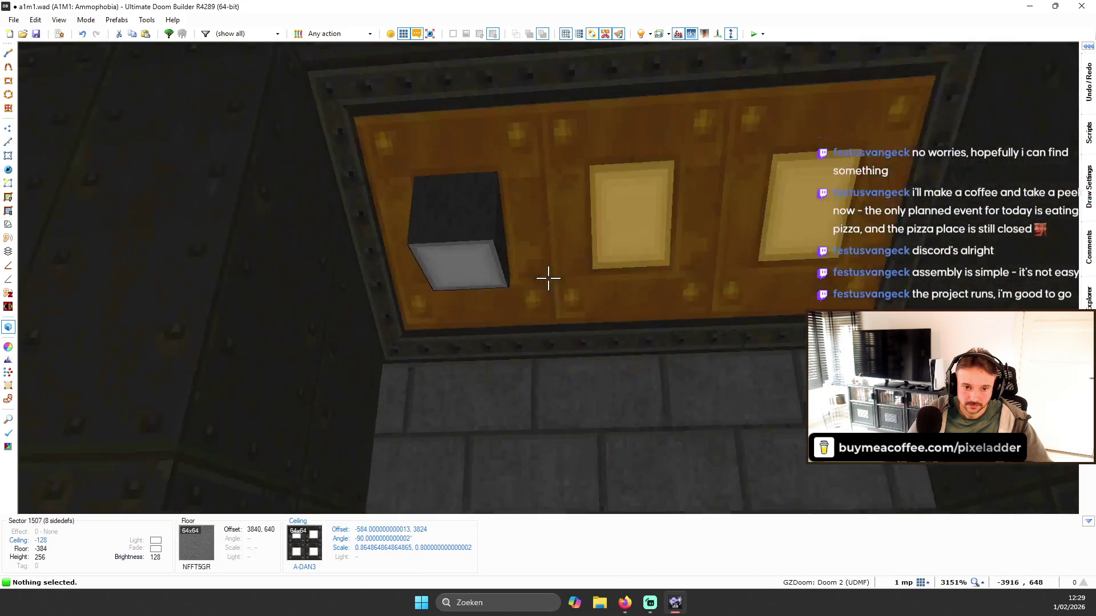
- Try other light-sector ceiling heights, then undo back to -128, flush with the A-DAN3 panel
key(w)
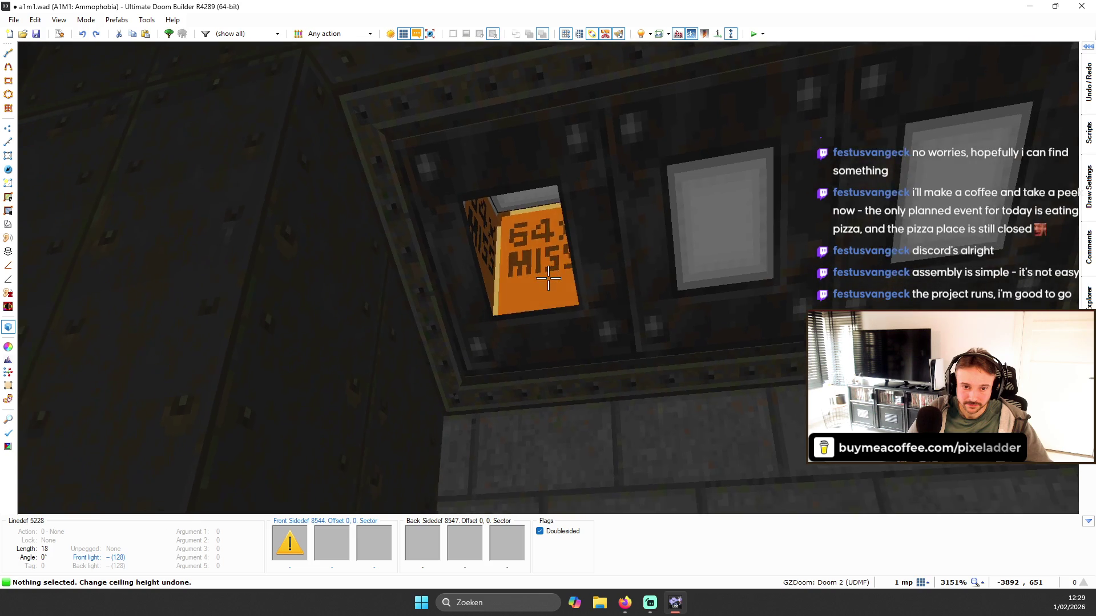
key(w)
key(w)
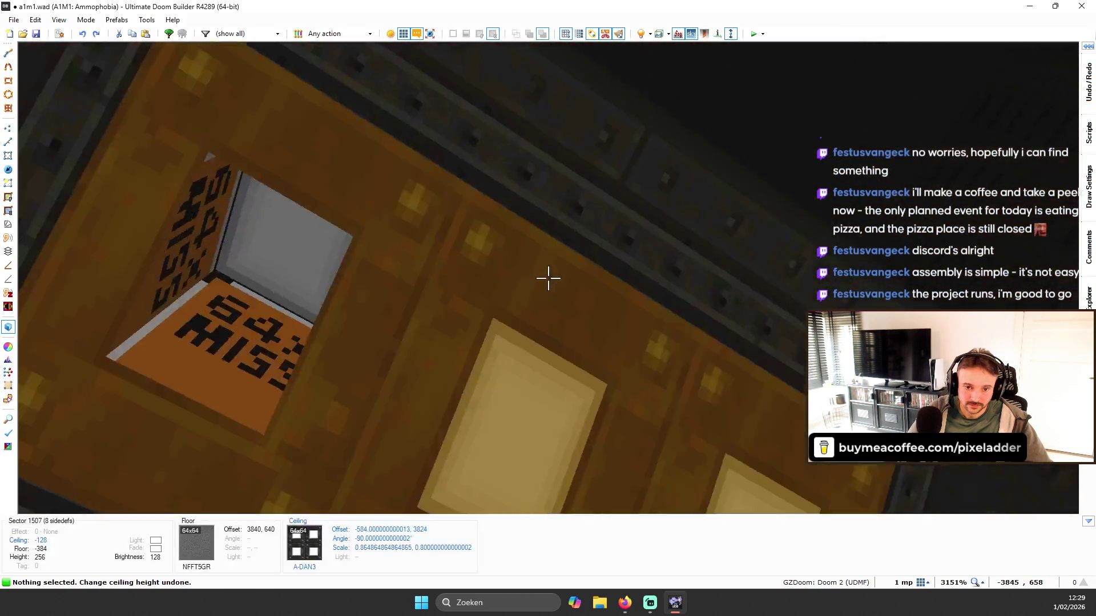
scroll(548, 278, down, 1)
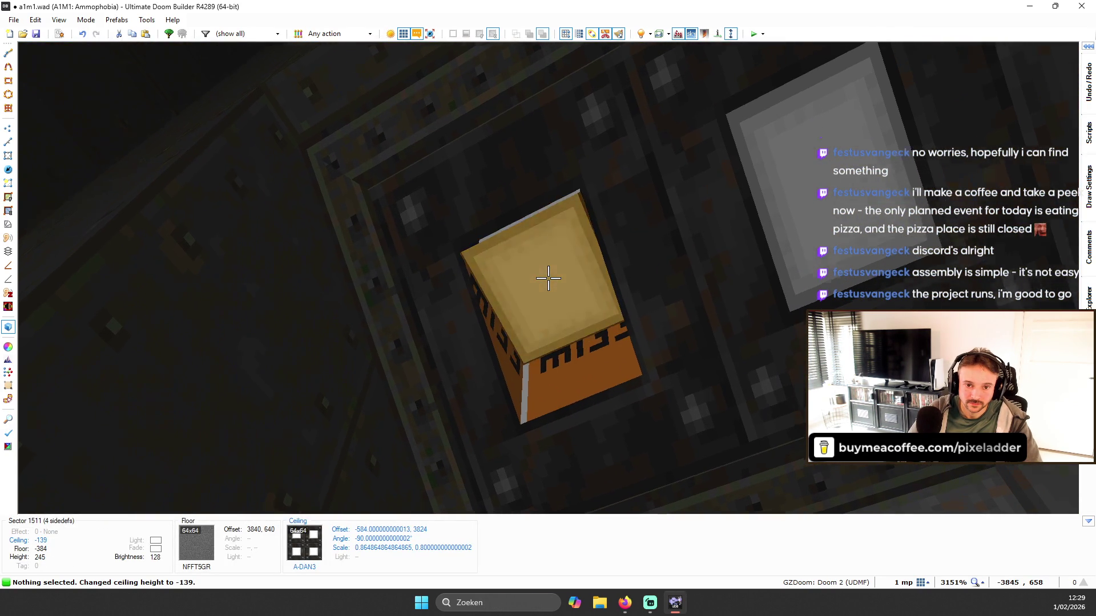
key(q)
key(q)
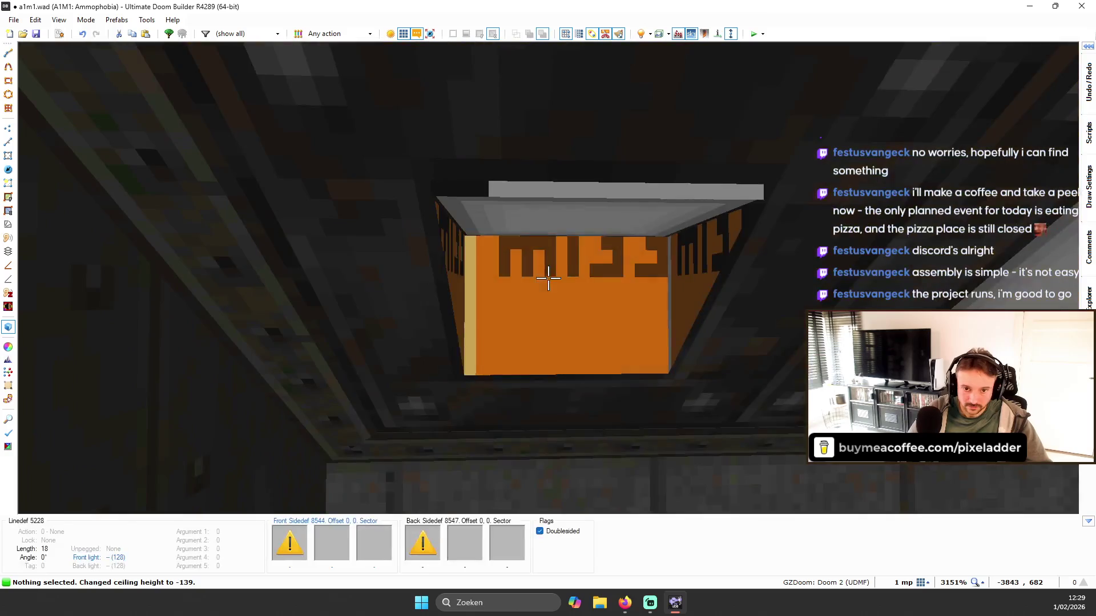
key(e)
key(w)
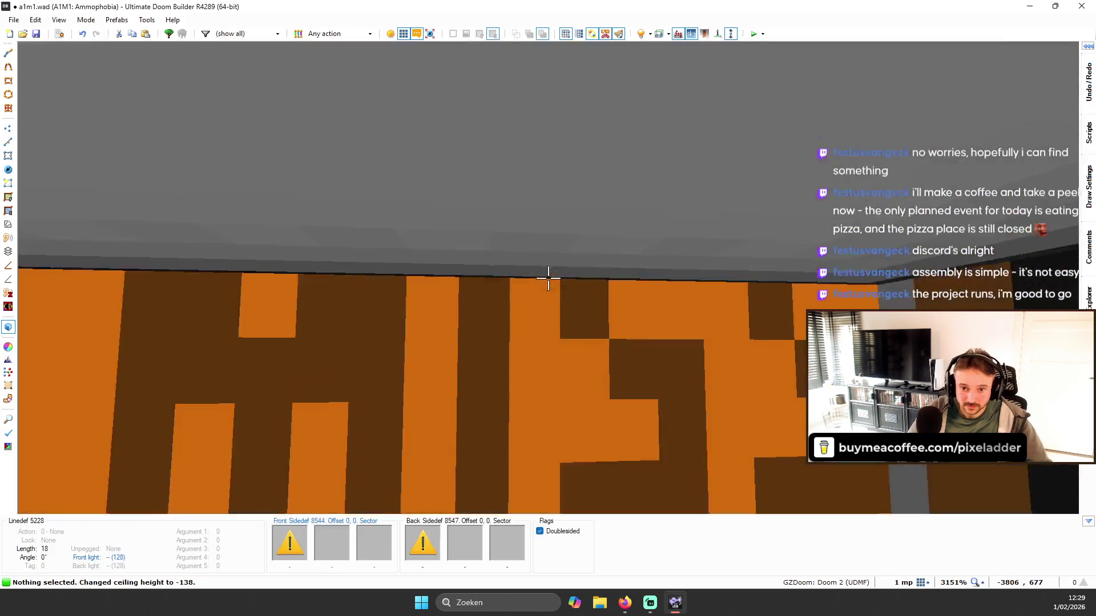
key(s)
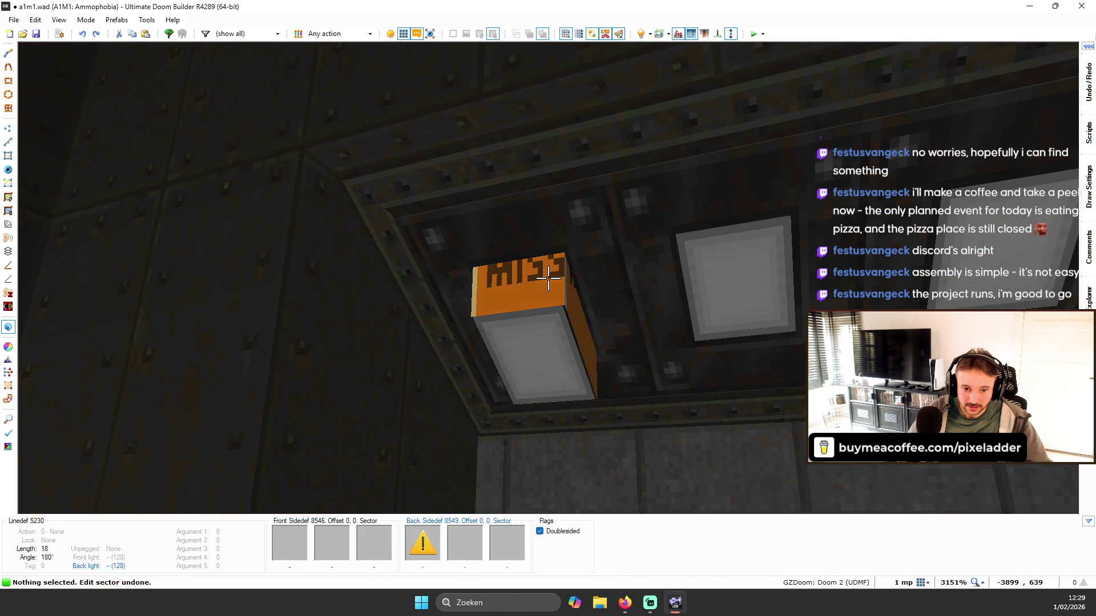
key(w)
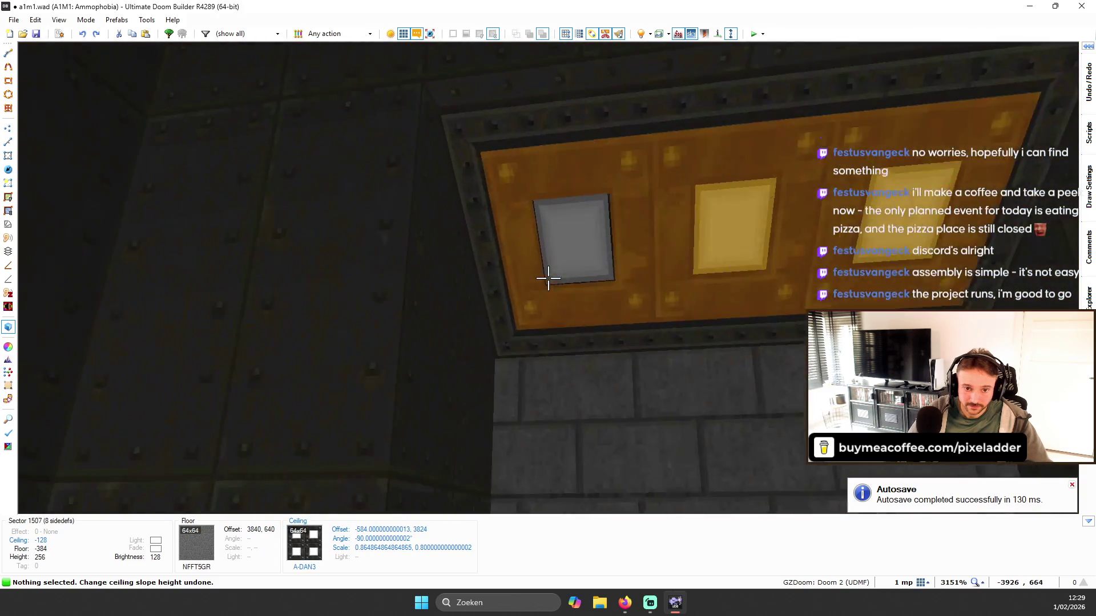
- Set ceiling brightness 64 on the small and surrounding light sectors, then undo it
right_click(549, 278)
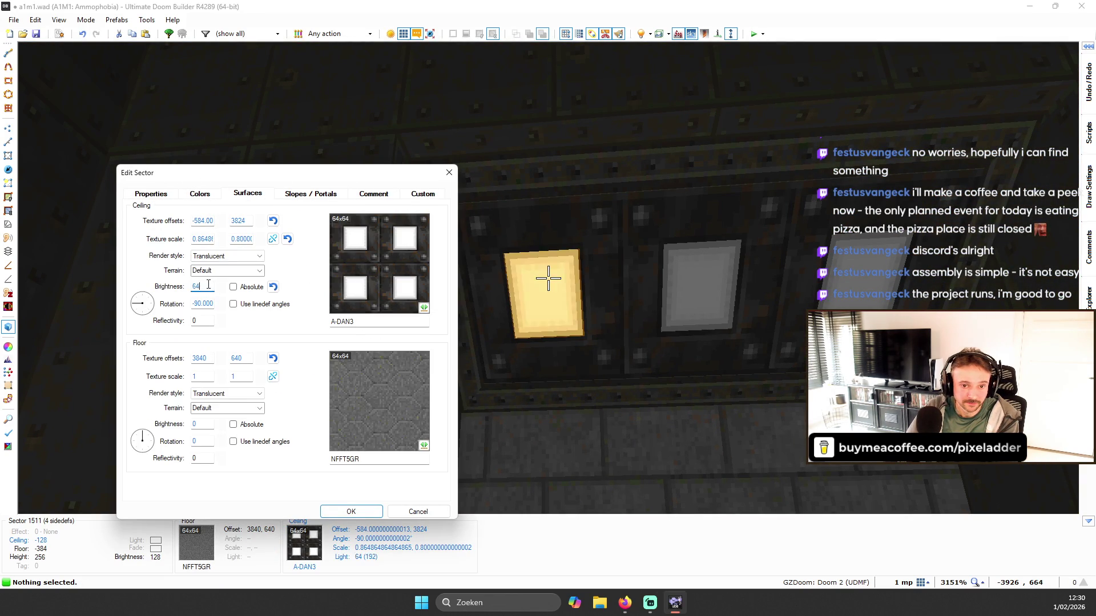
key(Return)
key(s)
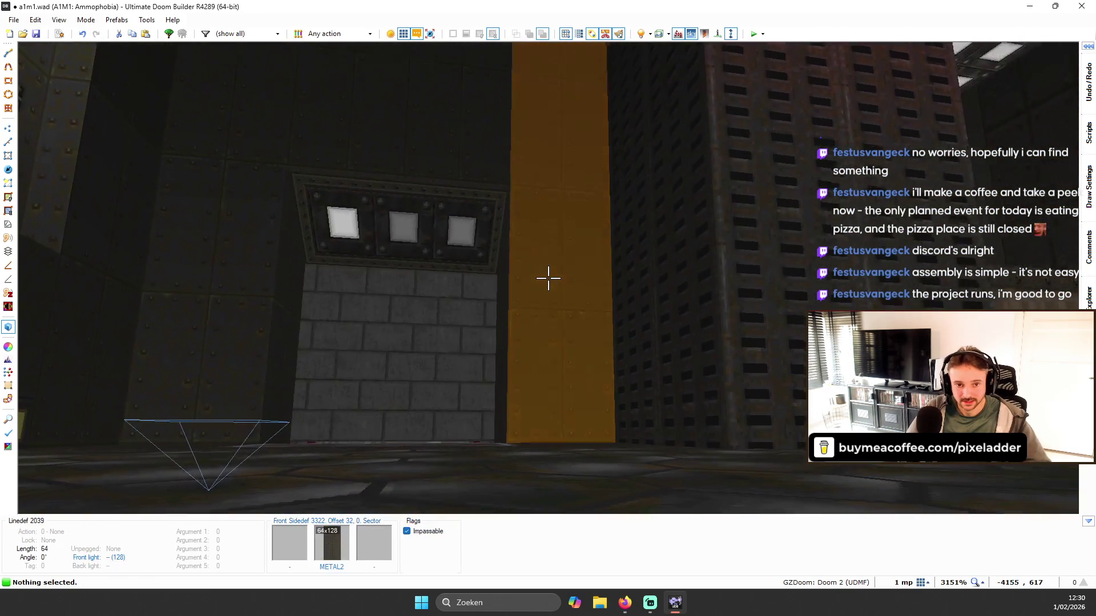
right_click(549, 278)
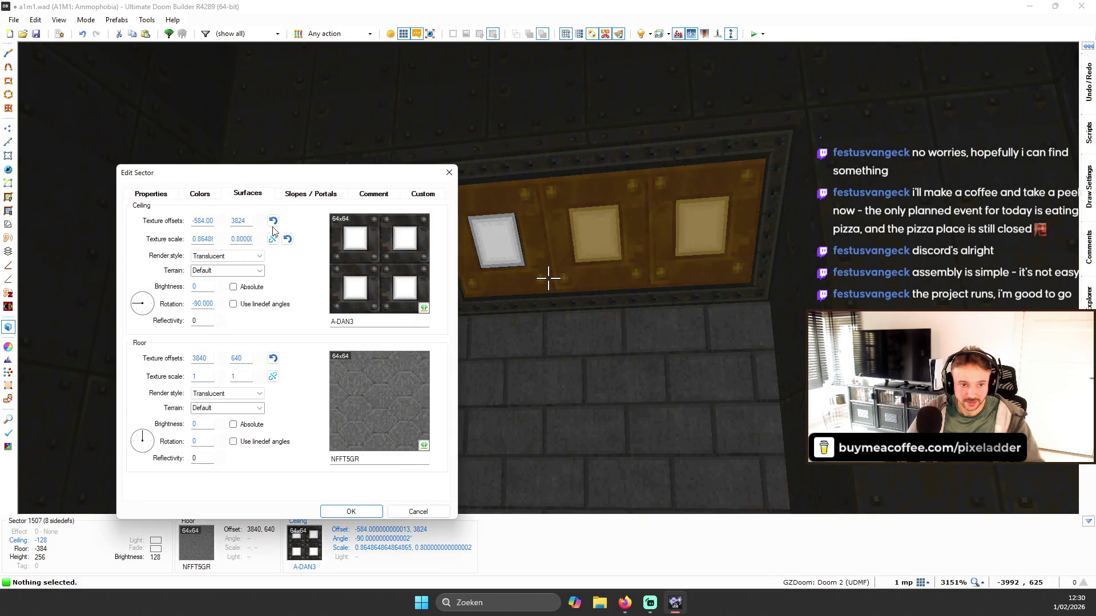
text(64)
key(Return)
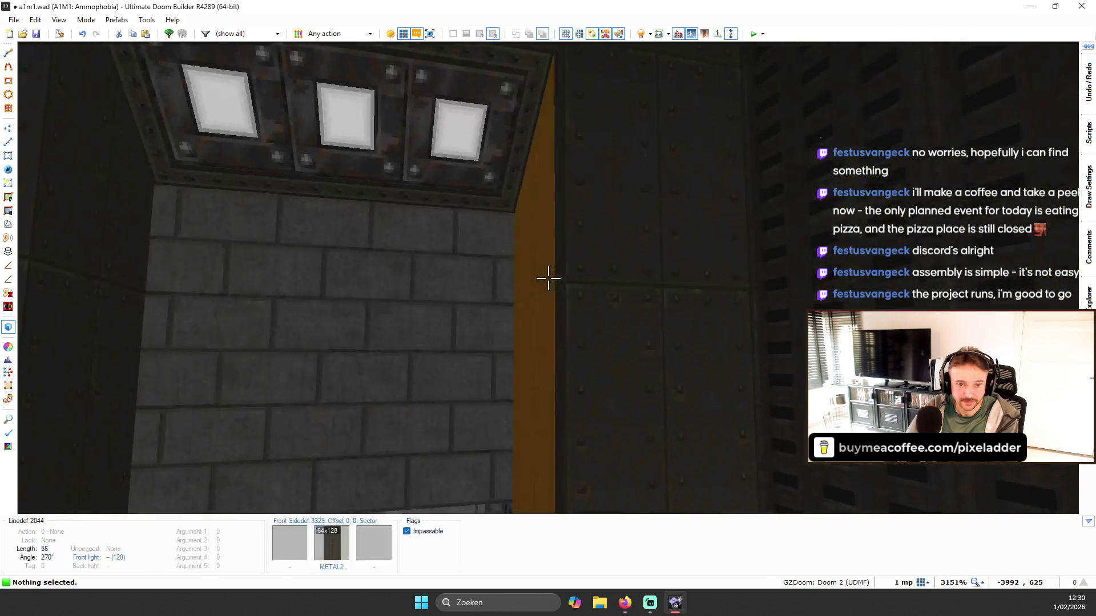
key(s)
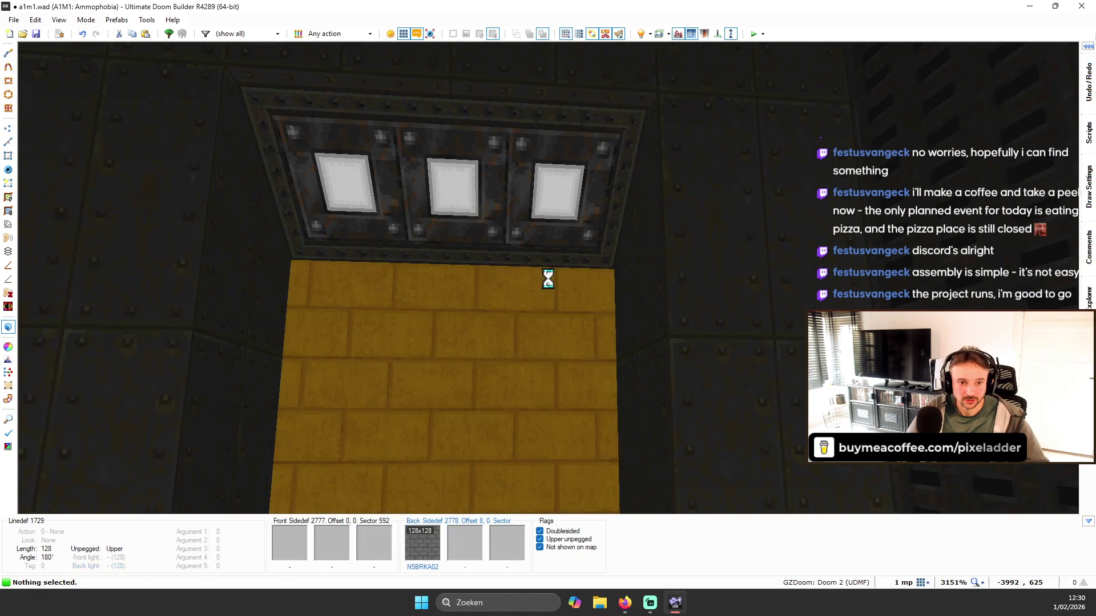
key(ctrl+z)
- Merge the two light sectors in 2D, then open the merged ceiling's properties in 3D
key(q)
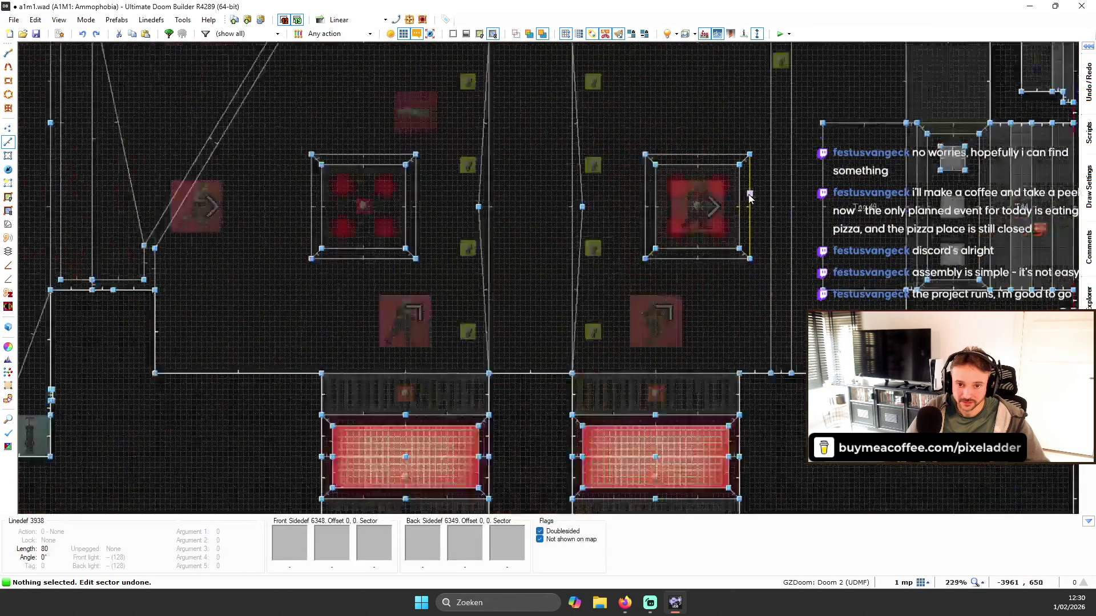
key(ctrl+z)
key(ctrl+z)
key(ctrl+z)
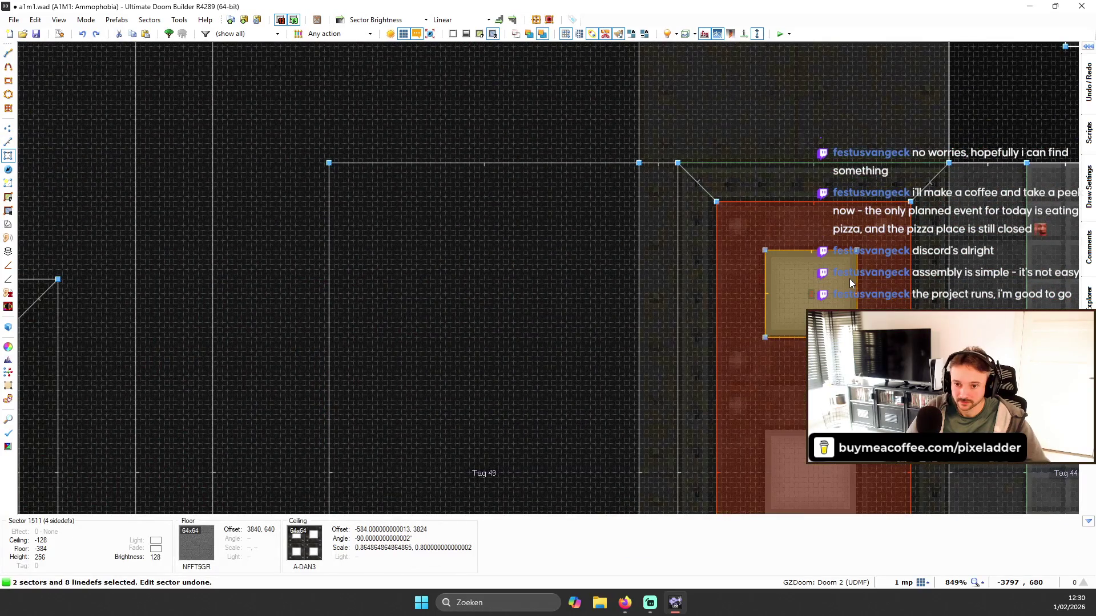
key(ctrl+z)
key(q)
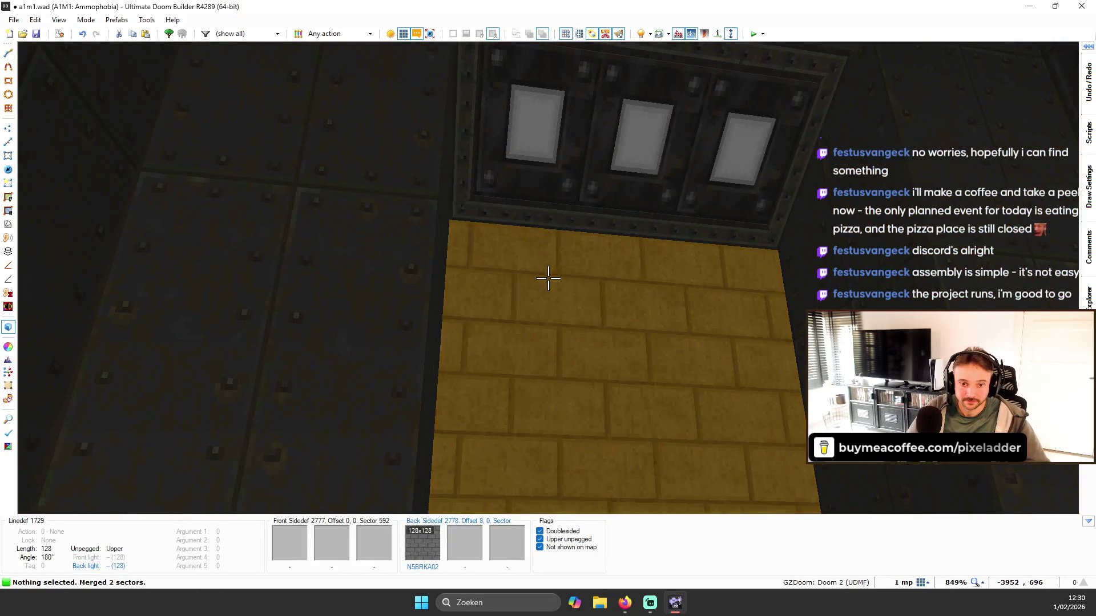
key(q)
key(q)
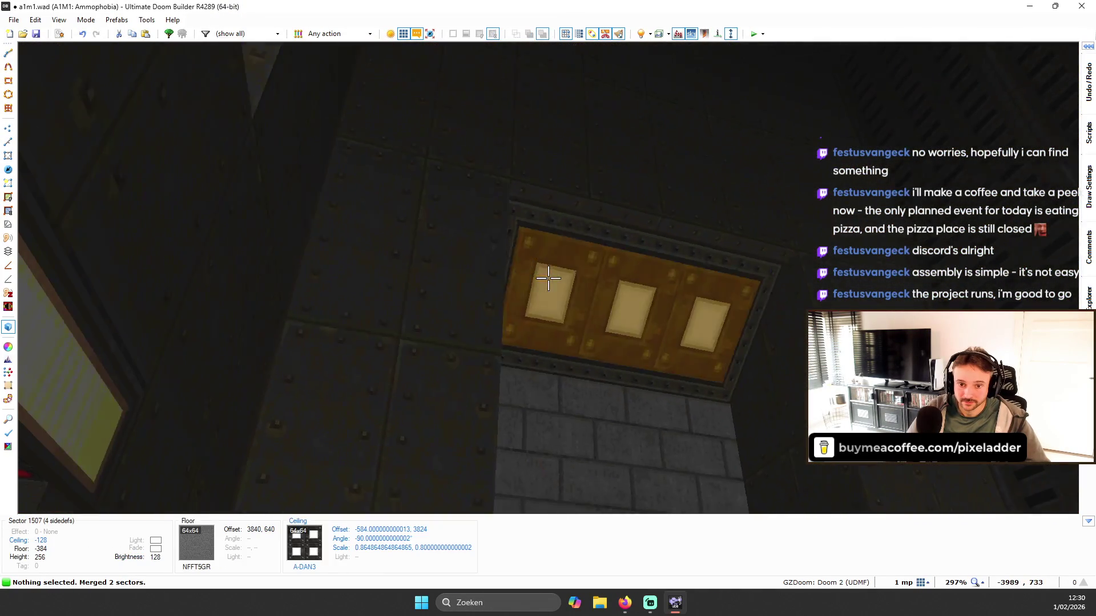
right_click(548, 278)
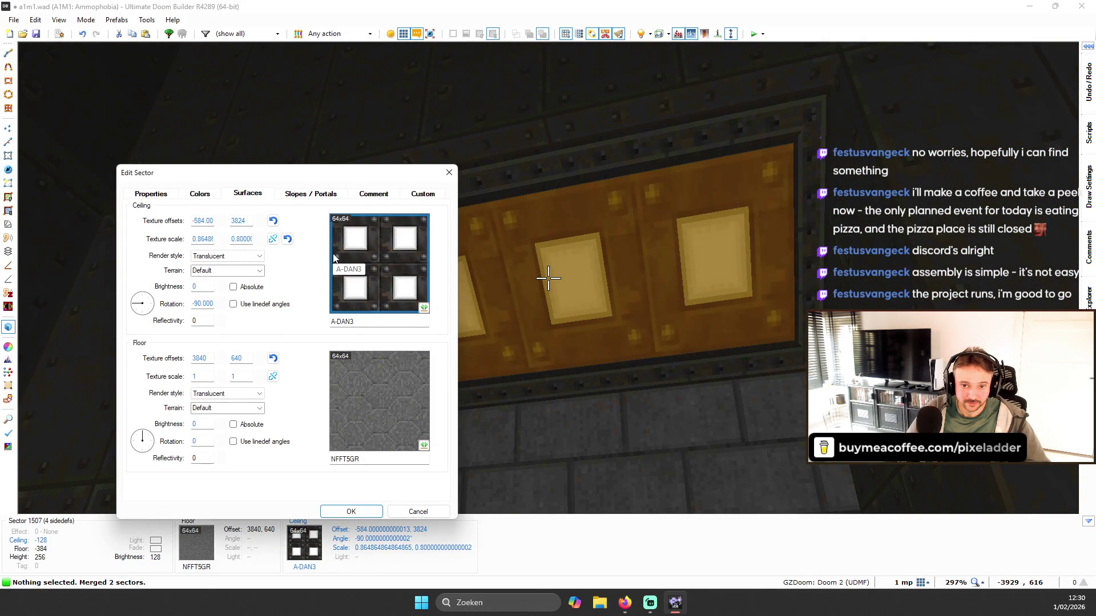
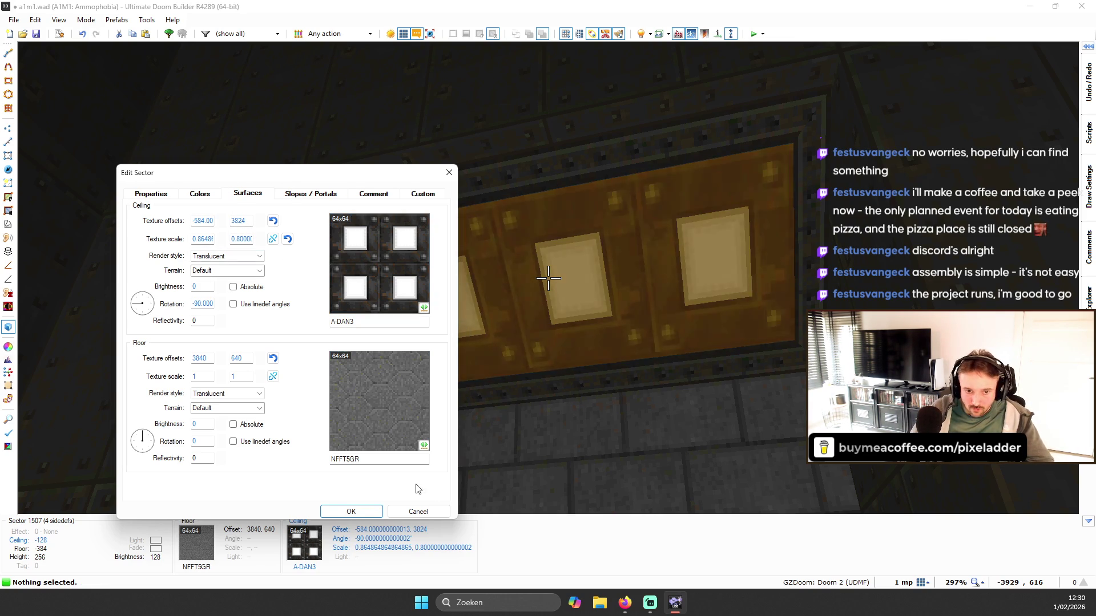
- Review the sector's general, colour and surface settings, then close the dialog without changes
click(143, 197)
click(205, 196)
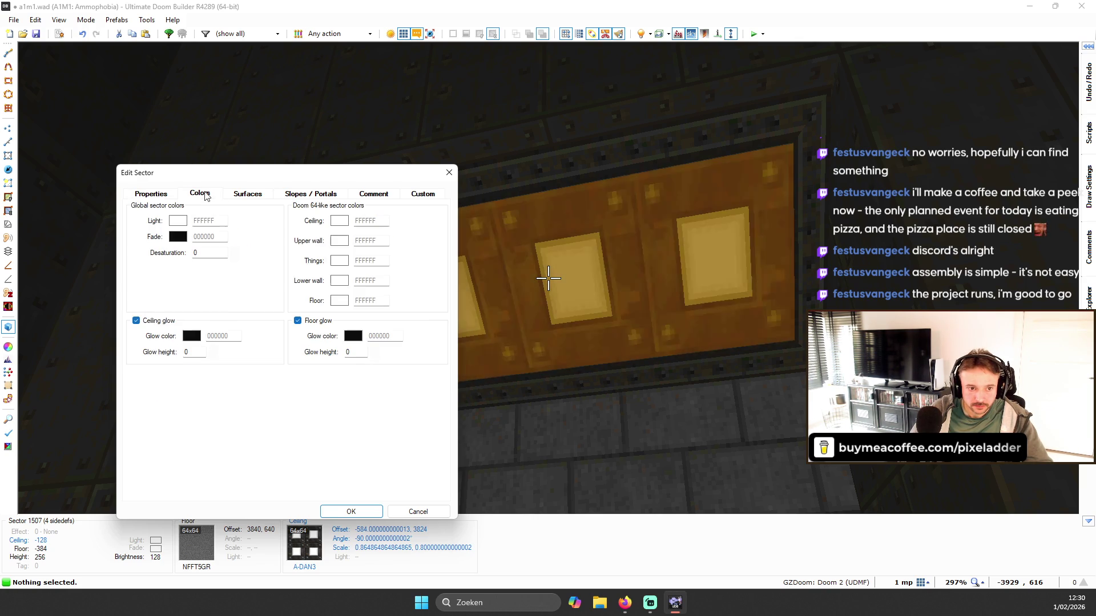
click(255, 194)
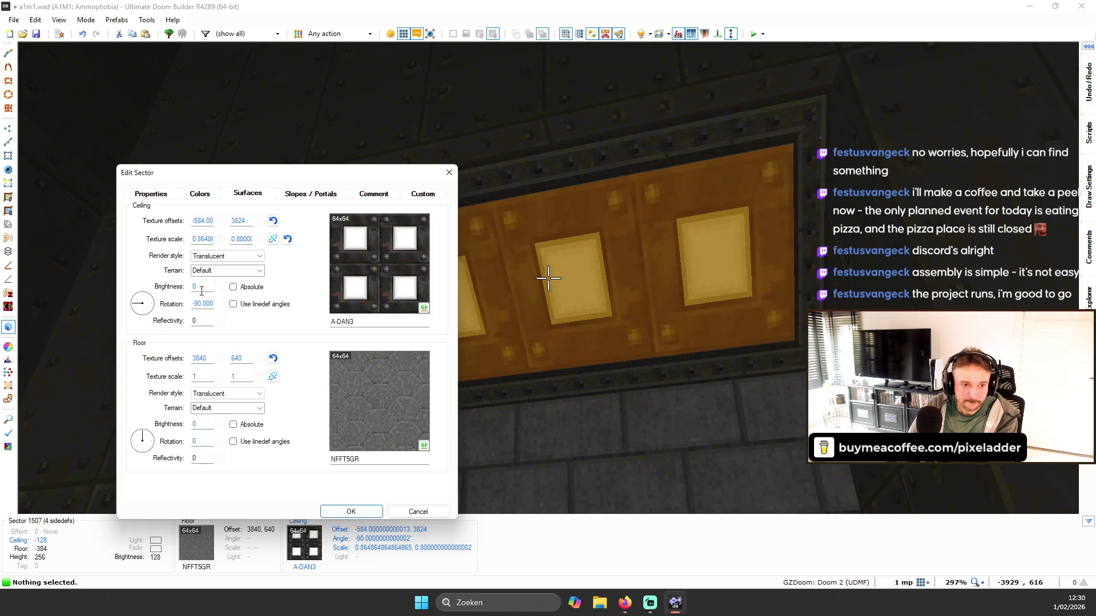
key(Escape)
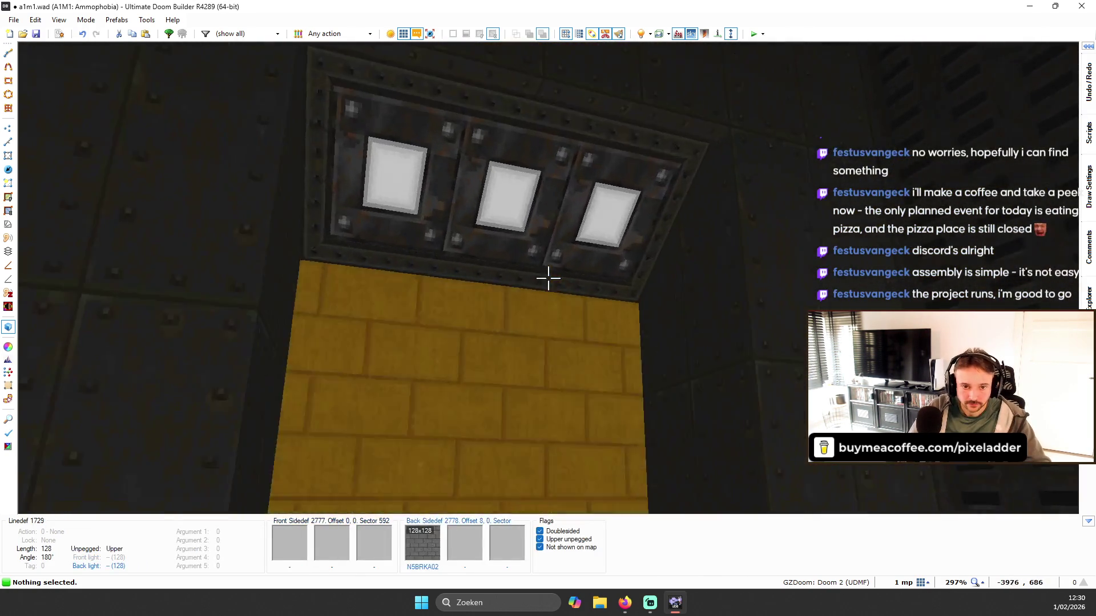
- Give the four red-trimmed ceilings a white FFFFFF ceiling glow with height 112
key(w)
shift+click(548, 278)
right_click(548, 278)
click(199, 194)
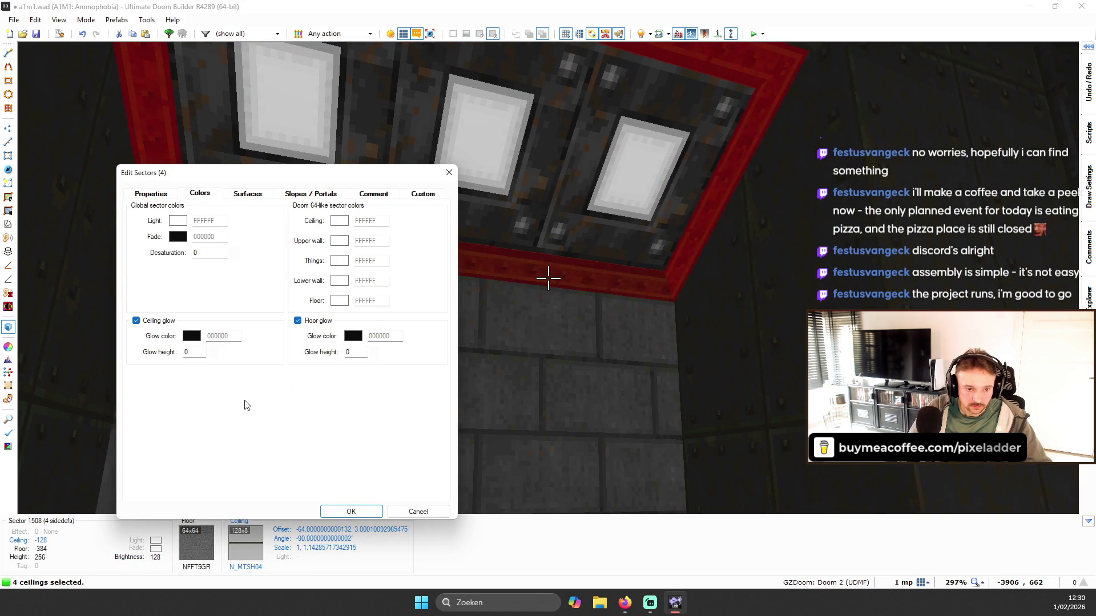
click(191, 336)
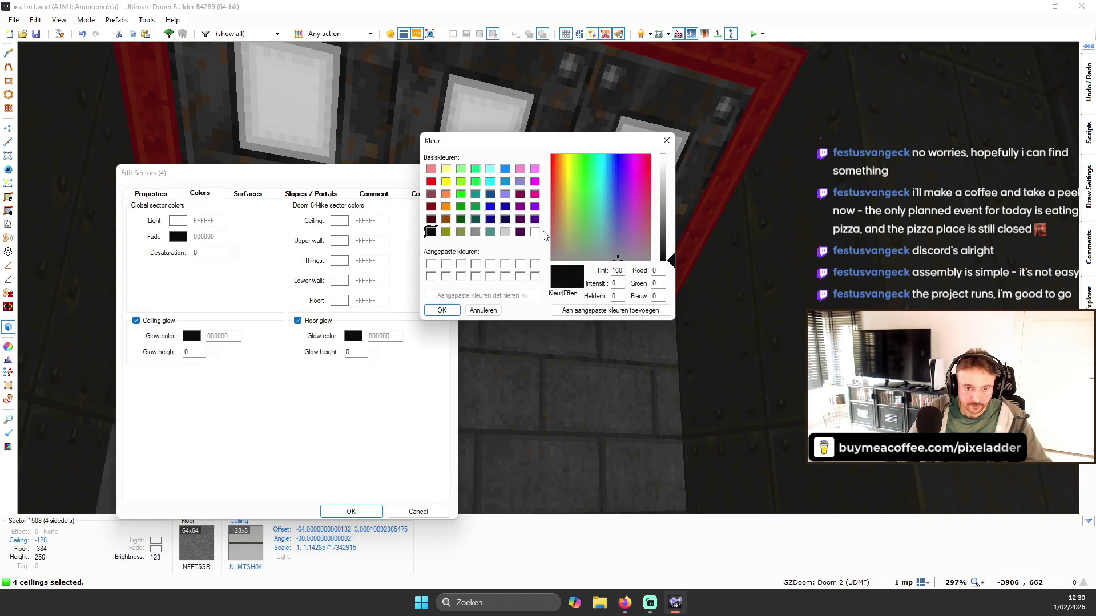
click(442, 310)
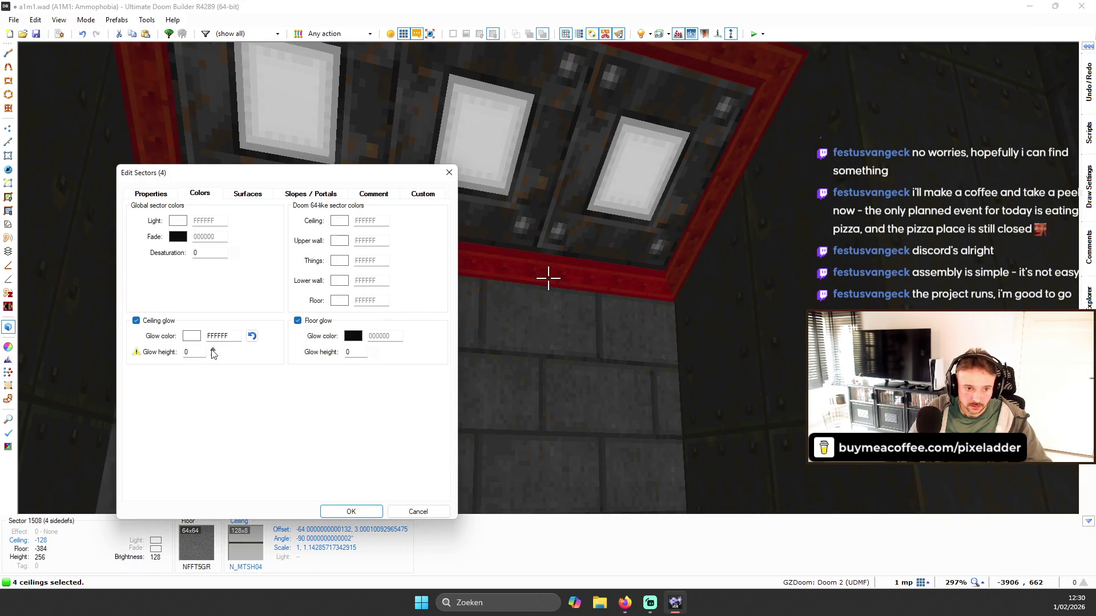
click(213, 351)
double_click(213, 351)
click(326, 511)
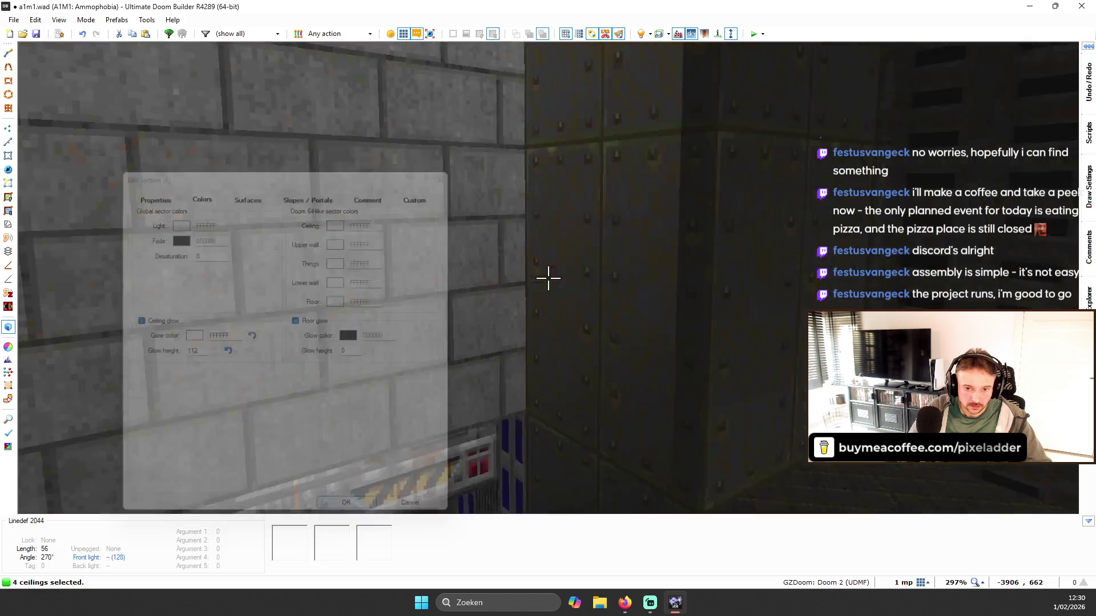
- Select both red A-DAN1 light-panel ceilings and set their ceiling brightness to 64
key(w)
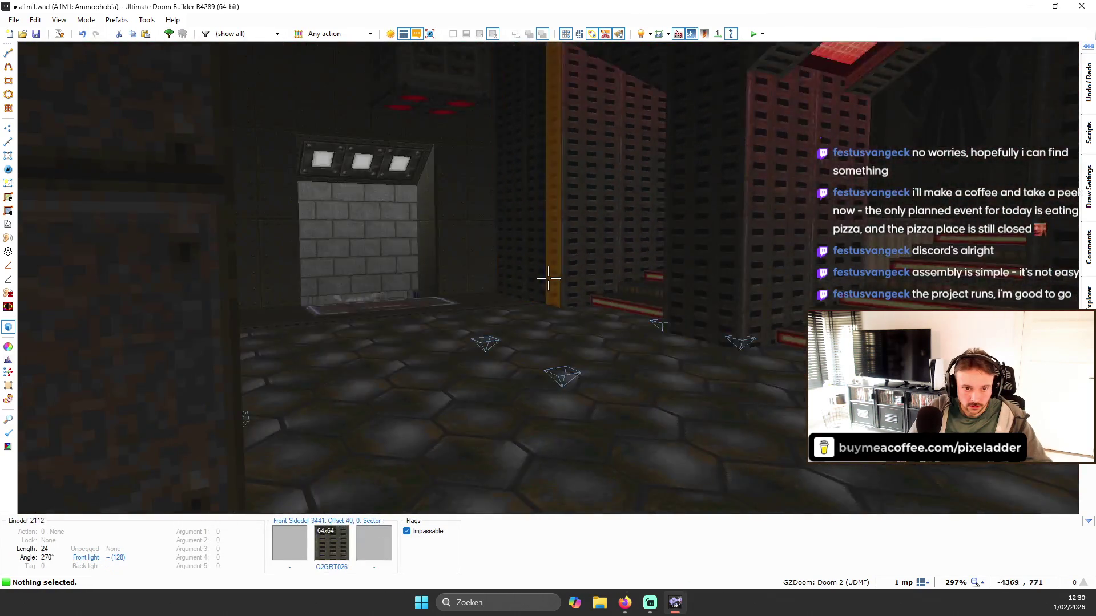
key(s)
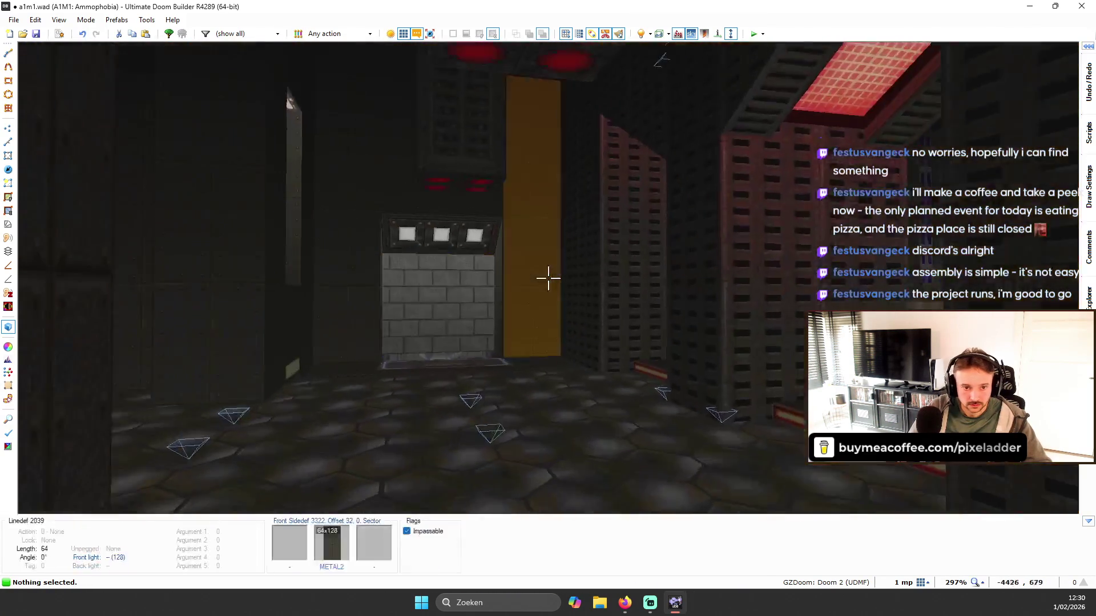
click(548, 278)
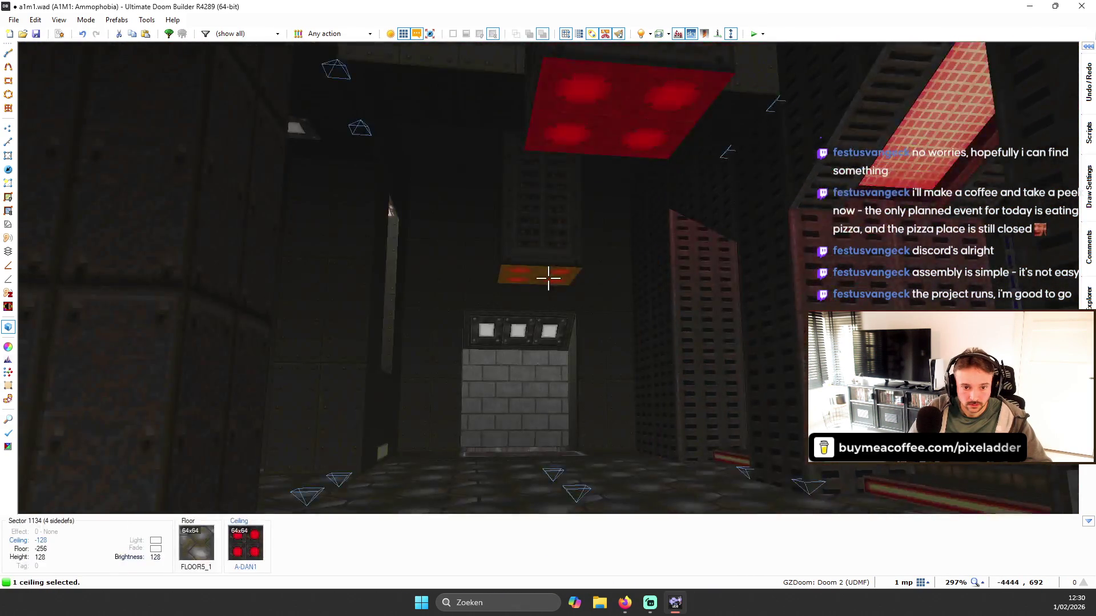
click(548, 278)
key(s)
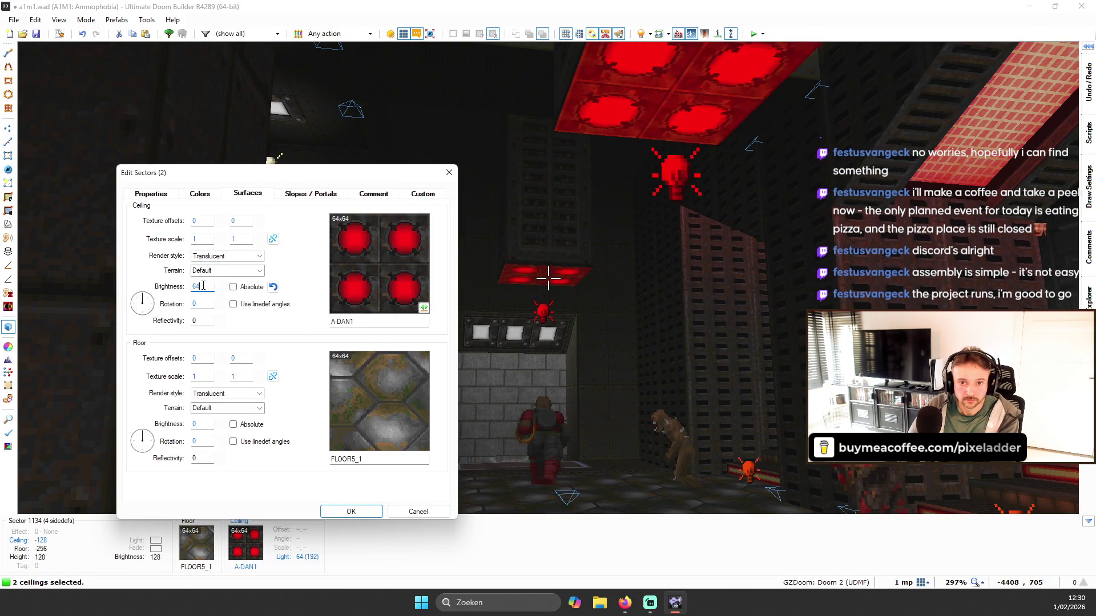
key(Return)
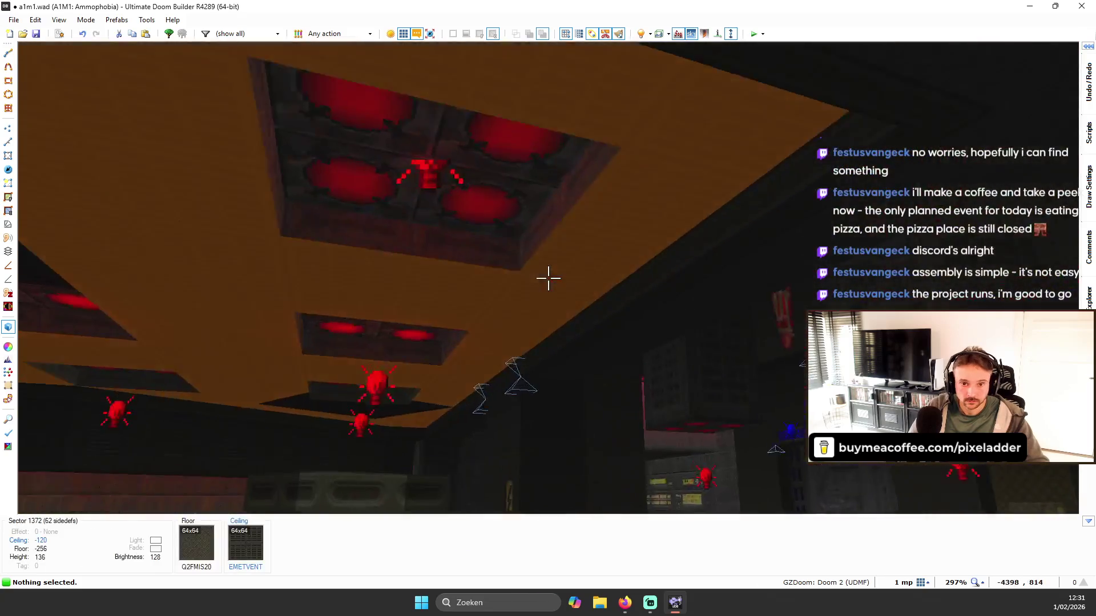
- Select the red-lit ceiling light panels one after another
click(548, 278)
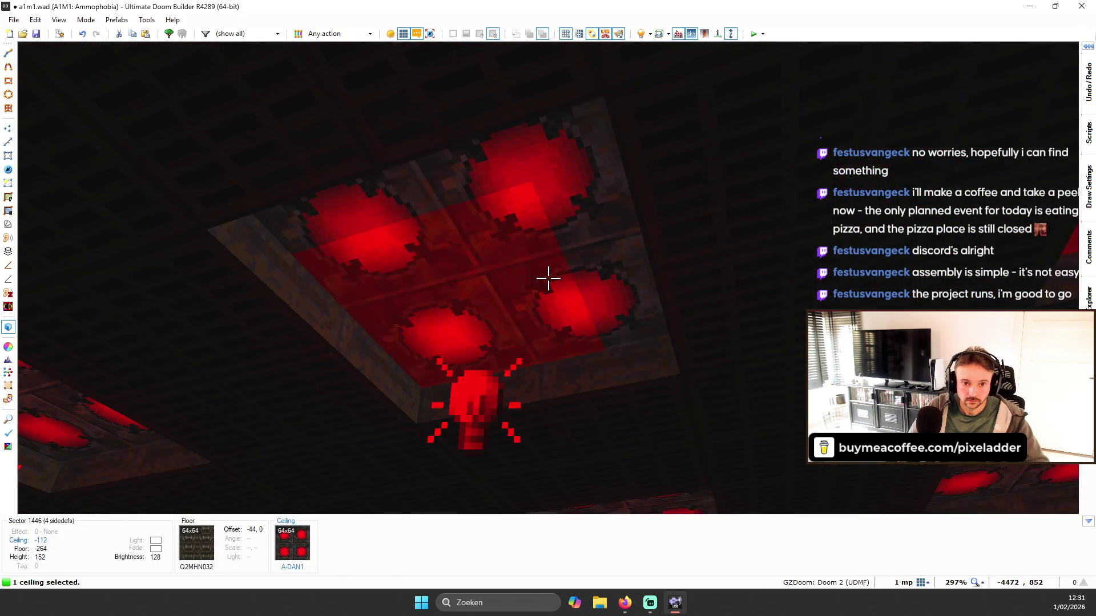
click(548, 278)
click(548, 278)
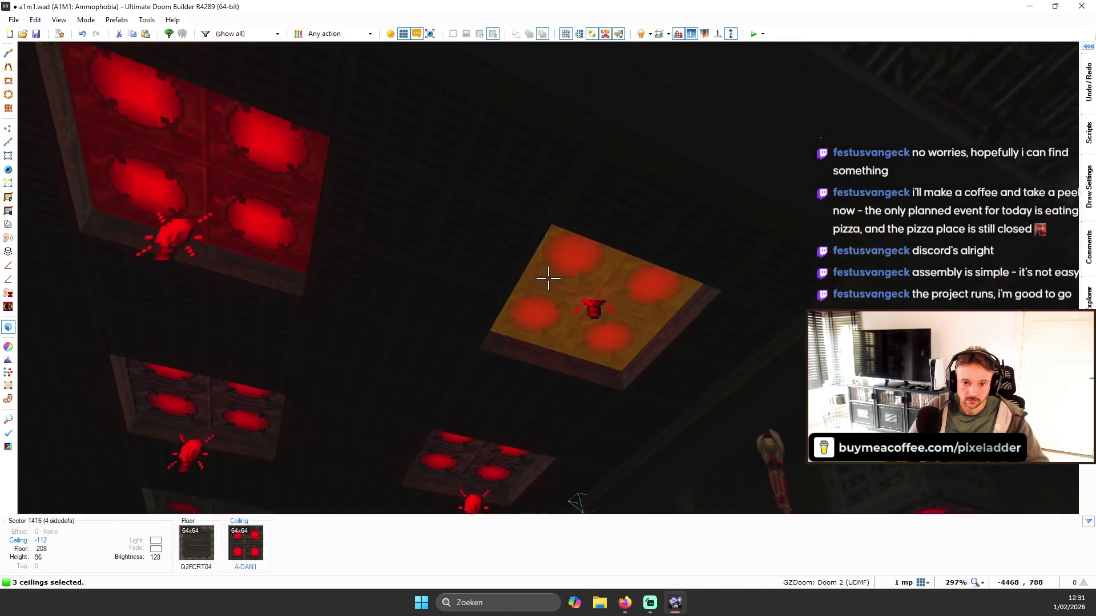
click(548, 278)
click(548, 278)
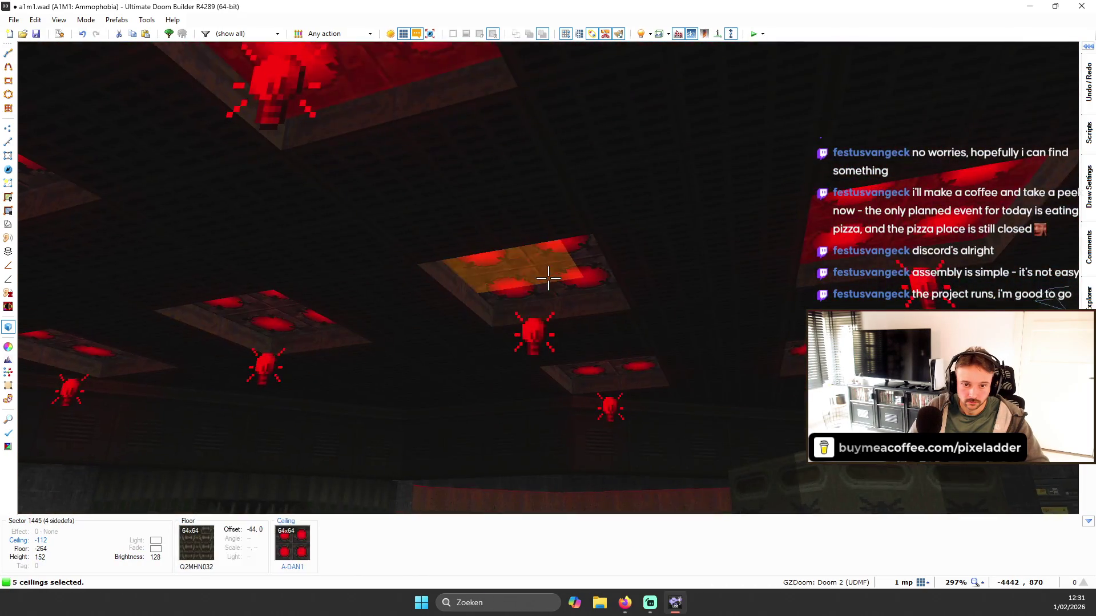
click(548, 278)
click(548, 278)
click(548, 278)
click(548, 278)
click(548, 278)
click(548, 278)
click(548, 278)
click(548, 277)
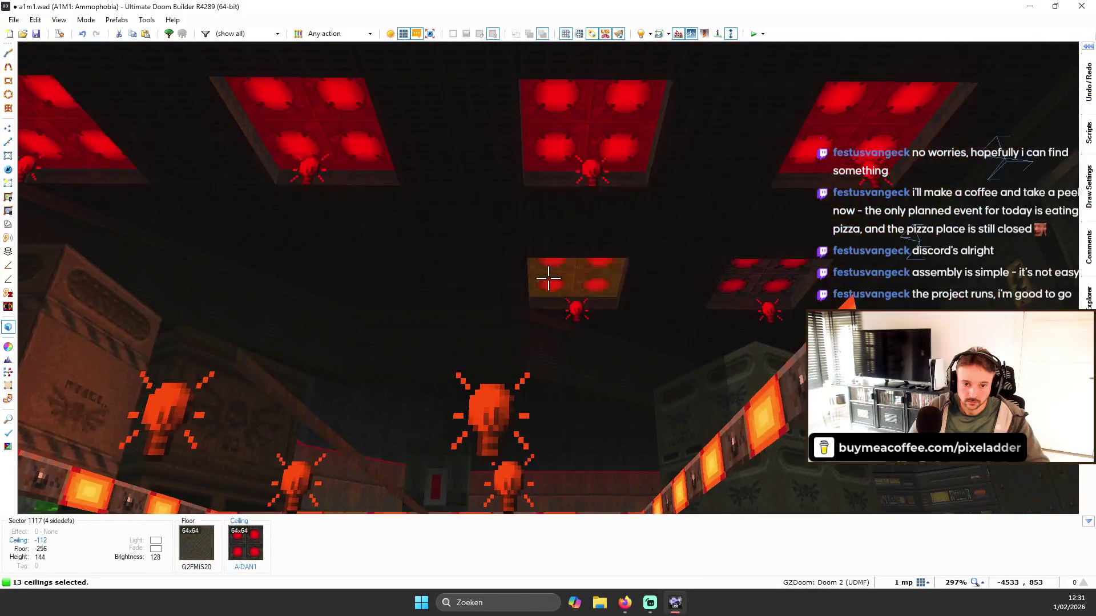
click(548, 278)
click(547, 278)
click(548, 278)
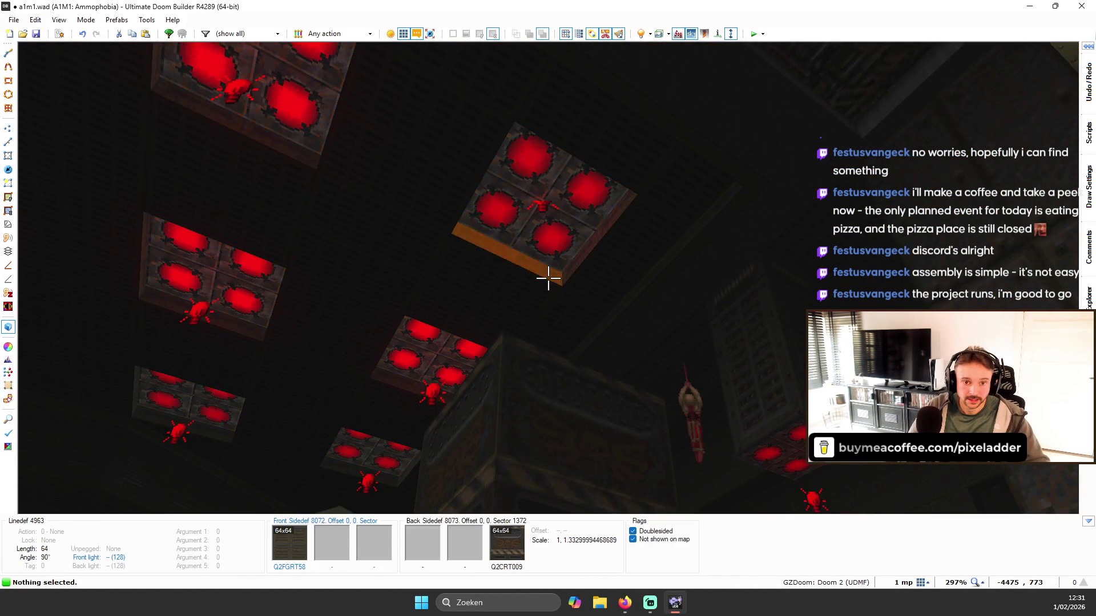
- Set the hanging light's height to 72 with the mouse wheel
key(w)
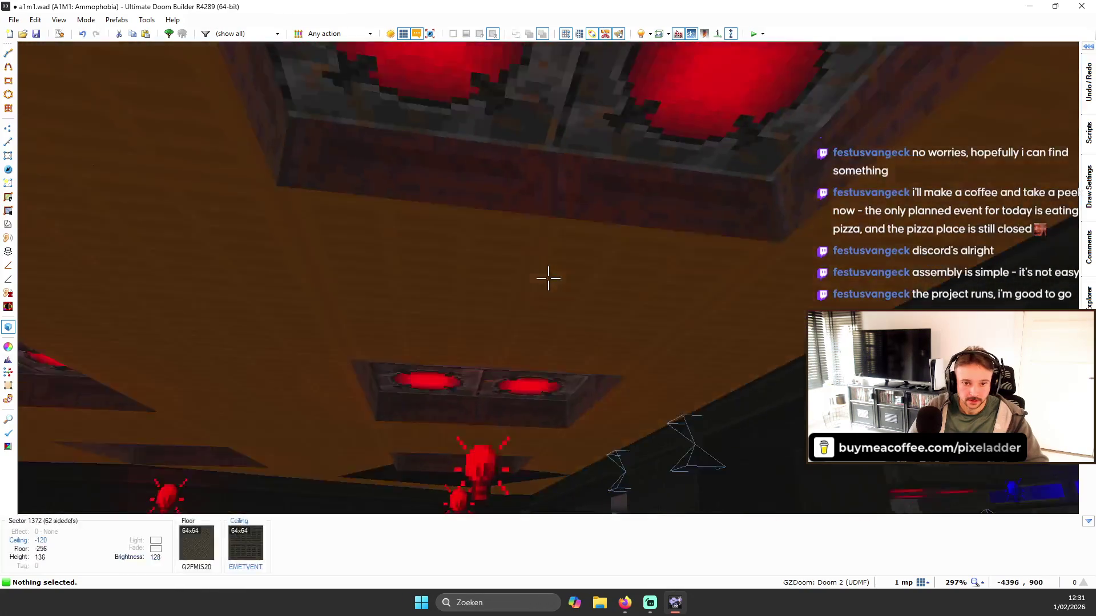
scroll(548, 278, down, 5)
key(s)
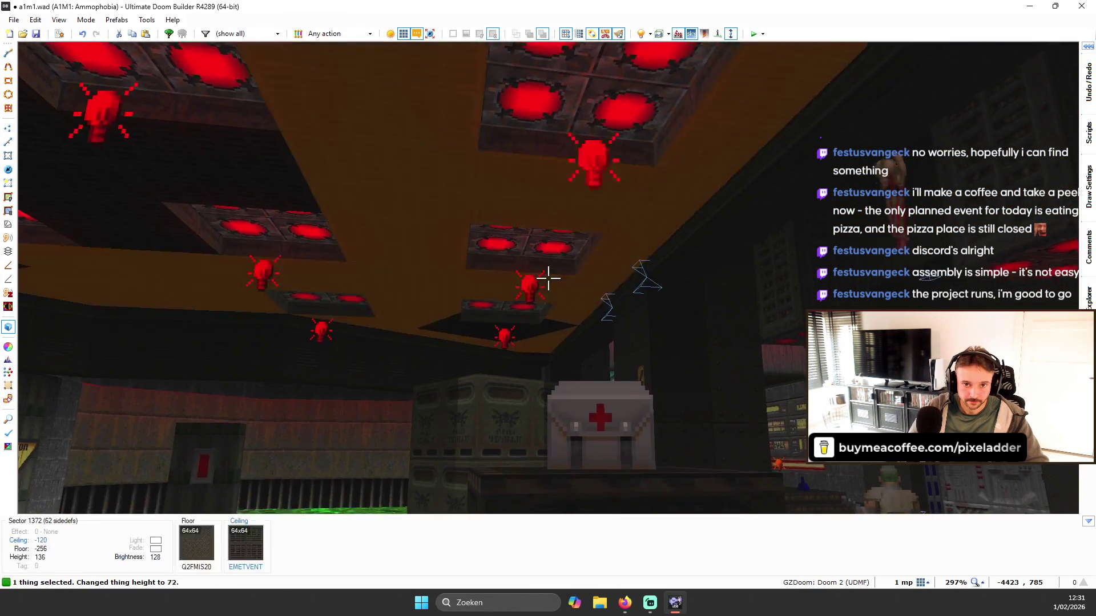
scroll(548, 278, down, 1)
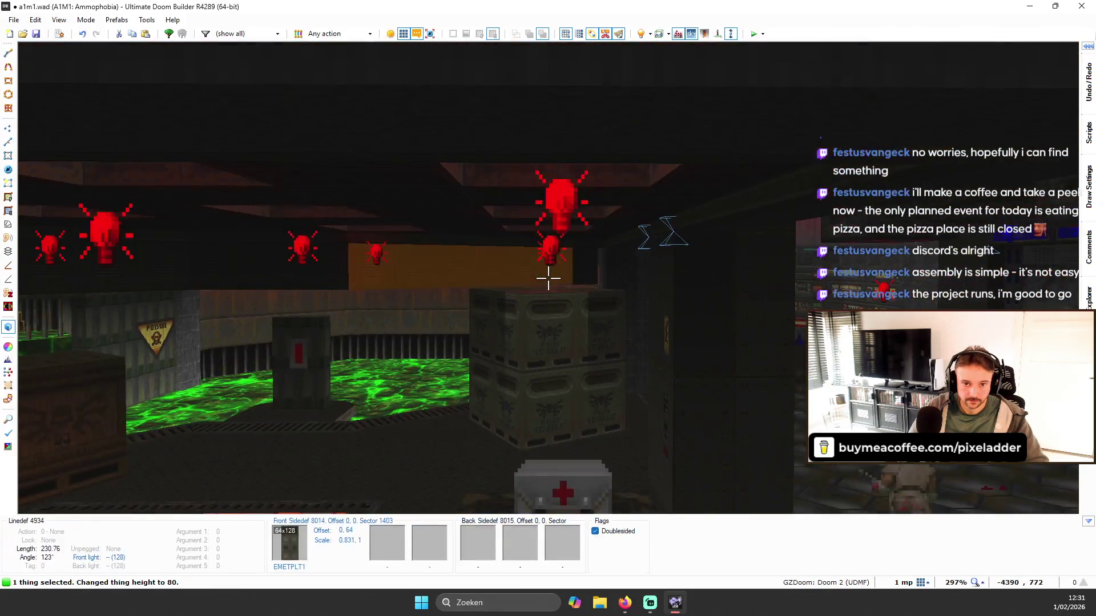
- Give the two A-DAN3 ceiling panels a Y offset of 16 and brightness 64
key(w)
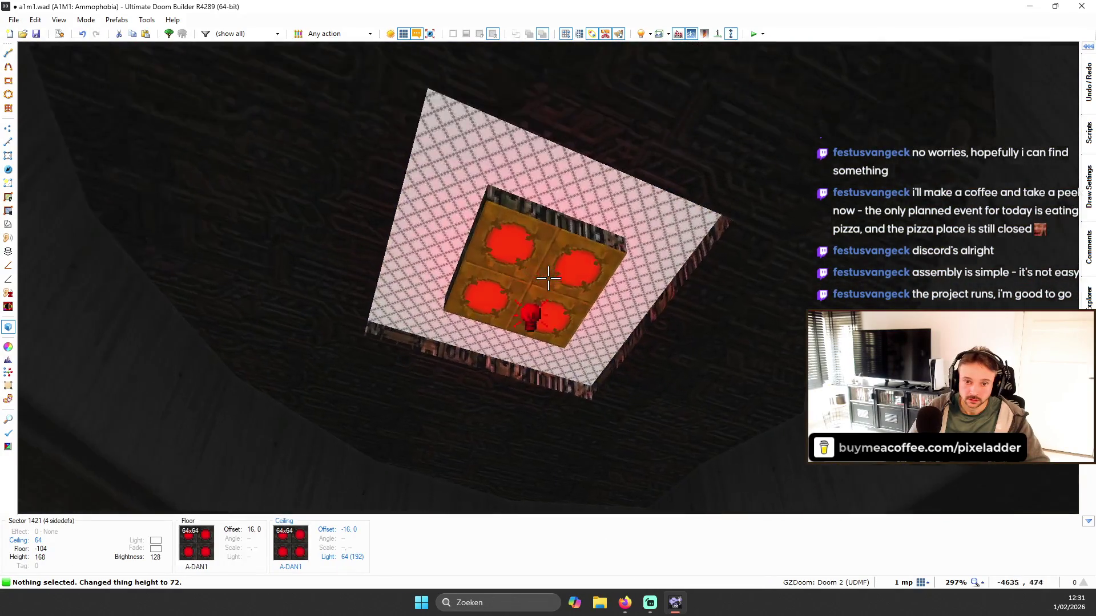
right_click(548, 278)
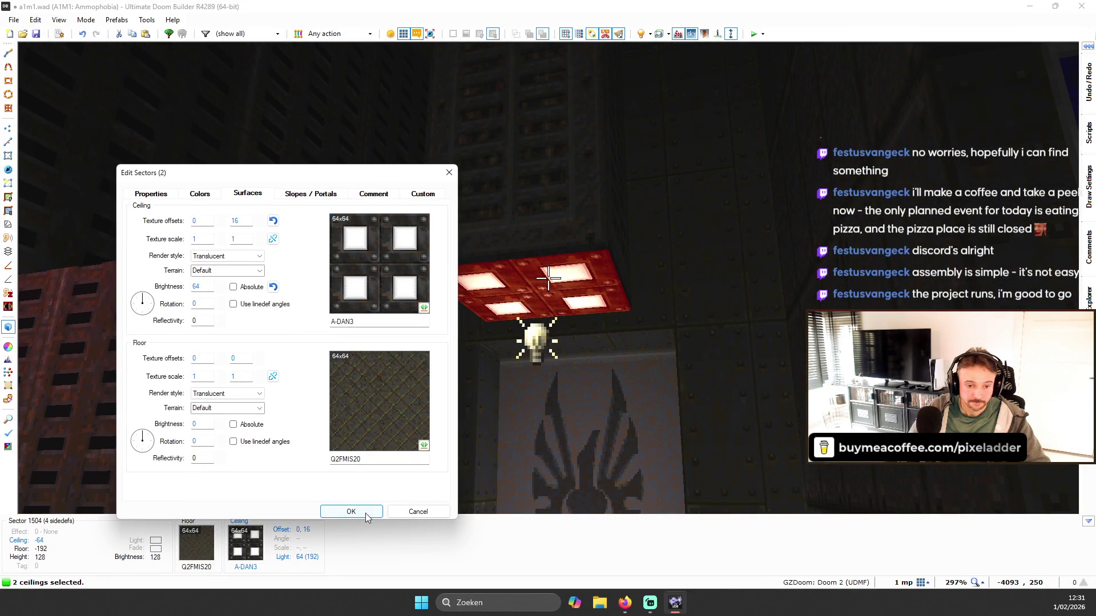
click(362, 512)
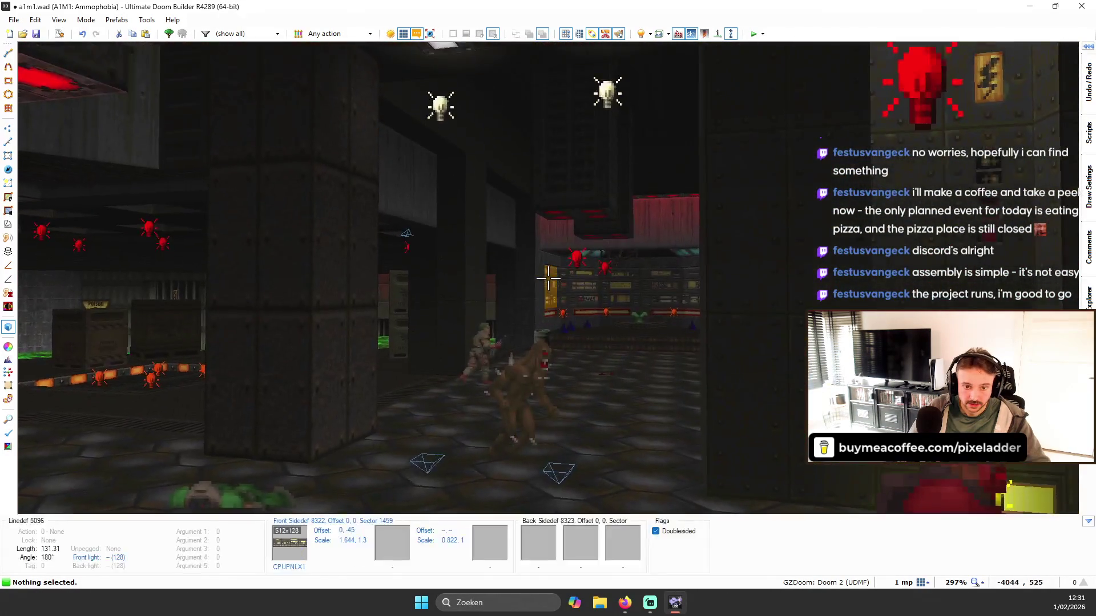
- Fly past the yellow pillar to the lit staircase and look up at the pillar and ceiling
key(w)
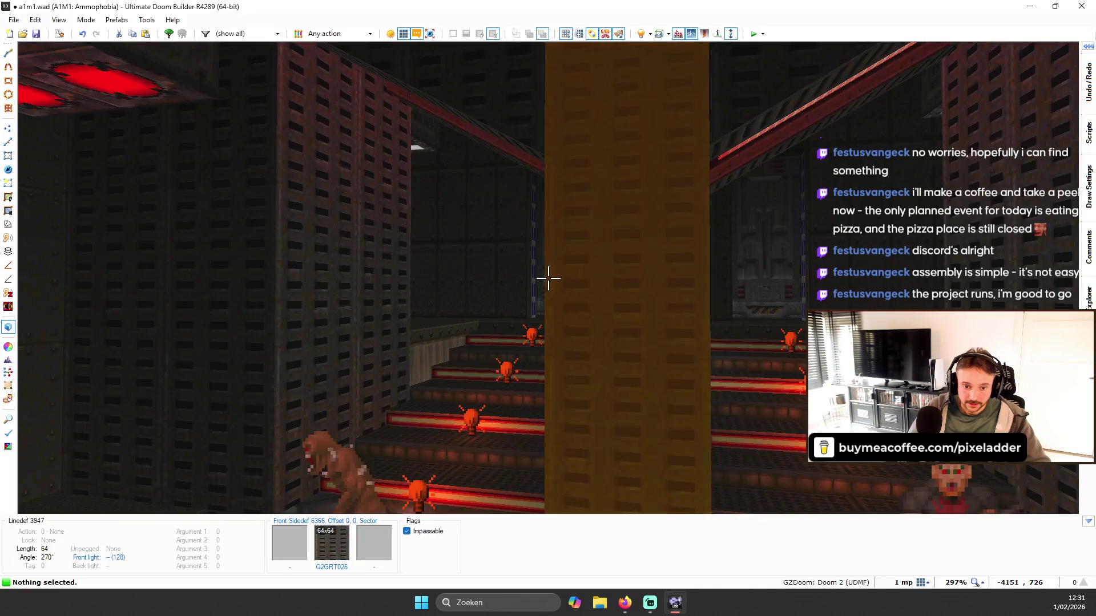
key(w)
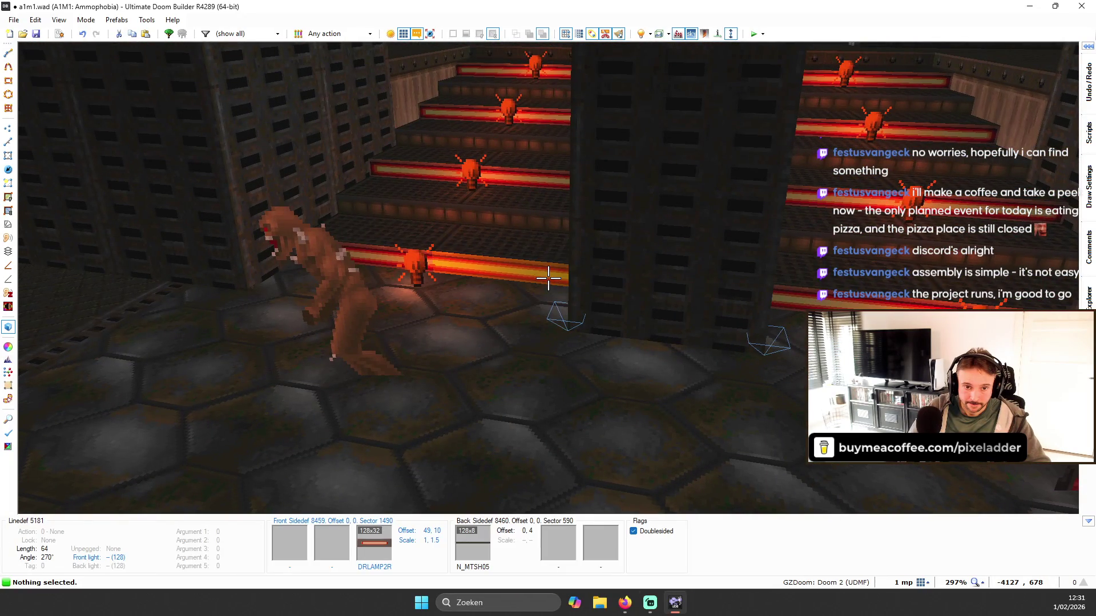
key(w)
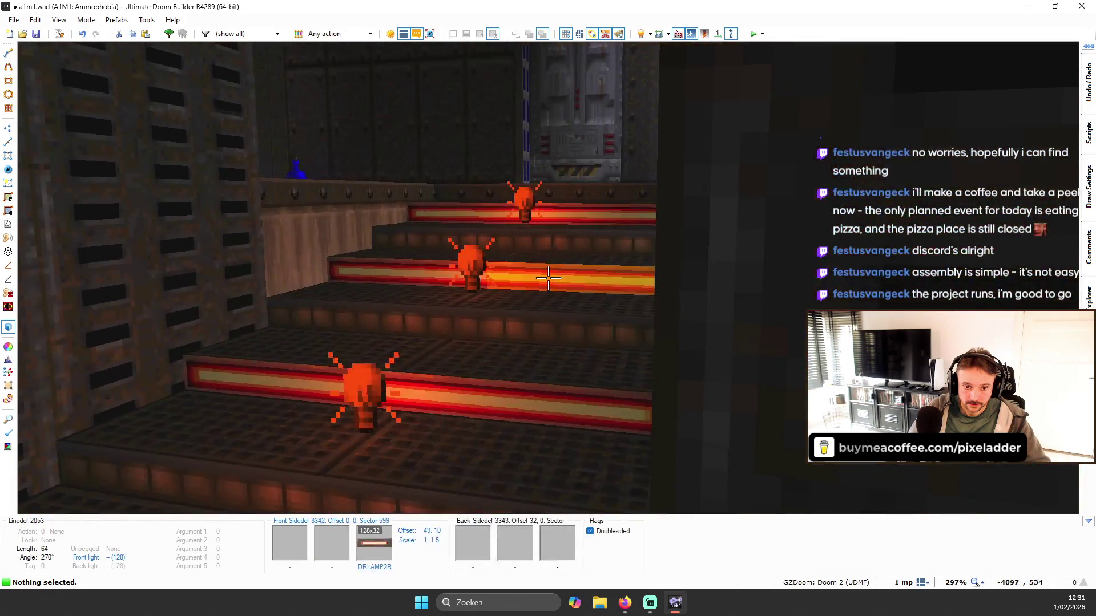
key(w)
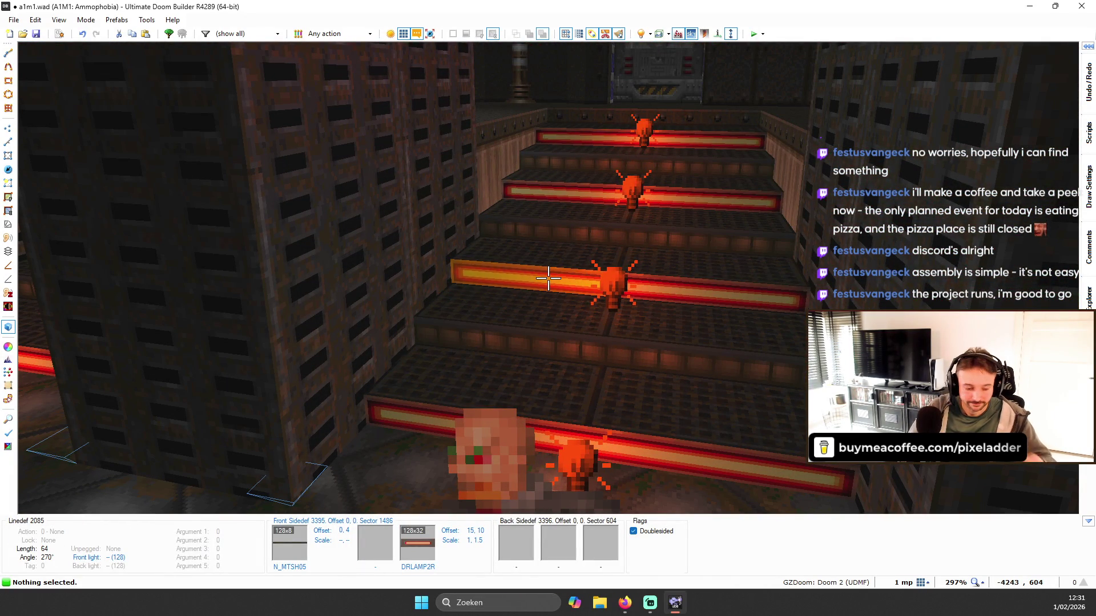
key(Left)
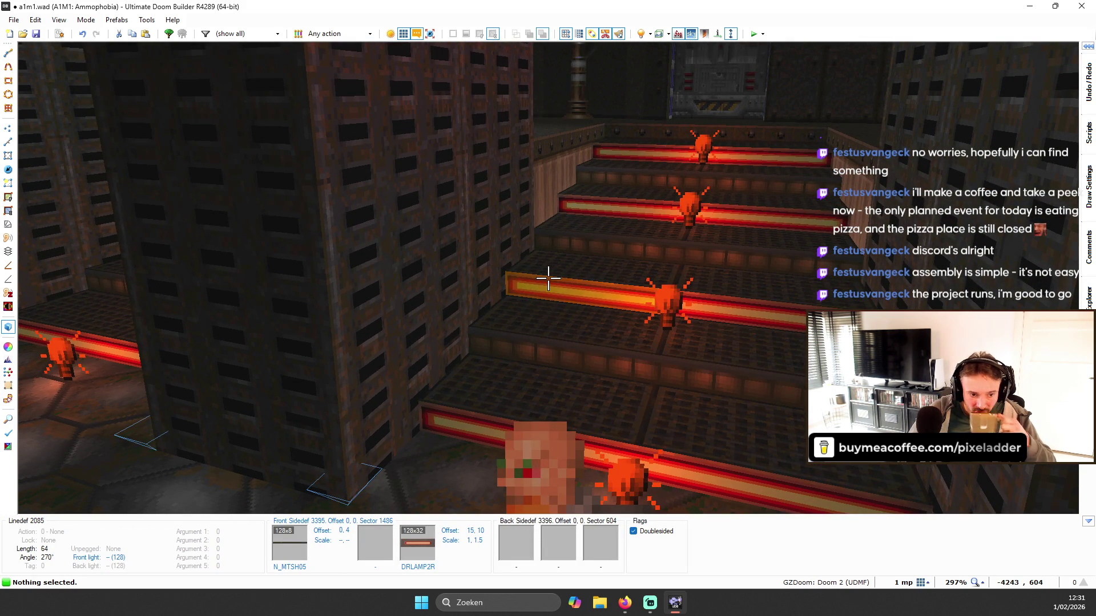
key(w)
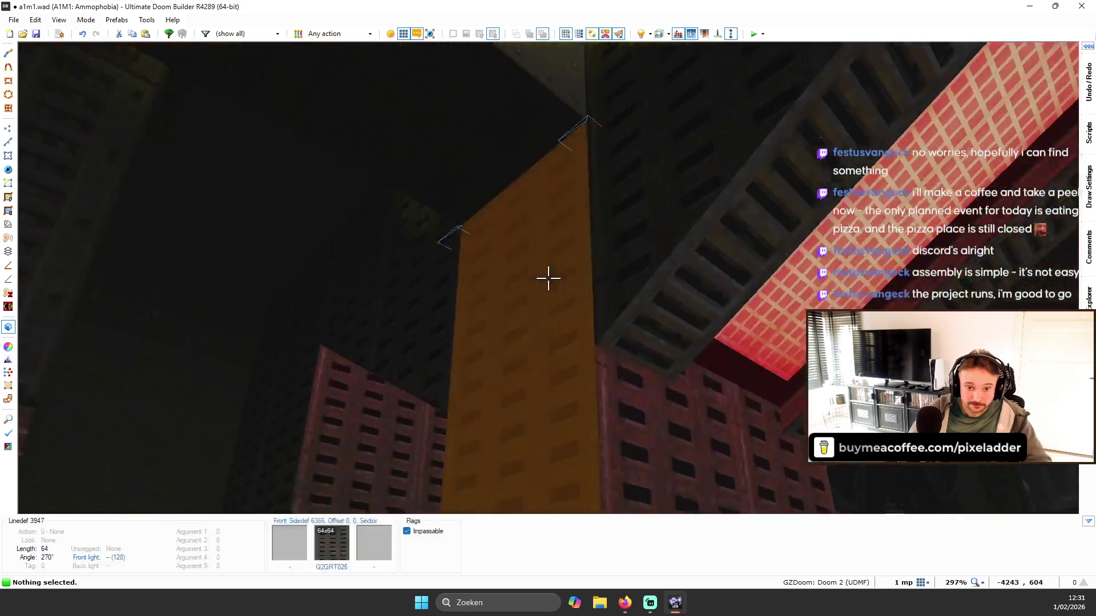
- Drop back to the 2D map and adjust the zoom
key(q)
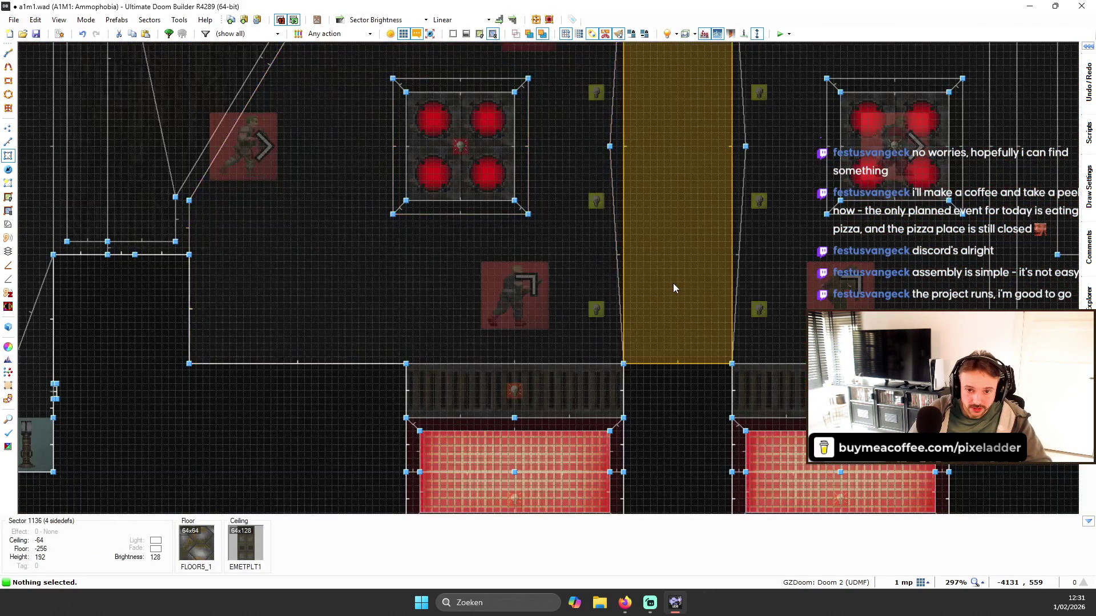
scroll(673, 287, down, 2)
scroll(660, 348, up, 2)
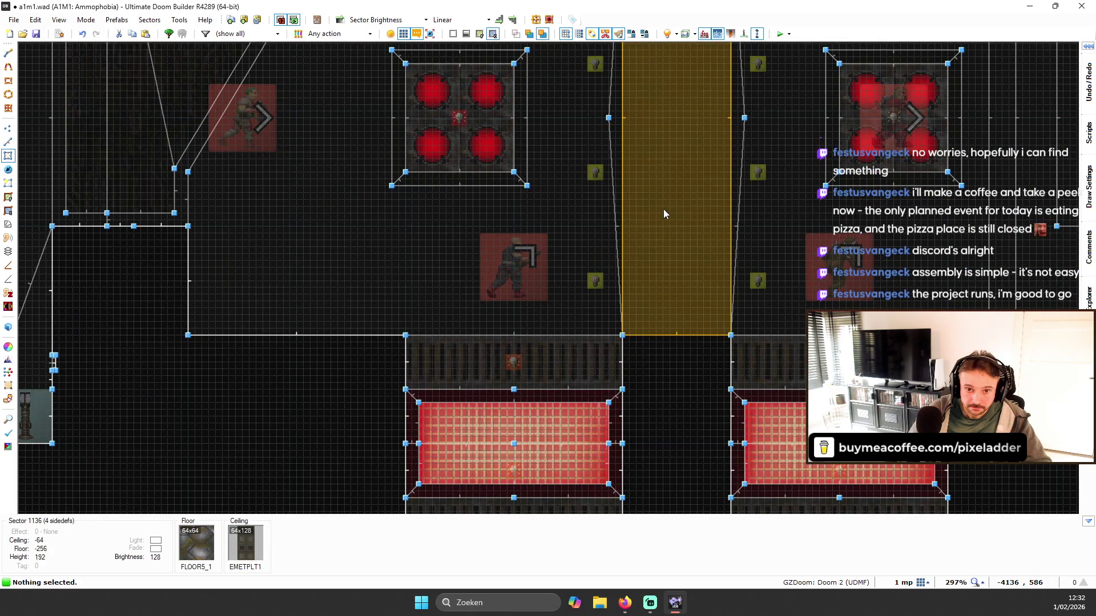
scroll(659, 330, up, 2)
- Fly through the crate room, twin staircases and yellow door in 3D, then return to 2D
key(q)
key(s)
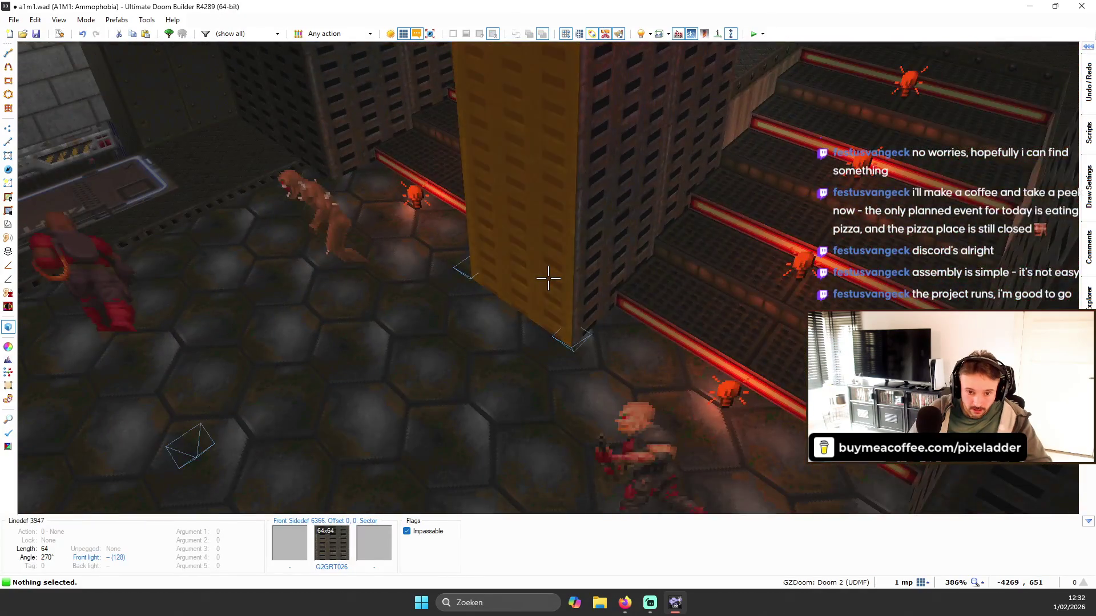
key(w)
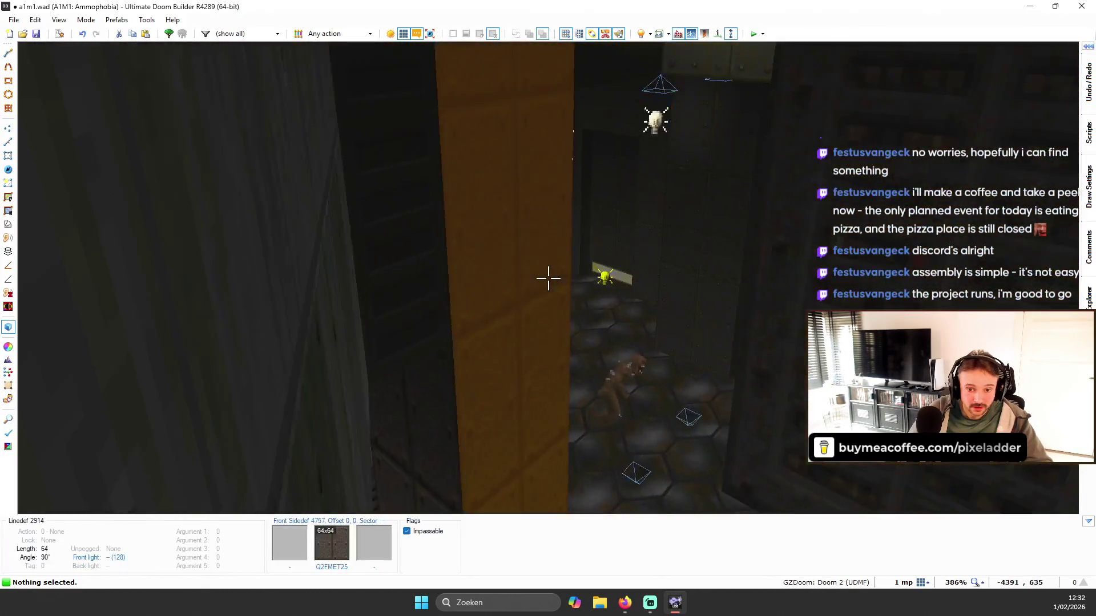
key(w)
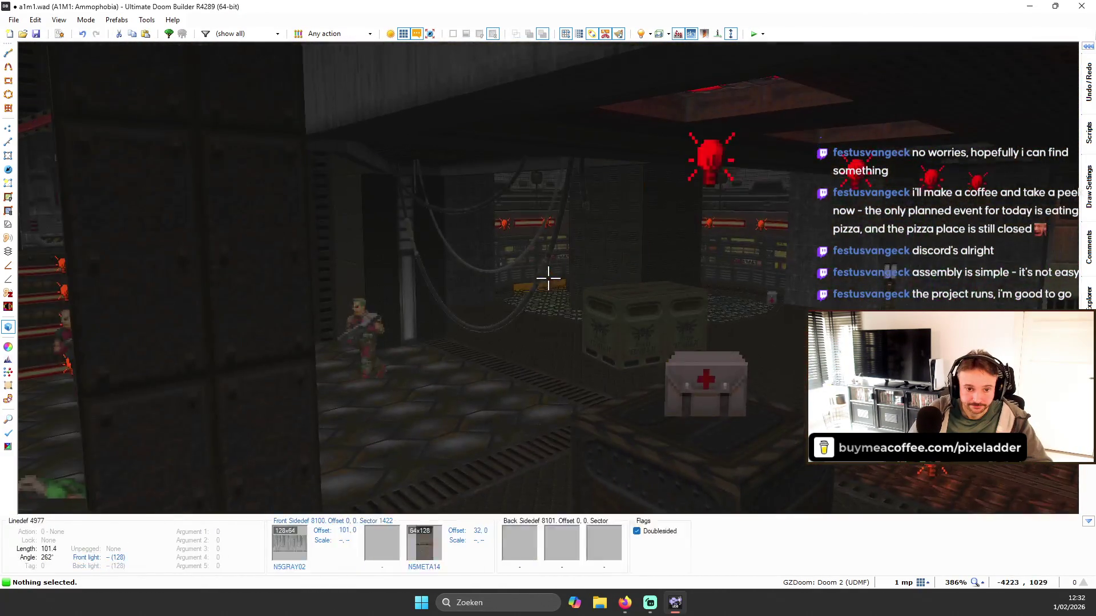
key(w)
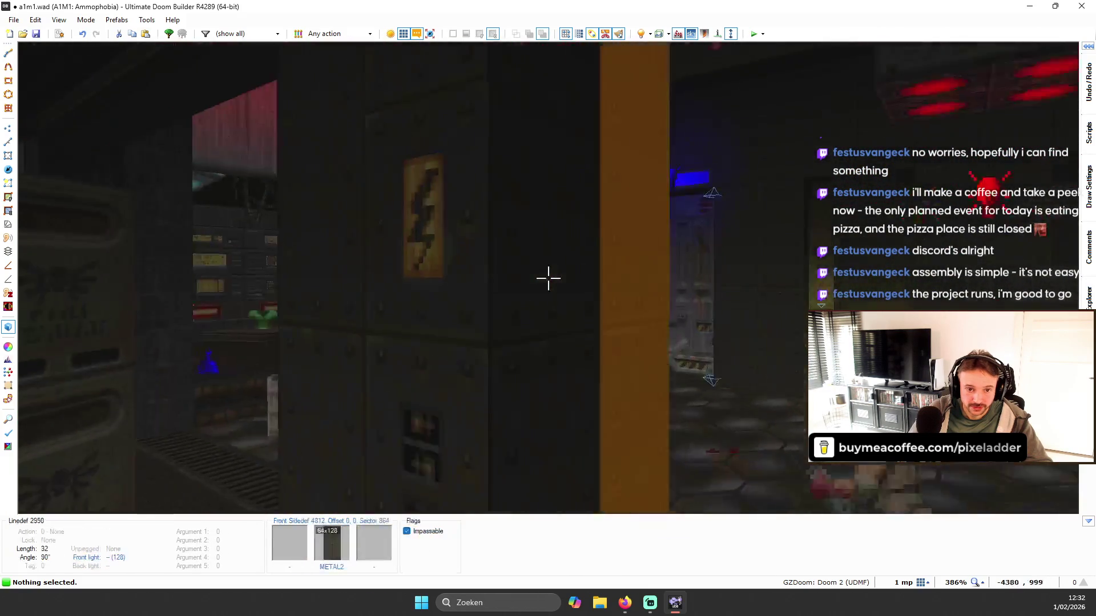
key(w)
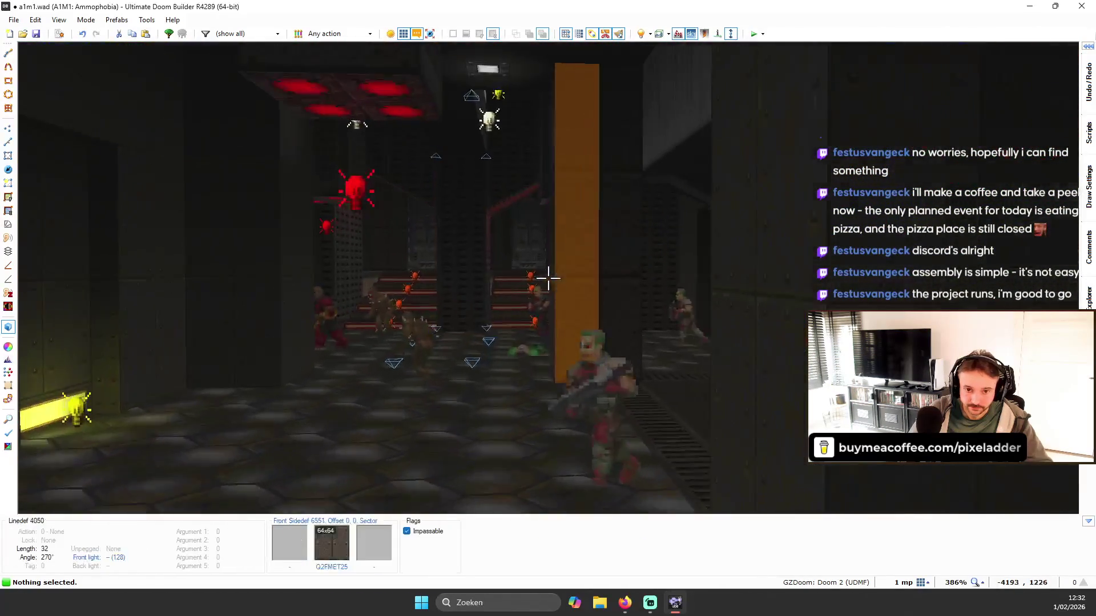
key(w)
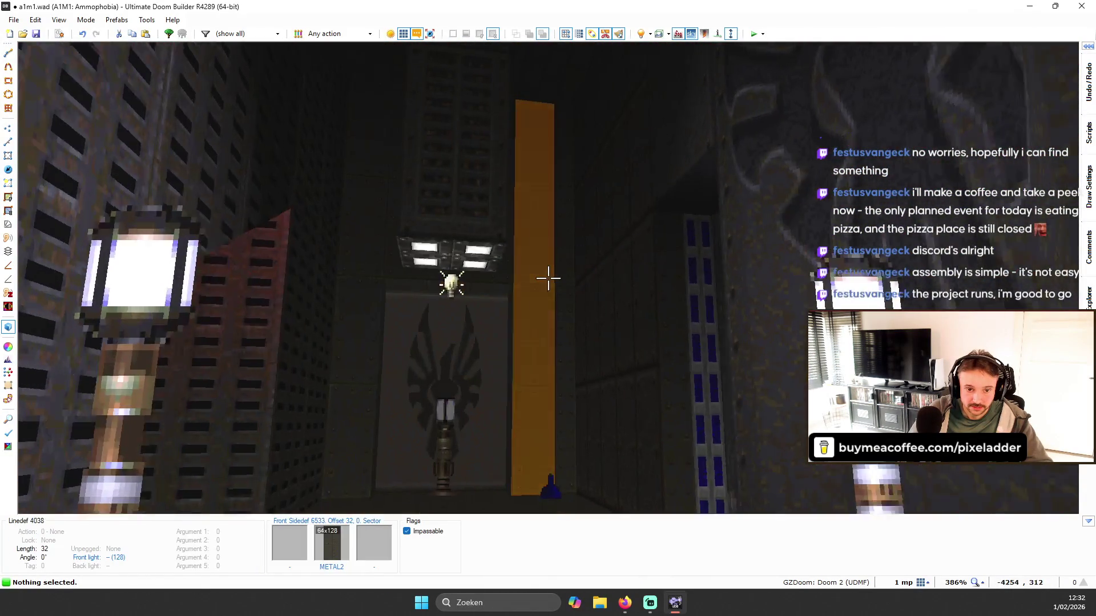
key(w)
key(q)
scroll(549, 278, down, 10)
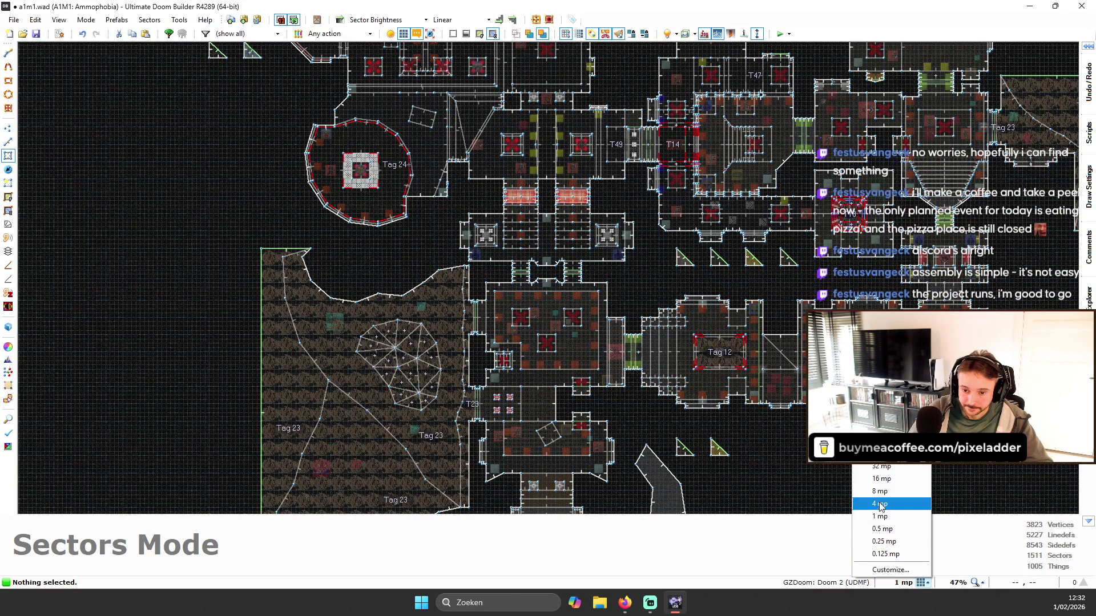
- Zoom out, then fly through the level in 3D from the yellow wall to a red-lit wall
scroll(654, 334, down, 7)
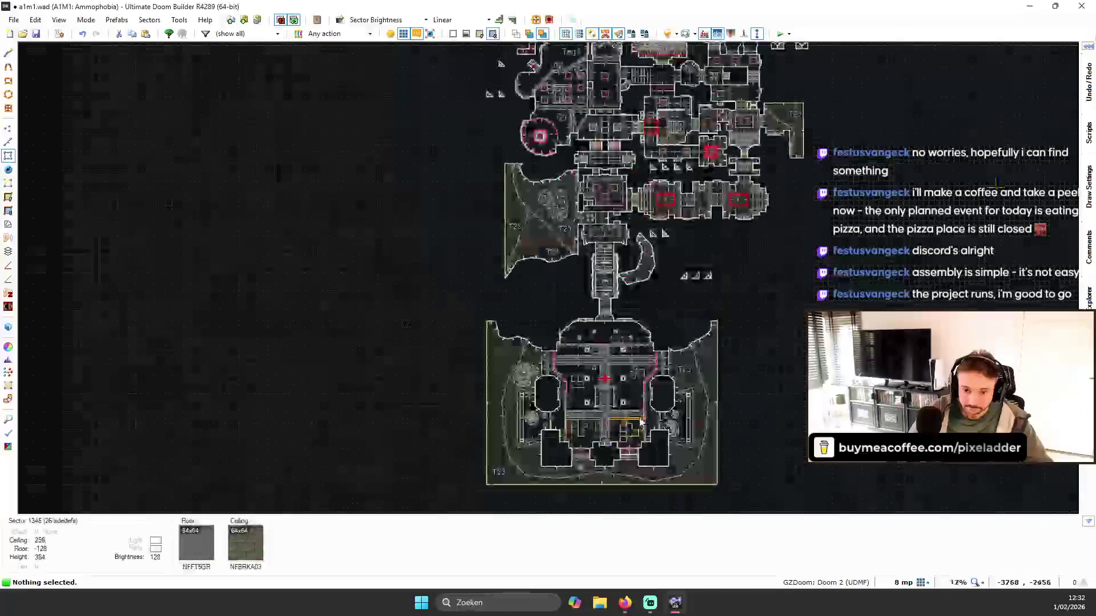
key(q)
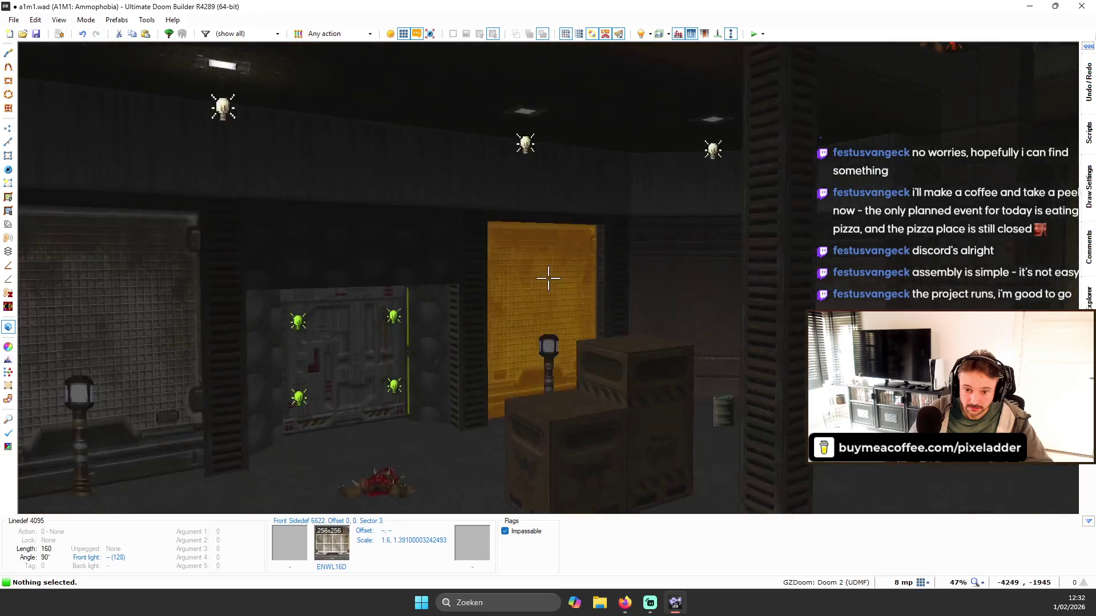
key(w)
key(w)
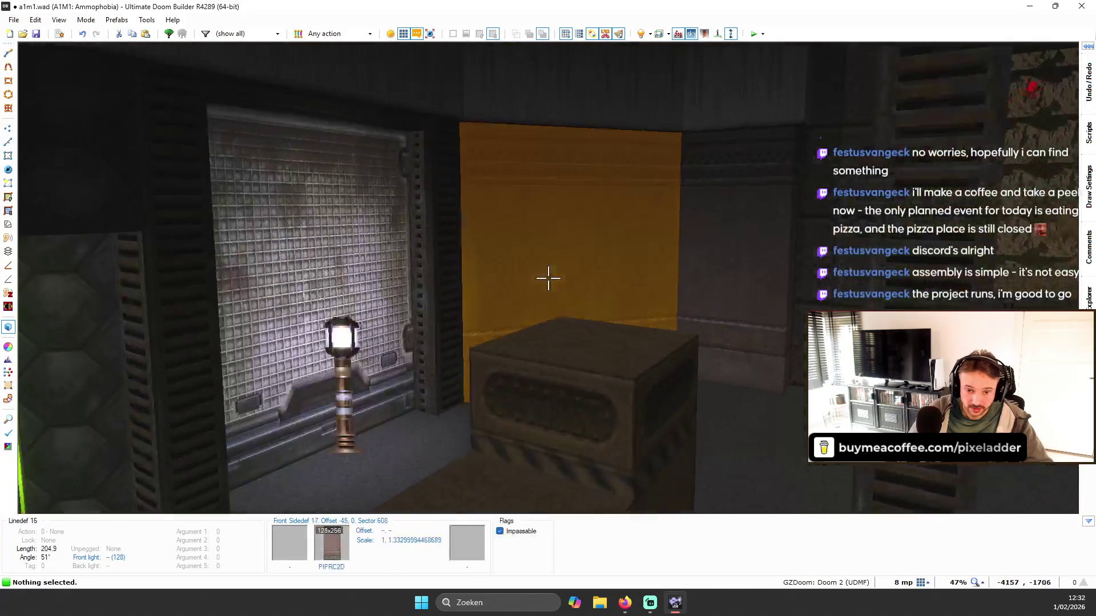
key(w)
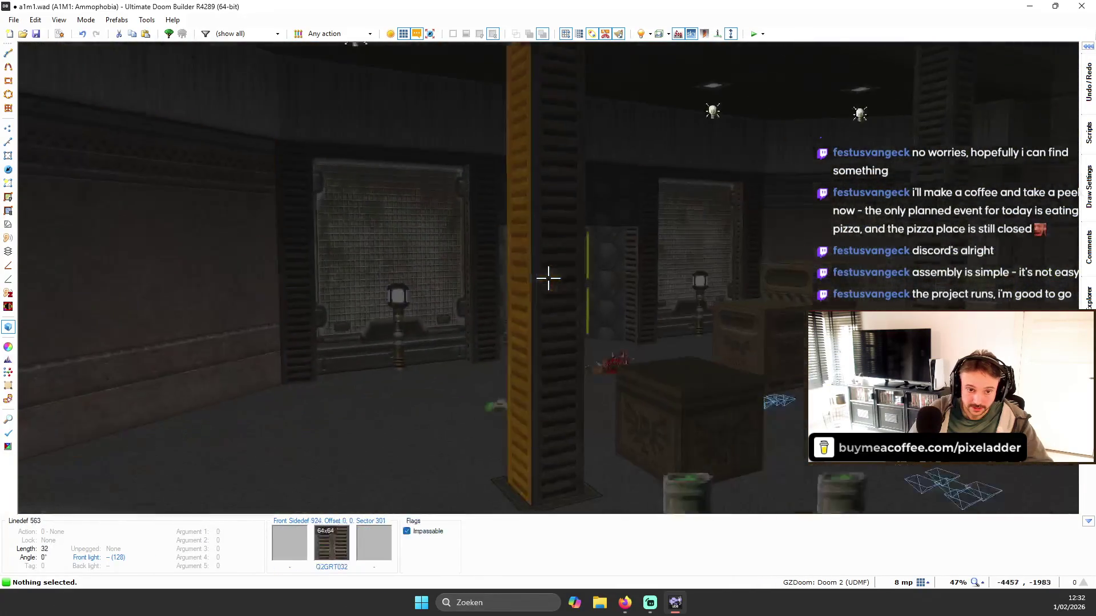
key(w)
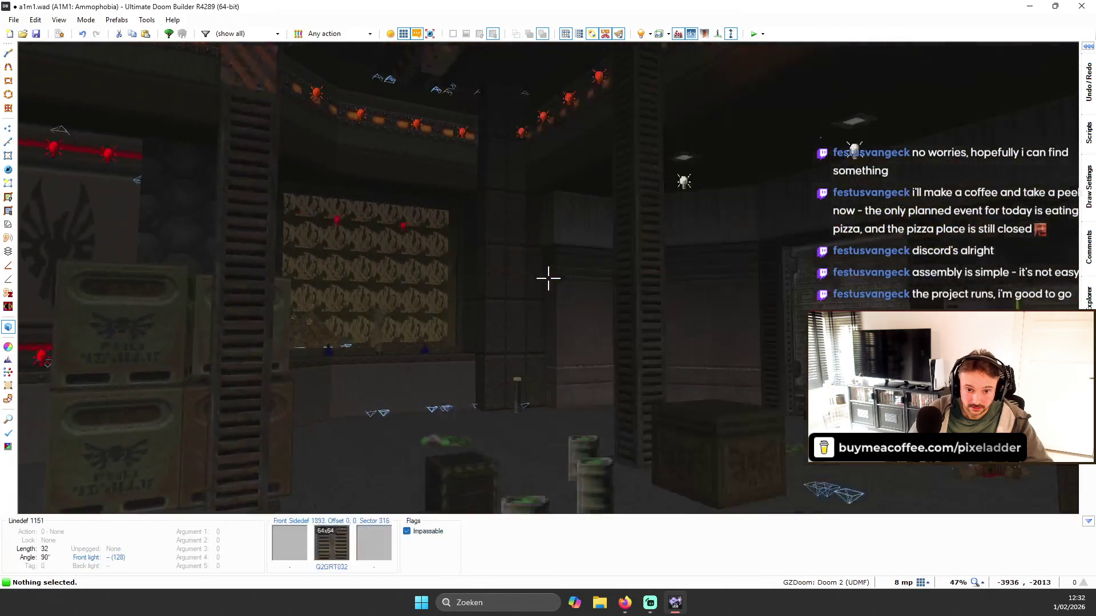
key(w)
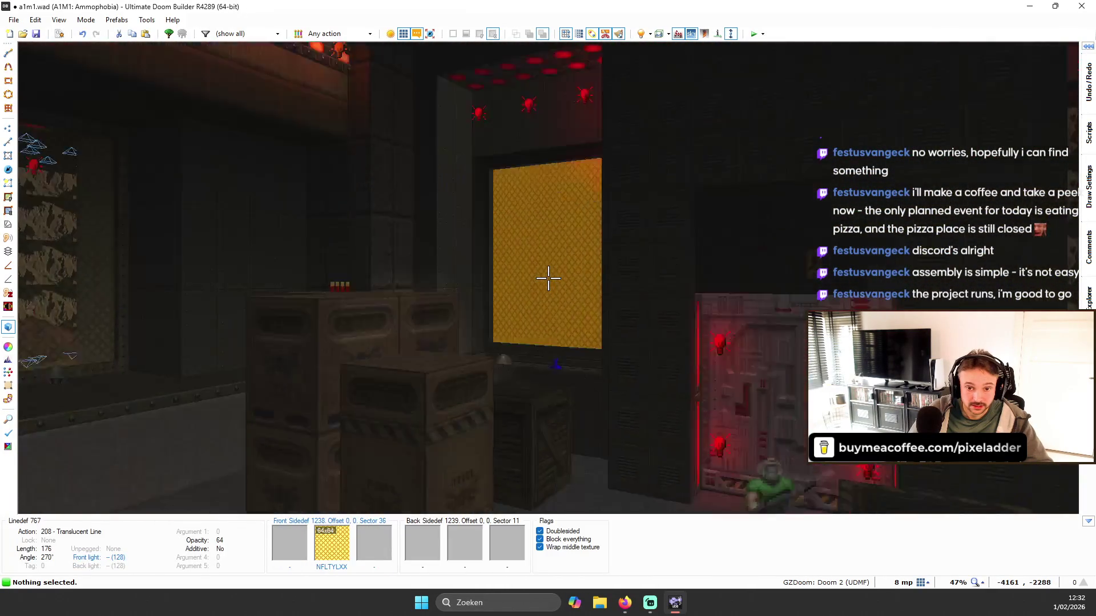
key(w)
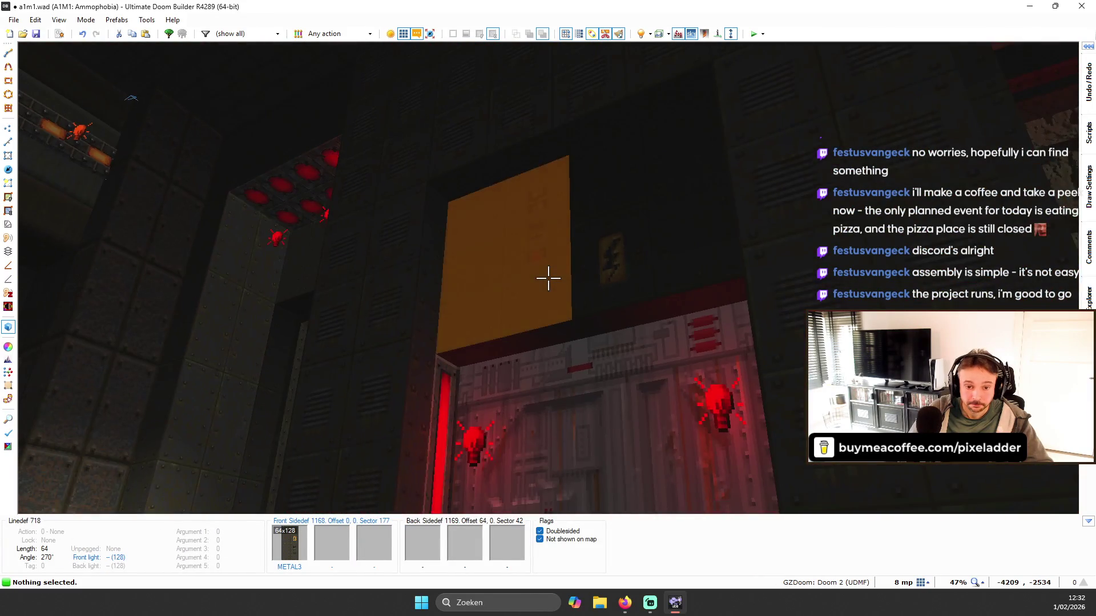
key(w)
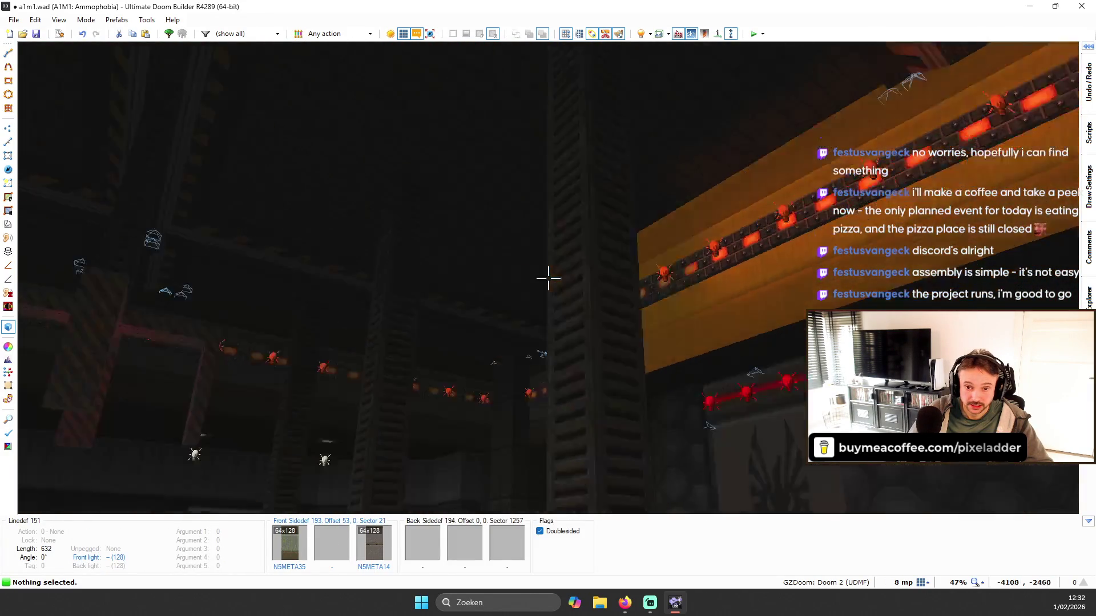
key(w)
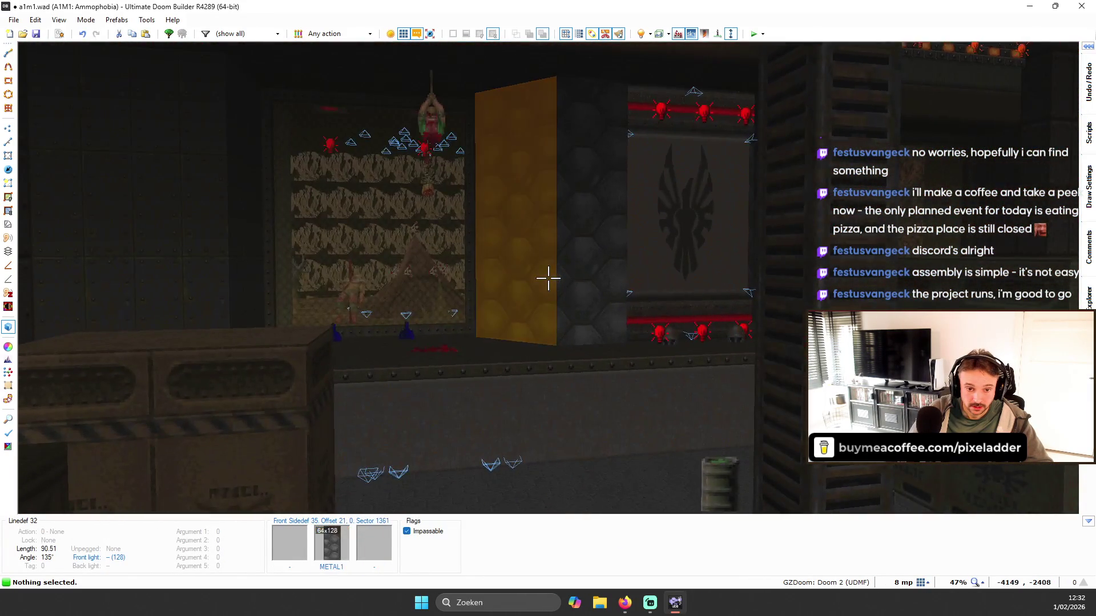
key(w)
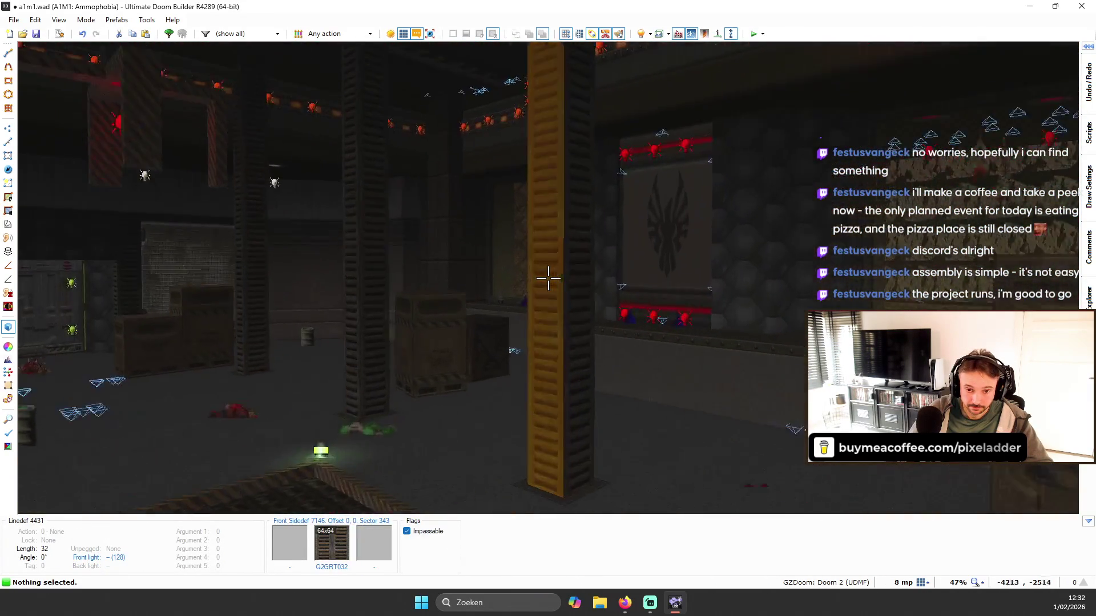
- Return to the 2D map and switch to Things Mode
key(q)
scroll(656, 291, down, 2)
scroll(570, 298, up, 5)
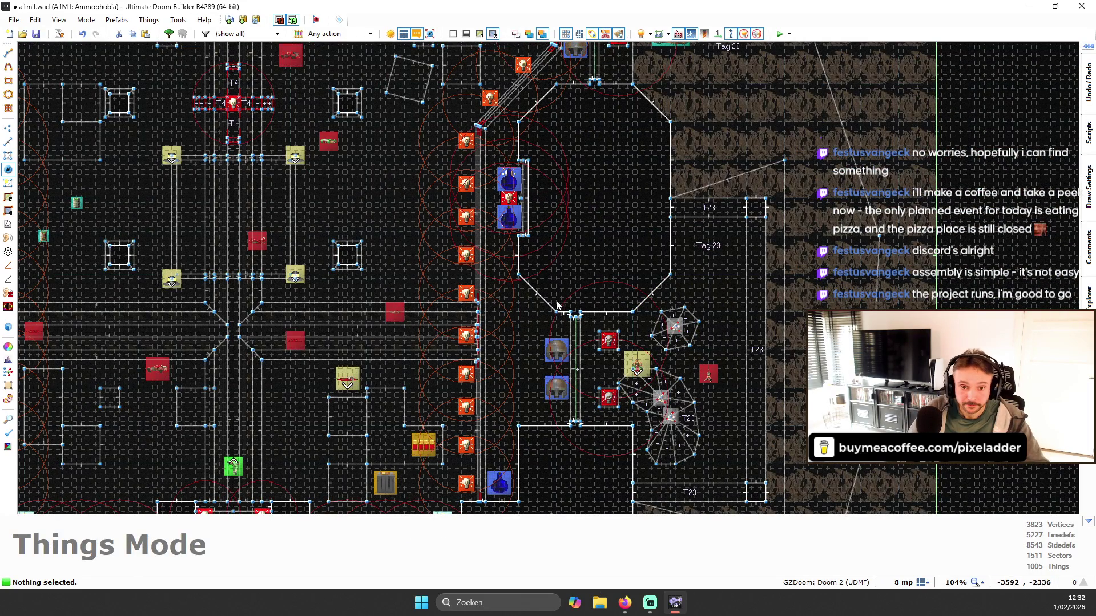
scroll(550, 283, down, 3)
scroll(543, 265, up, 7)
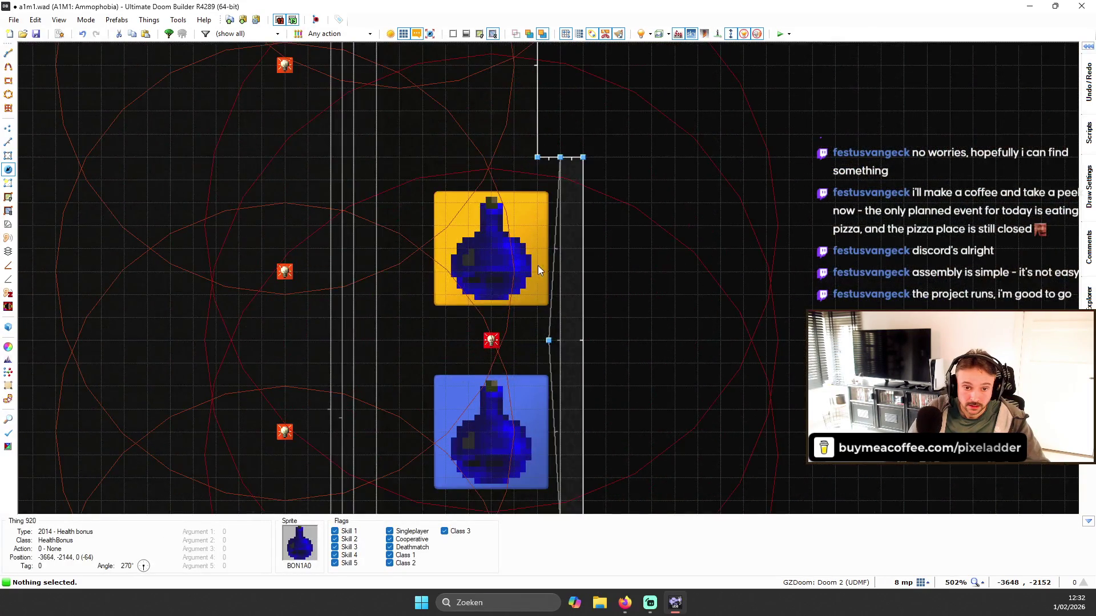
scroll(542, 265, down, 6)
key(t)
- In 3D, delete two red light things from the walls near the health bonuses
key(q)
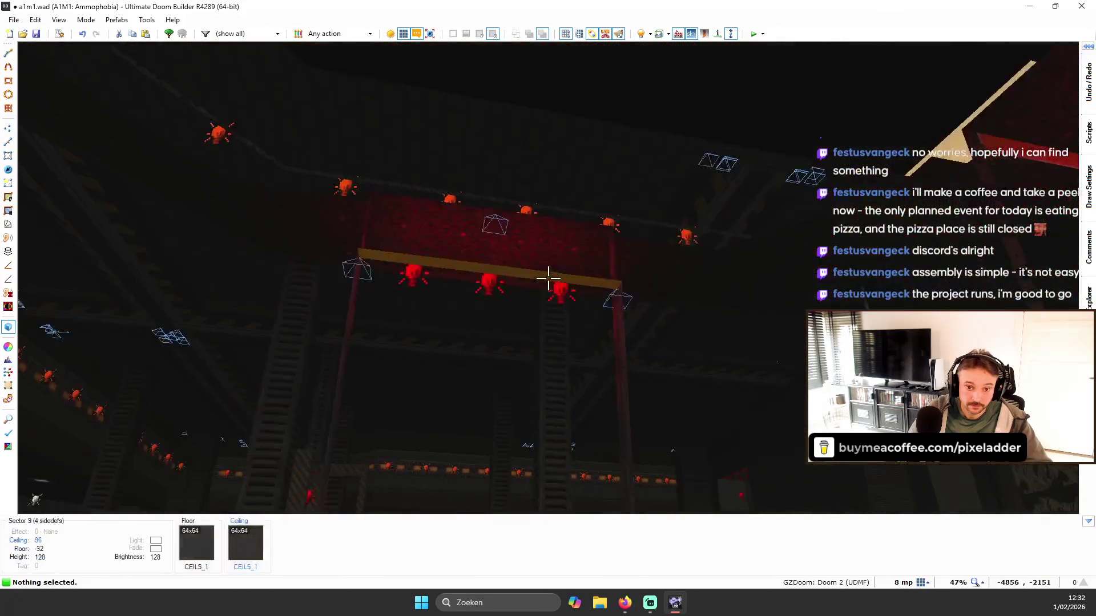
key(w)
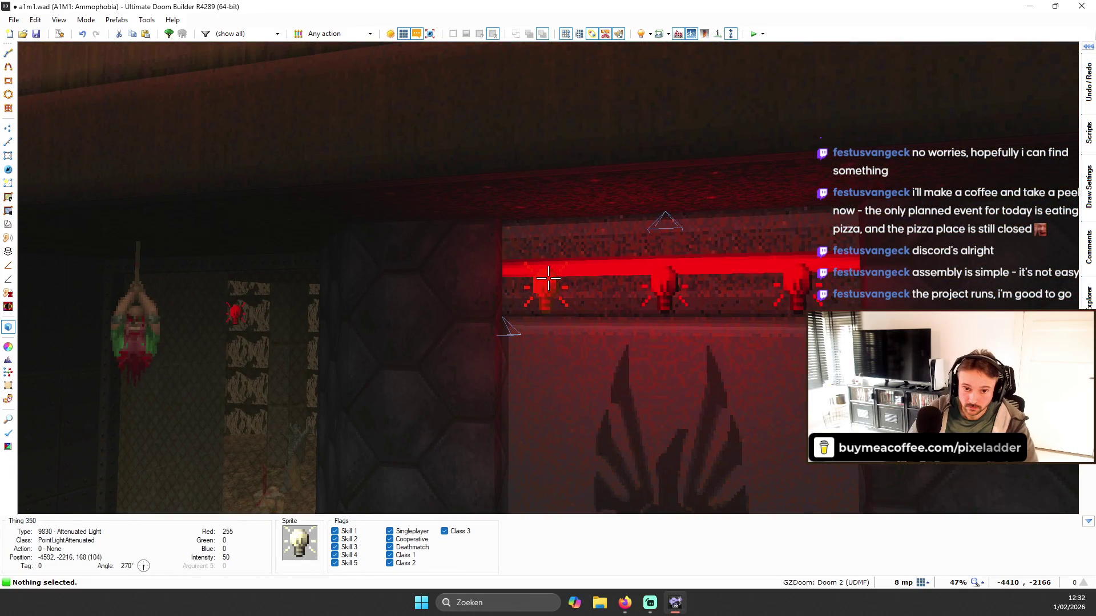
key(Delete)
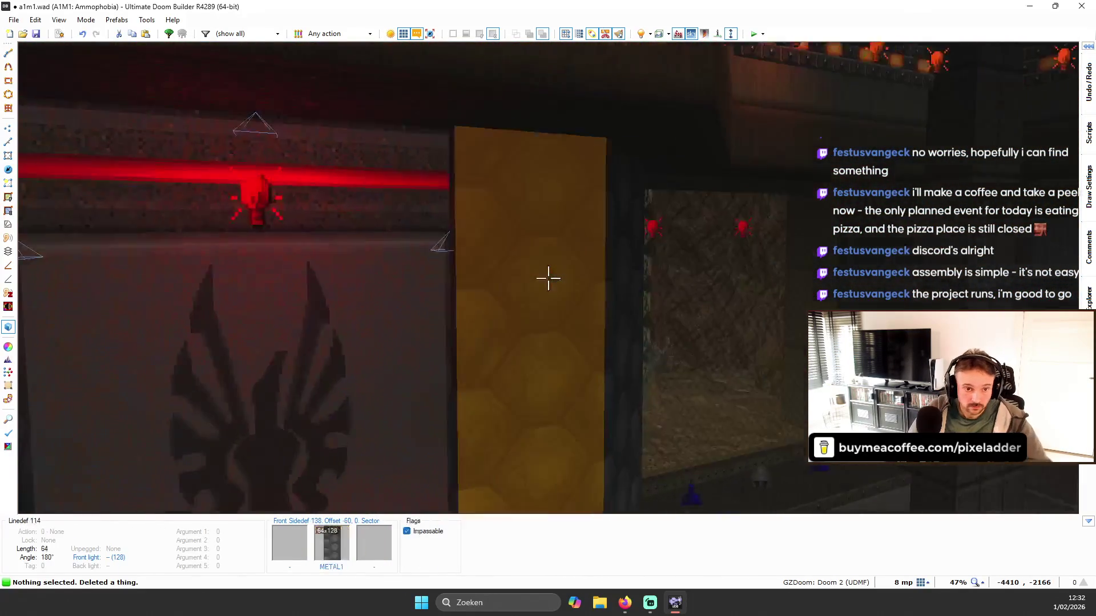
scroll(548, 278, up, 1)
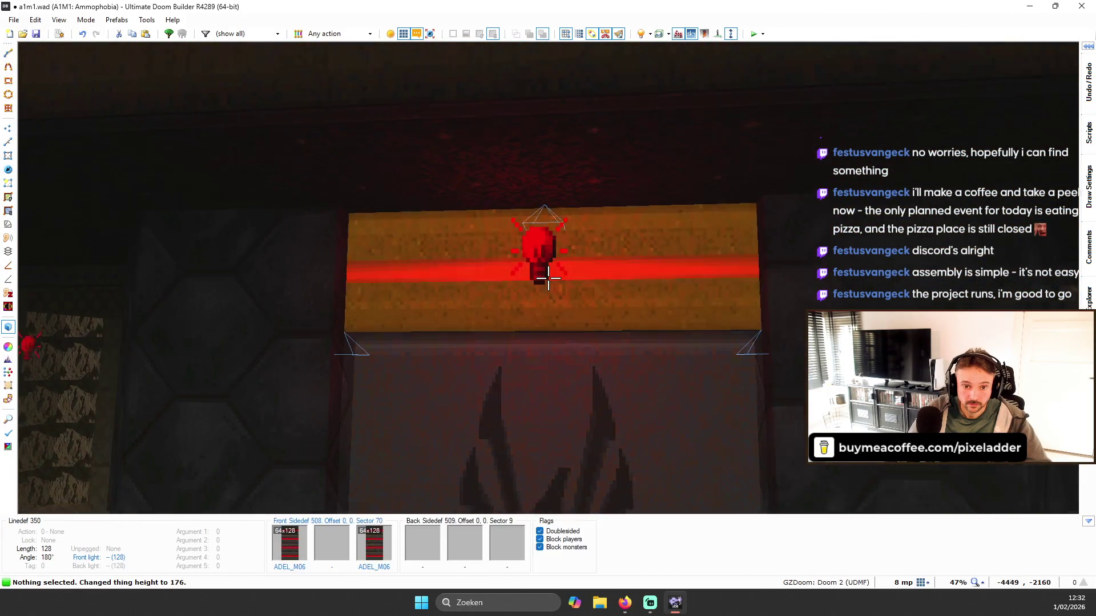
key(w)
key(Delete)
key(s)
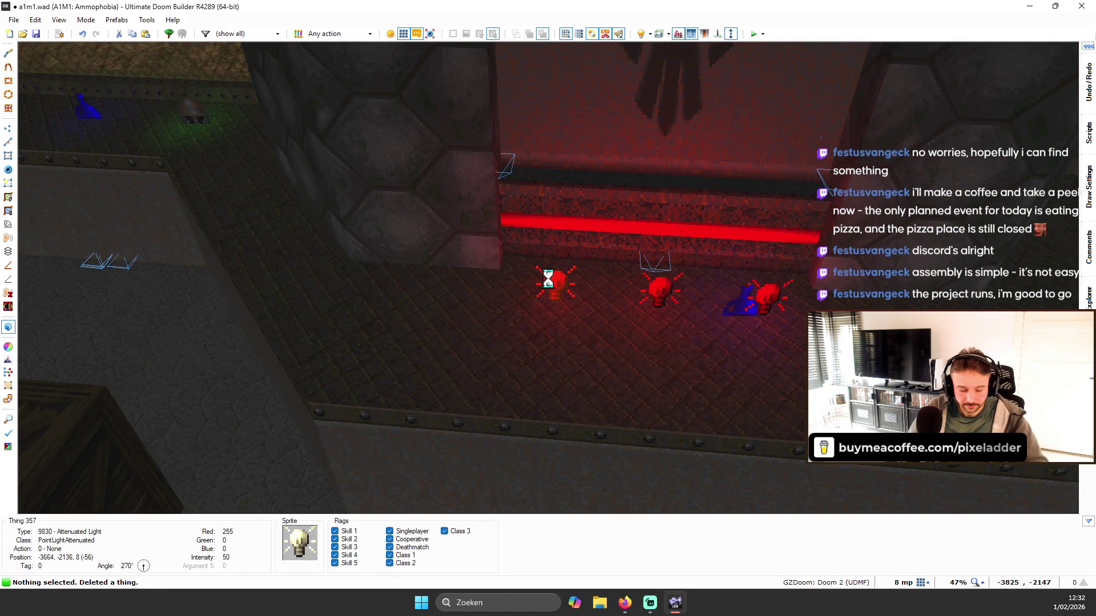
key(a)
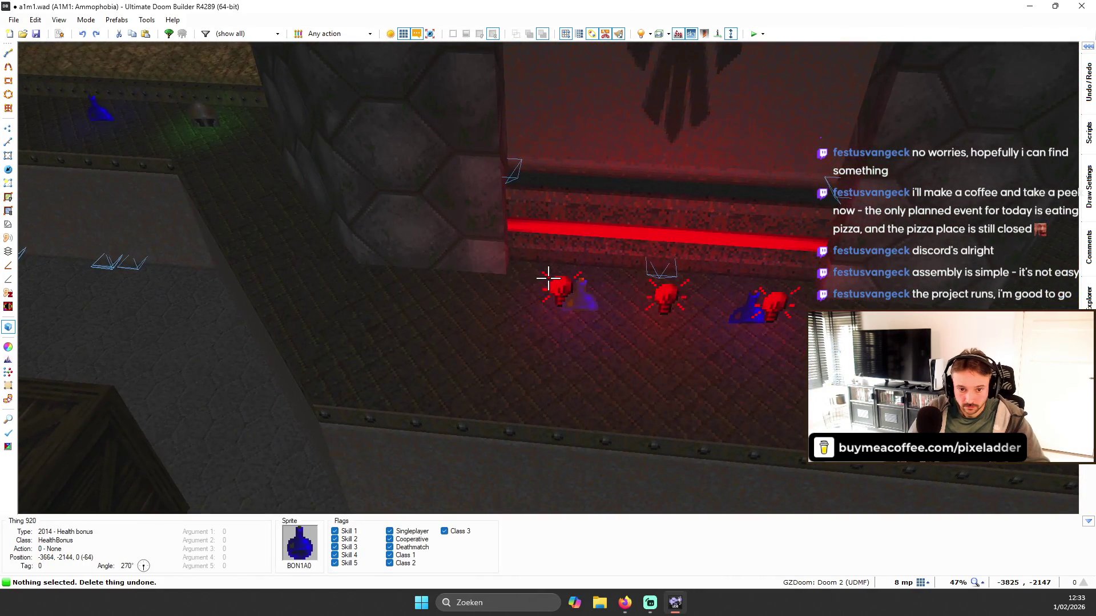
key(w)
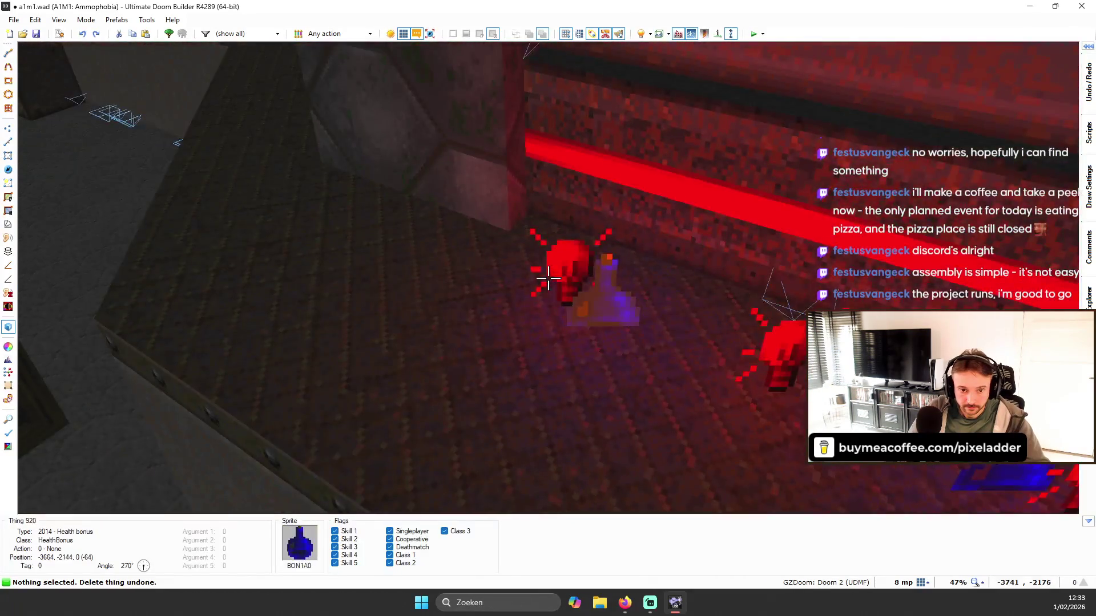
key(s)
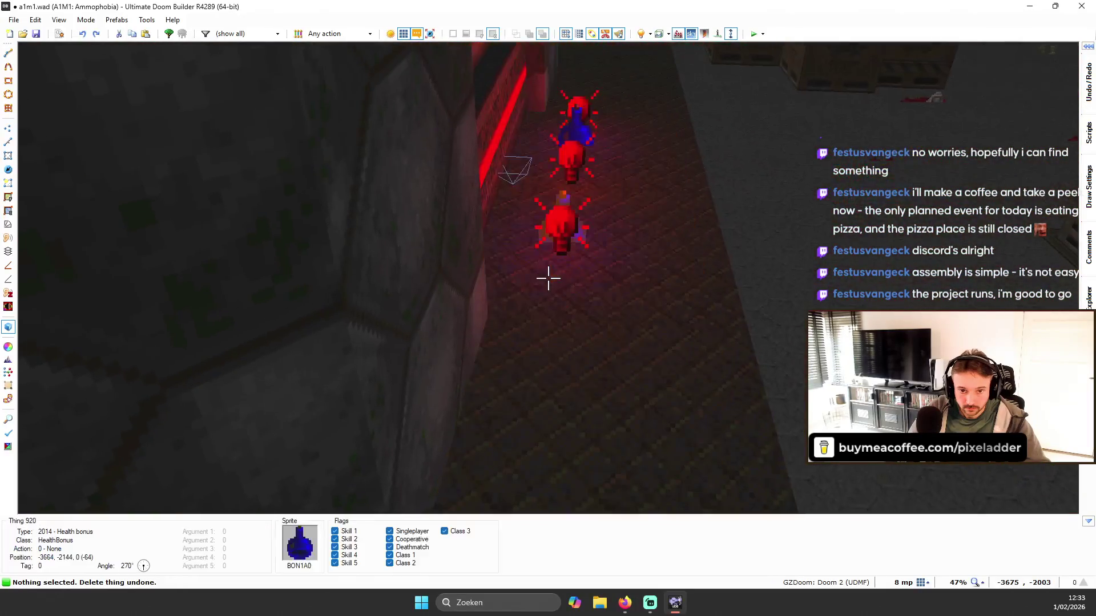
- On the 2D map, delete the extra bonus pickup by the wall and select the armor bonus
key(q)
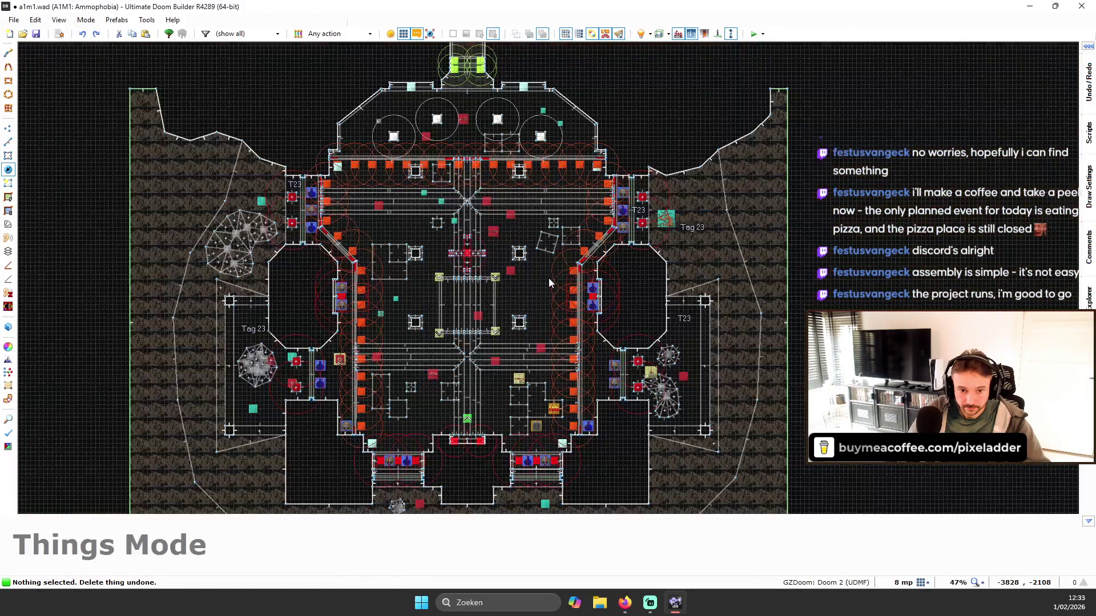
scroll(594, 279, up, 10)
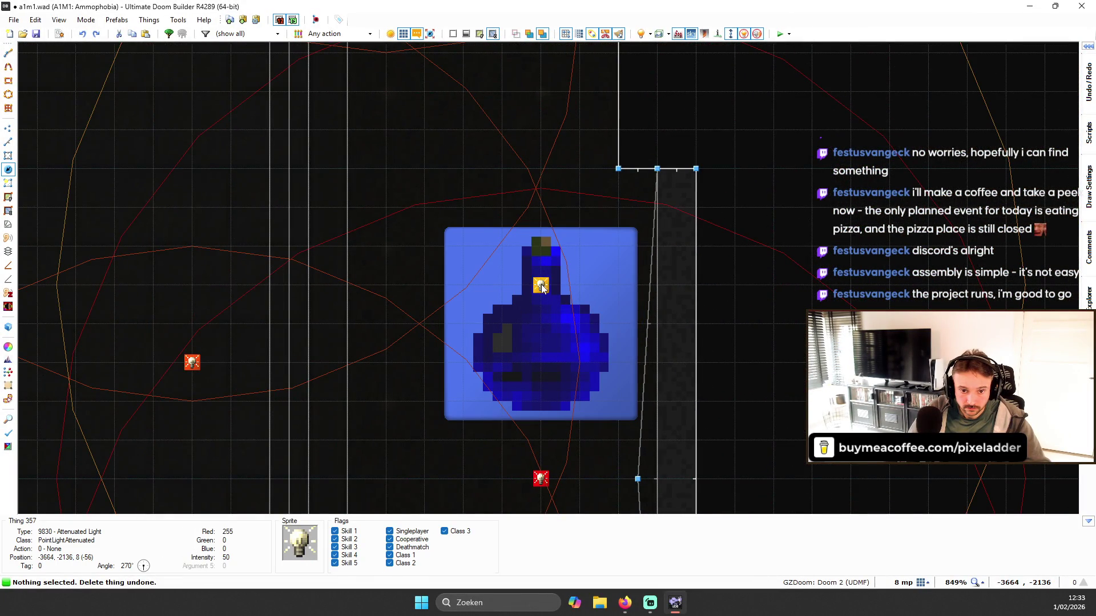
scroll(543, 287, down, 2)
scroll(543, 289, down, 6)
scroll(570, 354, up, 6)
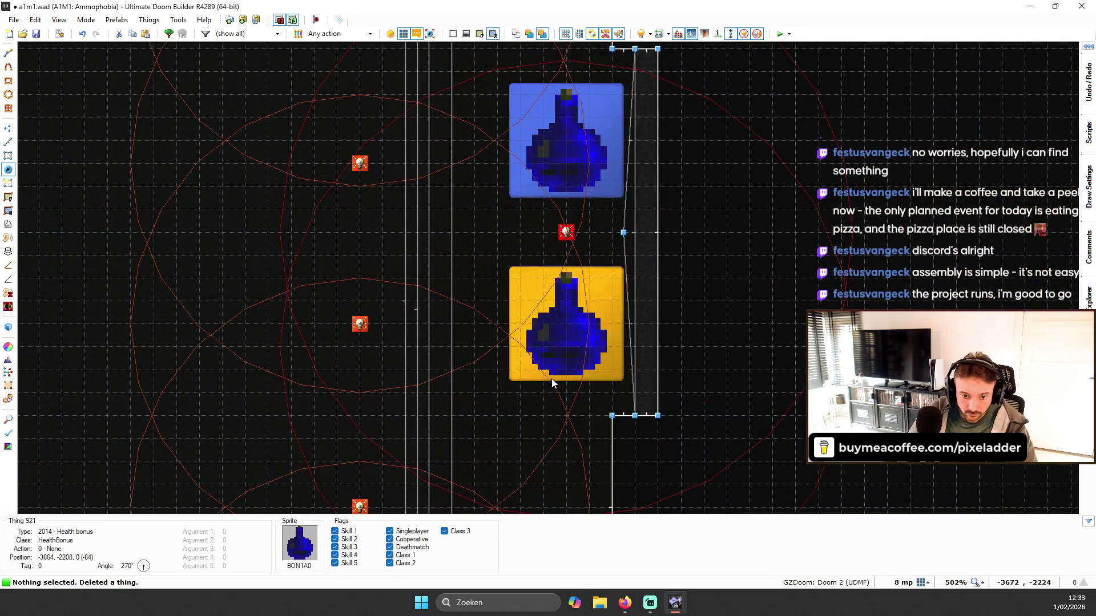
key(Delete)
scroll(567, 349, down, 6)
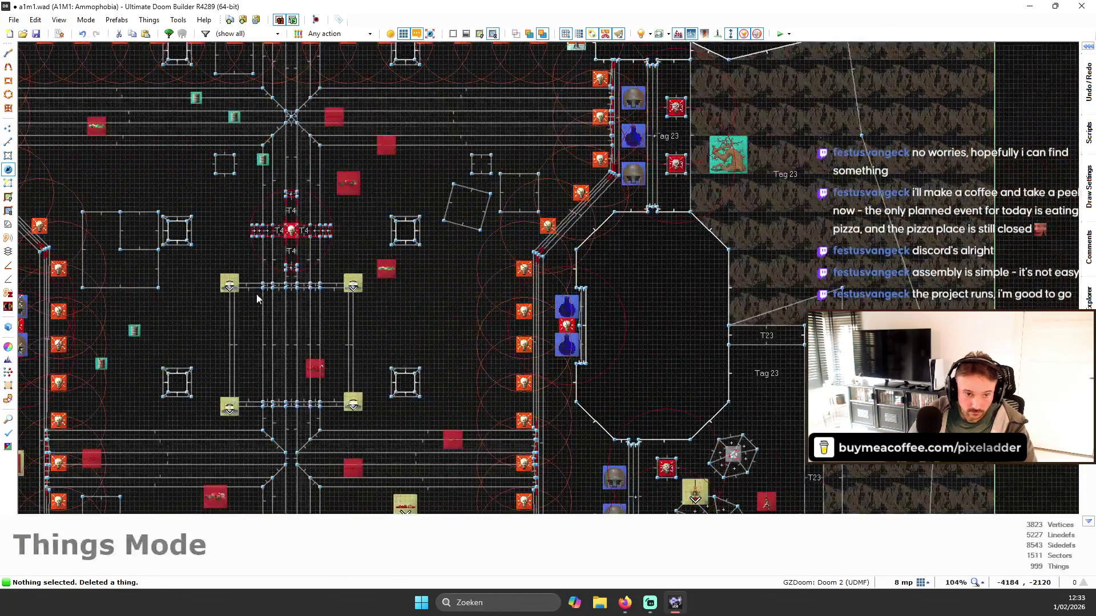
scroll(222, 308, up, 7)
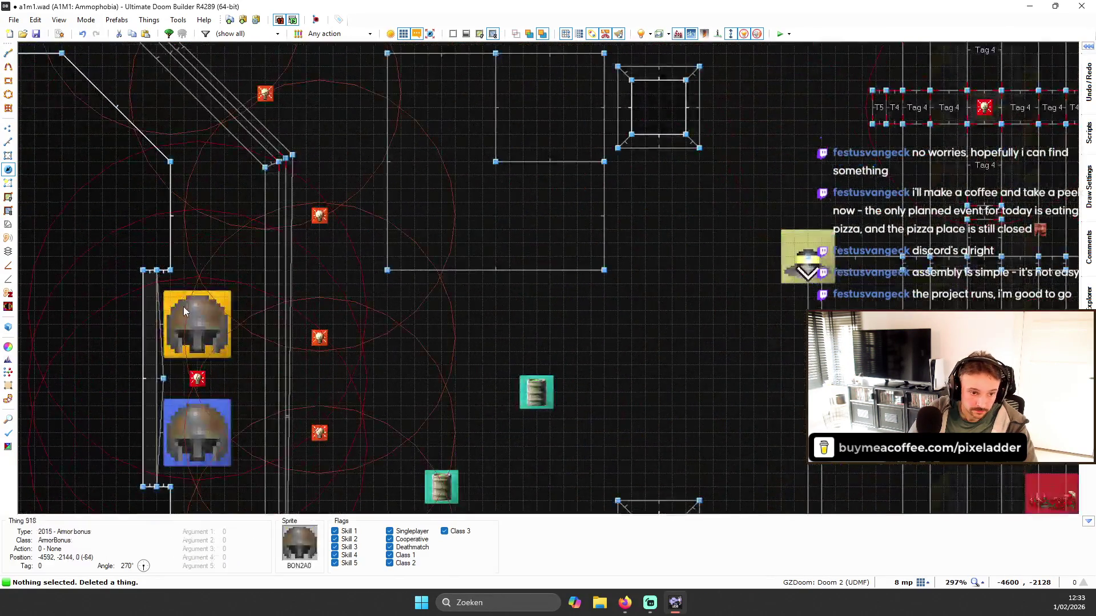
scroll(214, 311, down, 7)
scroll(248, 327, up, 5)
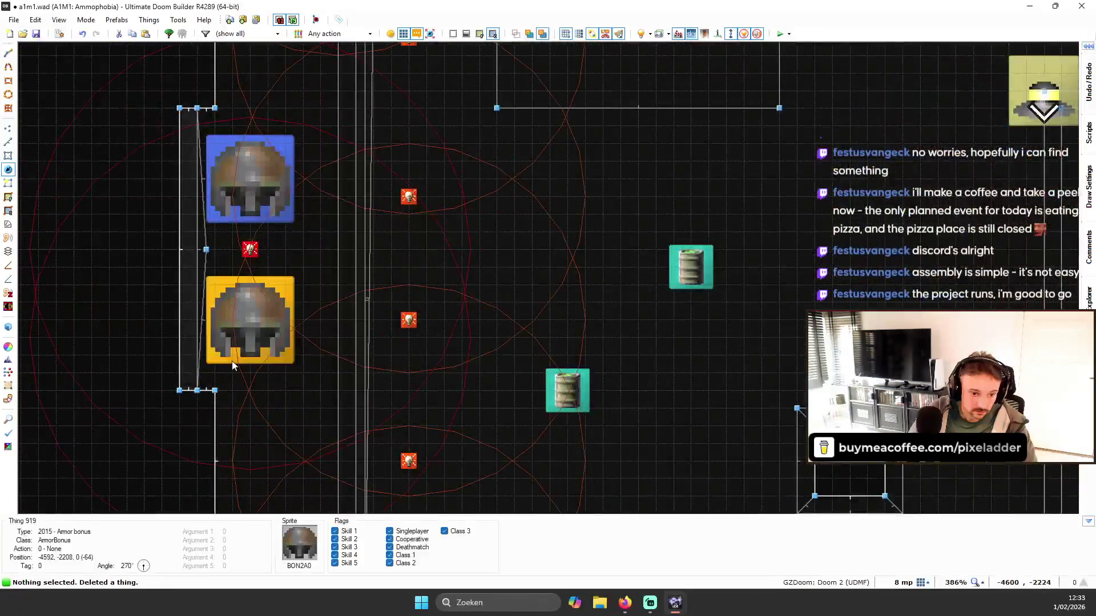
click(247, 327)
scroll(255, 239, down, 3)
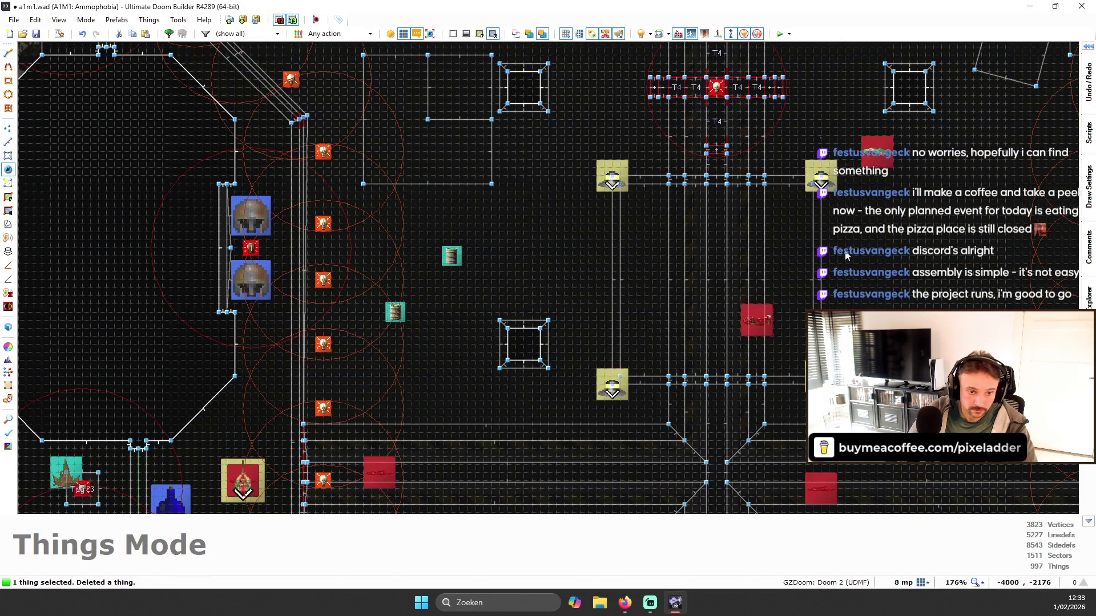
- Raise the red light thing by the banner wall to height 176
key(w)
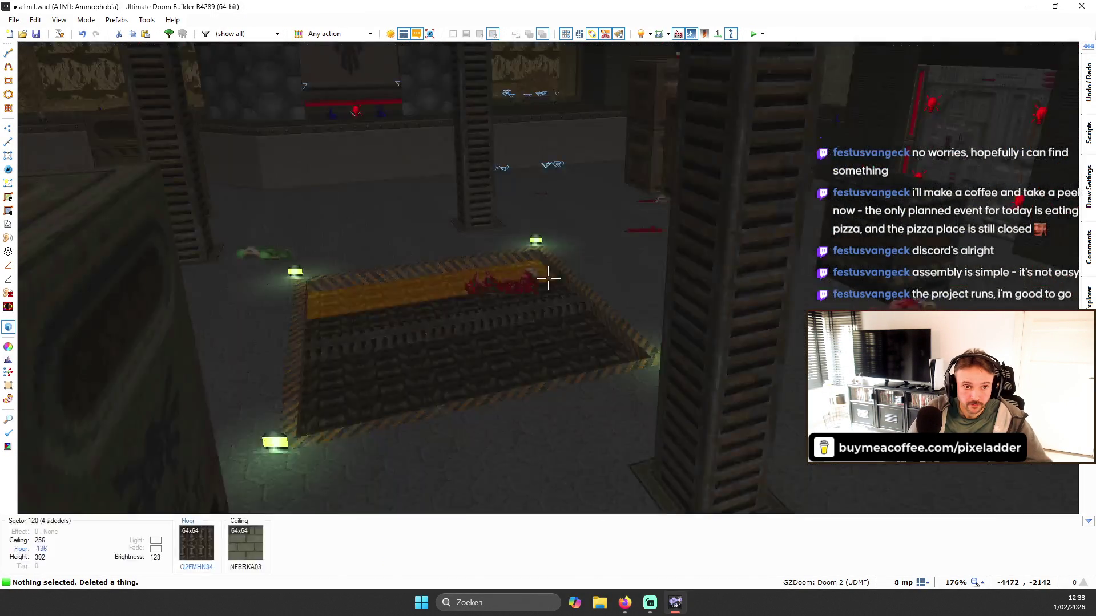
key(w)
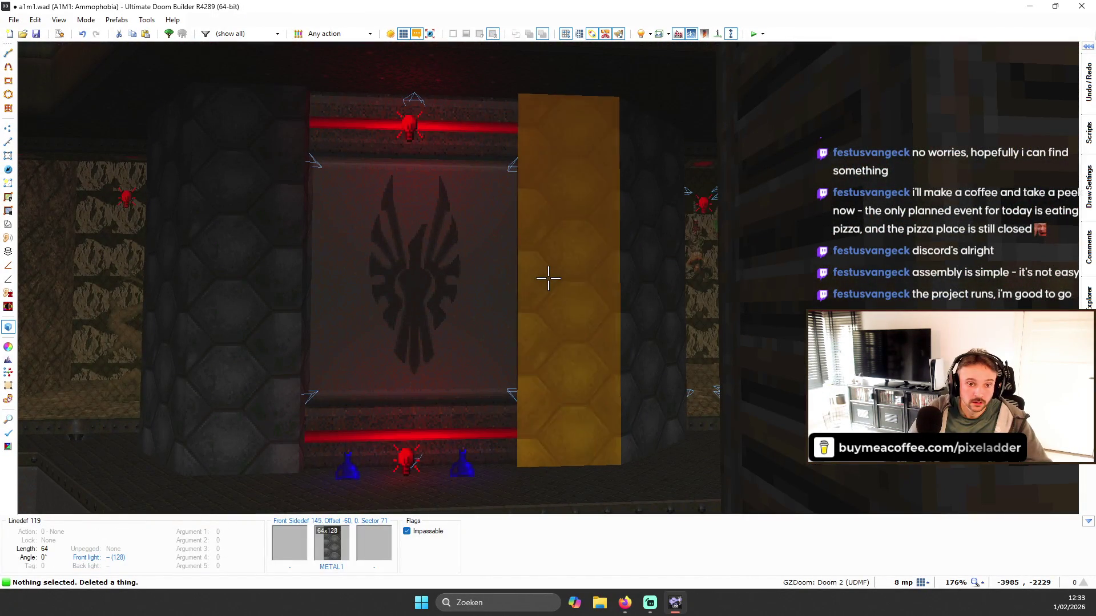
scroll(548, 278, up, 2)
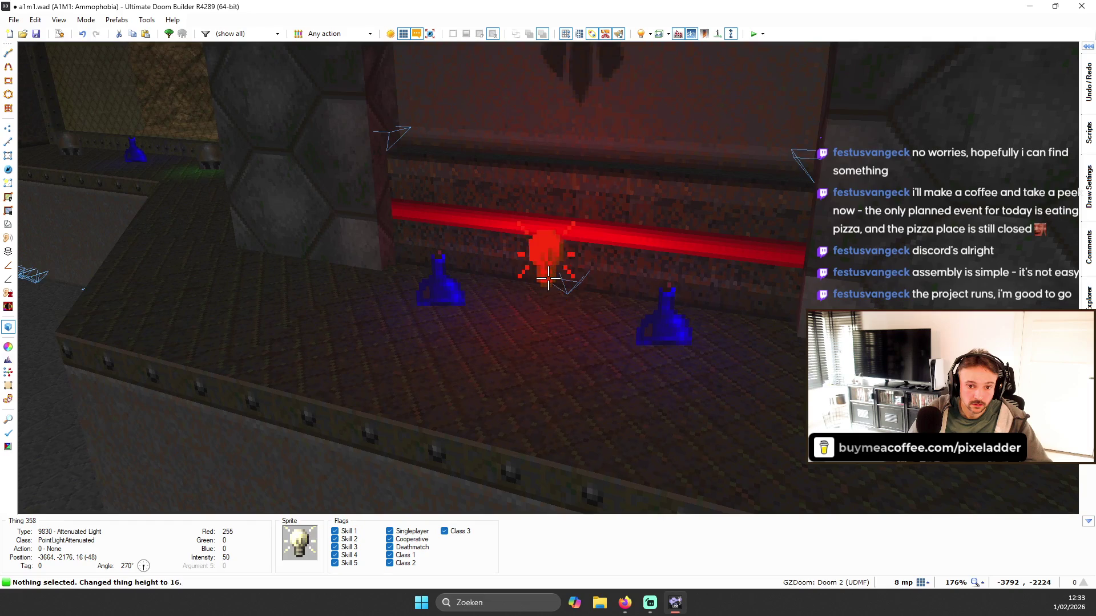
key(s)
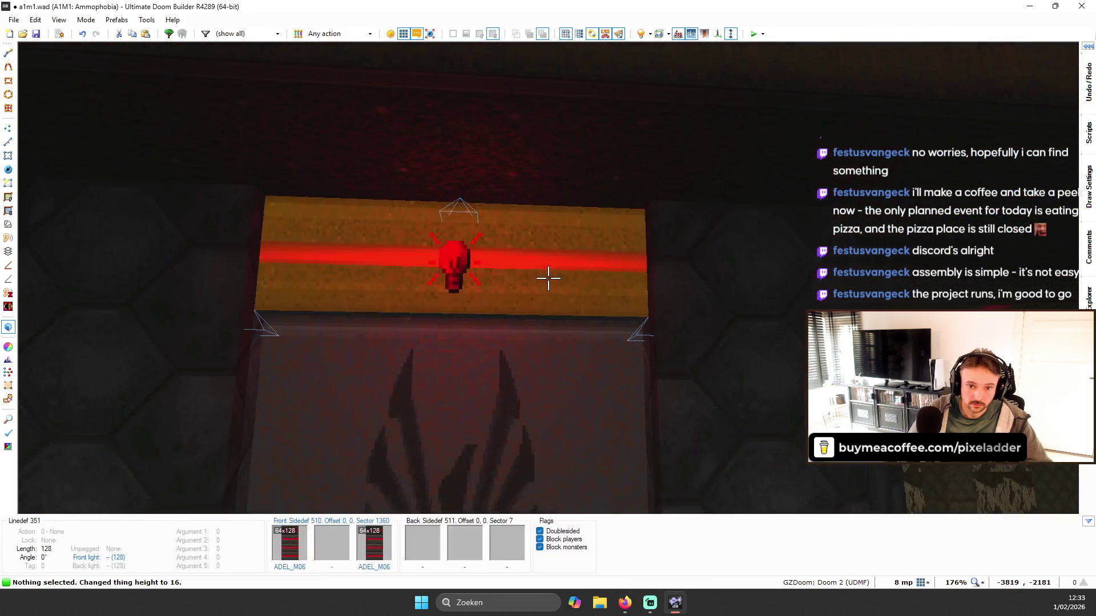
scroll(548, 278, up, 20)
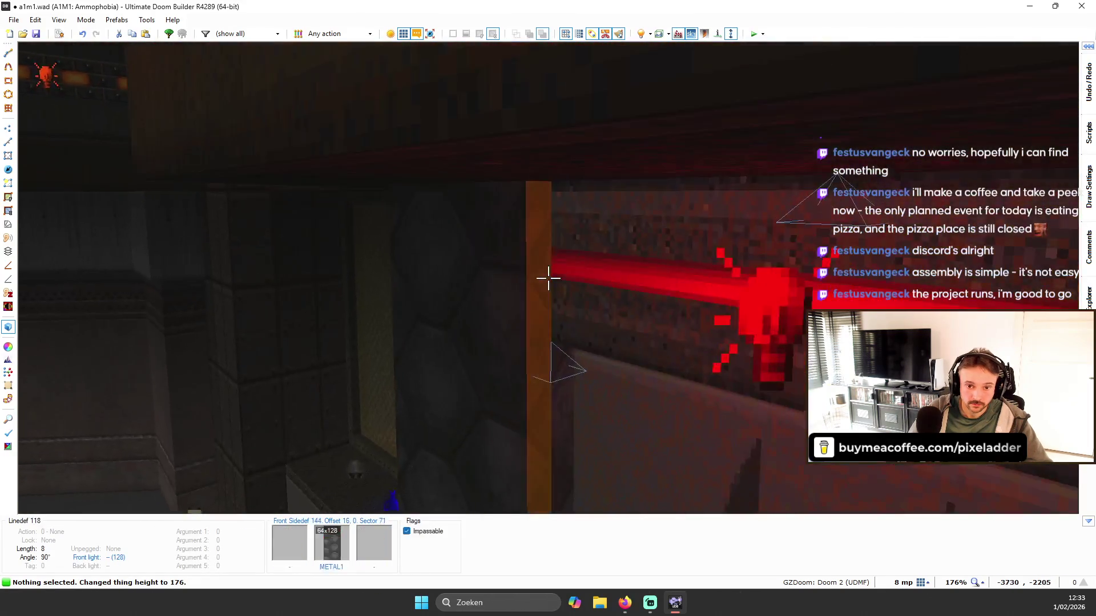
key(w)
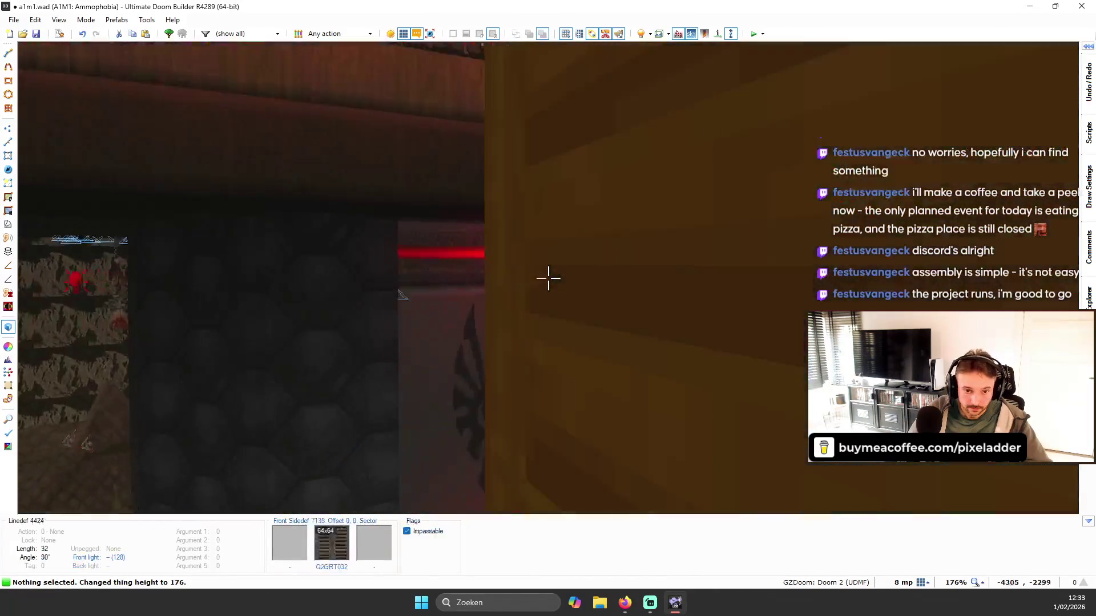
key(s)
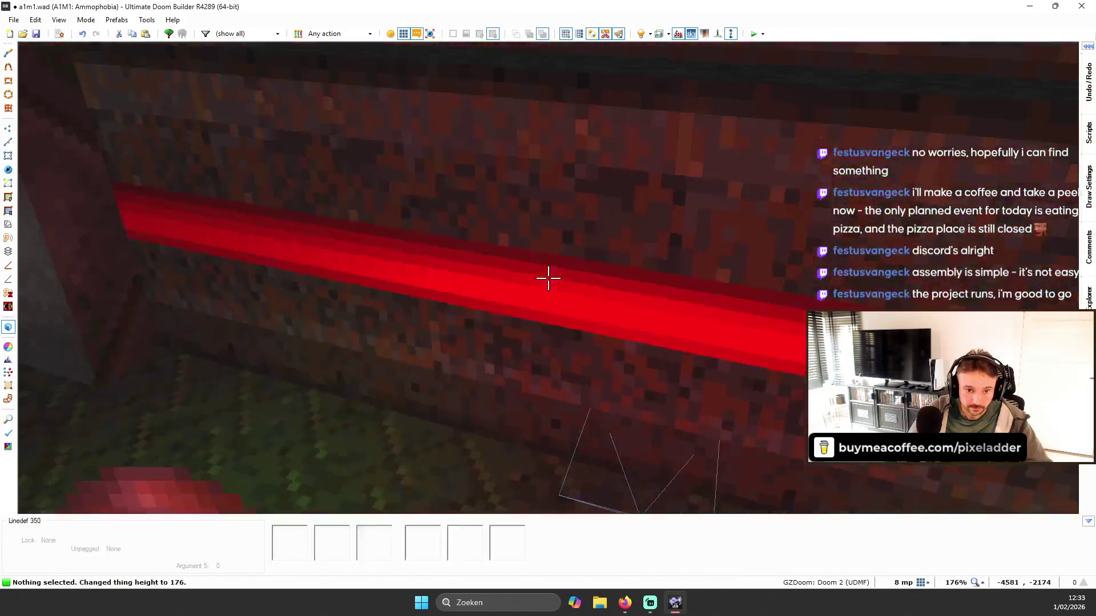
key(w)
key(w)
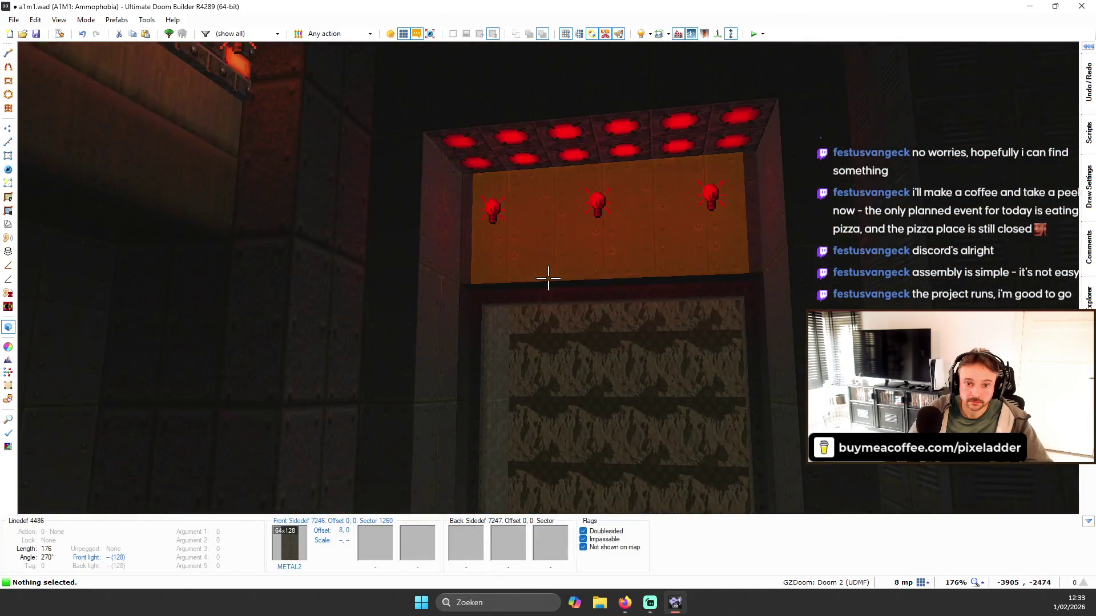
- Walk past the yellow pillar and crate room to the green-lit door
key(w)
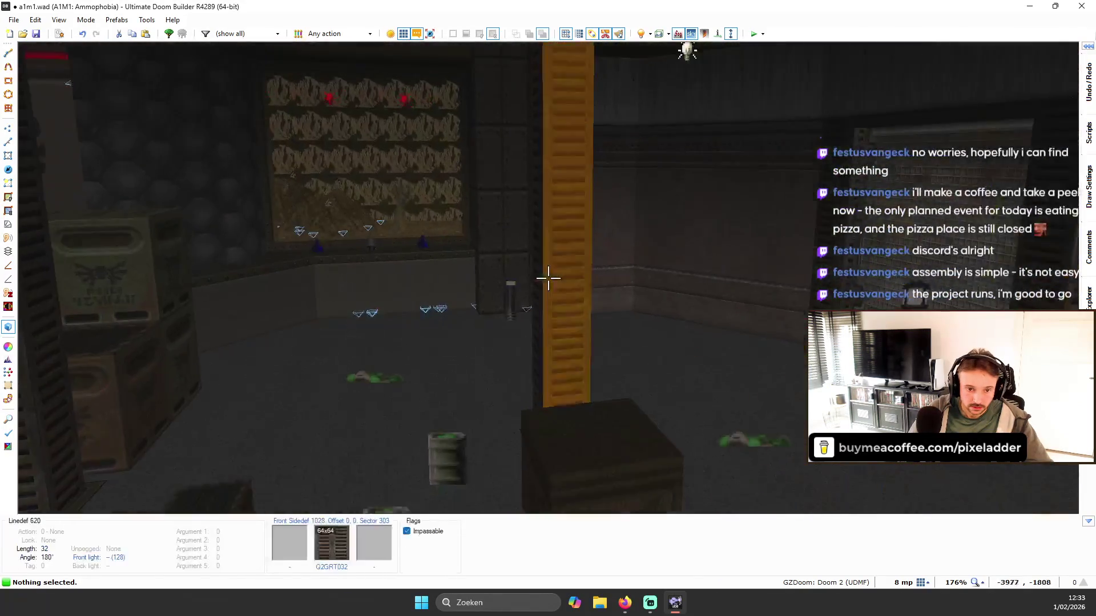
key(w)
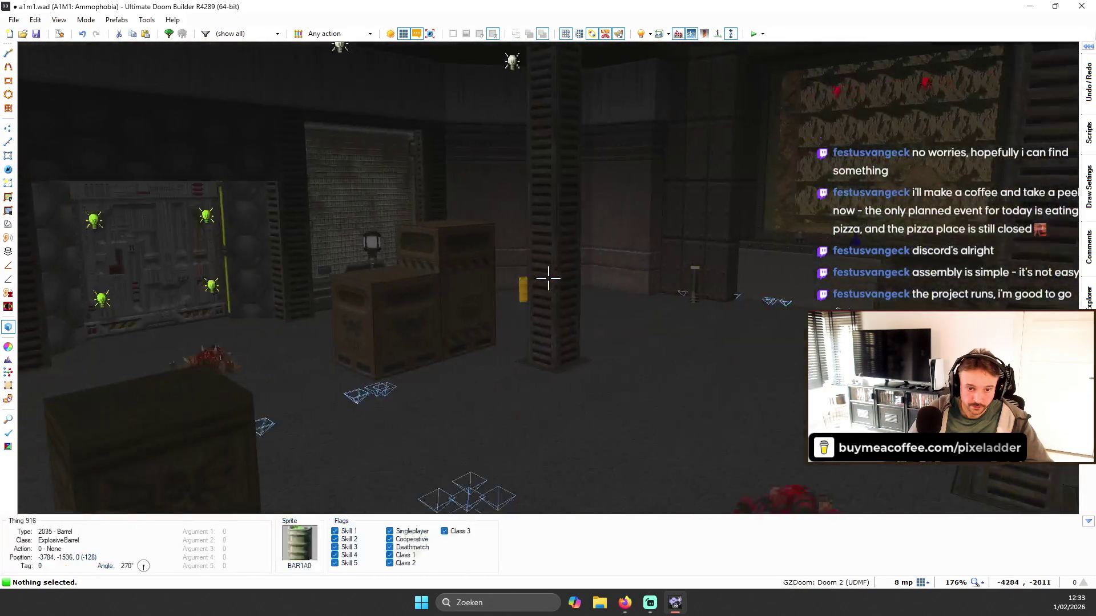
key(w)
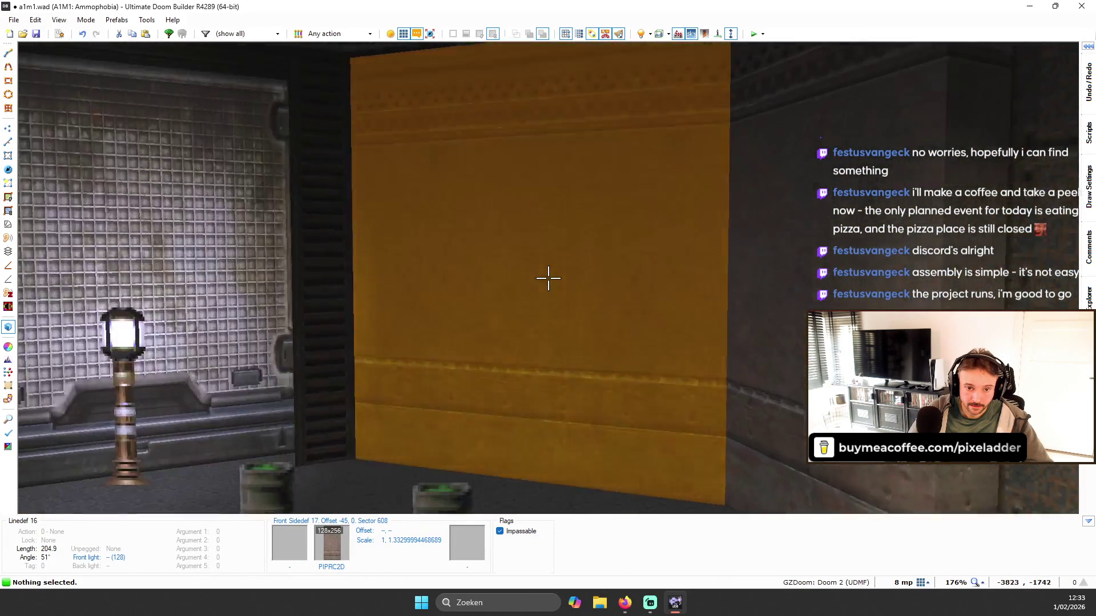
key(s)
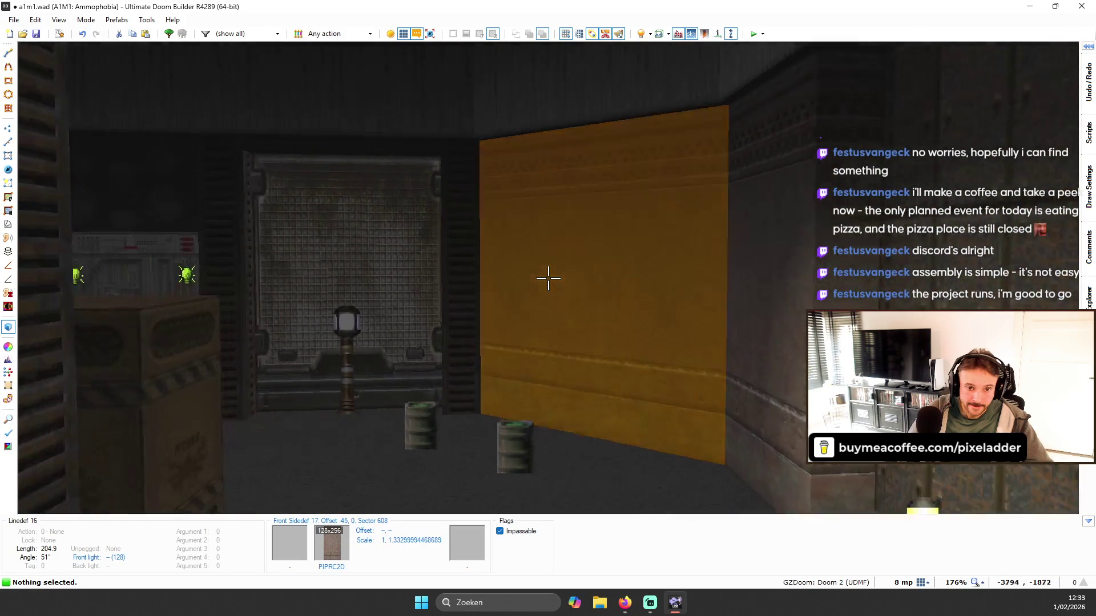
key(w)
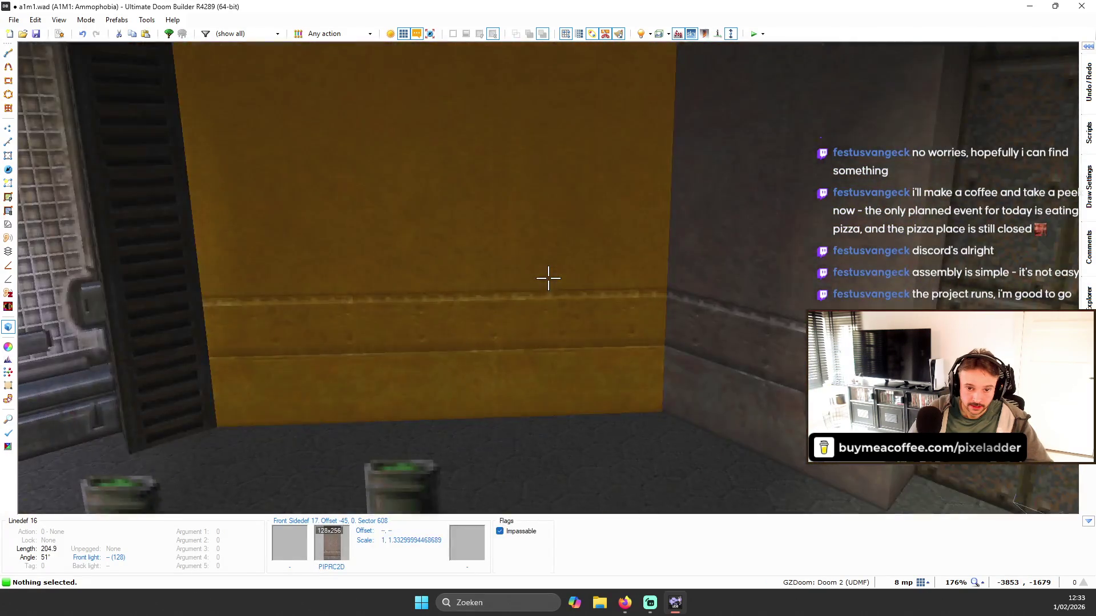
key(w)
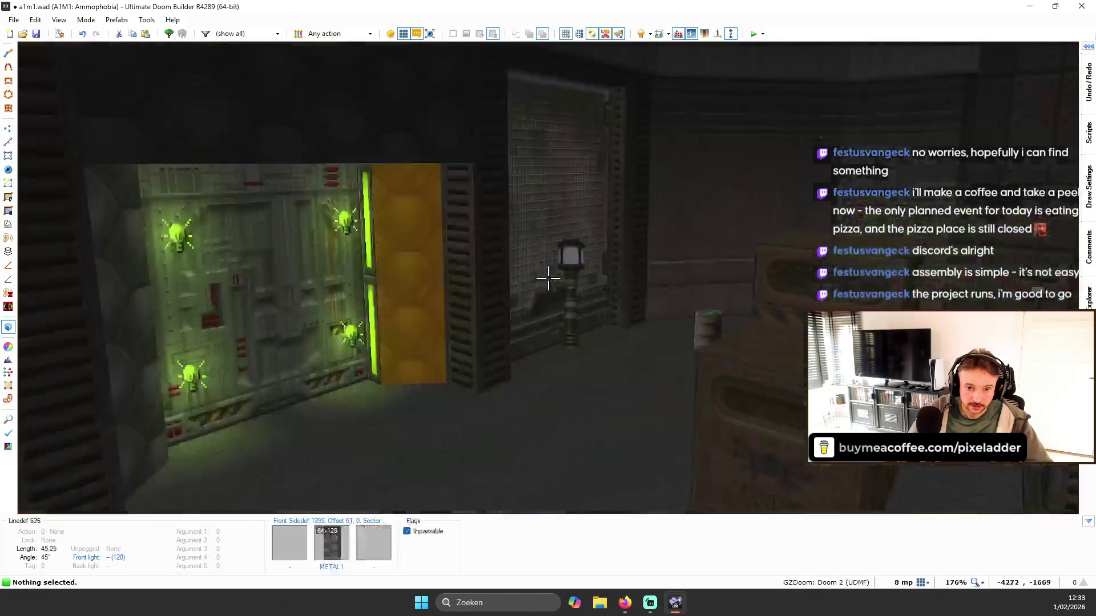
- Return to the 2D map and switch to Linedefs Mode
key(q)
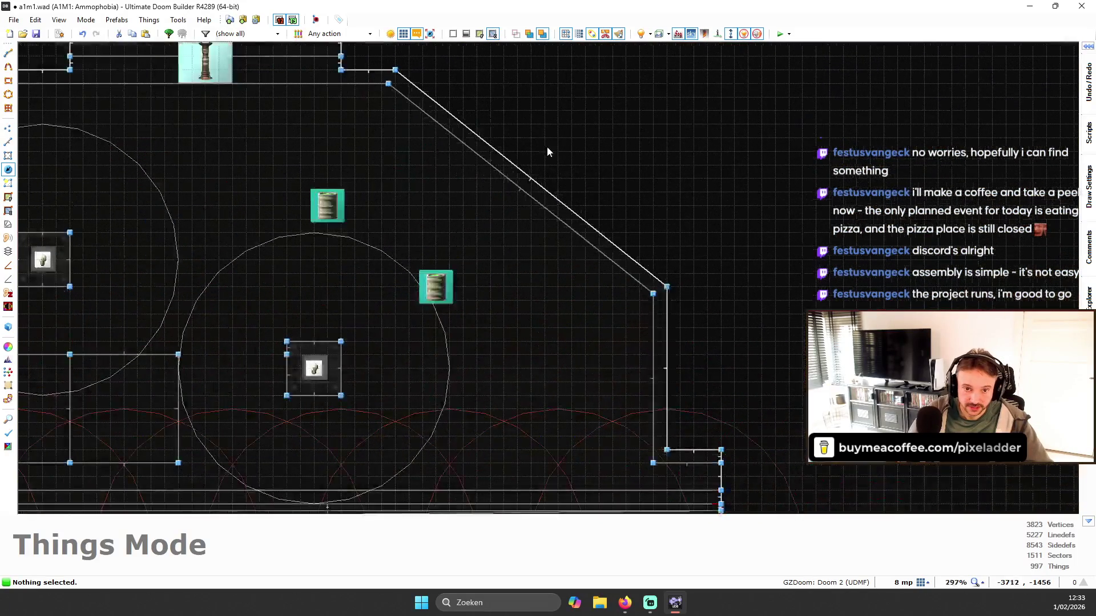
scroll(412, 109, down, 3)
scroll(415, 115, up, 3)
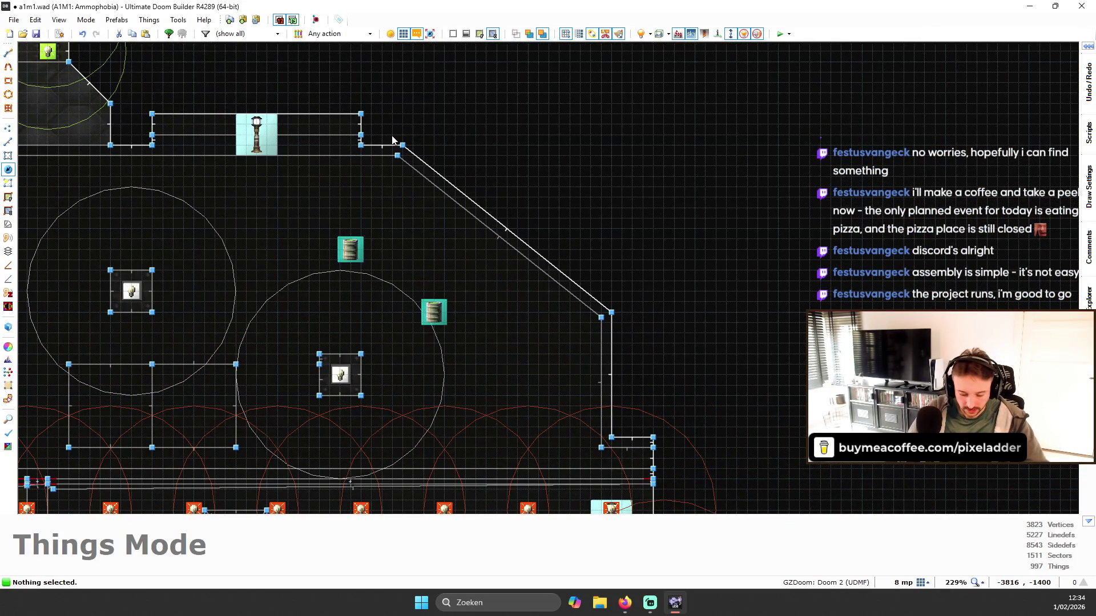
key(l)
- Run Flank Linedefs on the diagonal wall, then paste Q2GRT032 onto it in 3D
mouse_move(1087, 227)
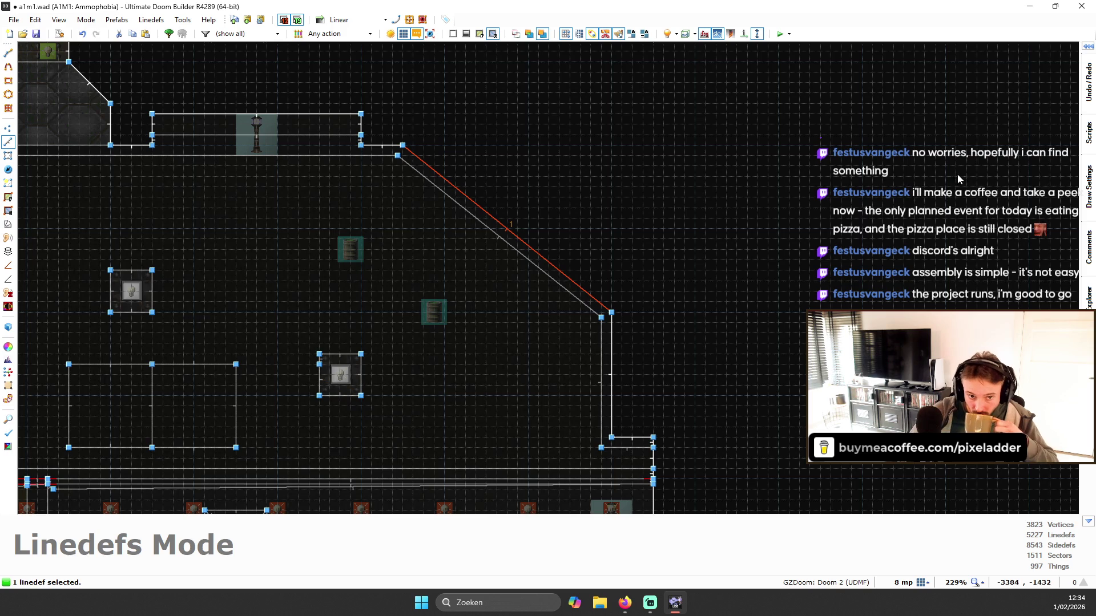
mouse_move(1089, 133)
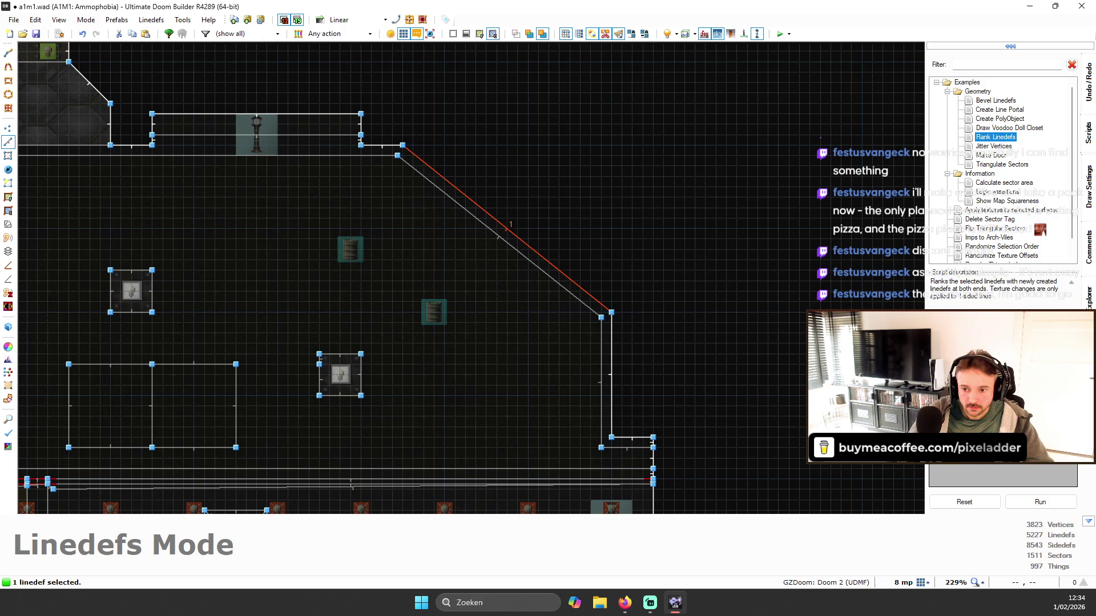
click(1049, 502)
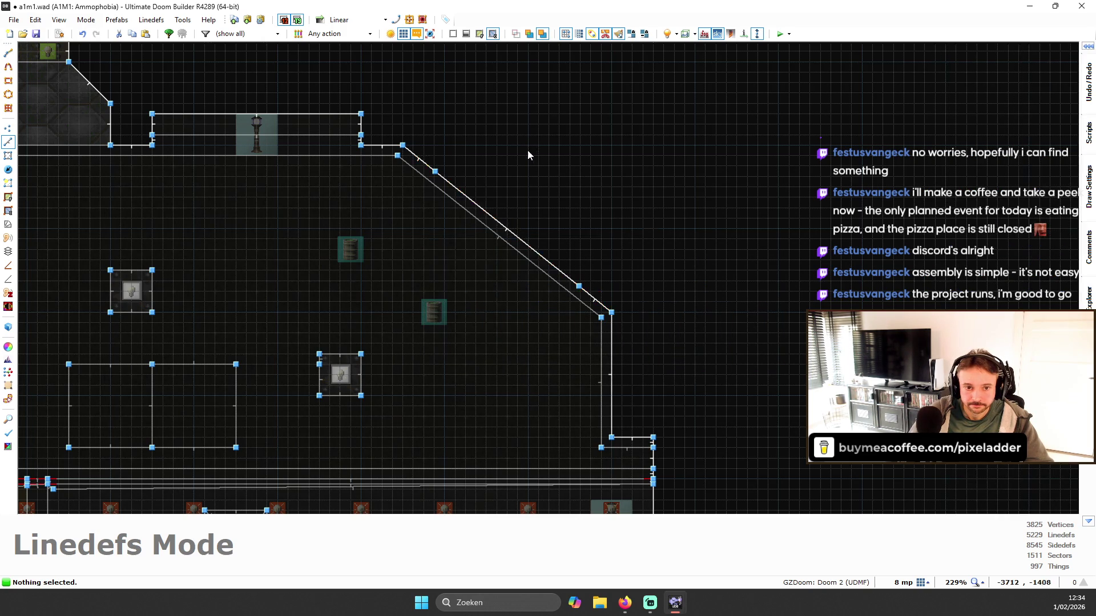
key(q)
key(ctrl+v)
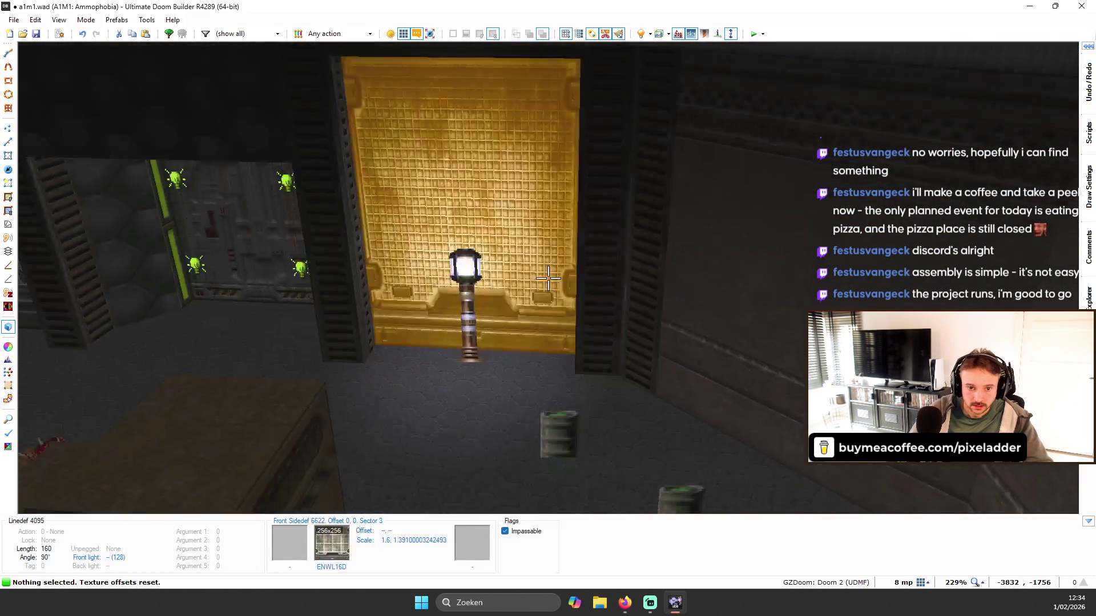
- Try Q2ORN025 on the recess side wall
key(ctrl+c)
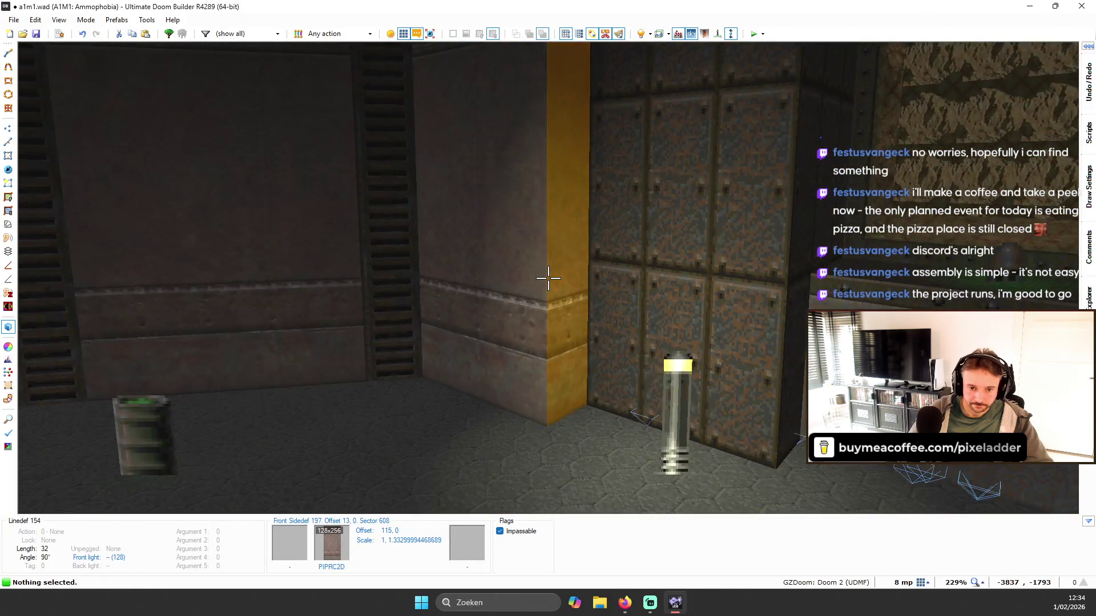
key(ctrl+c)
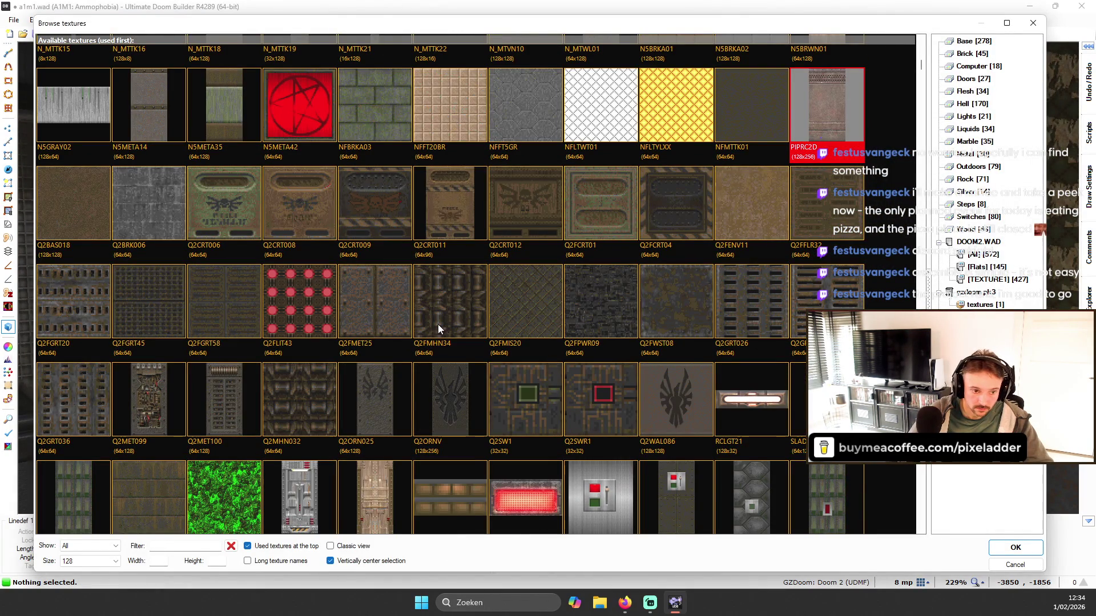
double_click(372, 386)
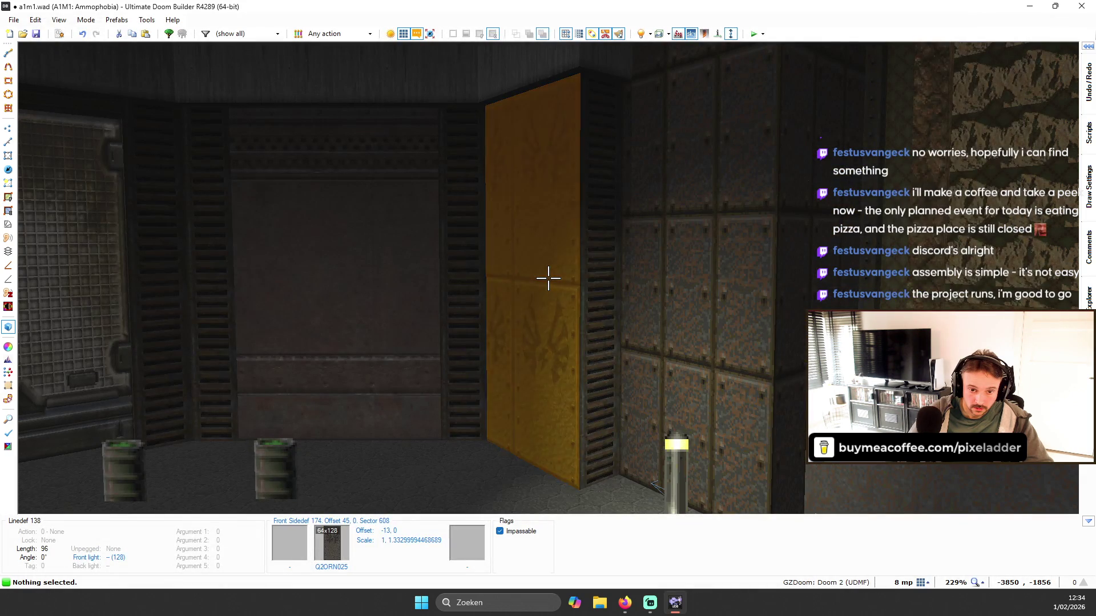
- Try Q2MET100 and Q2MET099 on the narrow walls beside the door
key(d)
key(a)
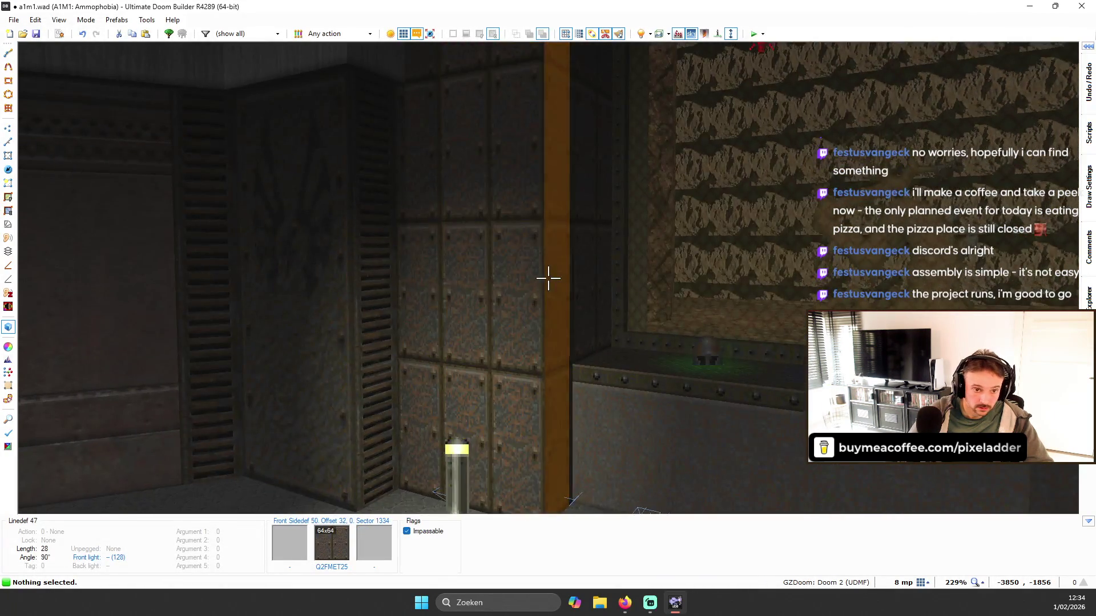
key(s)
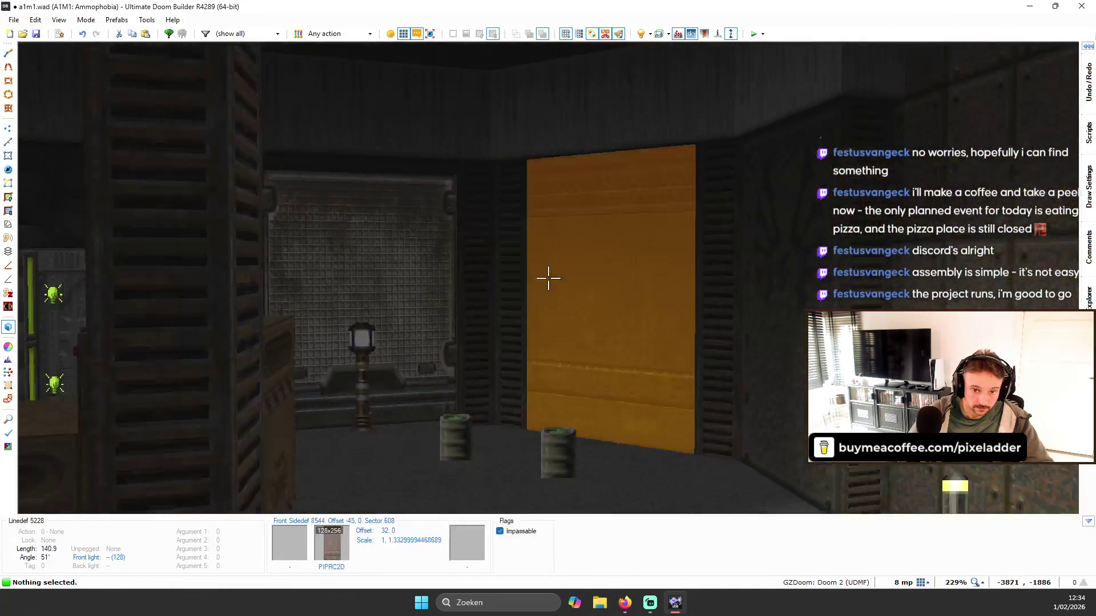
key(w)
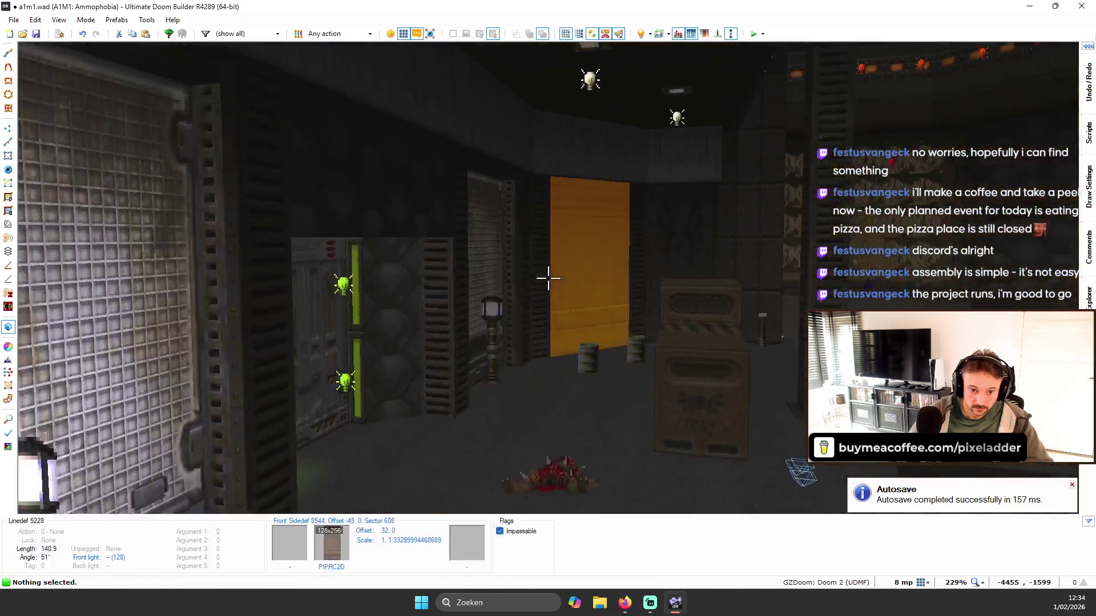
key(s)
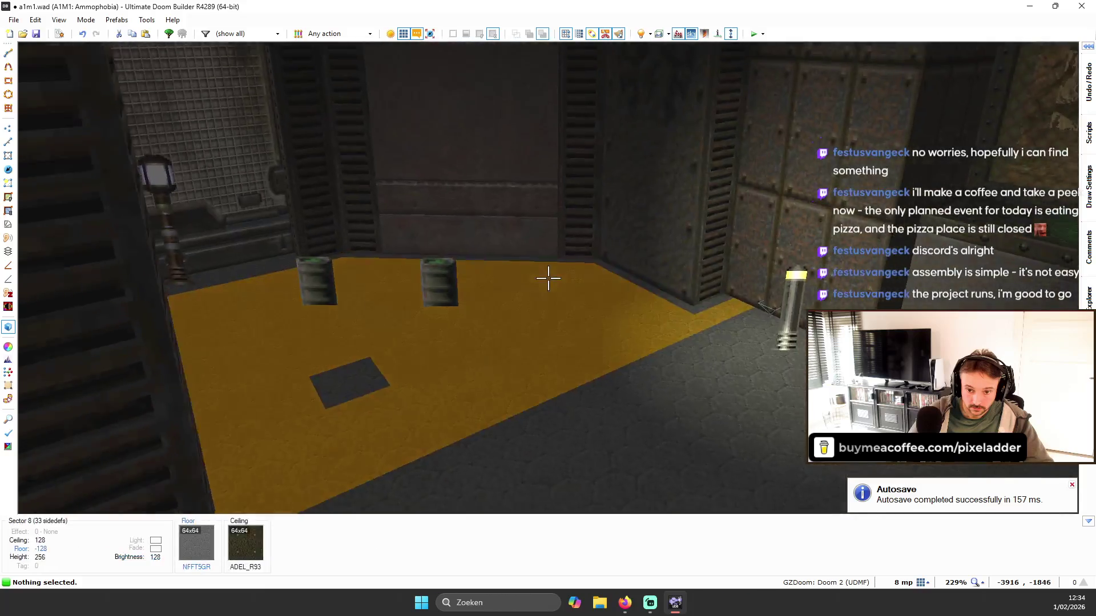
key(w)
key(t)
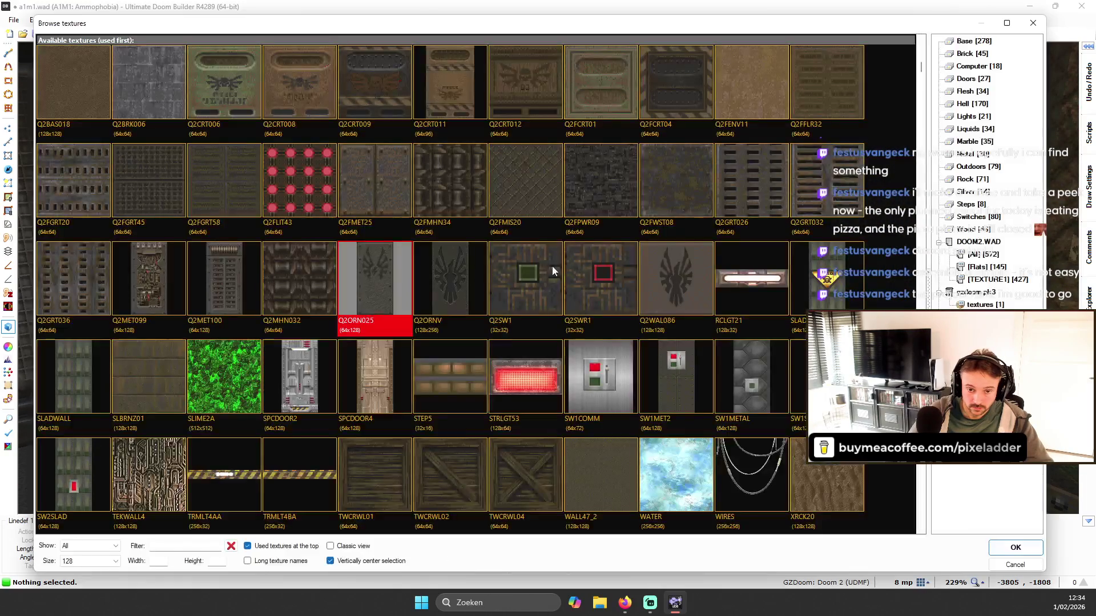
double_click(245, 280)
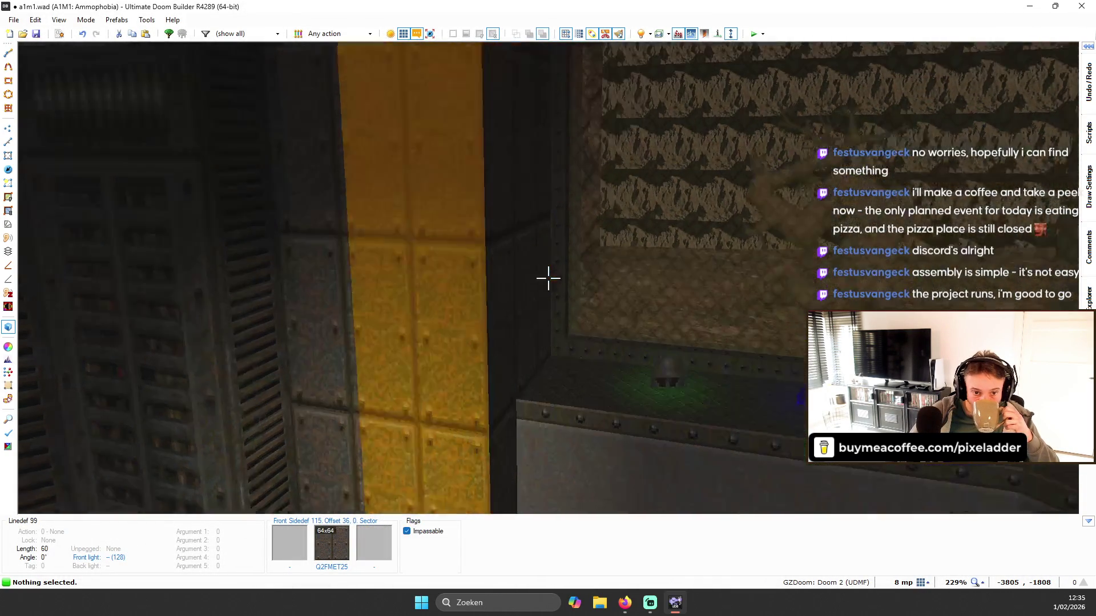
key(s)
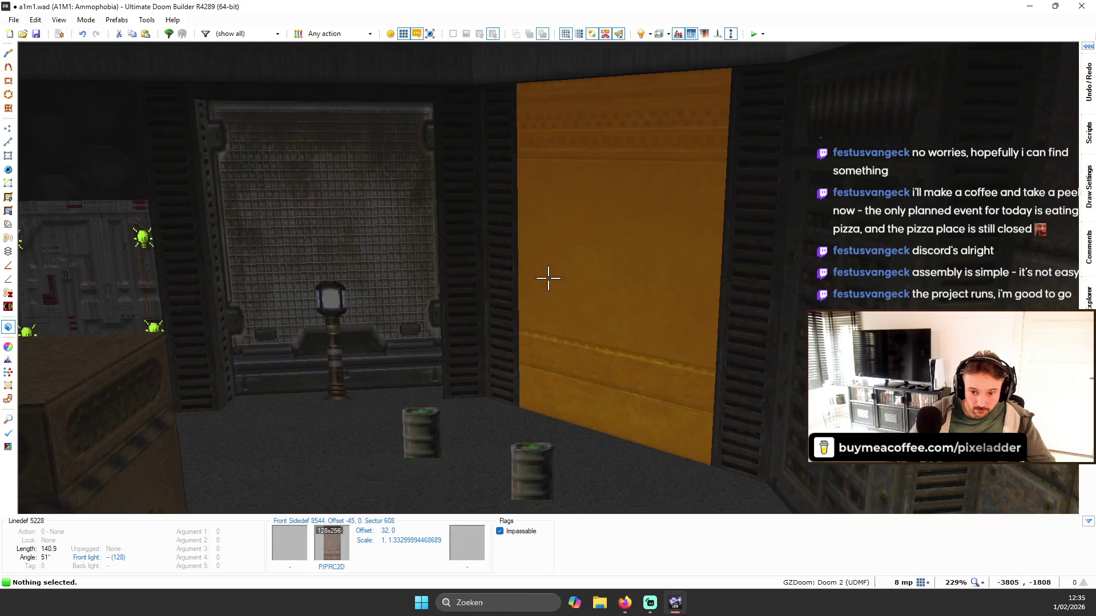
key(t)
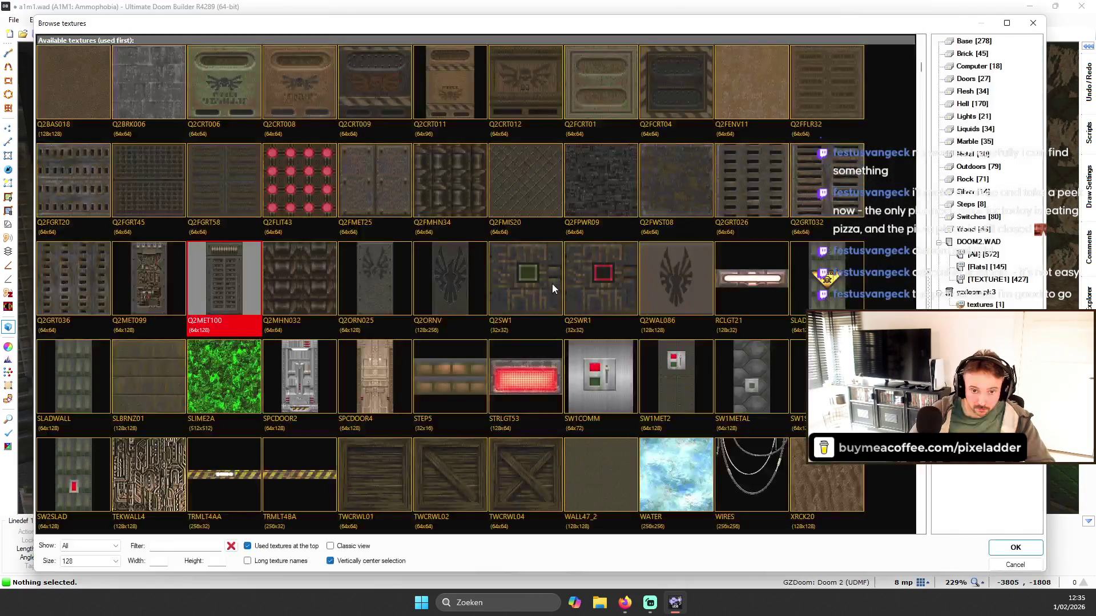
double_click(177, 278)
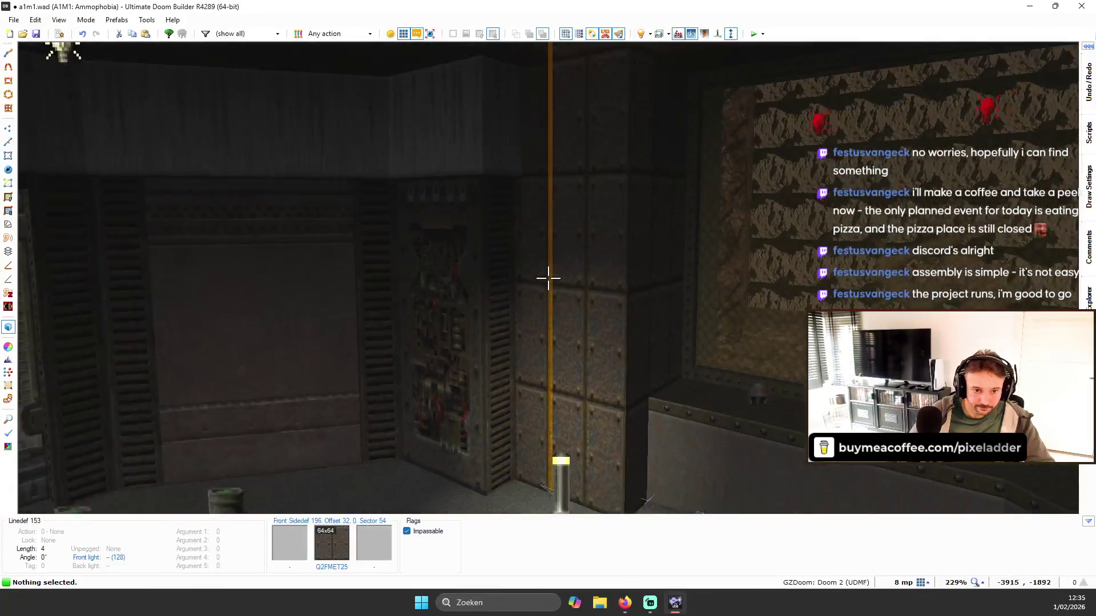
- Apply Q2FMET25 to the side wall and reset its texture offsets
key(w)
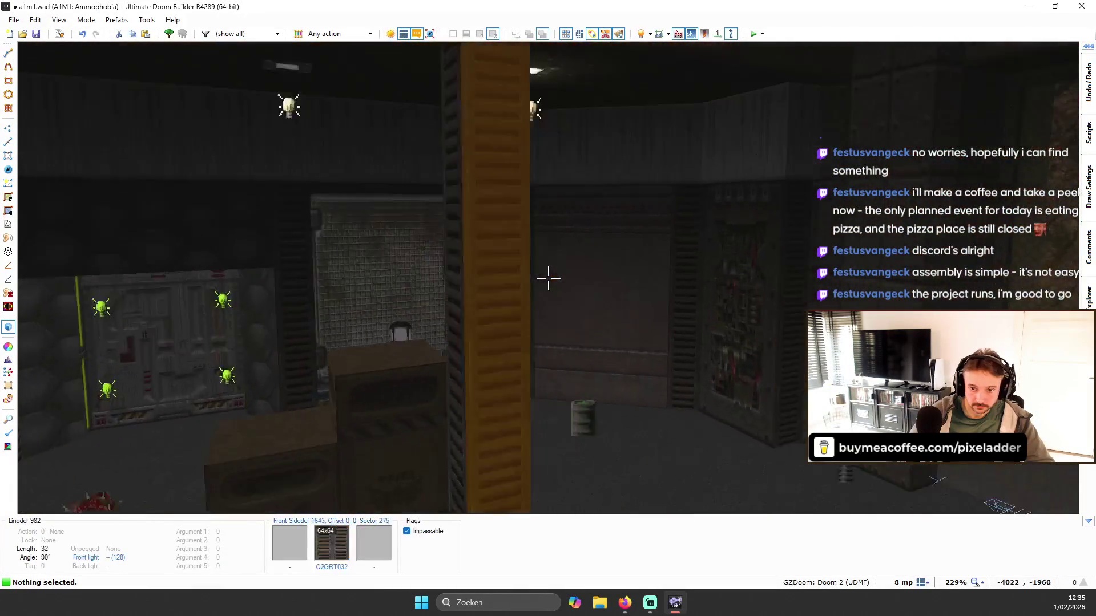
key(t)
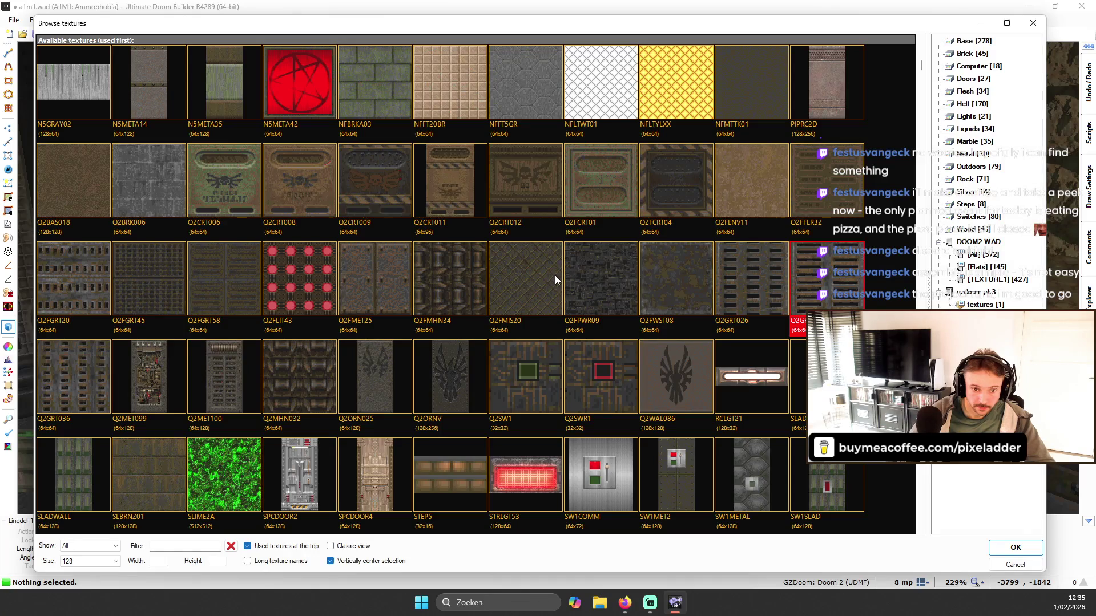
double_click(391, 282)
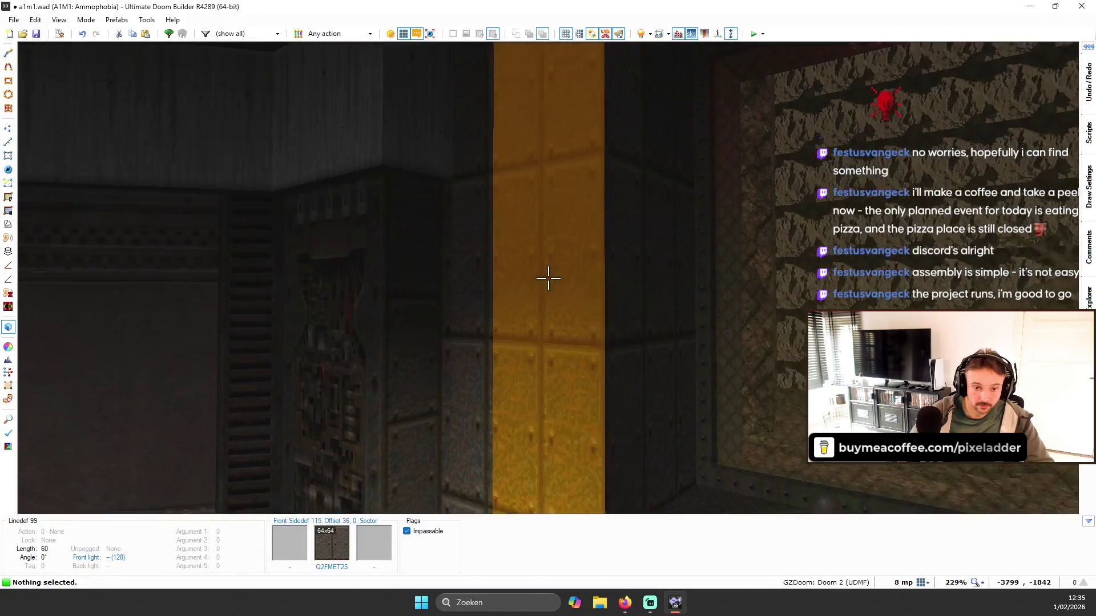
key(s)
key(shift+r)
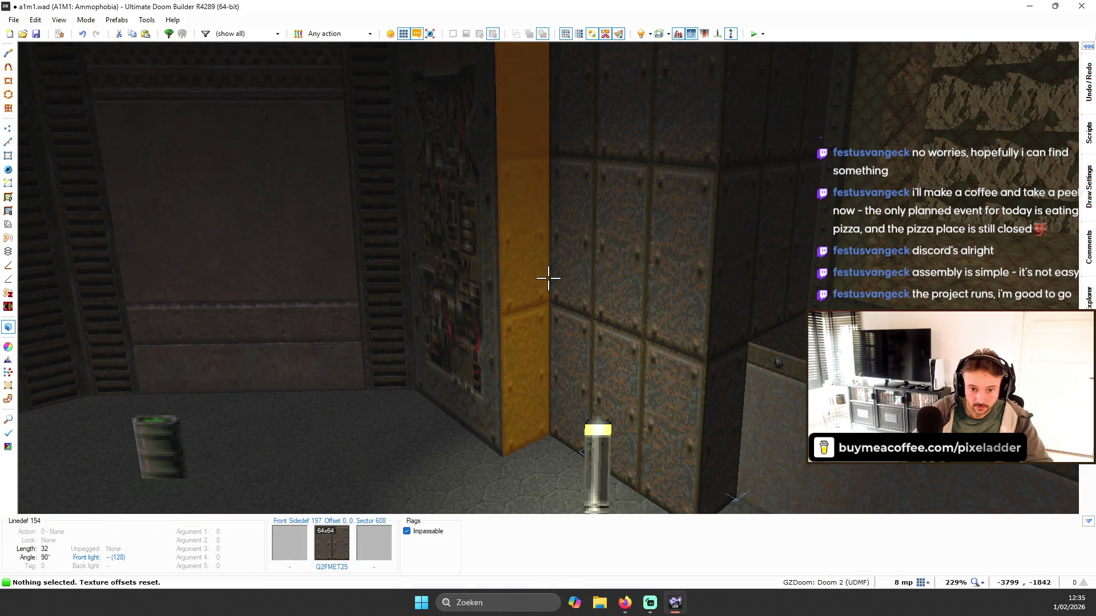
- Look over the texture list on the Q2FMET25 column, closing it unchanged
key(w)
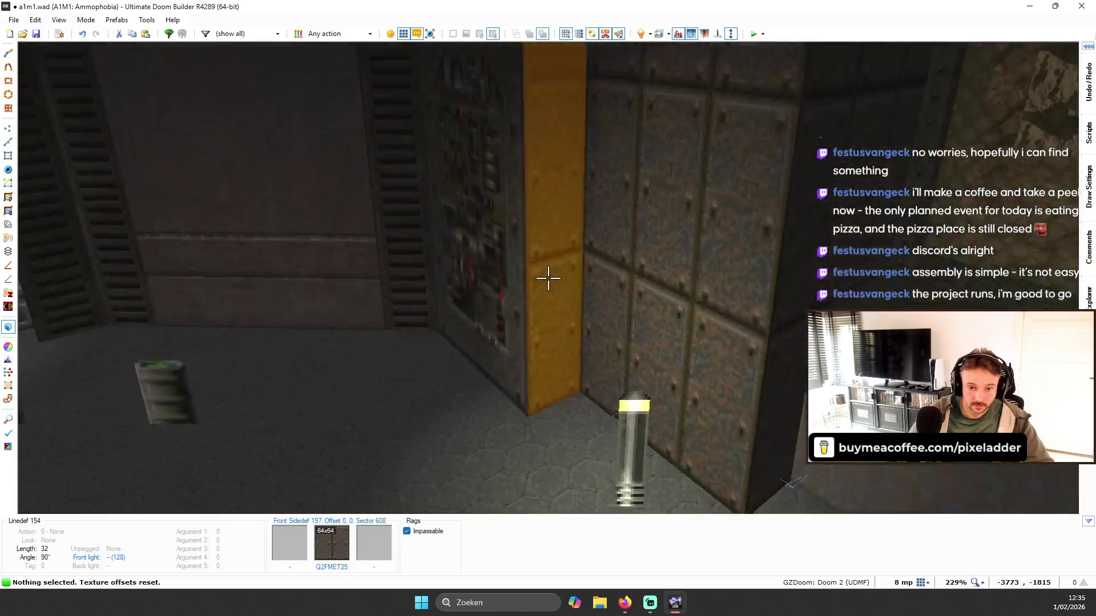
right_click(549, 278)
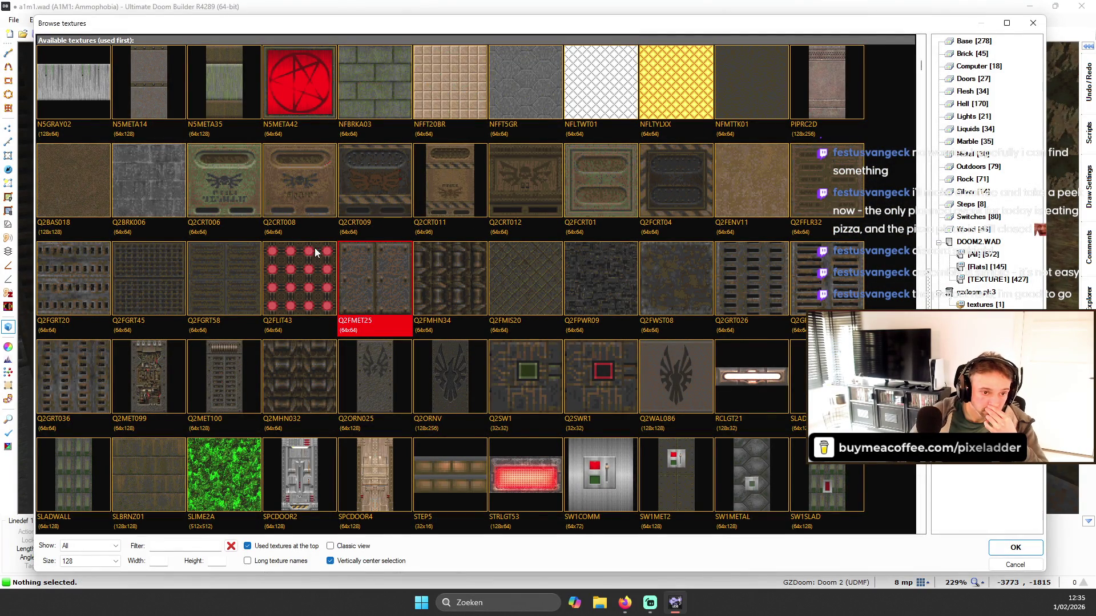
scroll(361, 282, up, 3)
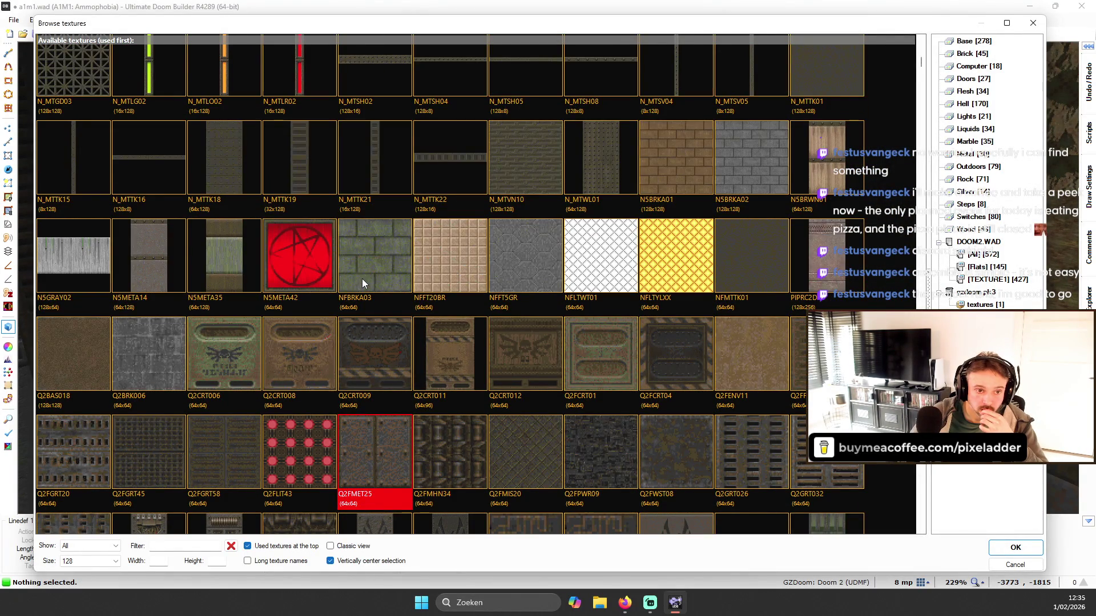
scroll(362, 281, up, 2)
key(Escape)
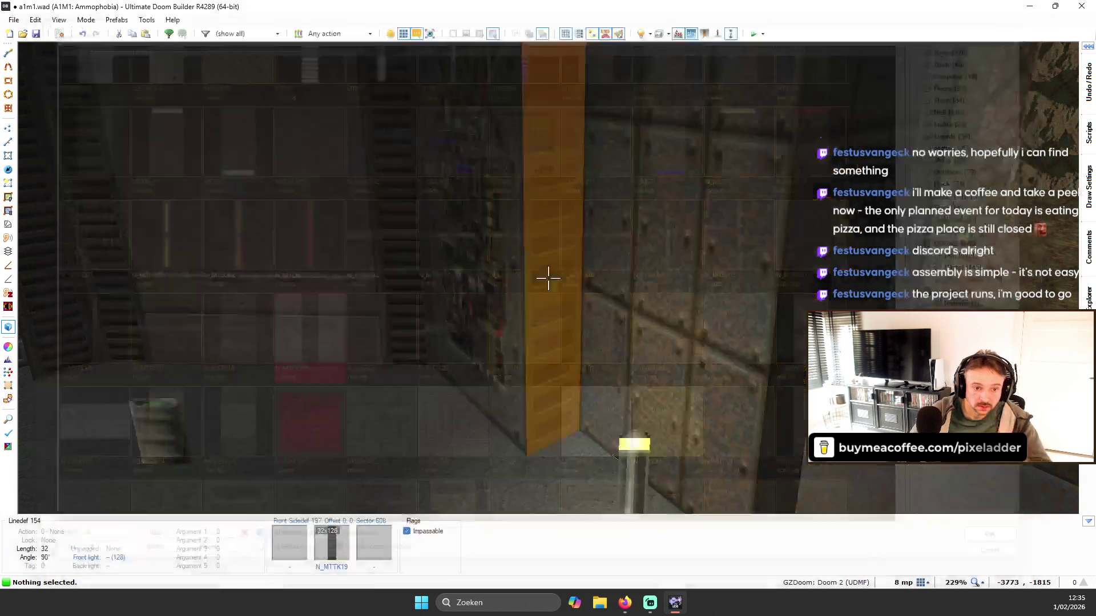
key(a)
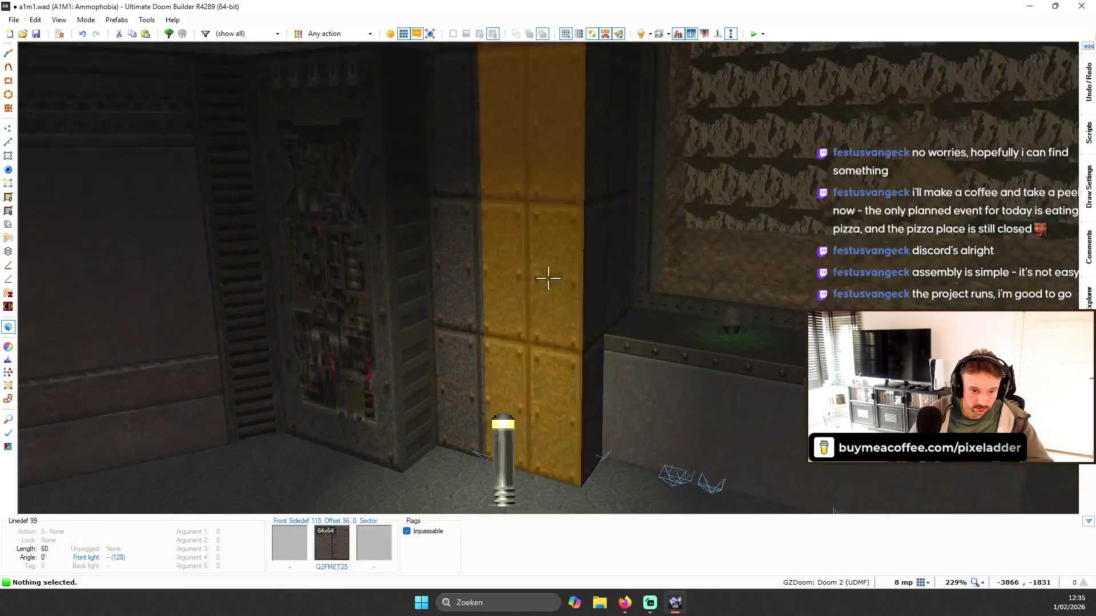
key(s)
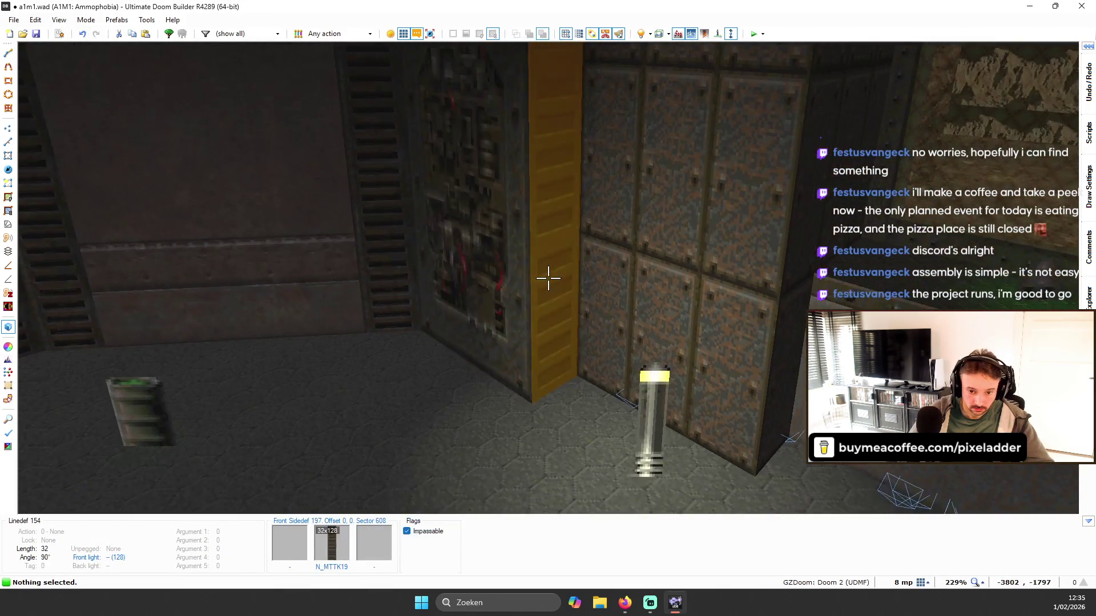
- Inspect the narrow strip by the lamp, then return to the 2D map
key(d)
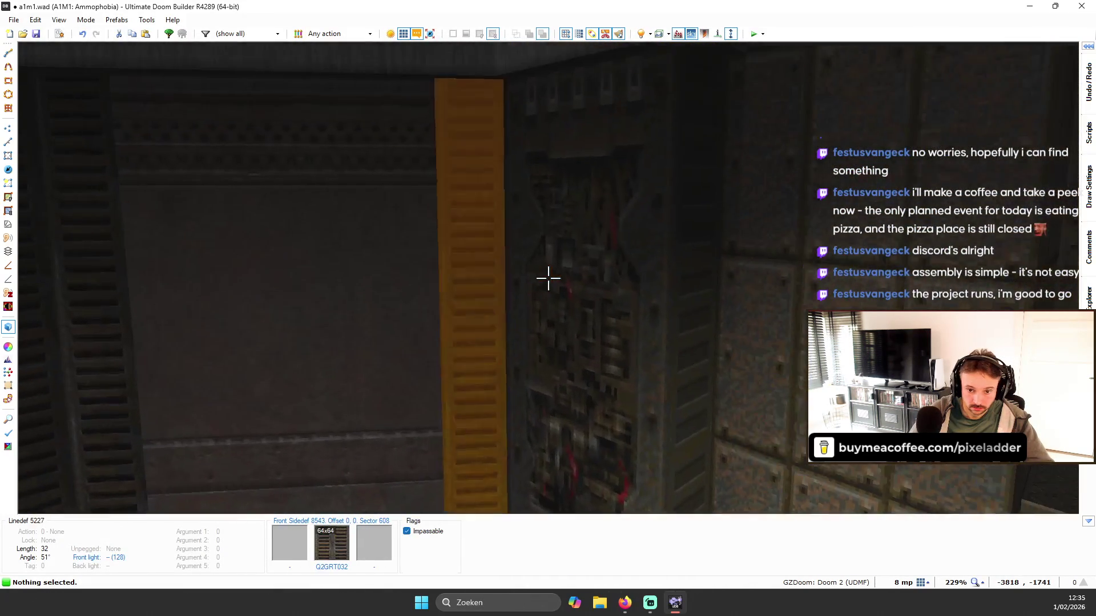
key(w)
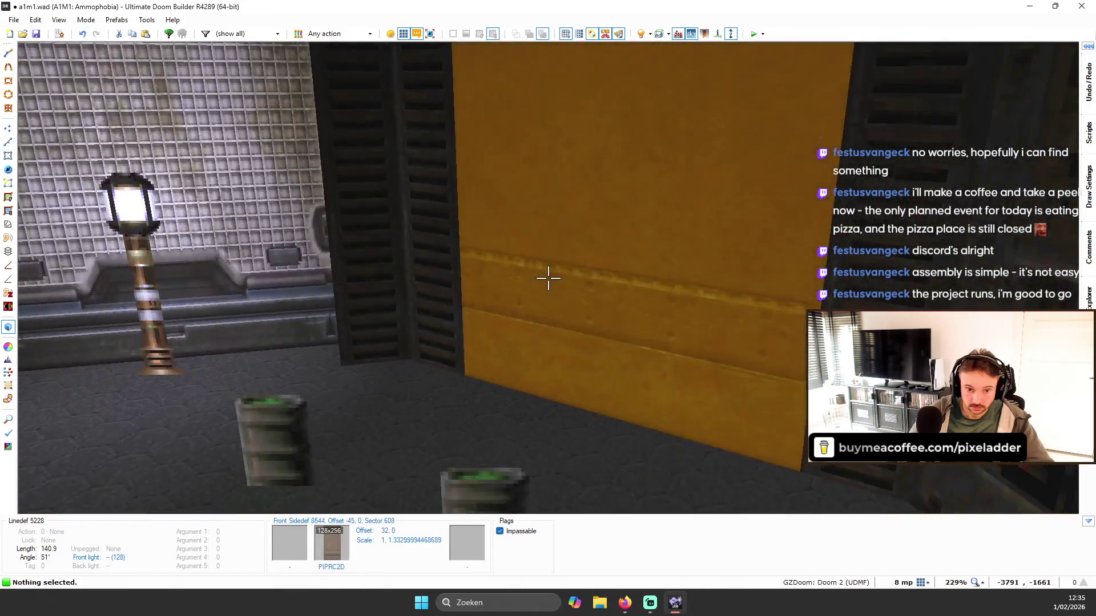
key(w)
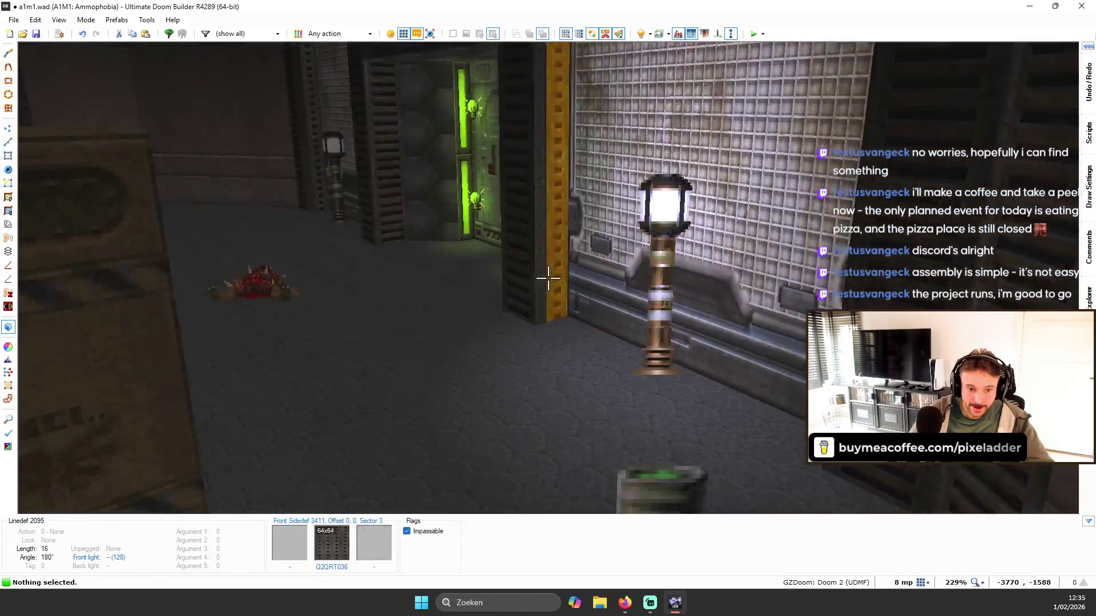
mouse_move(548, 277)
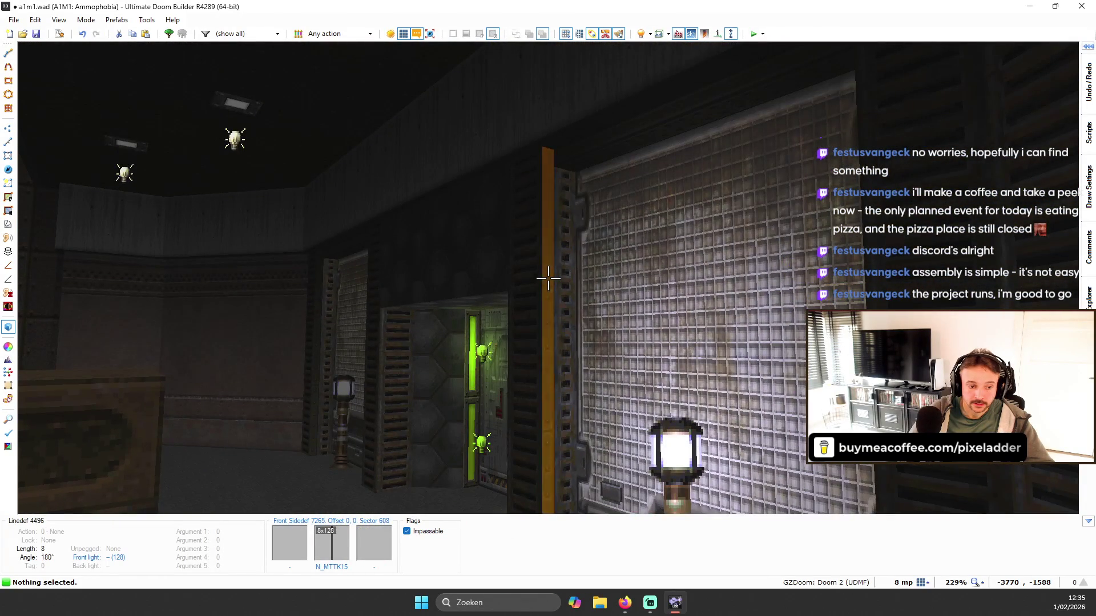
key(q)
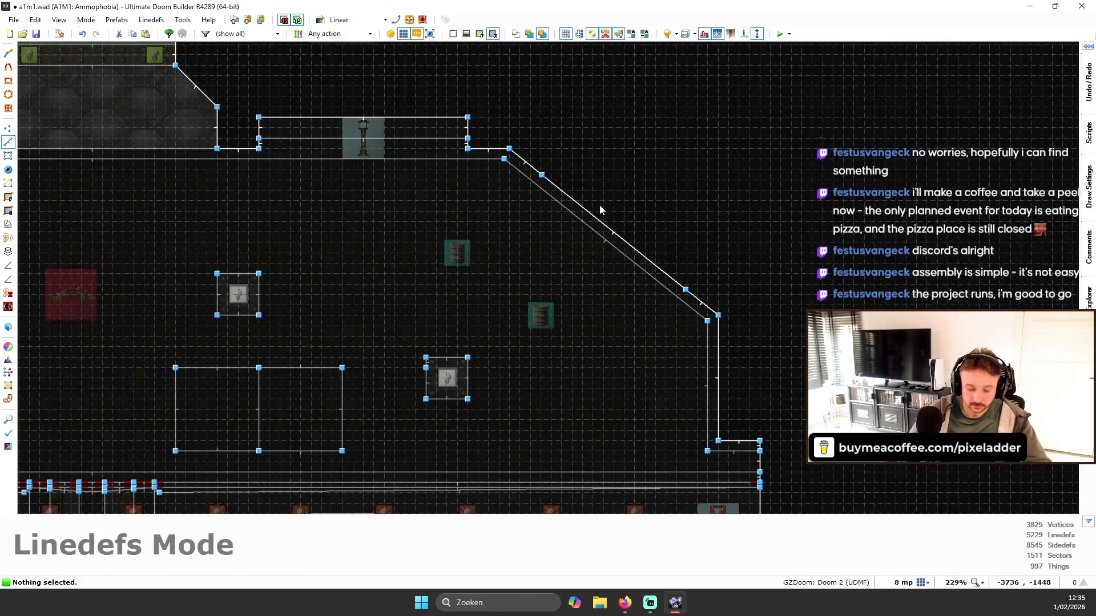
- Build stair sectors along the selected diagonal wall line
click(600, 206)
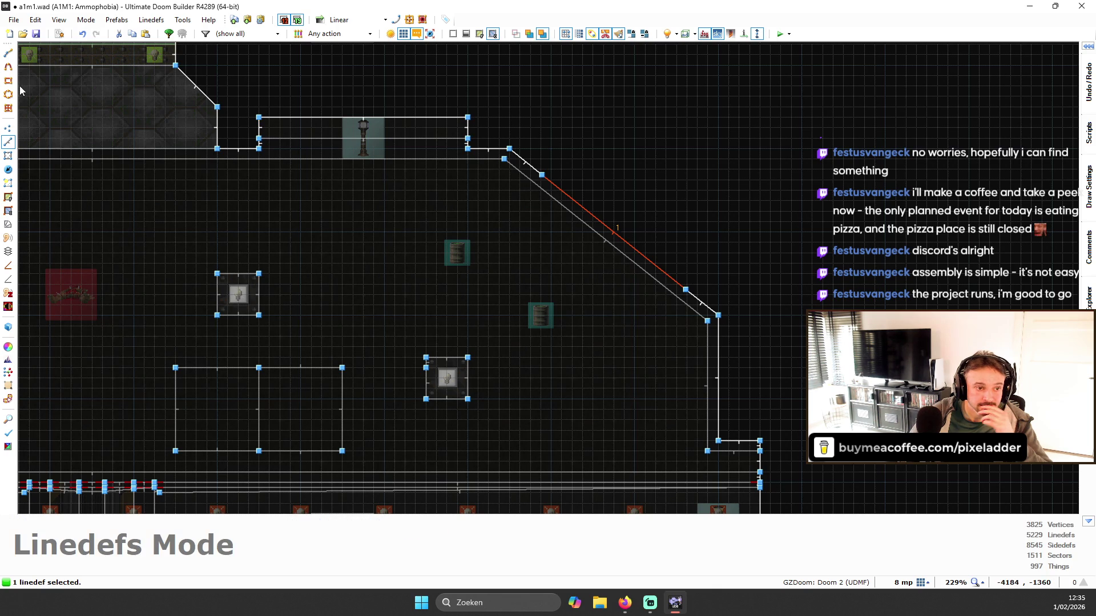
click(7, 225)
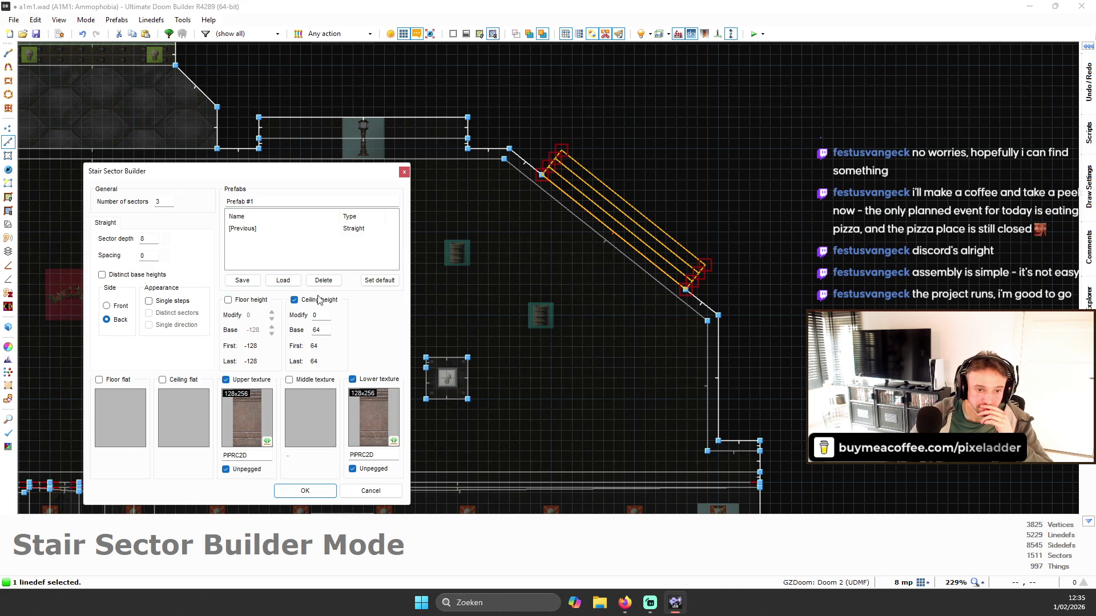
click(303, 491)
scroll(667, 194, up, 3)
- Merge the two new ledge stair sectors into one
key(s)
click(603, 233)
click(597, 235)
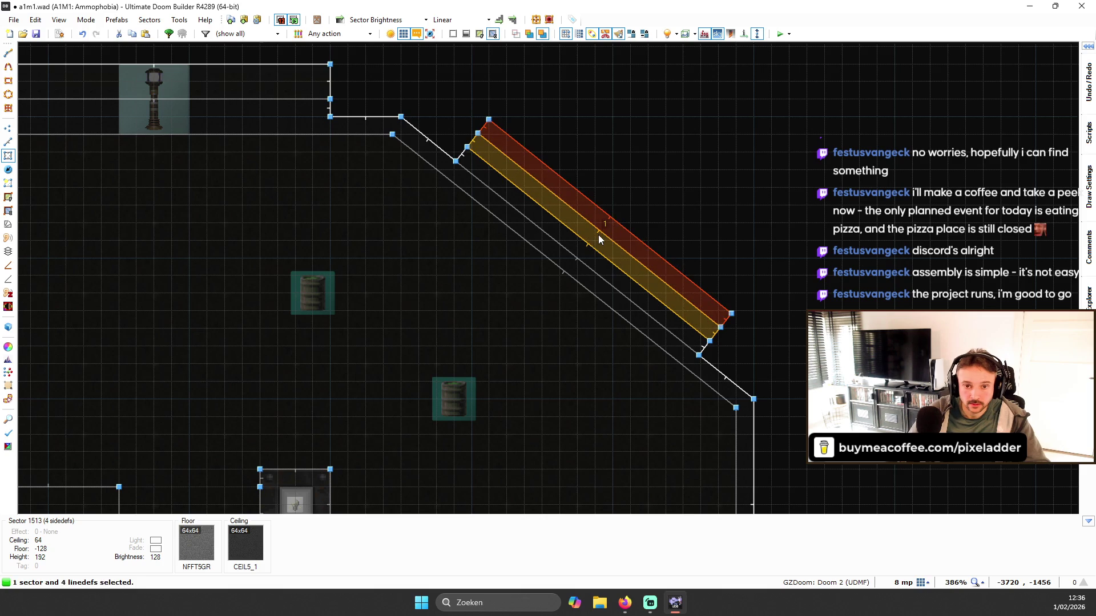
key(shift+j)
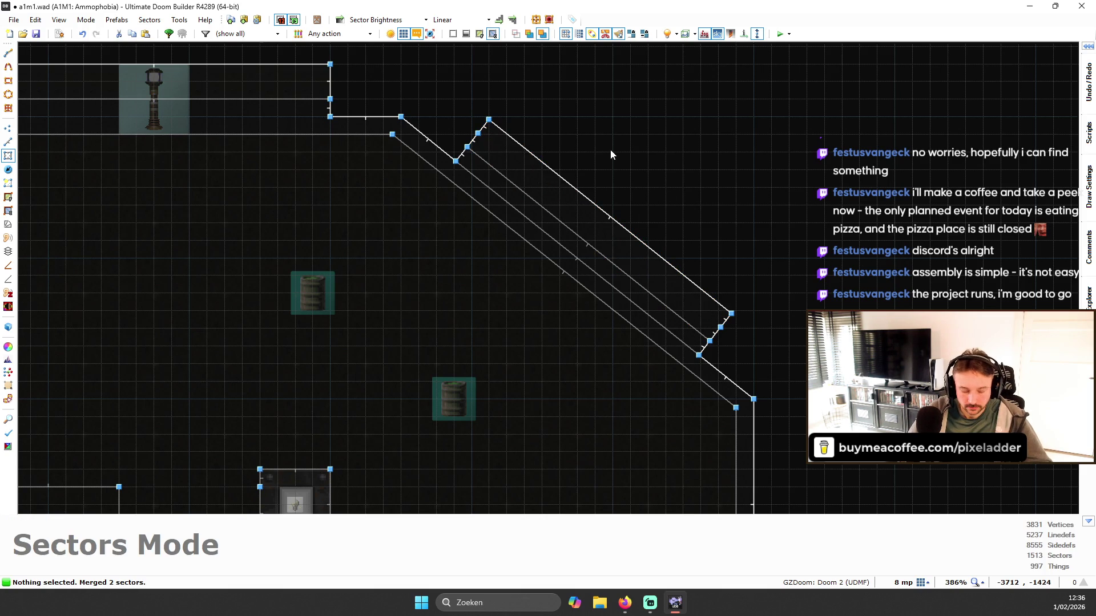
- Switch to Vertices mode, then view the ledge ceiling corner in 3D
key(v)
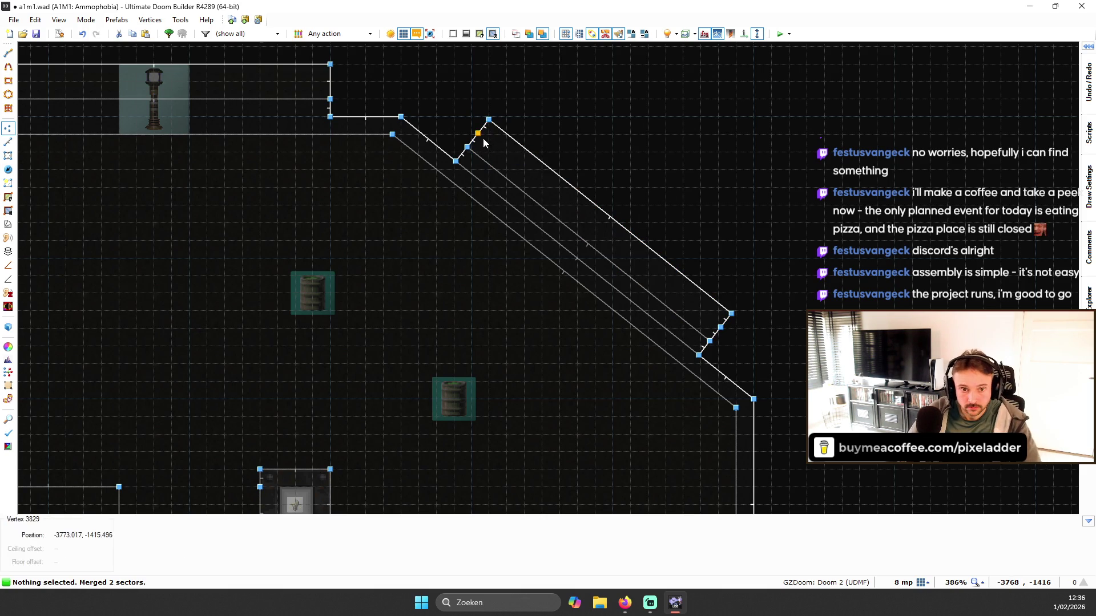
scroll(724, 330, down, 3)
scroll(725, 331, up, 1)
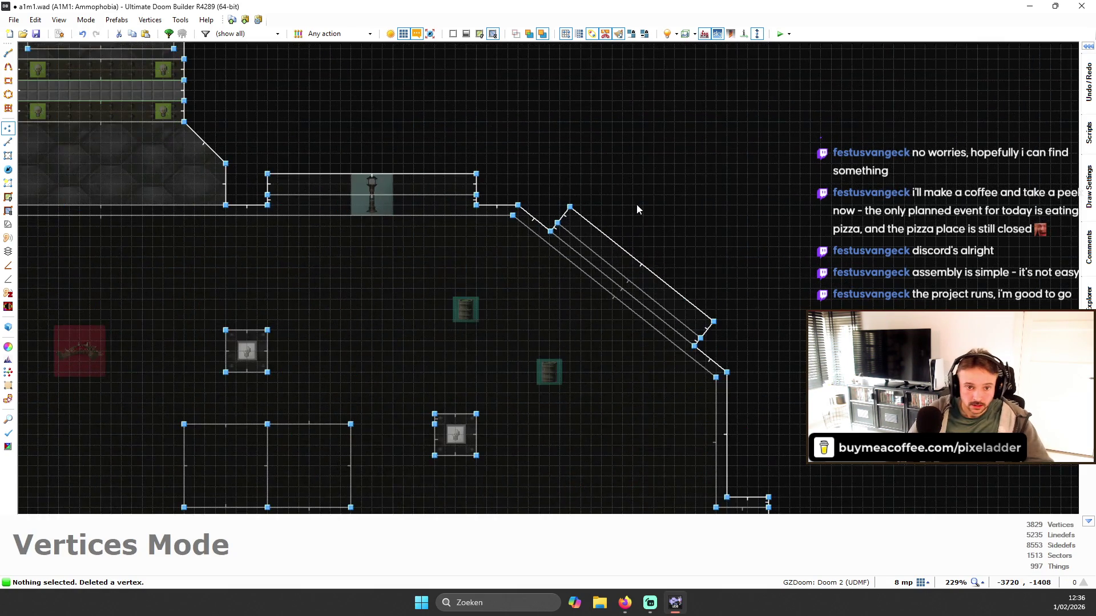
key(q)
key(s)
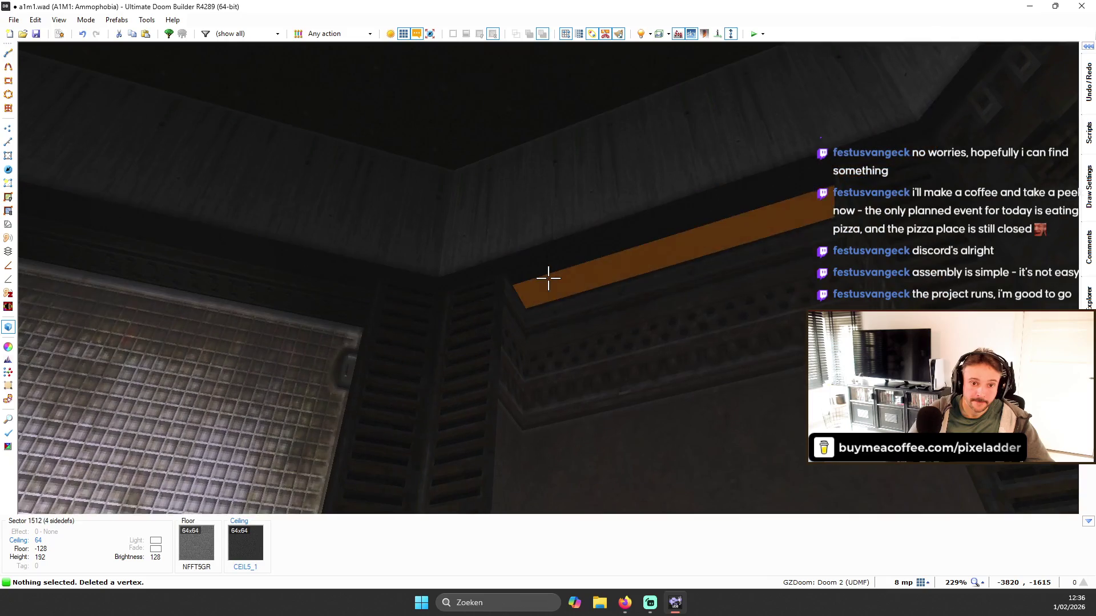
- Lower the ledge ceiling to 56 and paste N_MTSH05 onto the strip
scroll(548, 278, down, 1)
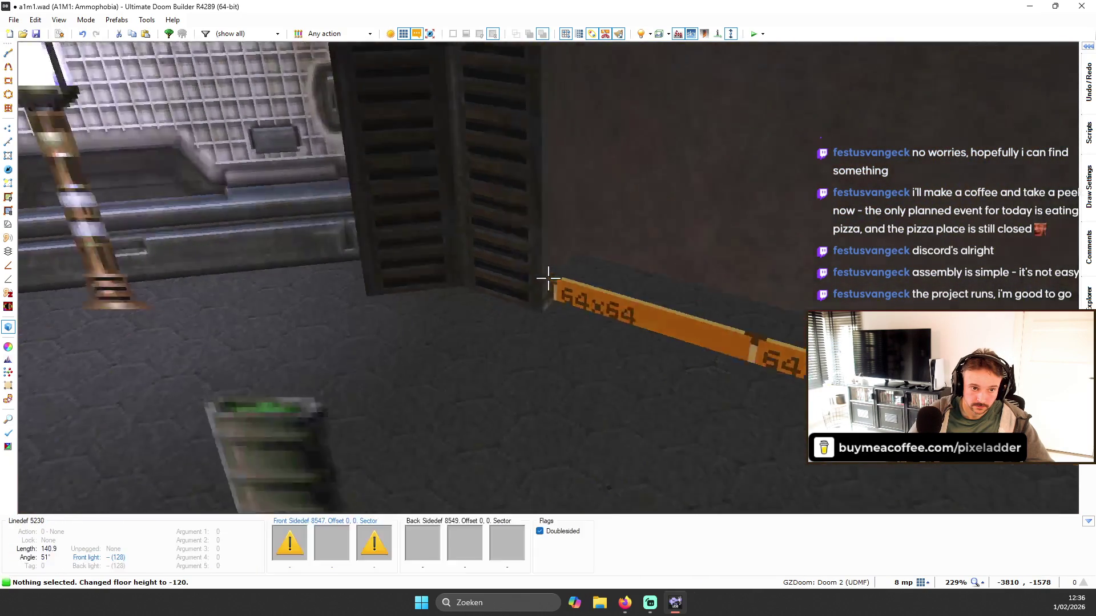
scroll(548, 278, down, 1)
key(s)
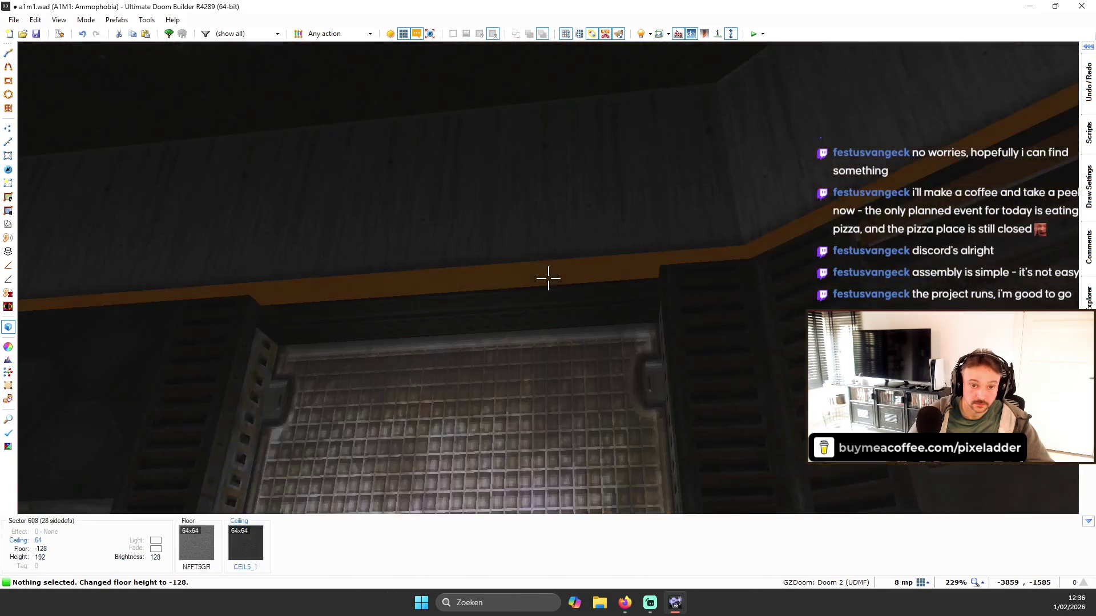
key(ctrl+v)
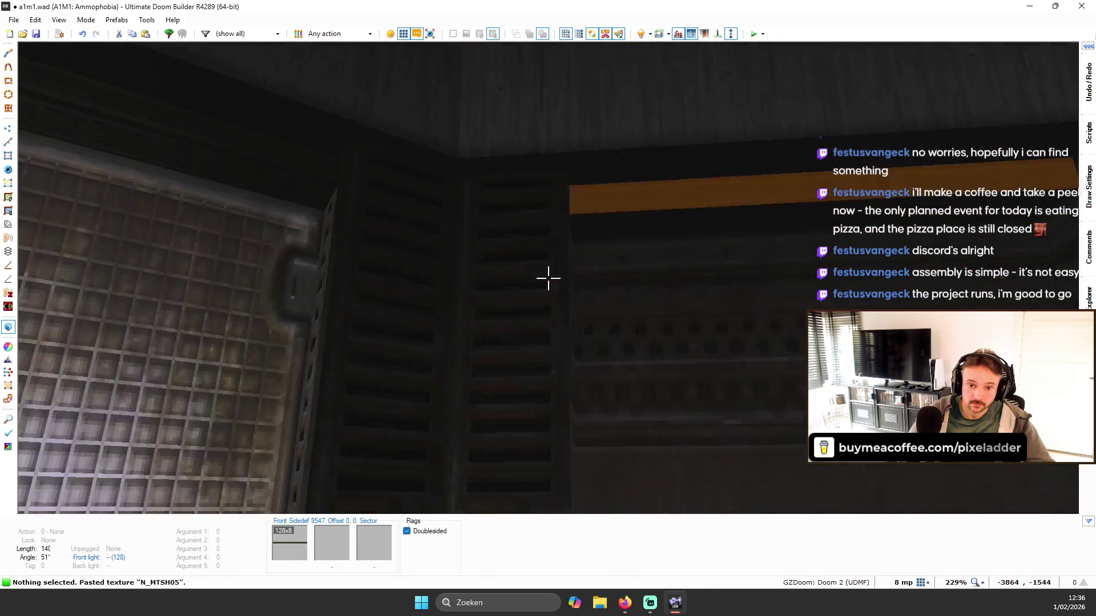
- Paste N_MTTK15 trim and Q2GRT036 grating beside the yellow strip
key(w)
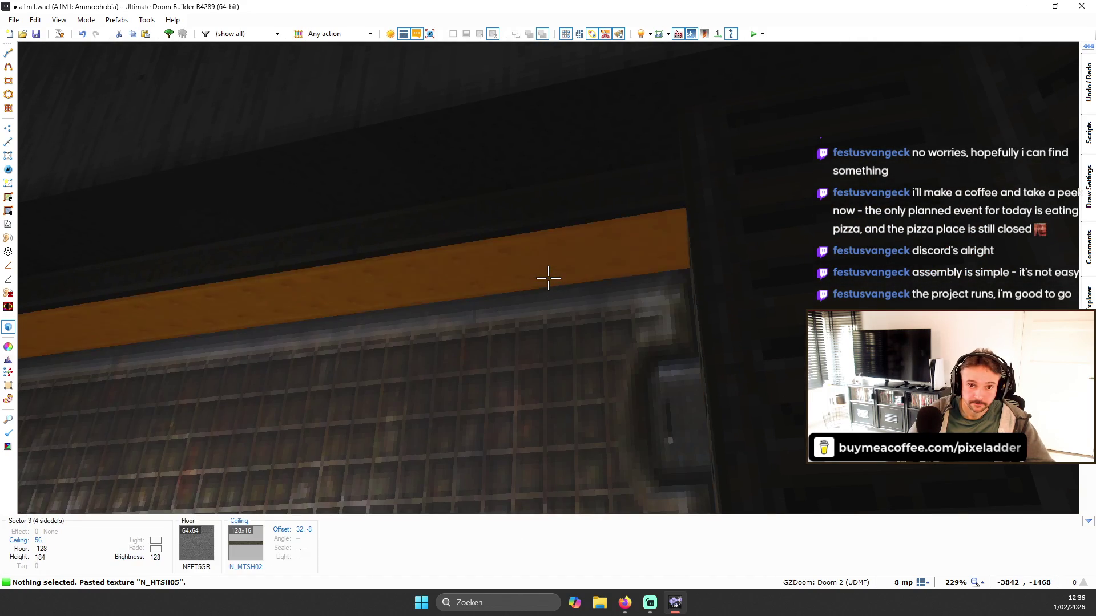
key(w)
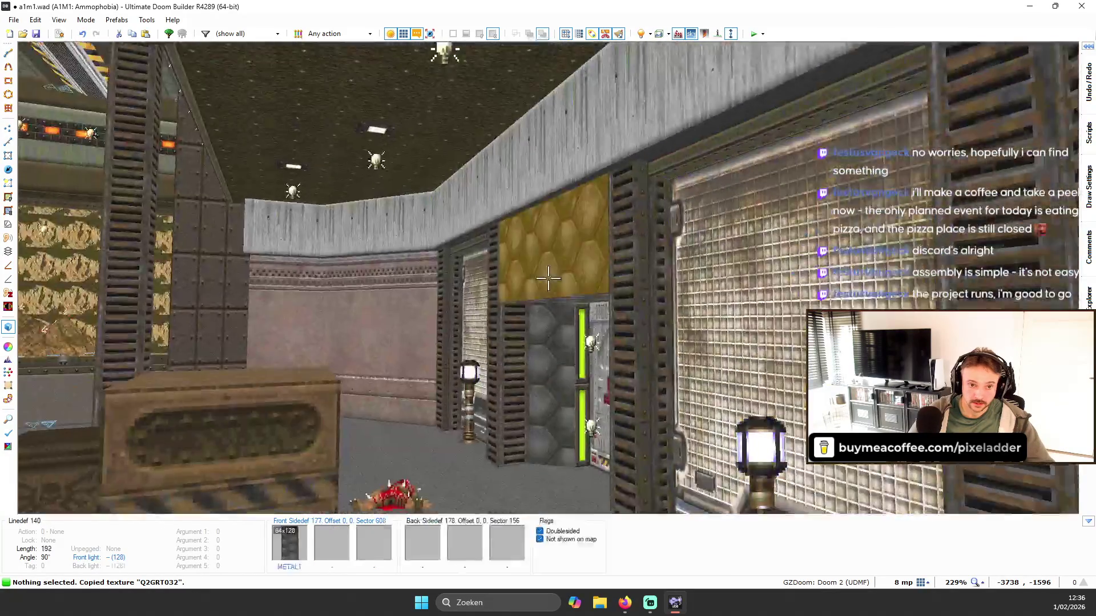
key(w)
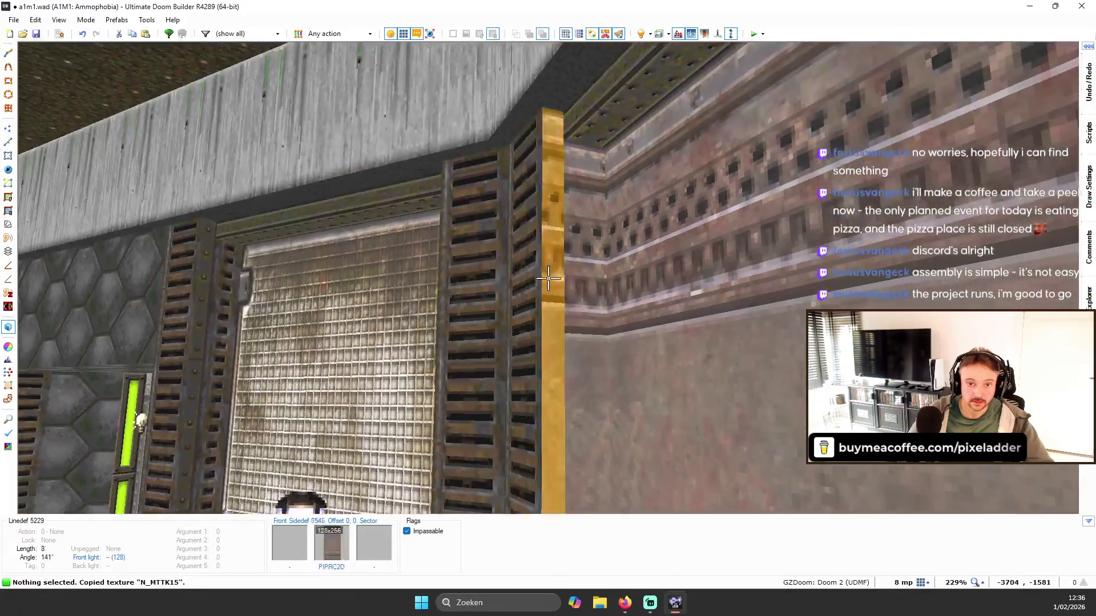
key(ctrl+v)
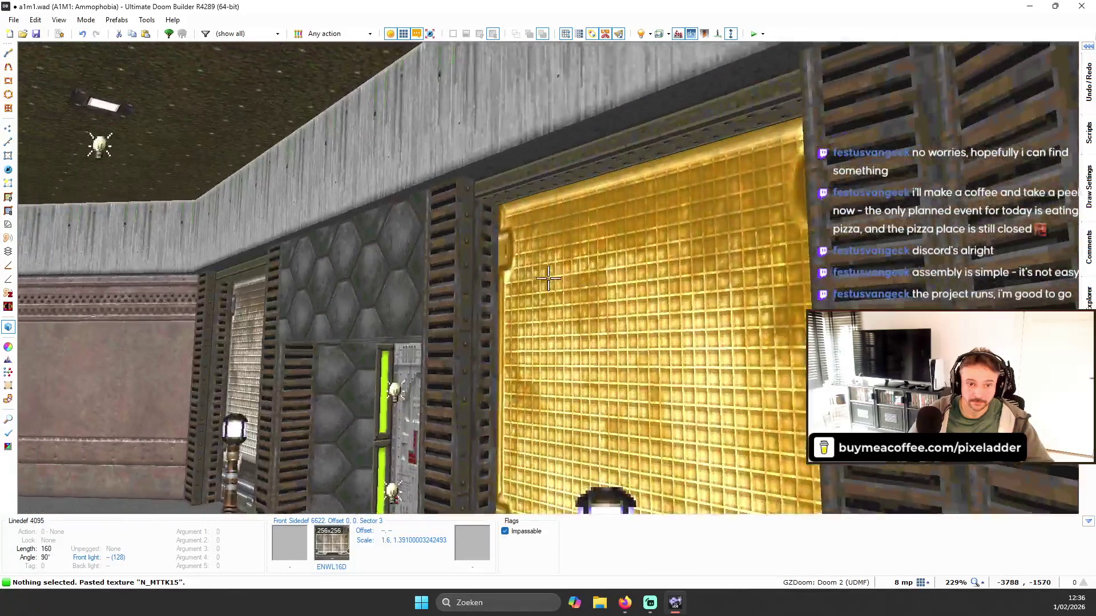
key(ctrl+c)
key(w)
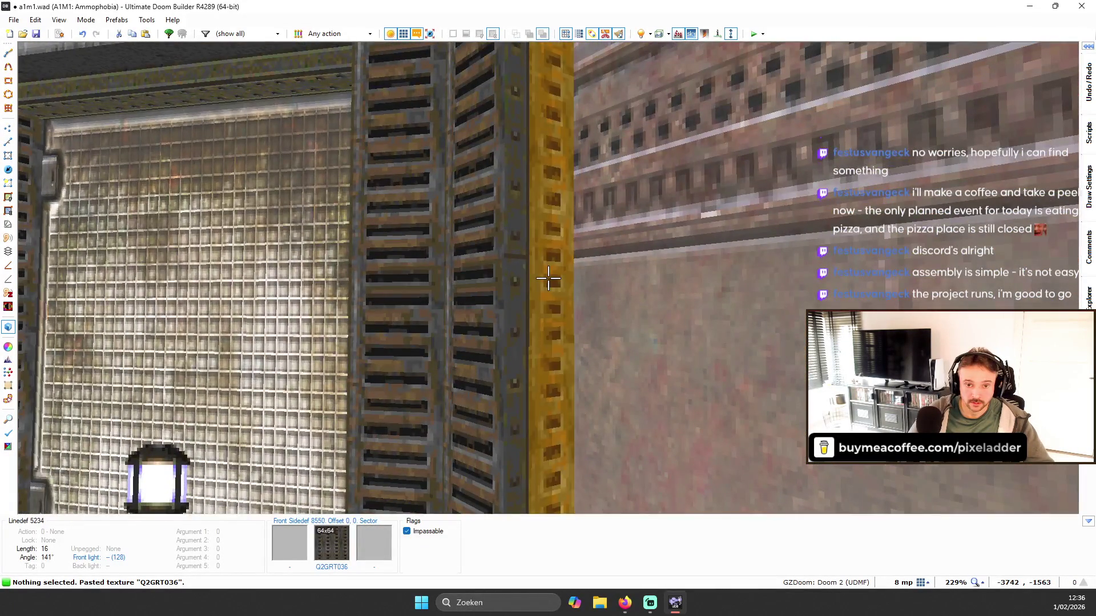
key(w)
key(ctrl+v)
- Paste Q2GRT036 grating onto the other edge strip
key(ctrl+c)
key(w)
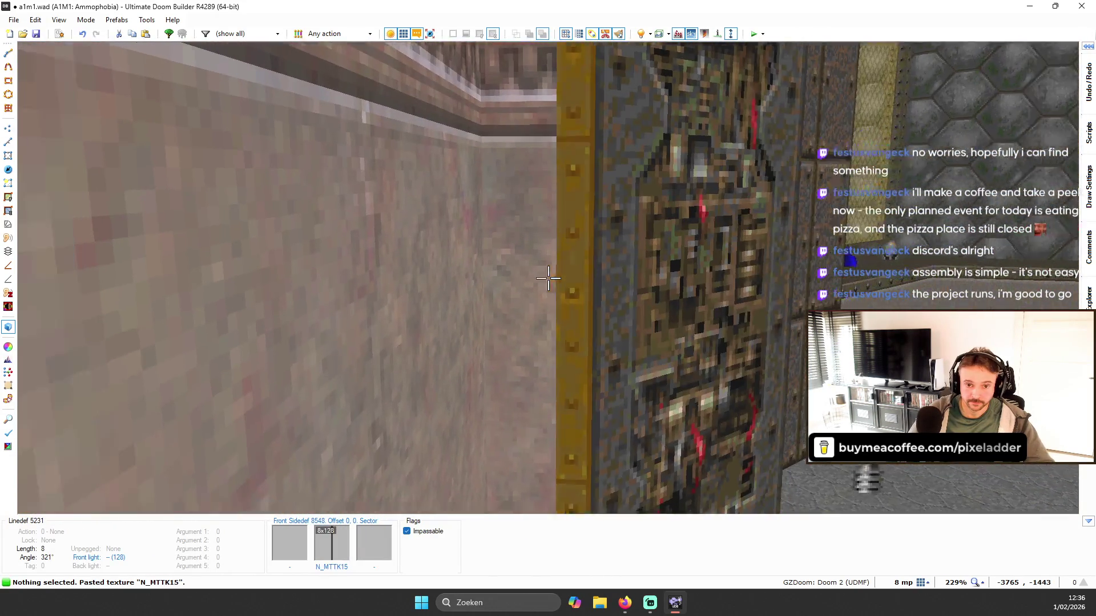
key(ctrl+c)
key(ctrl+v)
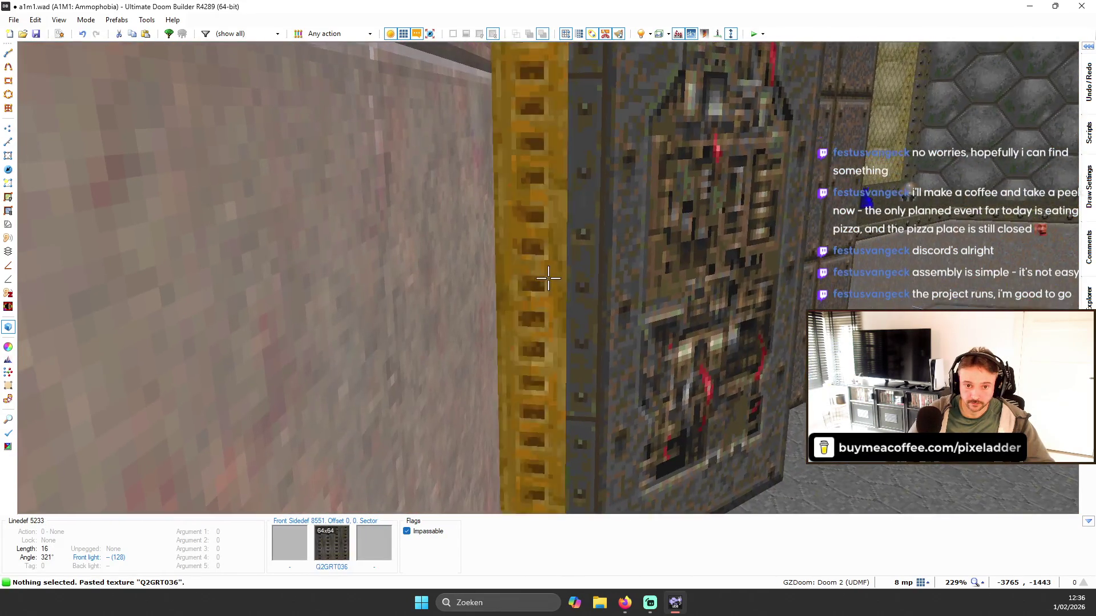
key(s)
- Apply ENWL16D to the door recess wall via the texture browser
key(w)
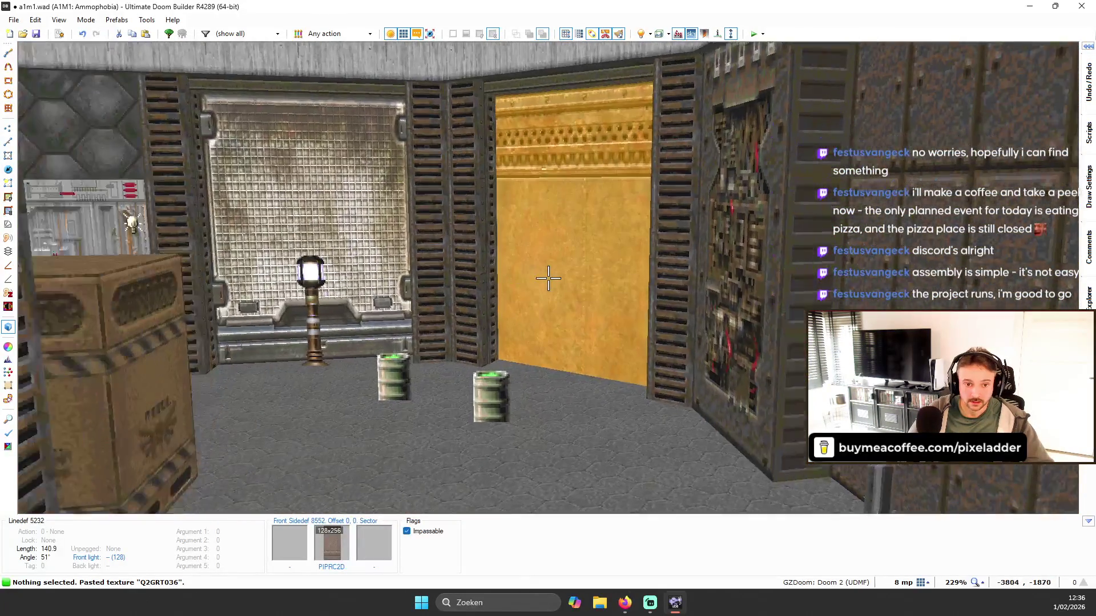
key(ctrl+c)
key(ctrl+v)
key(t)
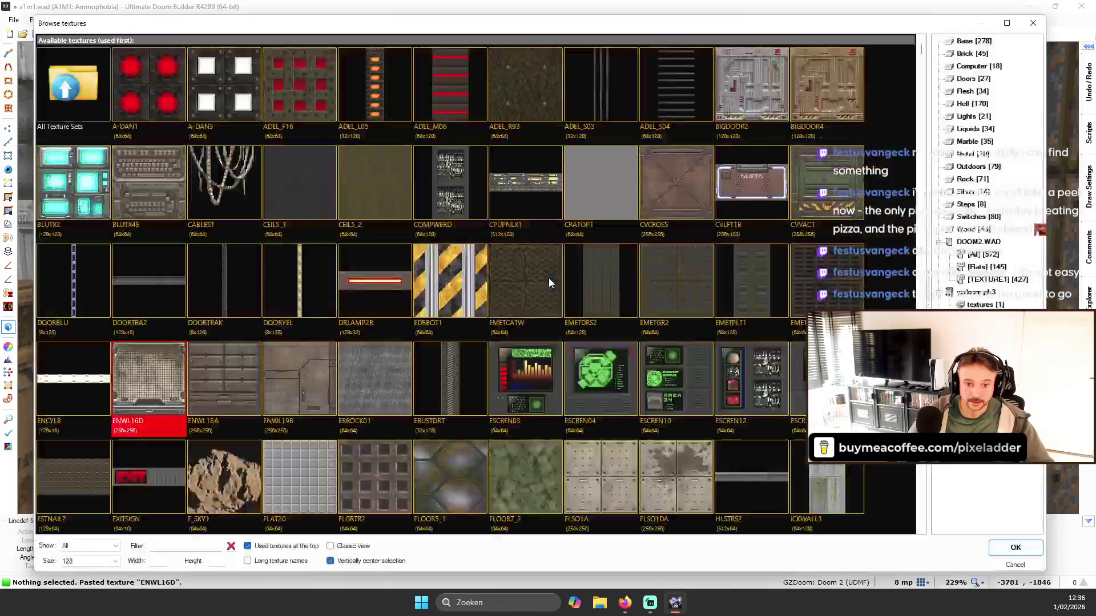
click(152, 374)
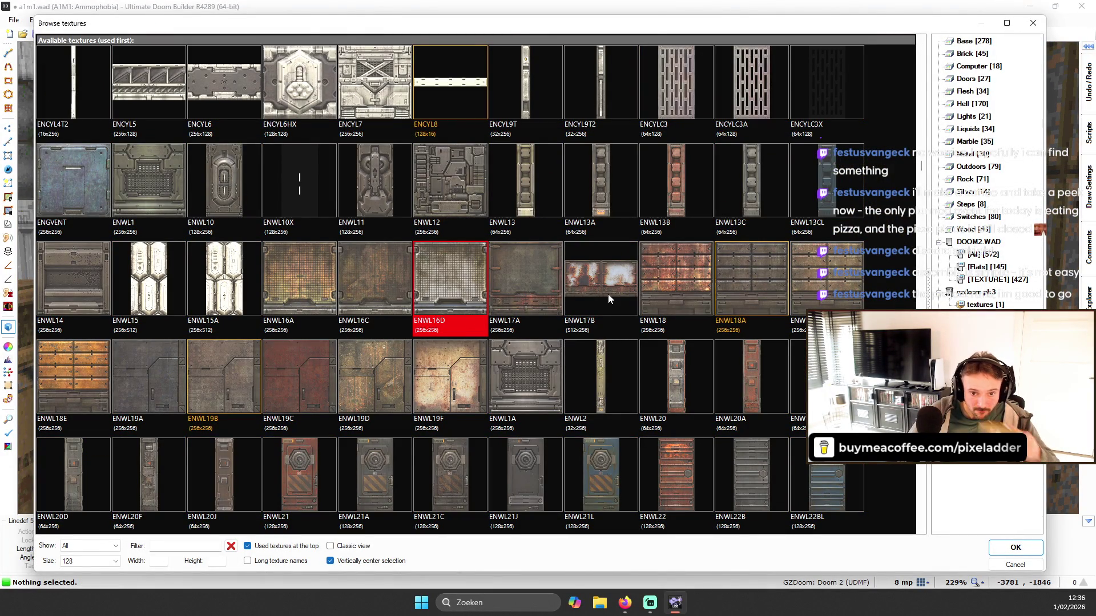
- Apply ENWL17B fitted to the door wall and turn off full brightness
click(628, 278)
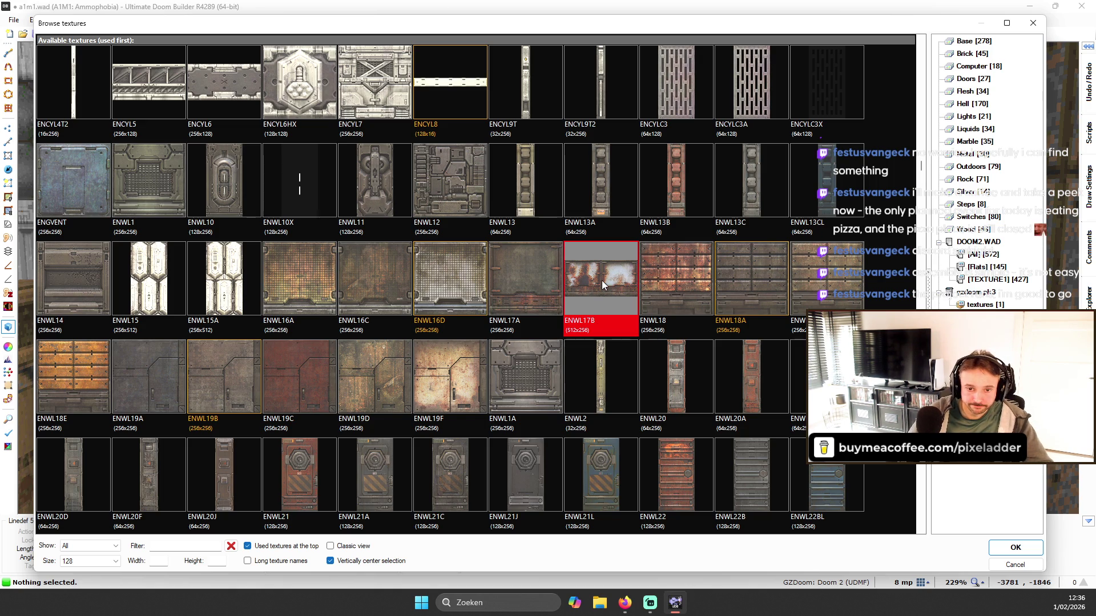
double_click(602, 279)
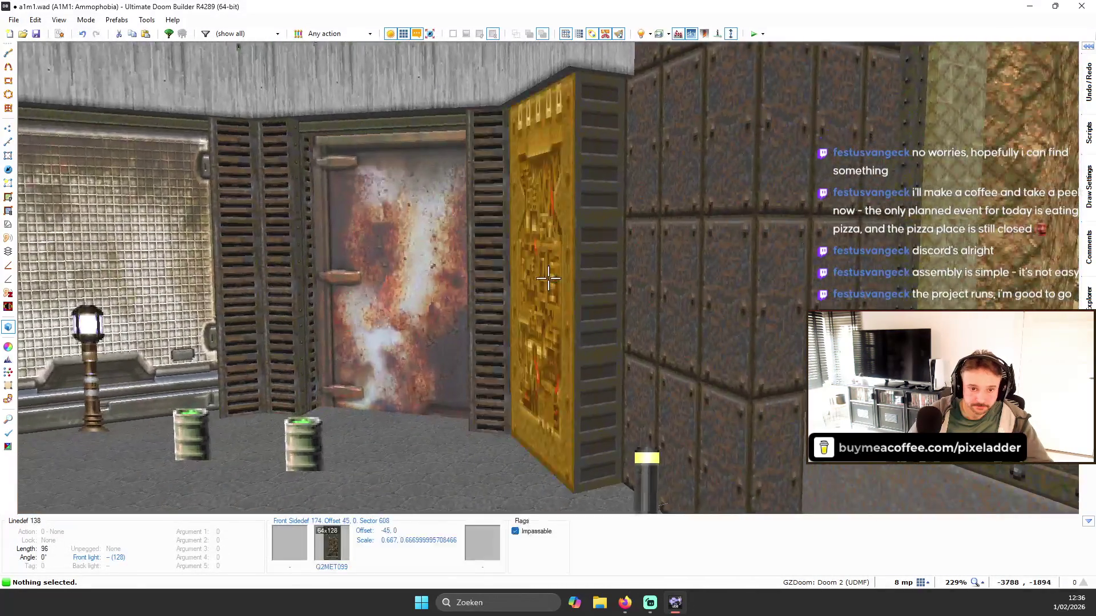
key(ctrl+shift+f)
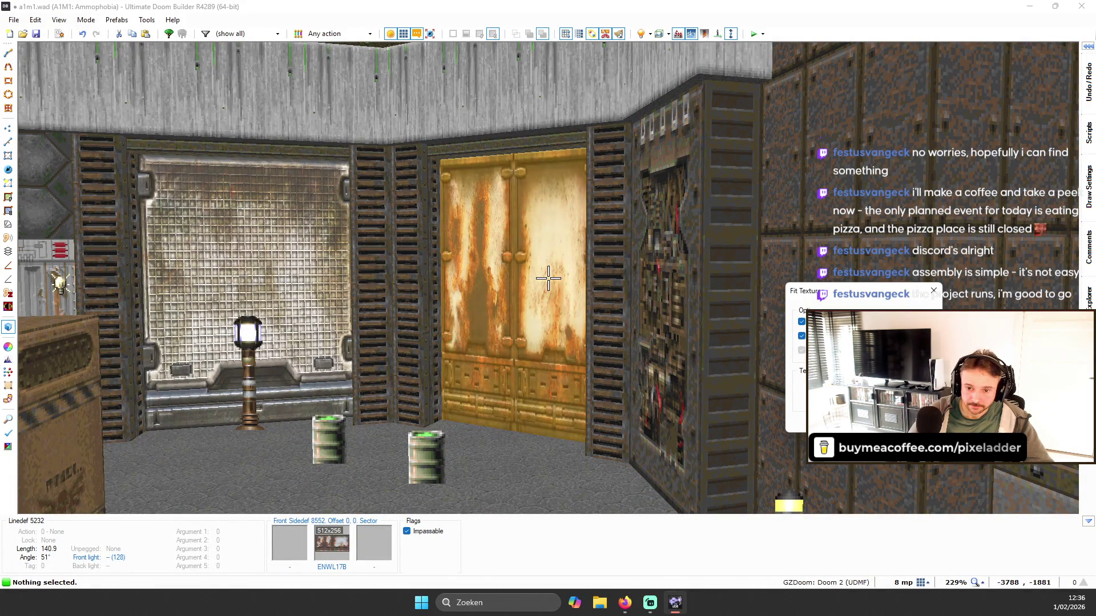
key(Return)
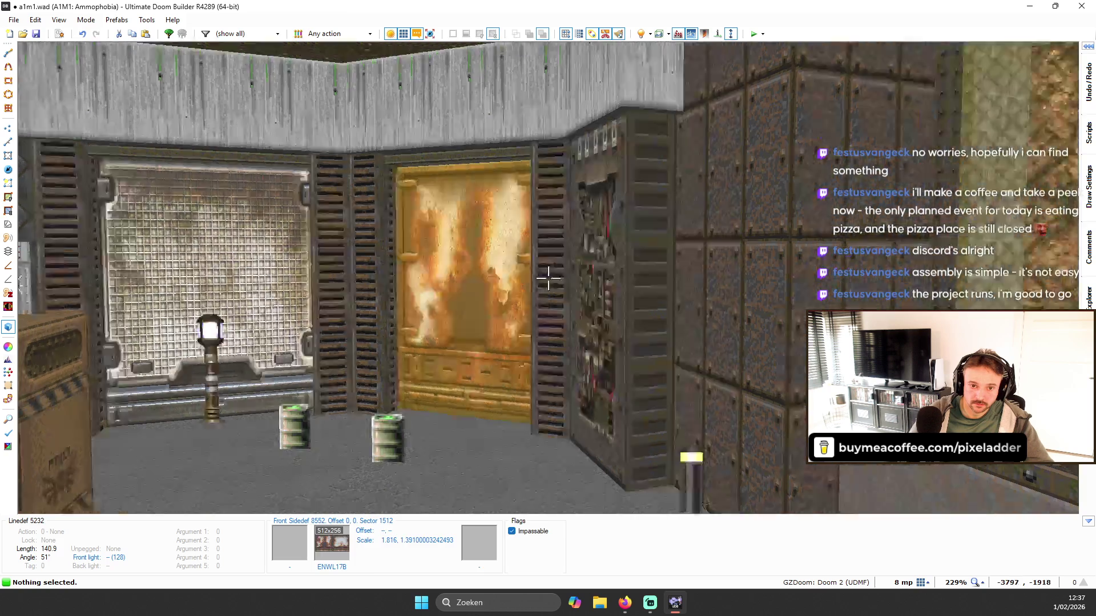
key(b)
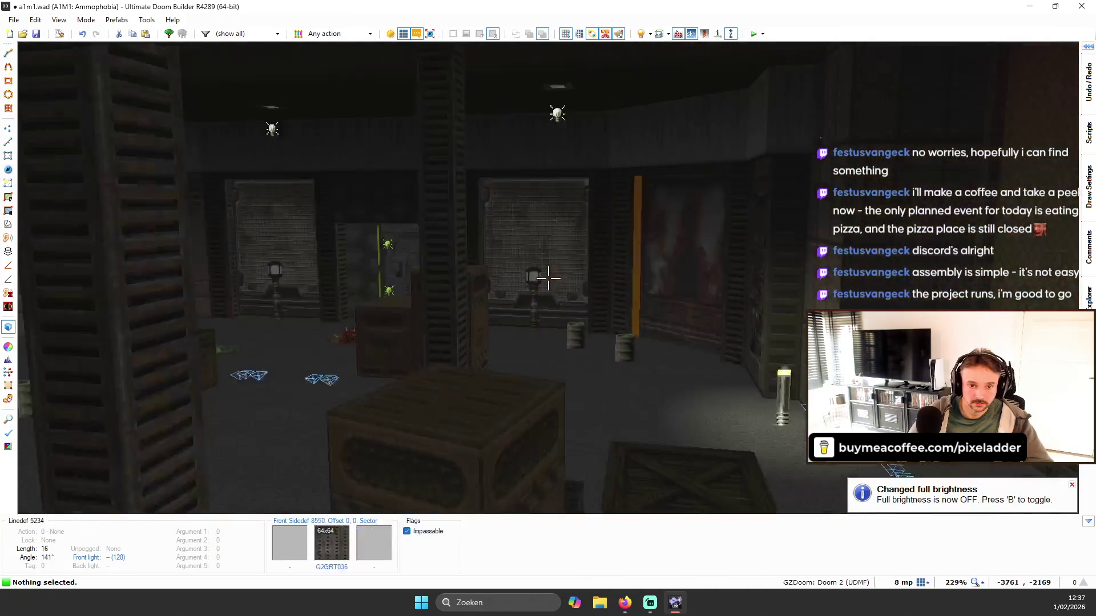
- Face the yellow wall head-on and replace its texture with ENWL18D
key(w)
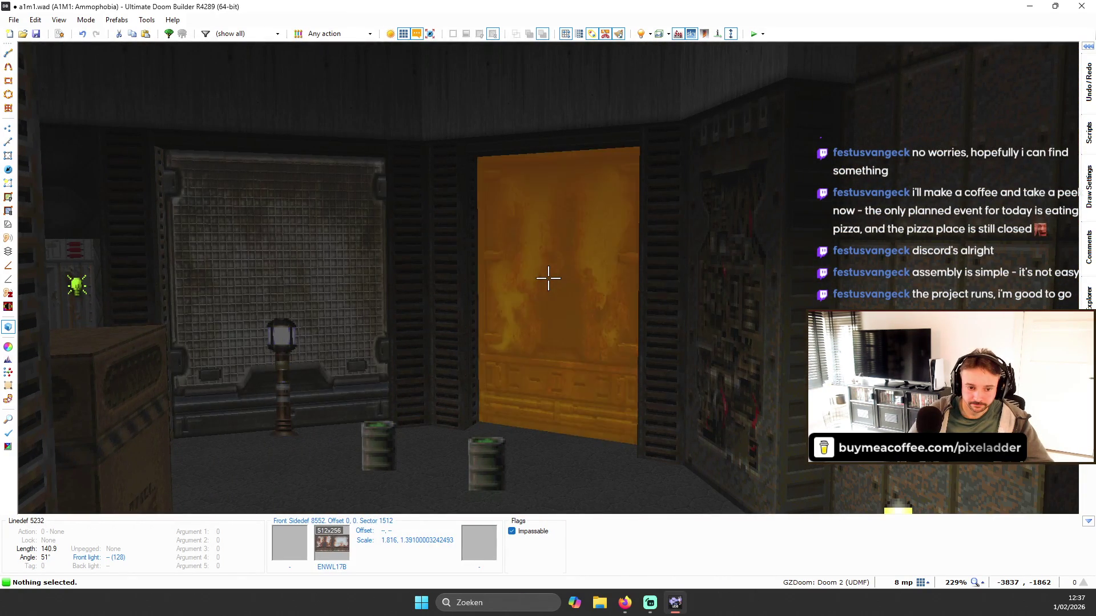
key(w)
key(a)
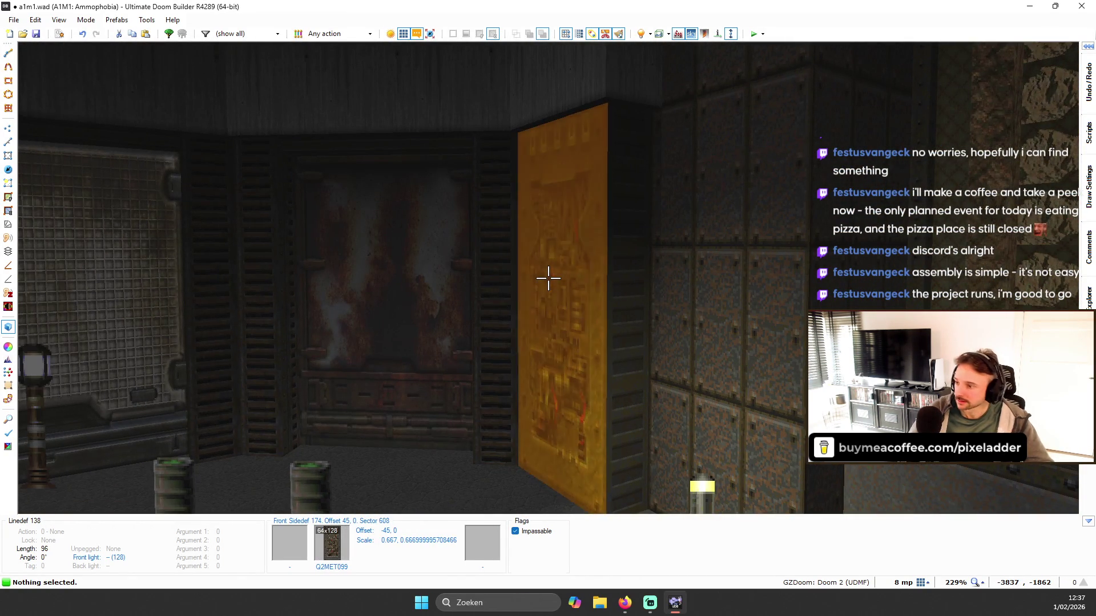
key(s)
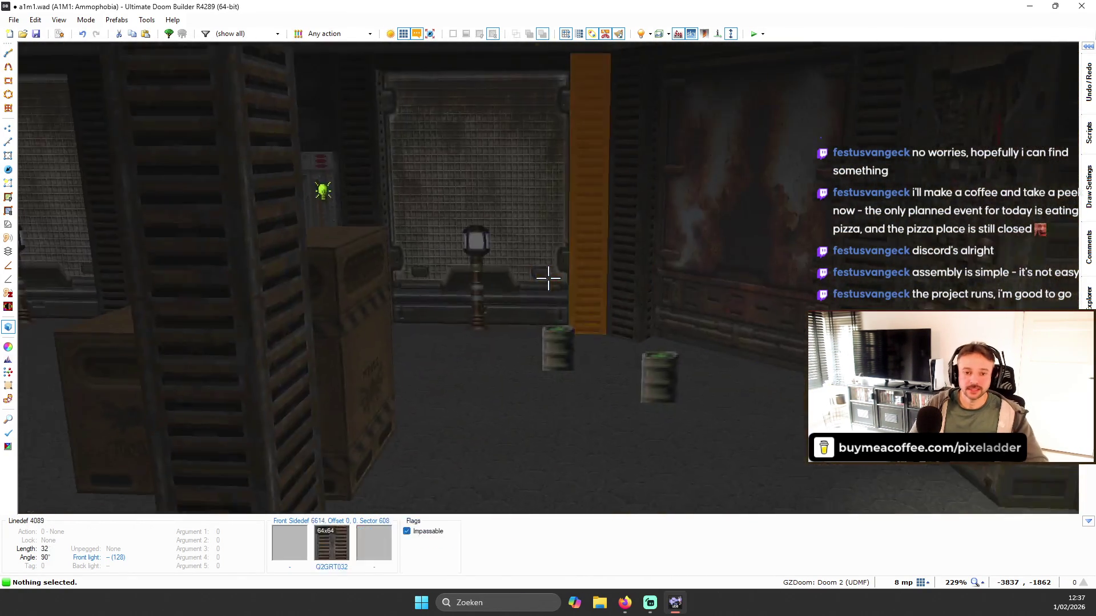
key(w)
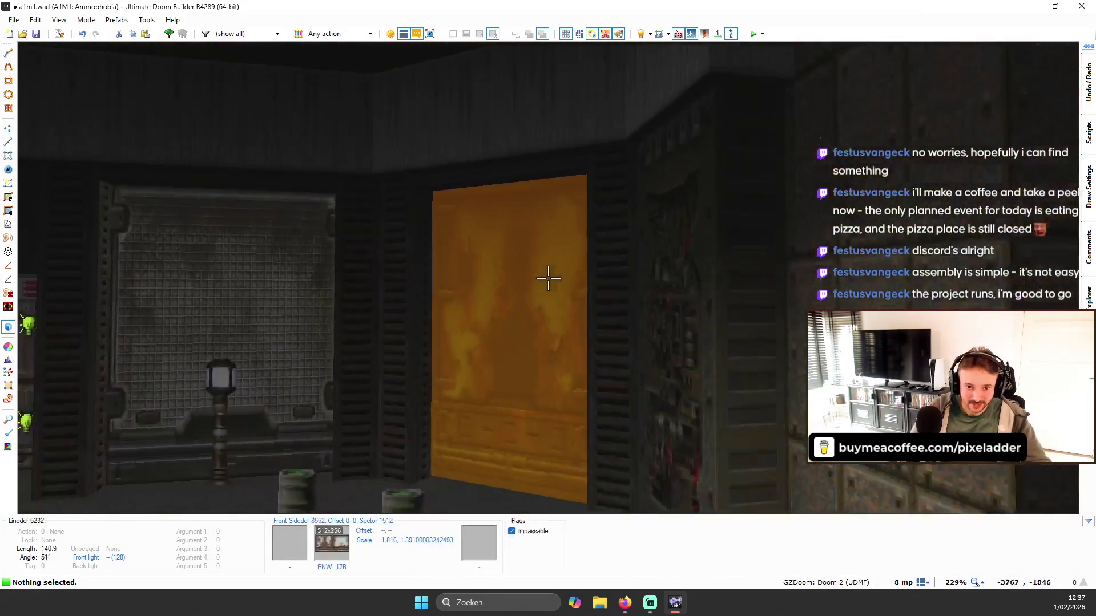
right_click(548, 278)
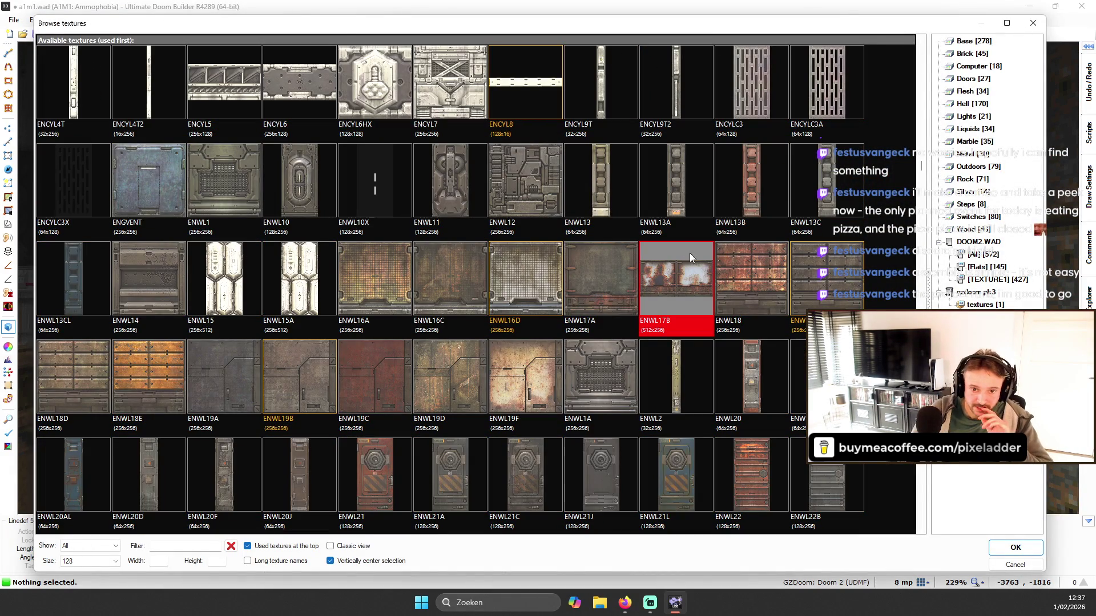
click(517, 303)
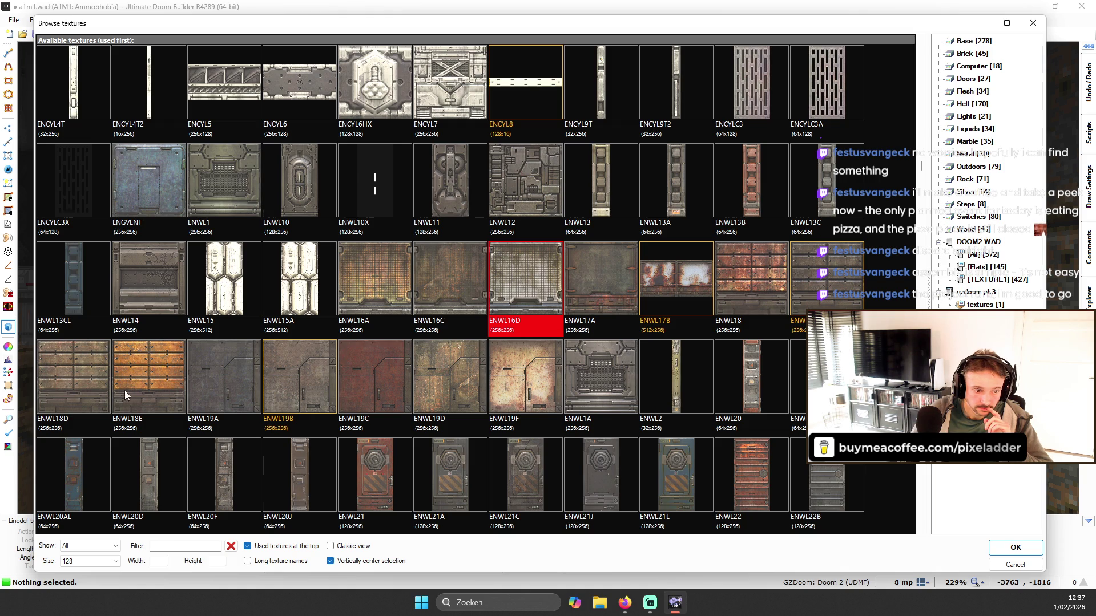
double_click(70, 362)
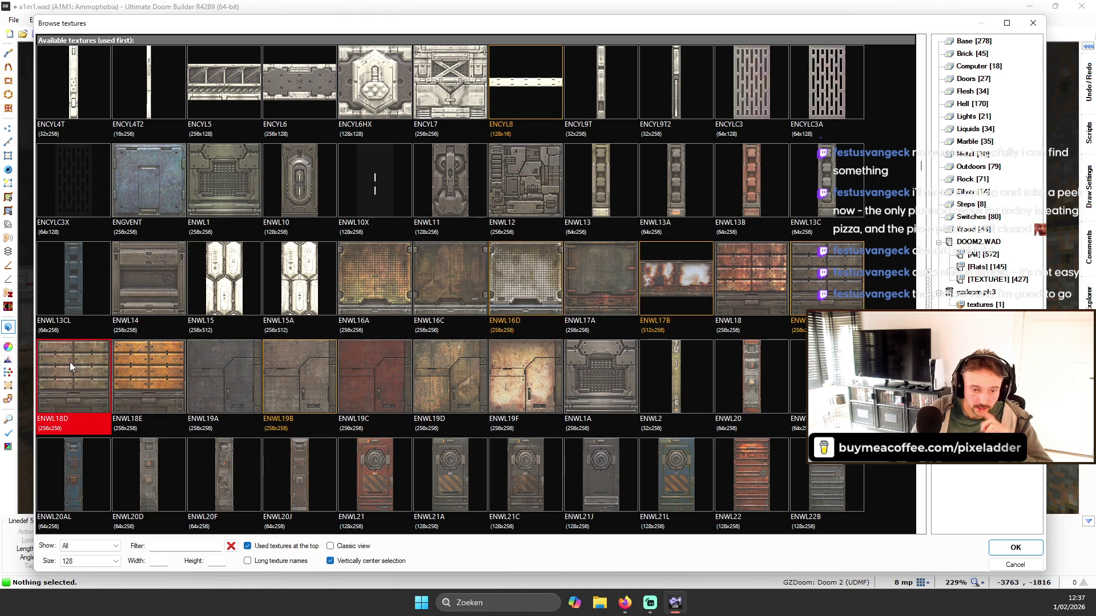
- Search the texture browser for OFACT15 and apply it to the yellow wall
key(s)
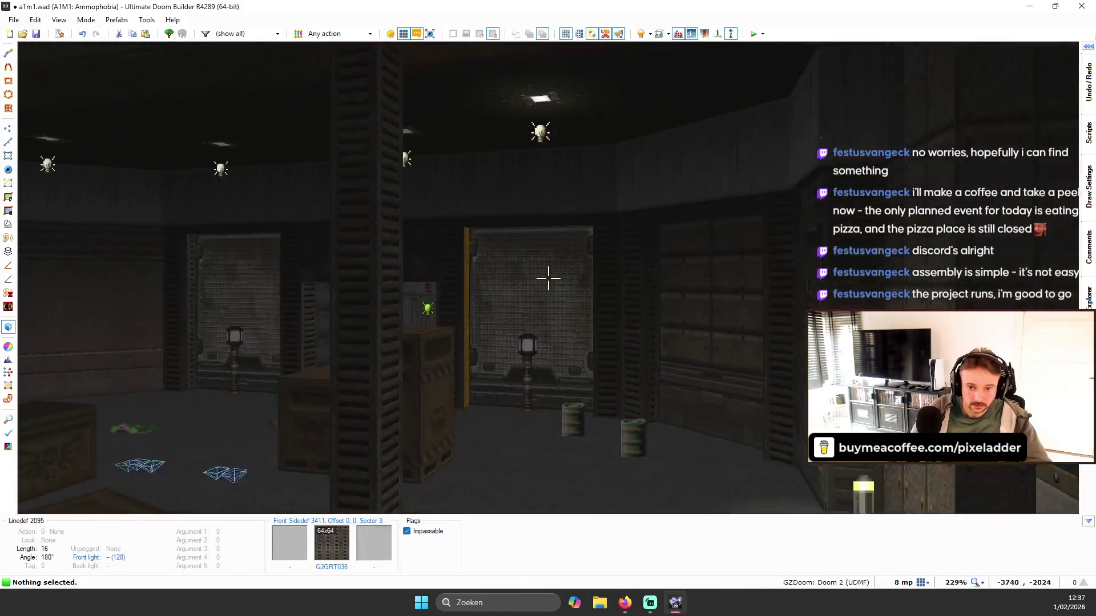
key(w)
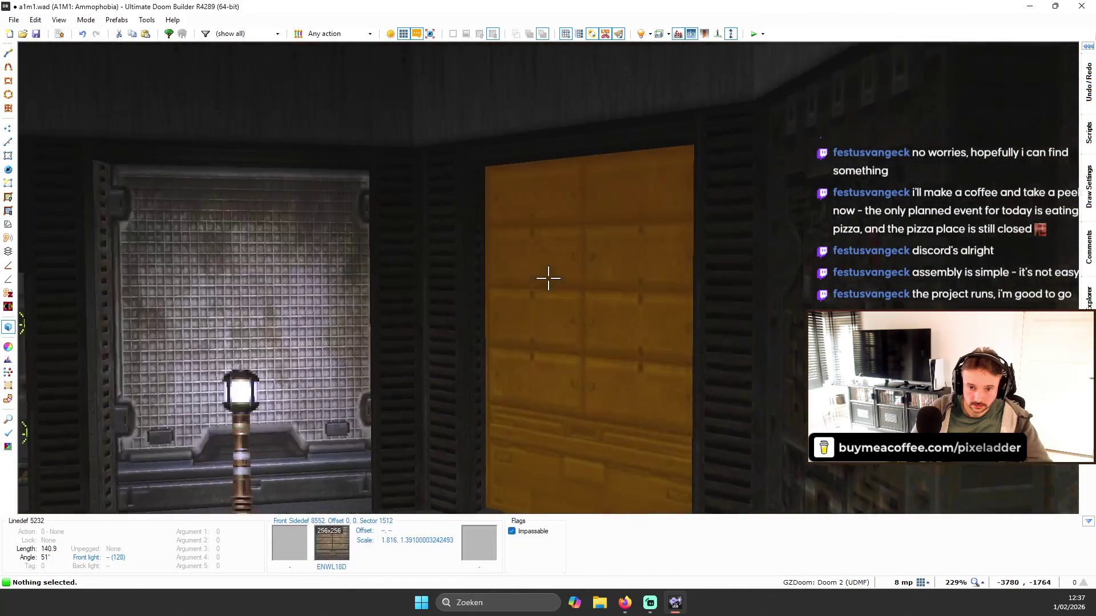
right_click(548, 279)
scroll(513, 262, down, 5)
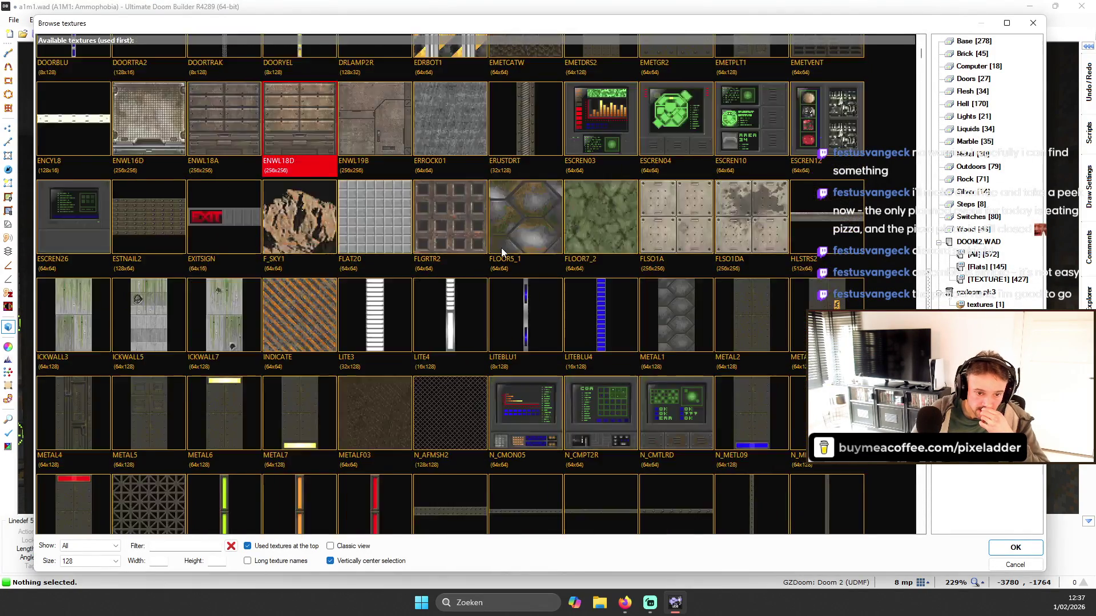
scroll(553, 228, down, 10)
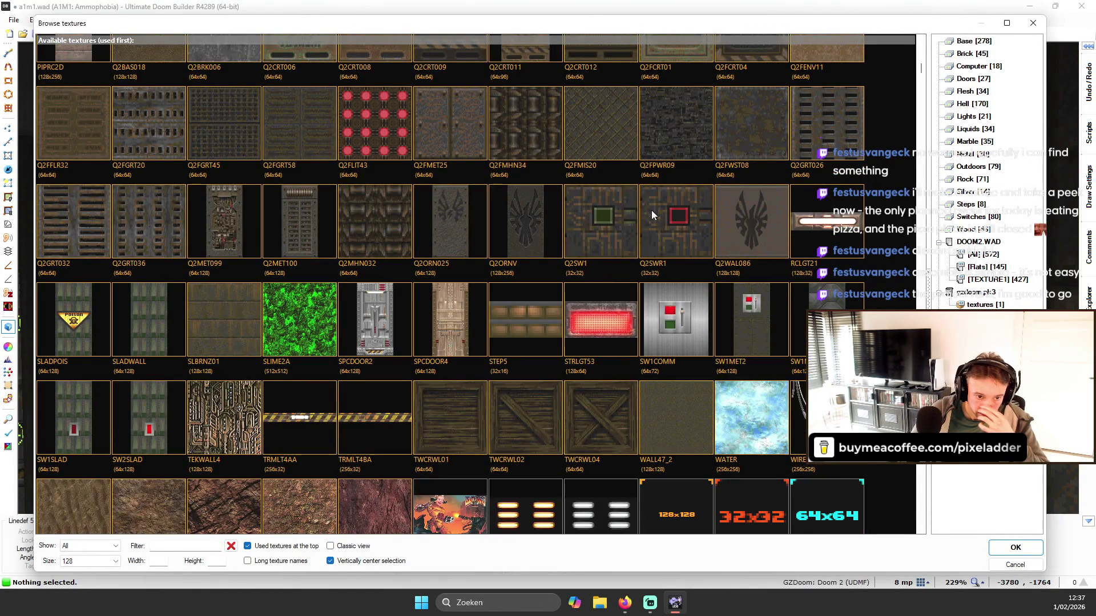
scroll(652, 210, down, 5)
scroll(662, 237, down, 3)
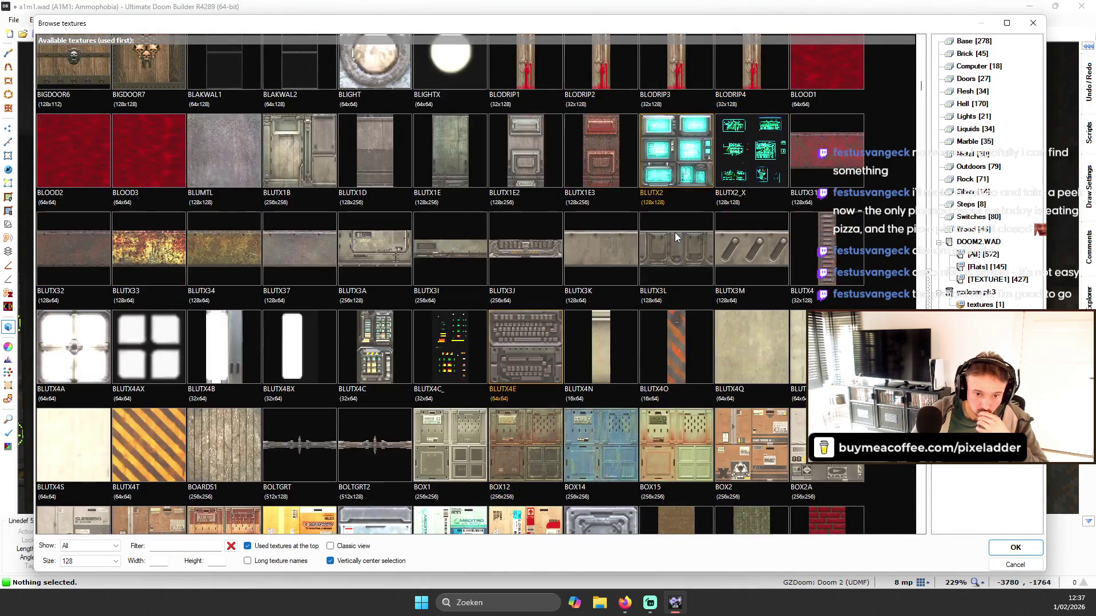
scroll(689, 227, down, 6)
scroll(690, 215, up, 8)
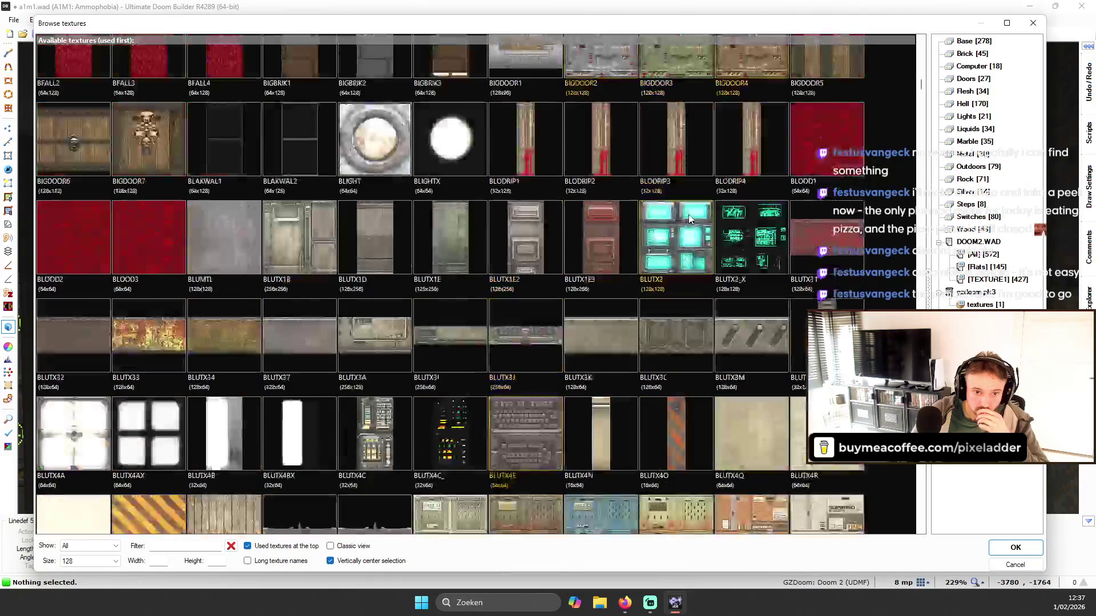
scroll(718, 187, down, 2)
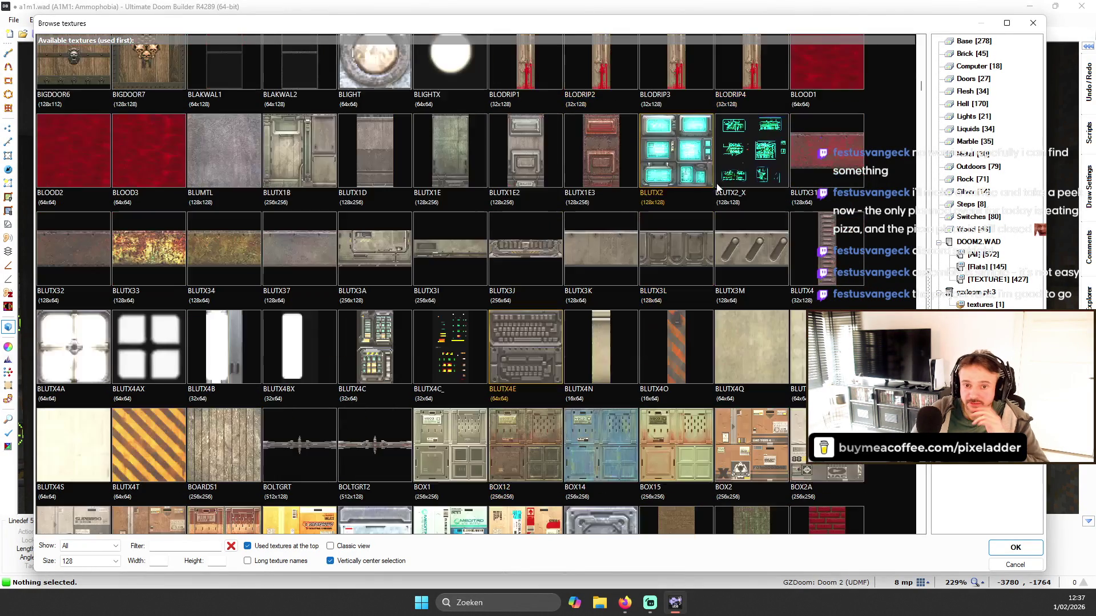
scroll(448, 126, down, 20)
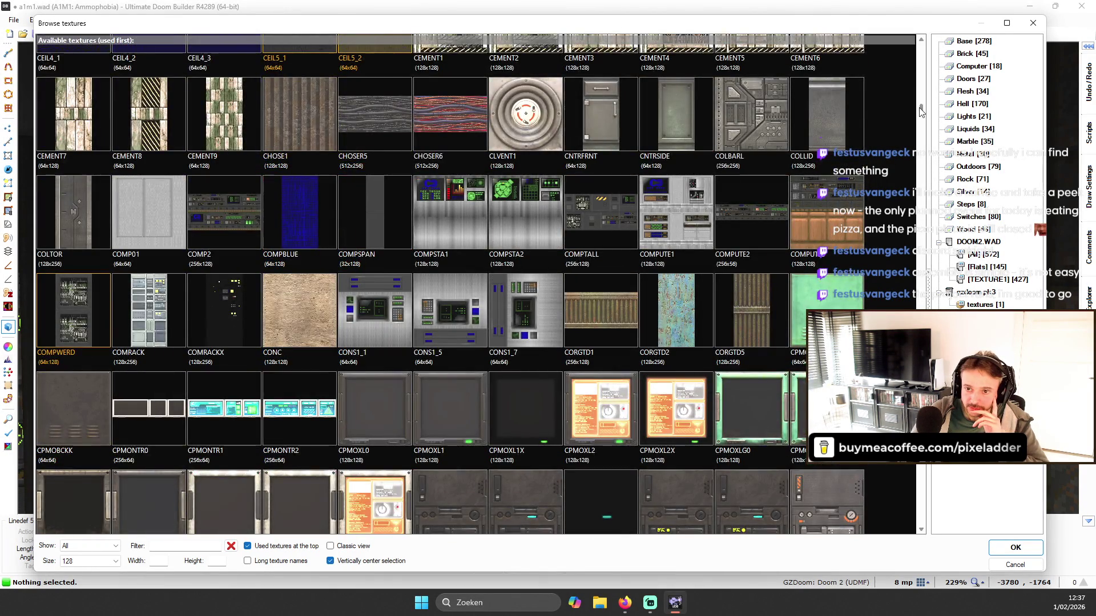
mouse_move(921, 112)
mouse_down()
mouse_move(920, 531)
mouse_move(921, 514)
mouse_up()
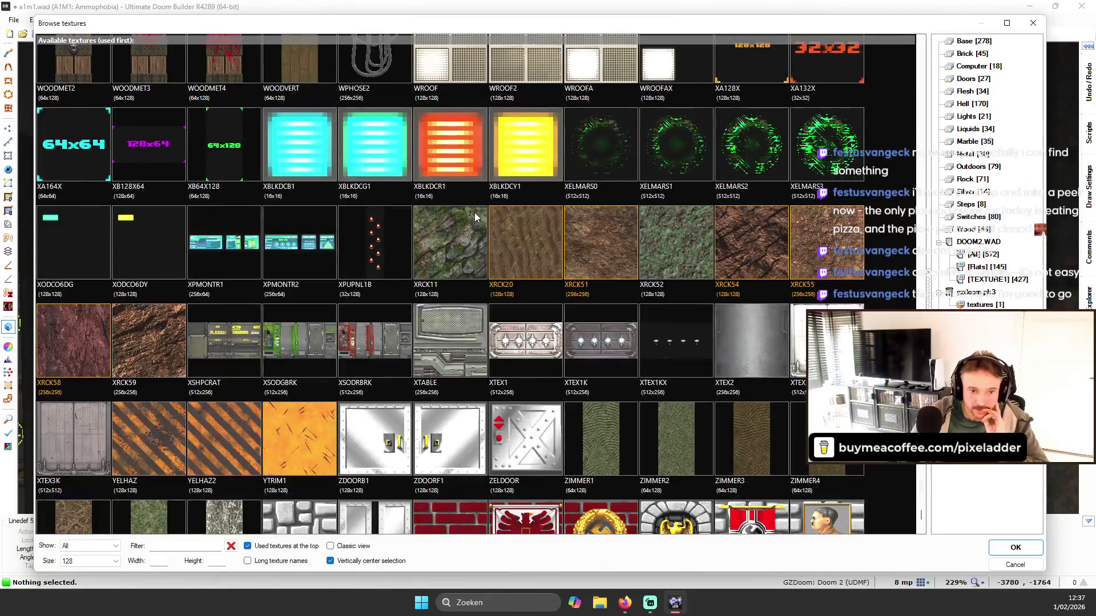
scroll(493, 204, up, 5)
scroll(516, 228, up, 10)
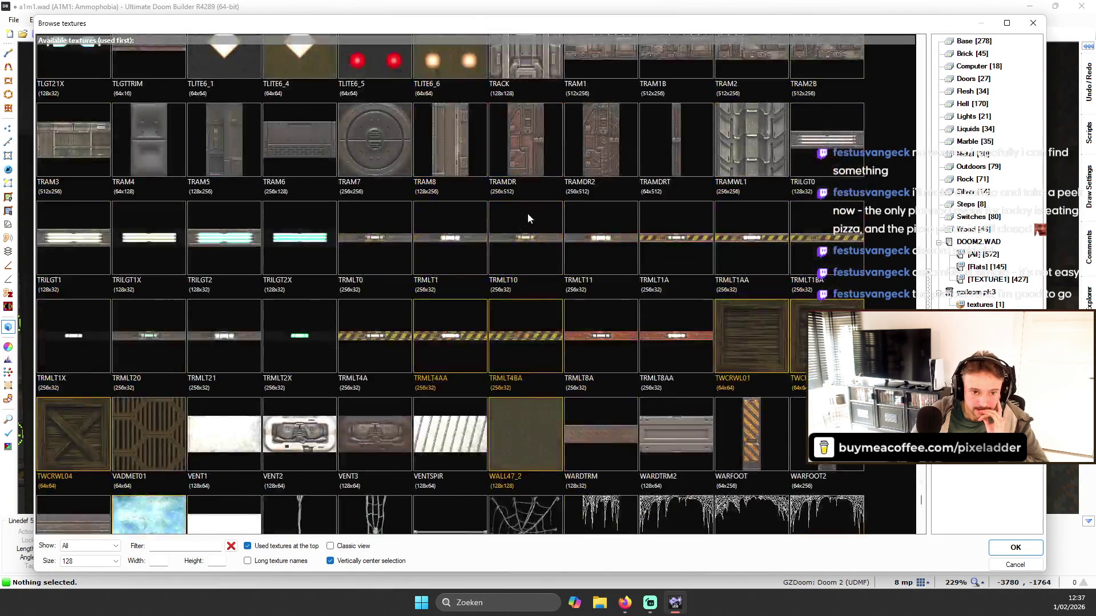
scroll(519, 198, up, 6)
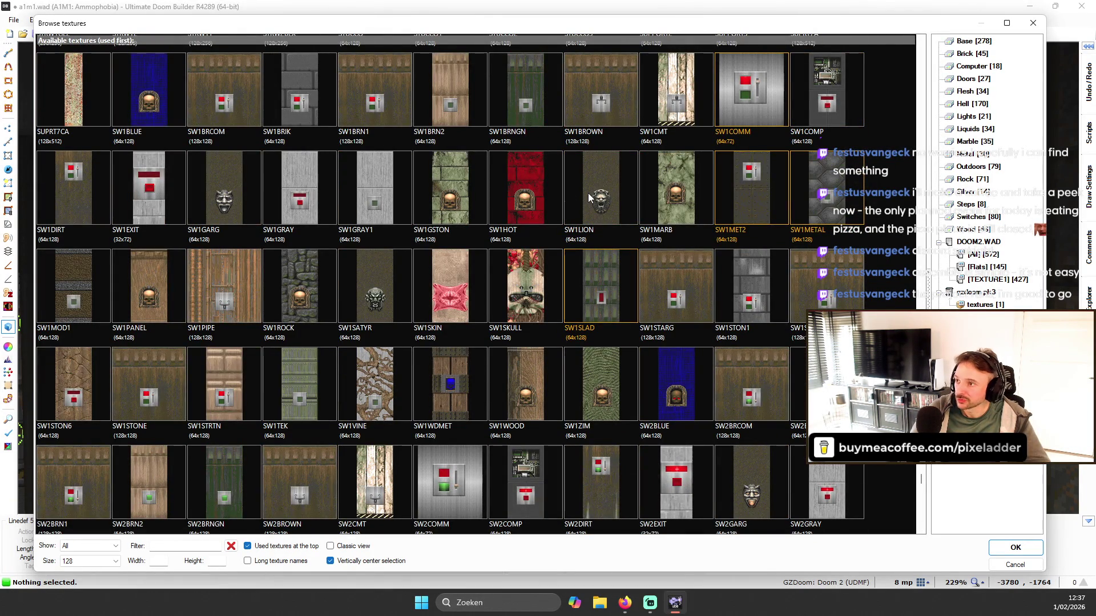
scroll(588, 193, up, 5)
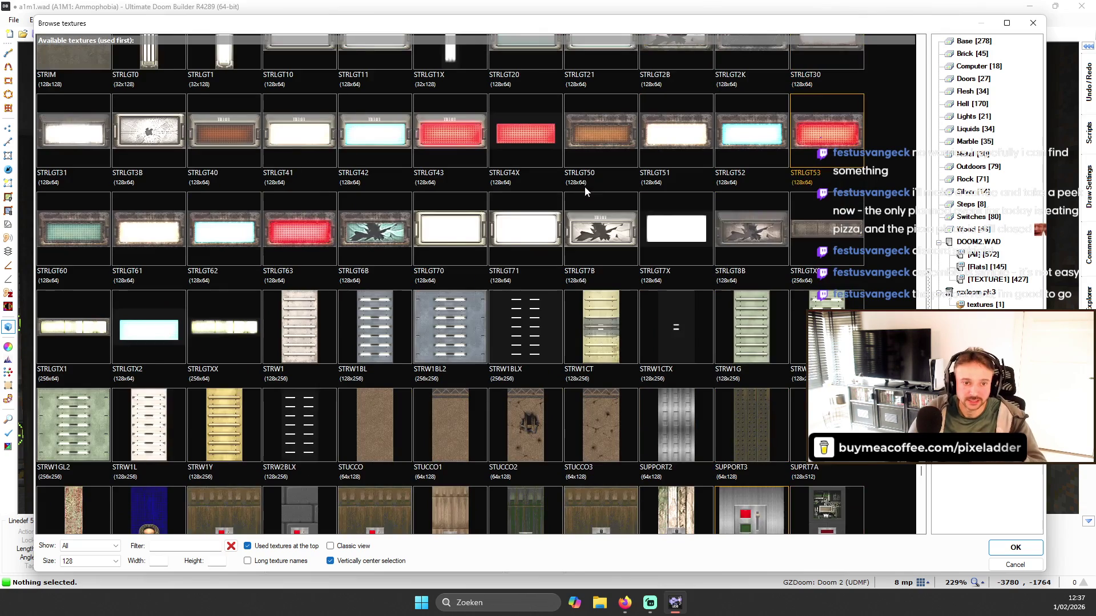
scroll(586, 191, up, 5)
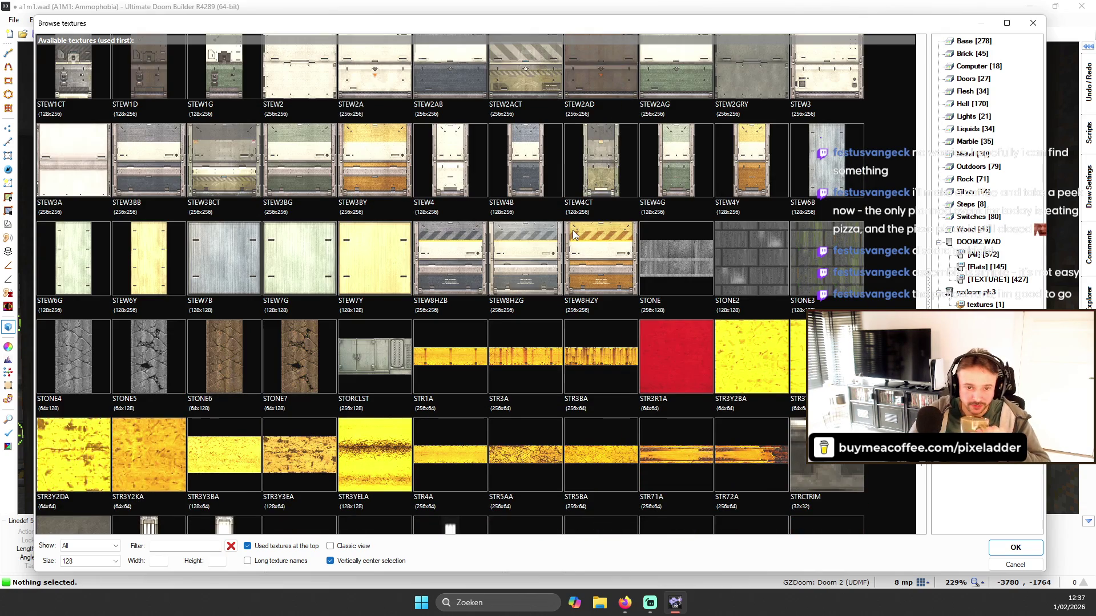
scroll(570, 204, up, 4)
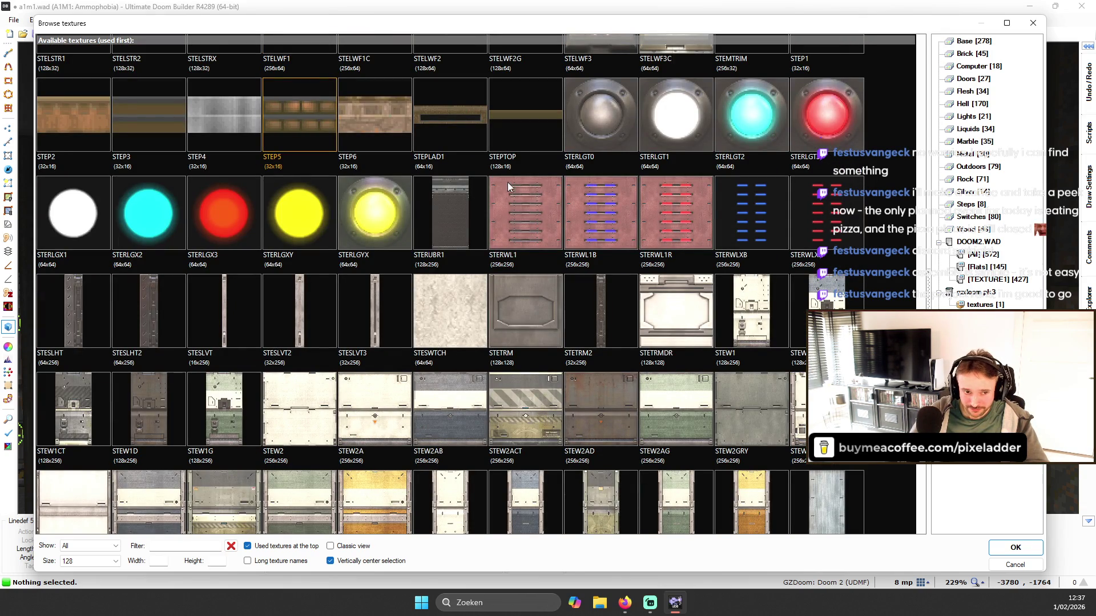
scroll(464, 176, up, 5)
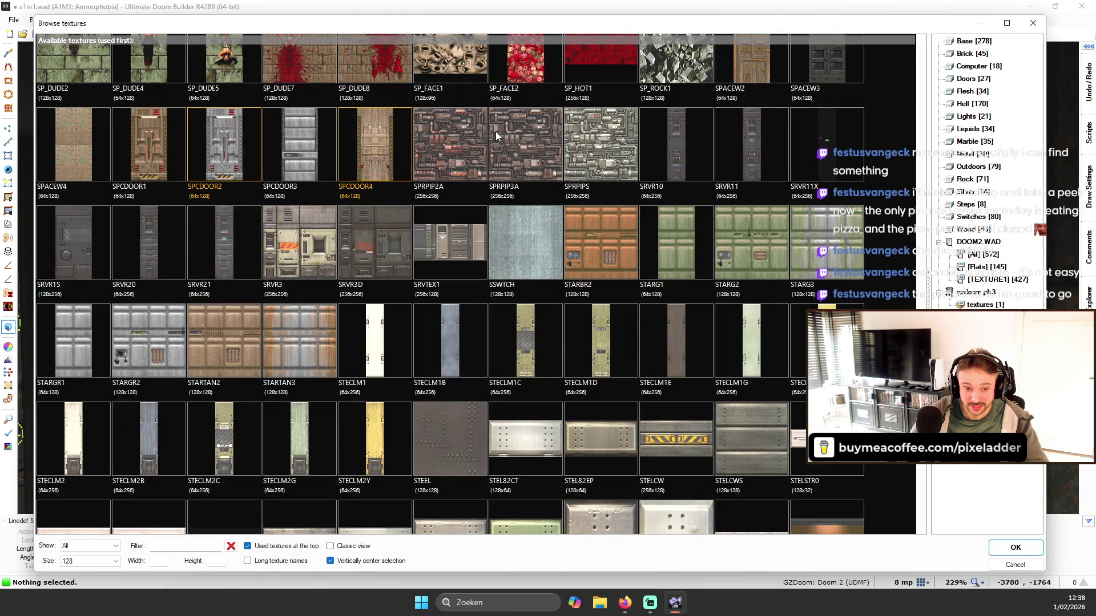
scroll(496, 134, up, 3)
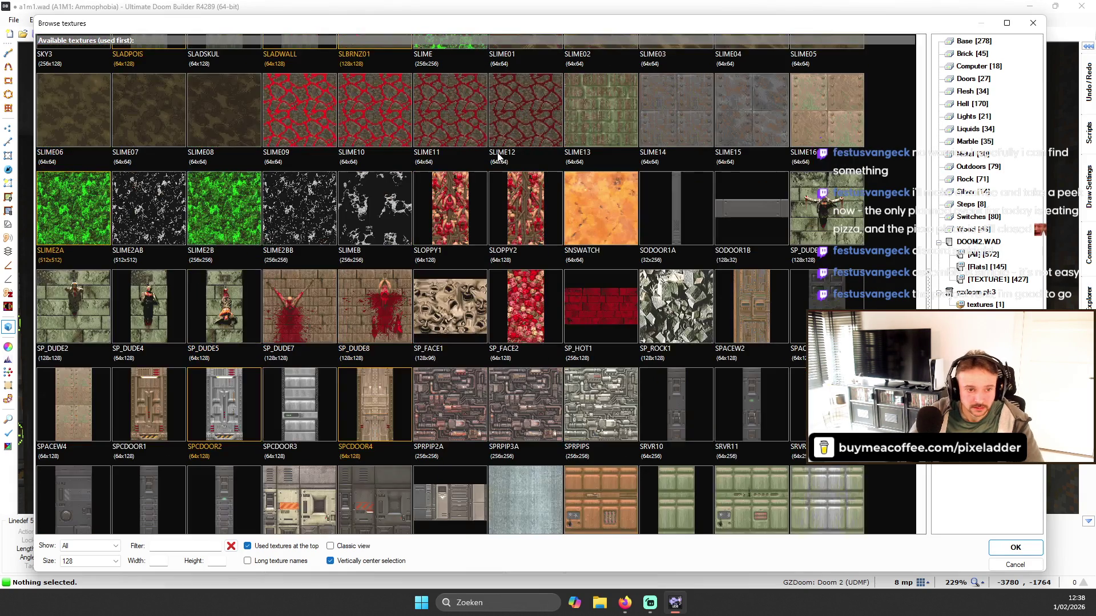
scroll(511, 164, up, 1)
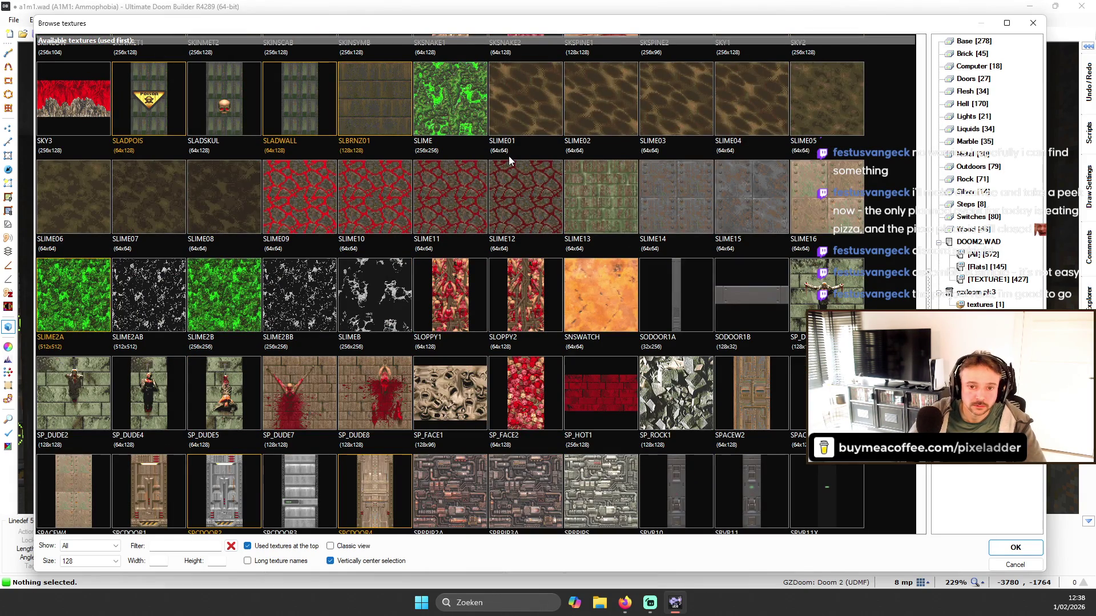
scroll(509, 156, up, 6)
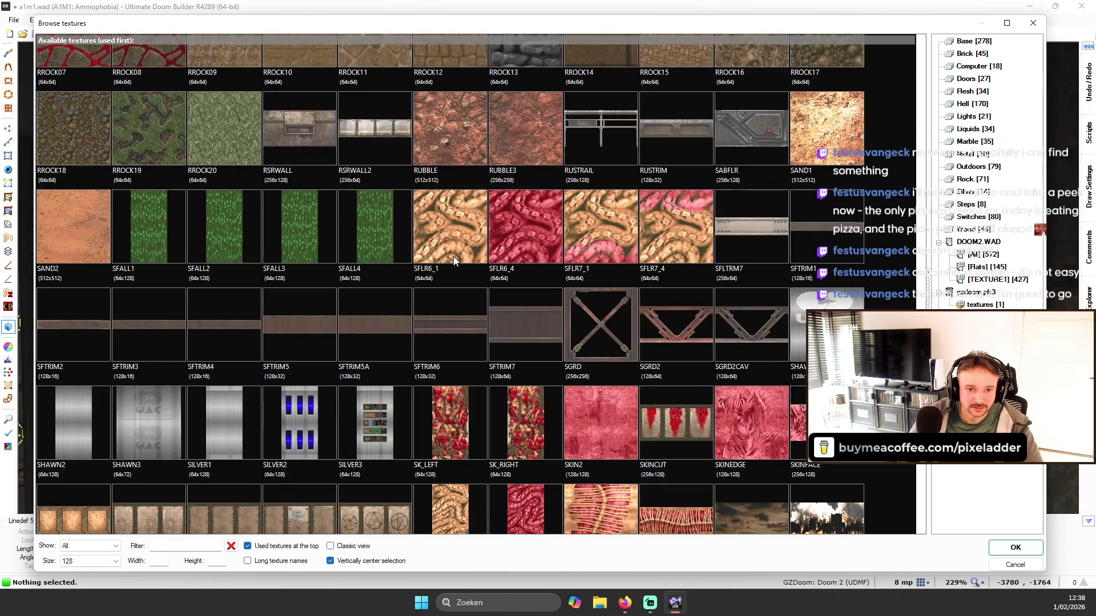
scroll(456, 257, up, 3)
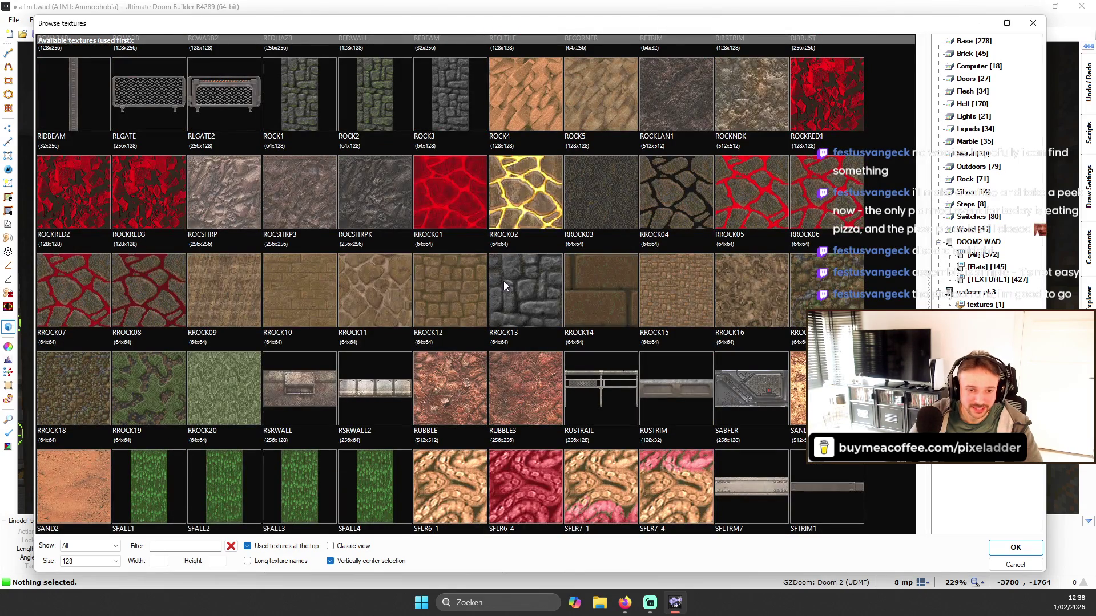
scroll(510, 282, up, 5)
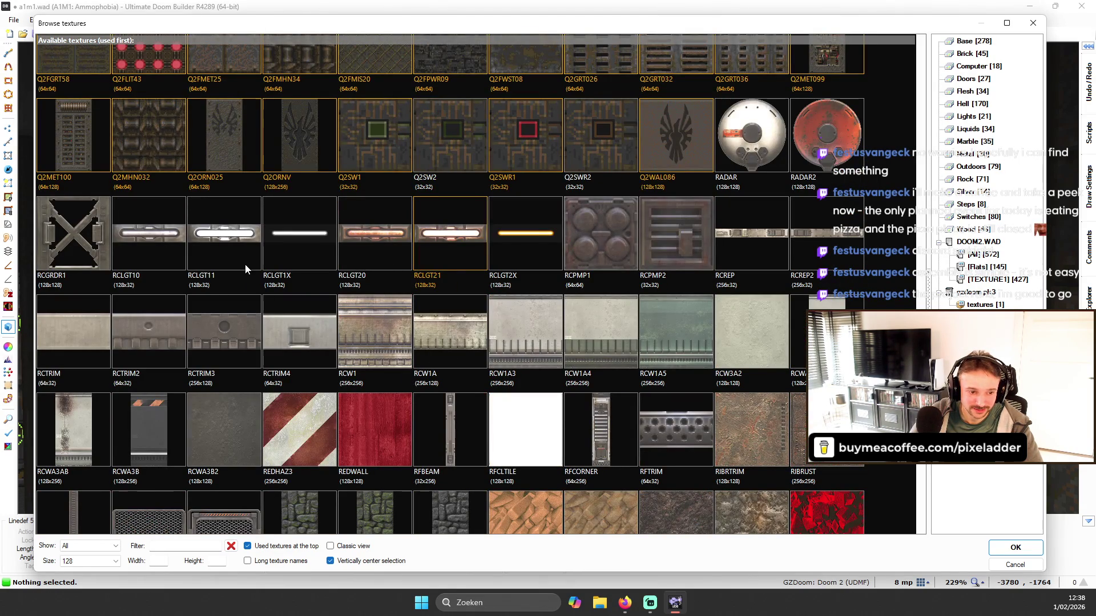
scroll(380, 263, up, 4)
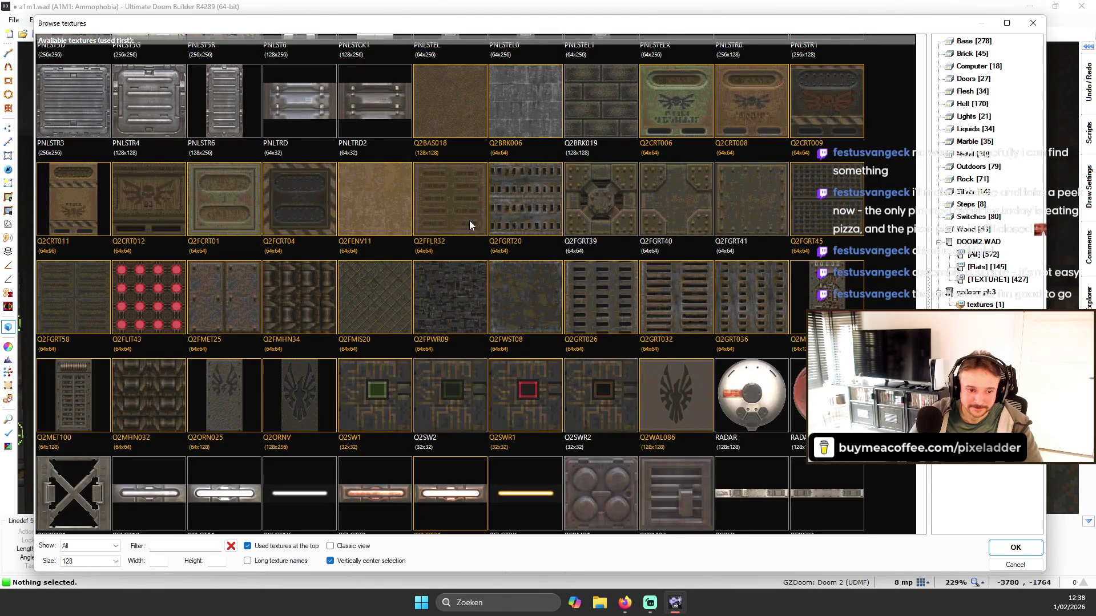
scroll(485, 228, up, 5)
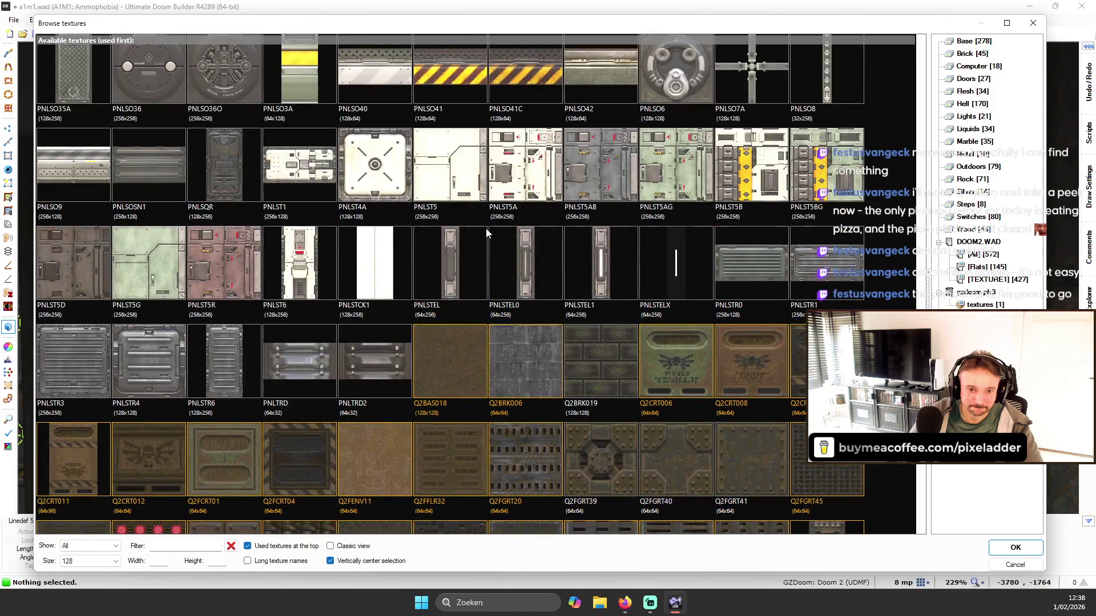
scroll(494, 224, up, 5)
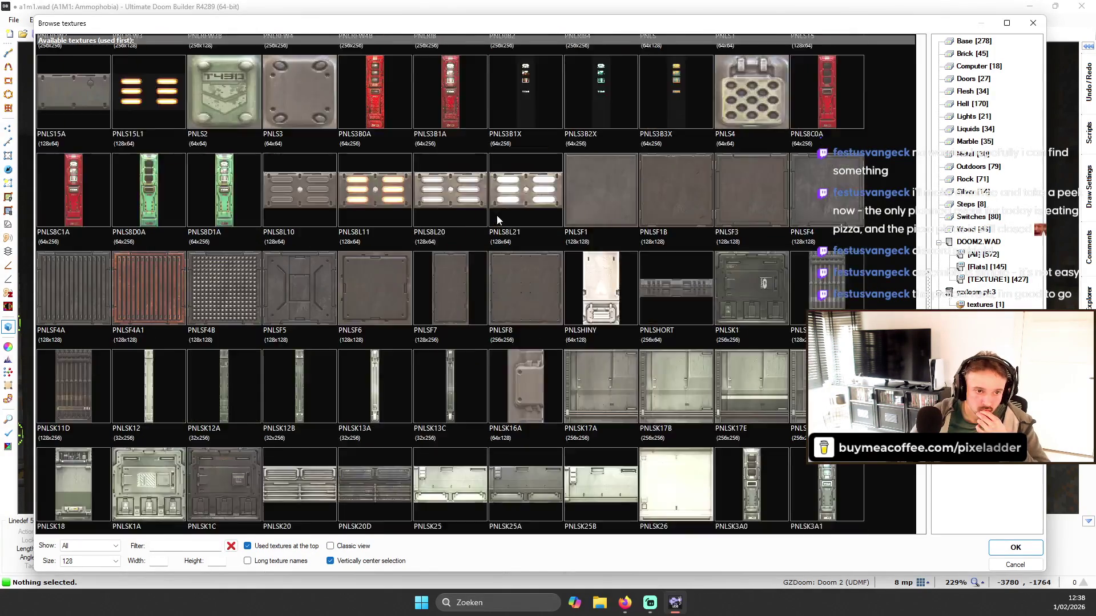
scroll(497, 219, up, 3)
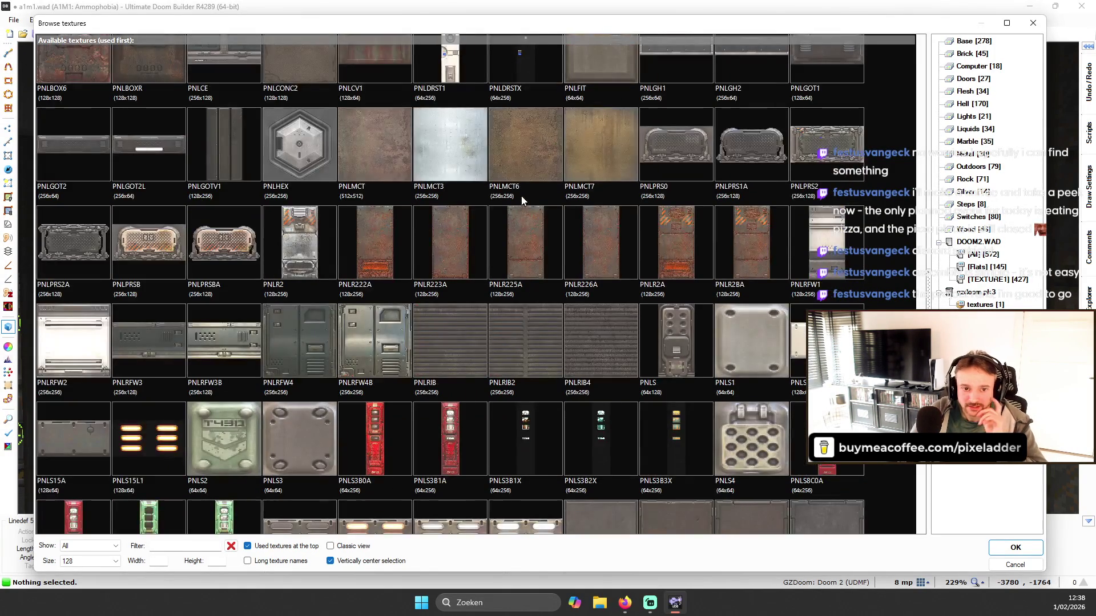
scroll(590, 215, up, 3)
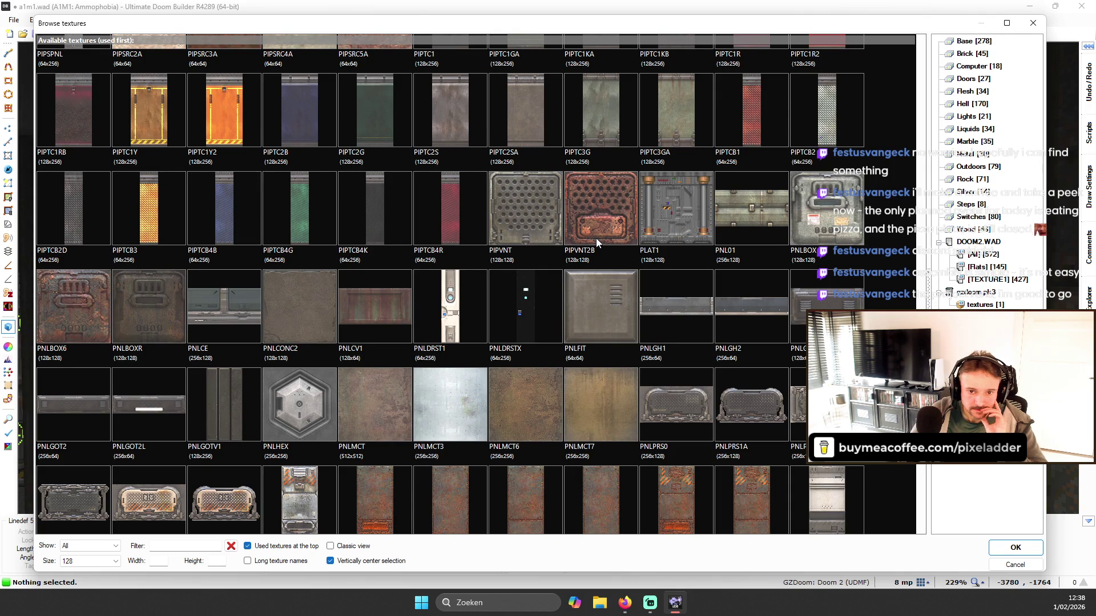
scroll(596, 238, up, 1)
scroll(618, 212, up, 5)
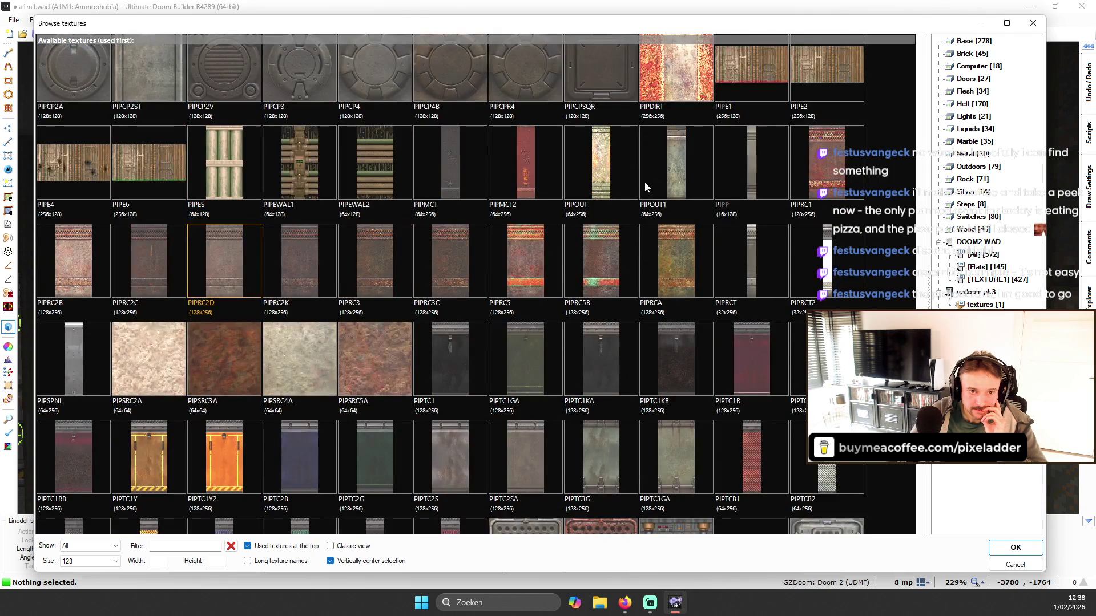
scroll(683, 168, up, 2)
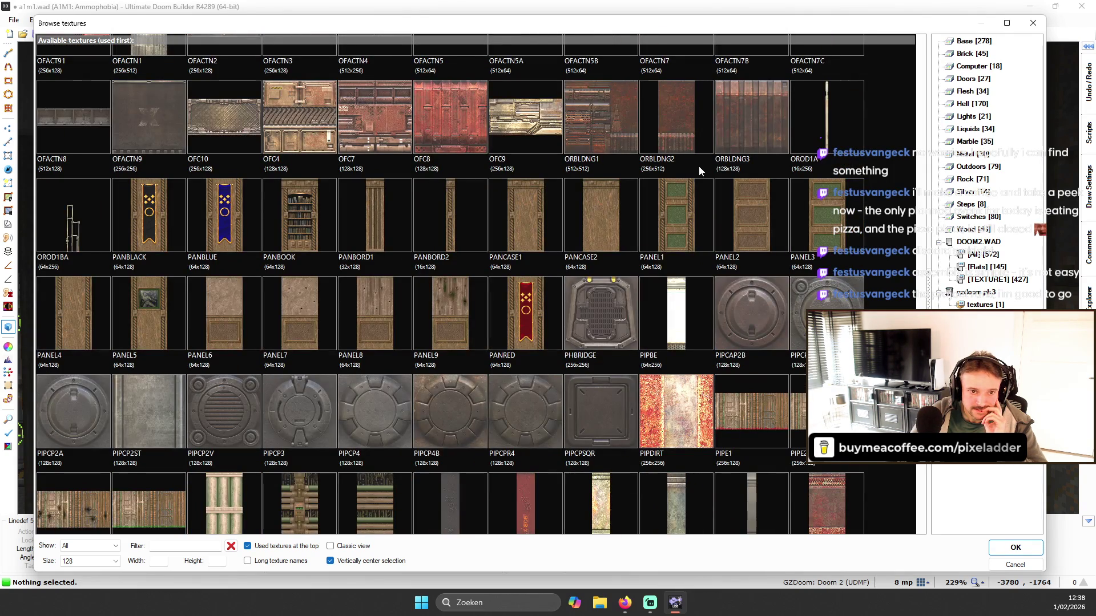
scroll(698, 167, up, 3)
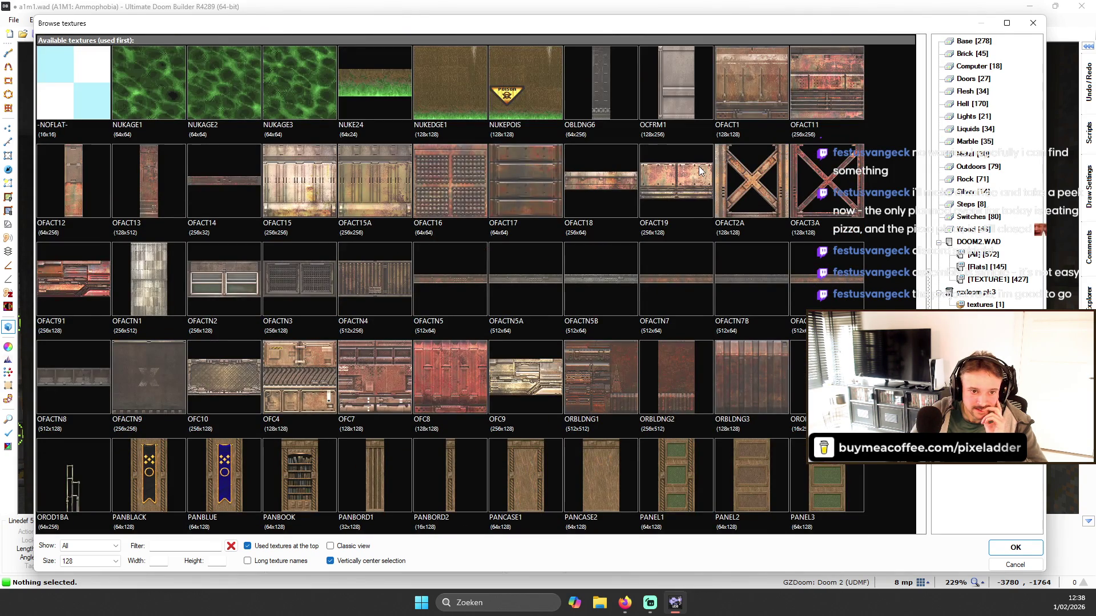
click(314, 176)
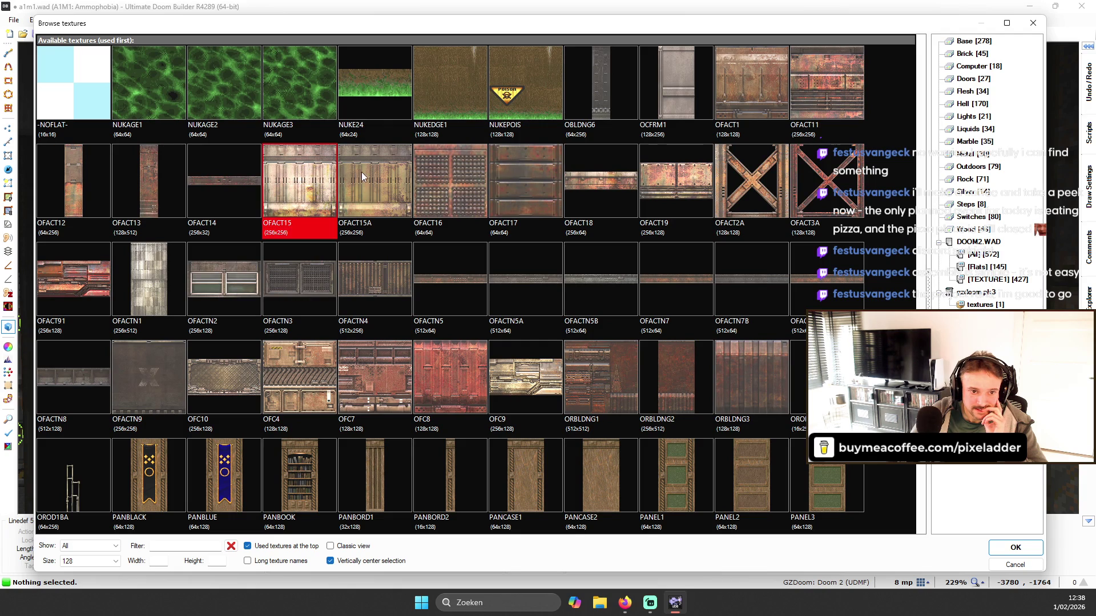
double_click(311, 173)
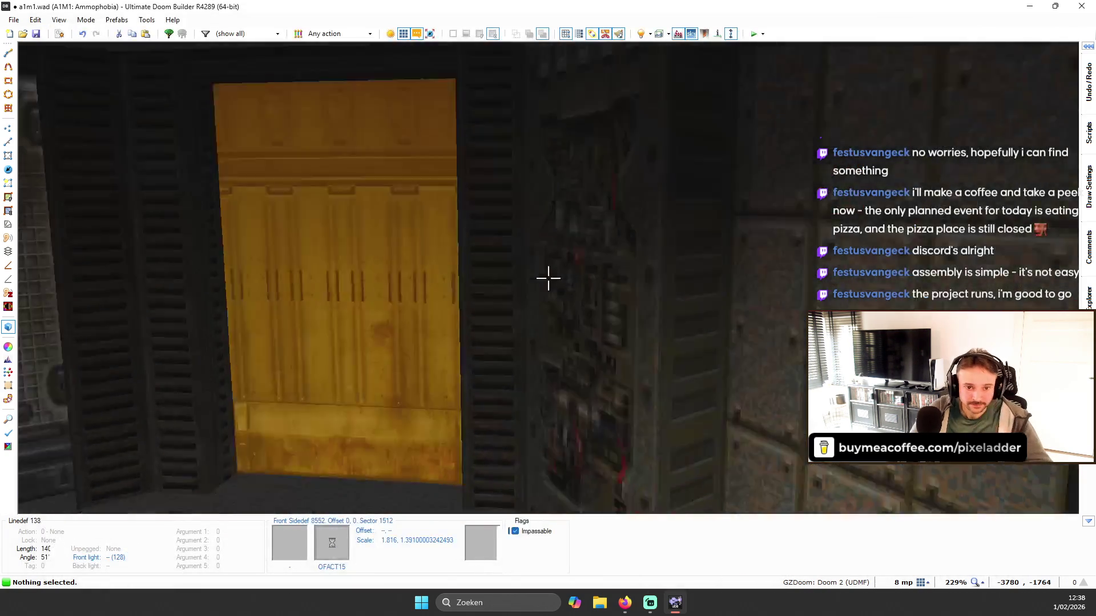
- Fit OFACT15 to the wall and reopen the texture browser
key(ctrl+shift+f)
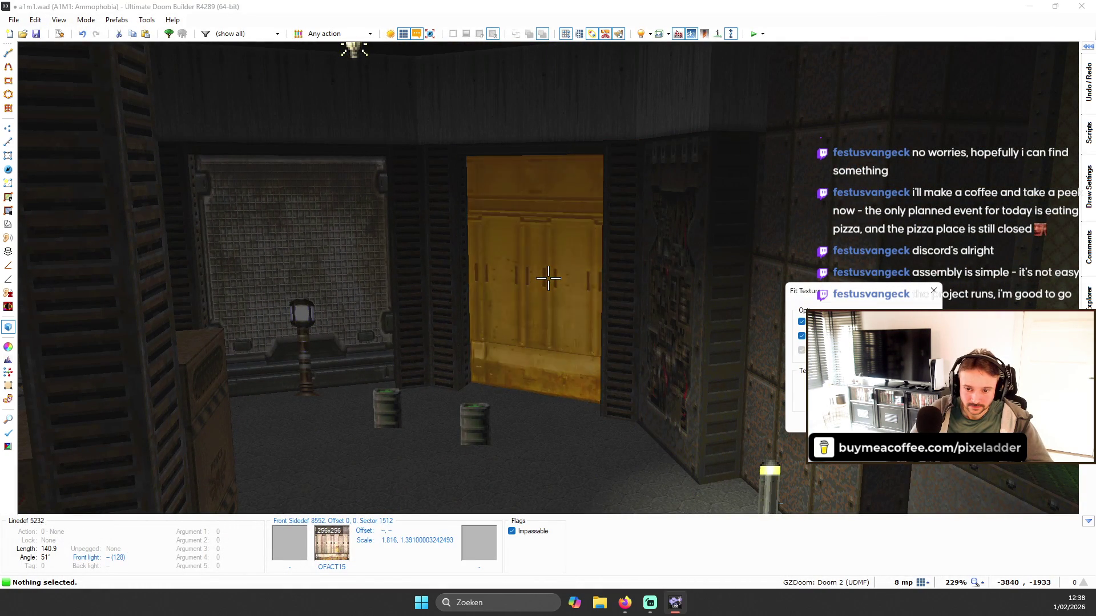
key(Return)
key(s)
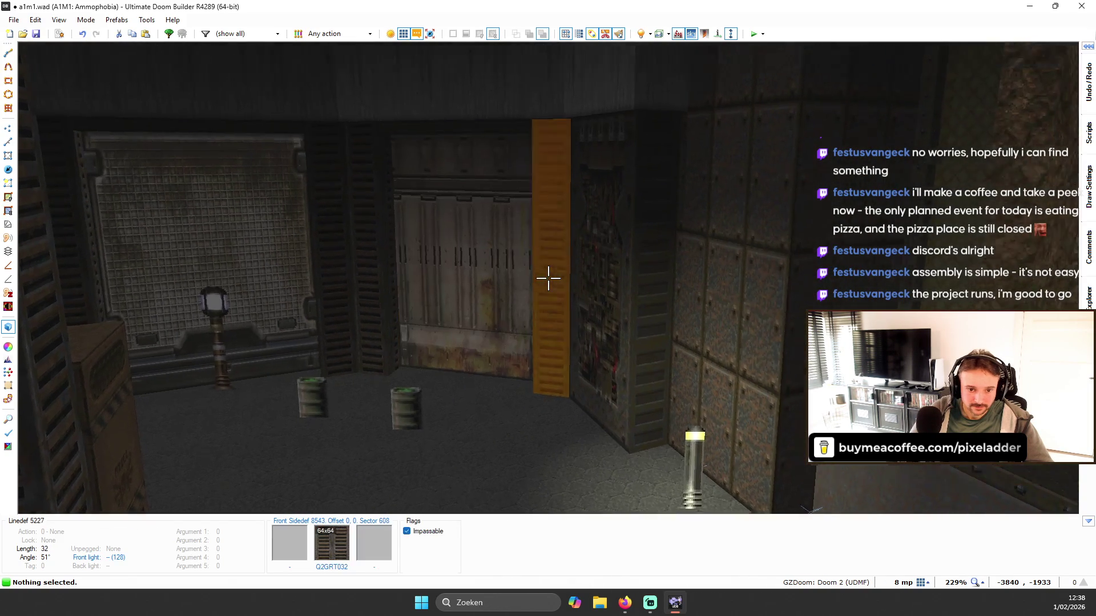
key(w)
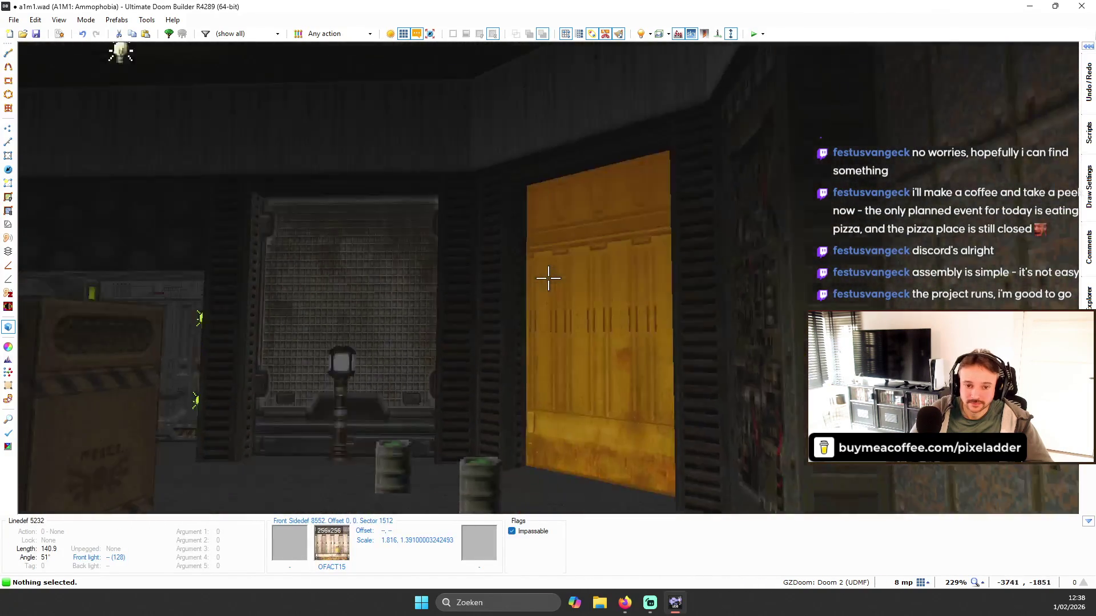
key(s)
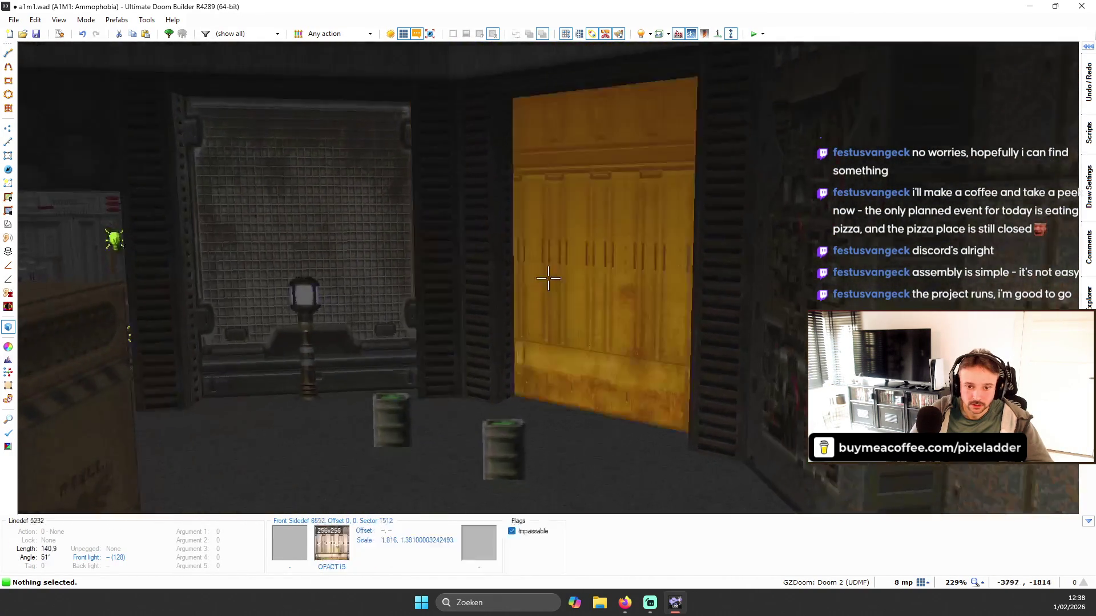
right_click(548, 278)
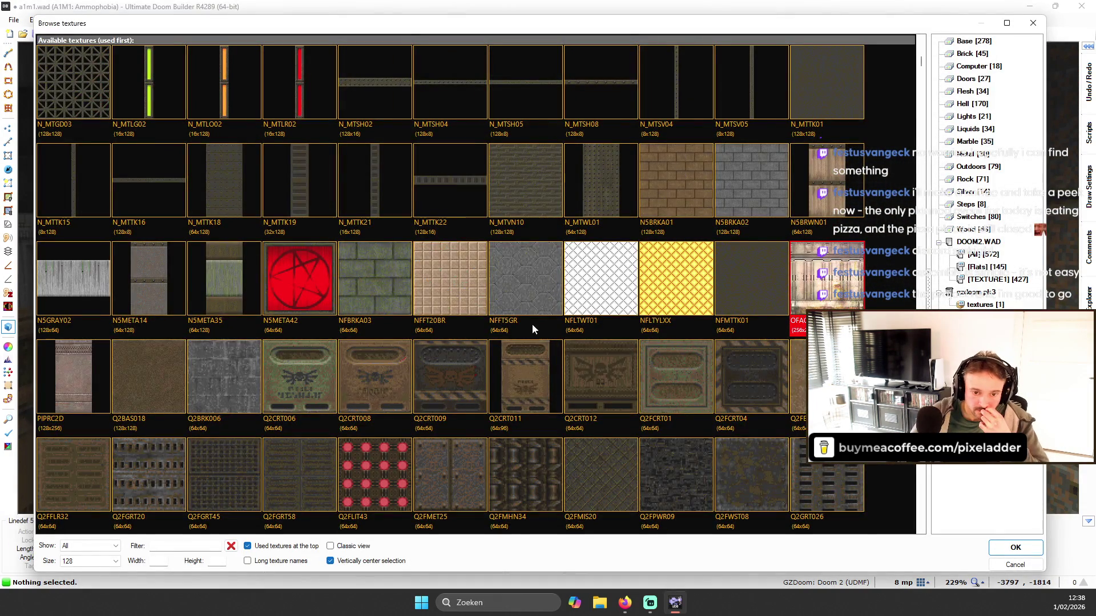
- Scroll to CEMENT4 in the texture browser and apply it to the recess wall
scroll(525, 308, down, 2)
scroll(519, 288, down, 5)
scroll(531, 240, down, 5)
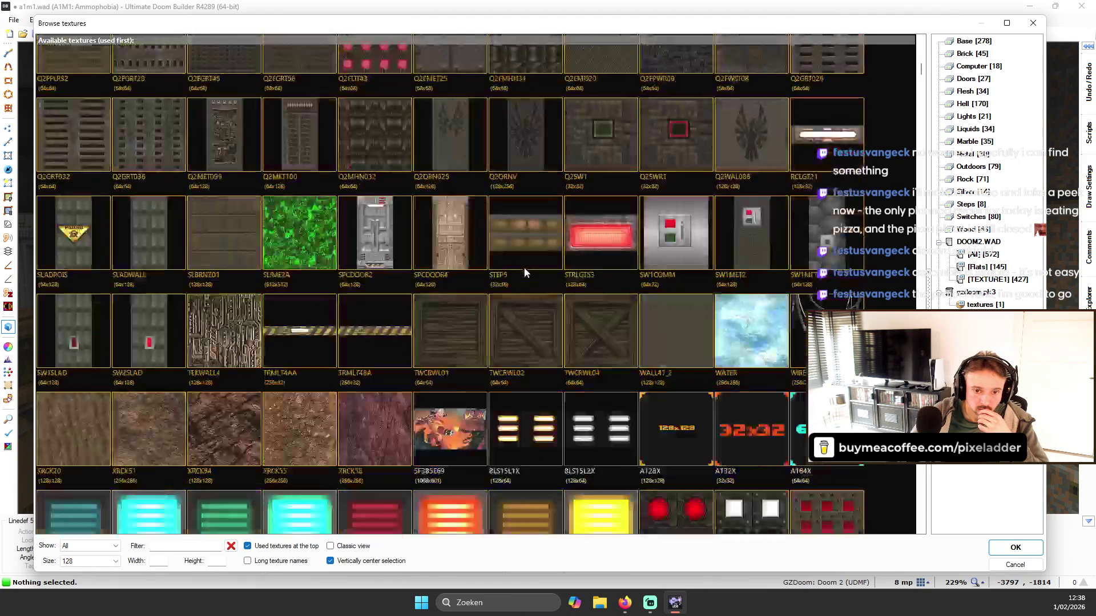
scroll(523, 255, up, 2)
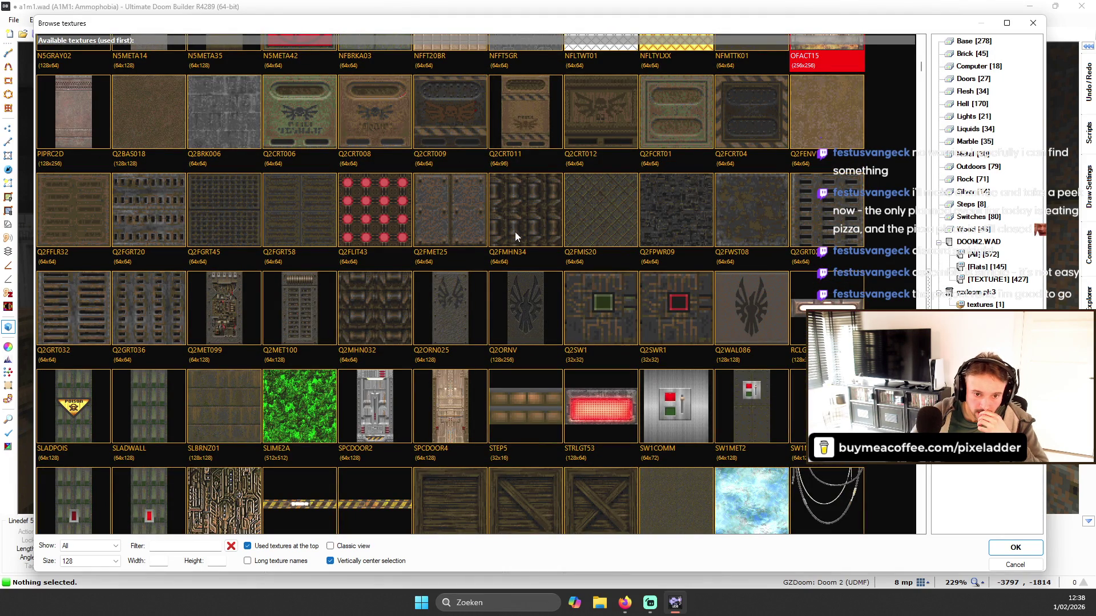
scroll(255, 314, down, 1)
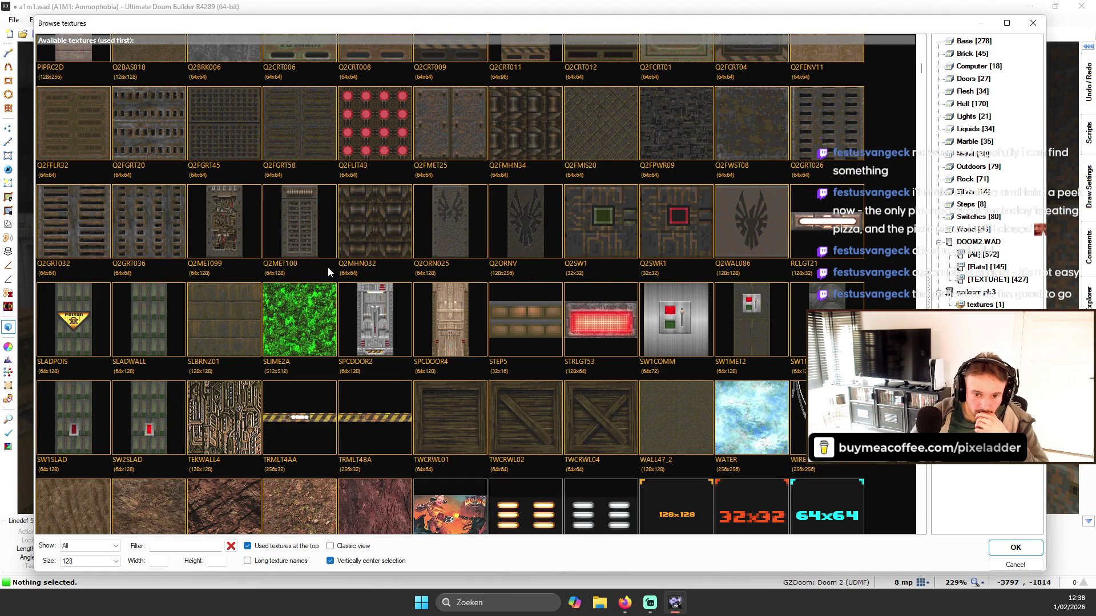
scroll(328, 266, down, 5)
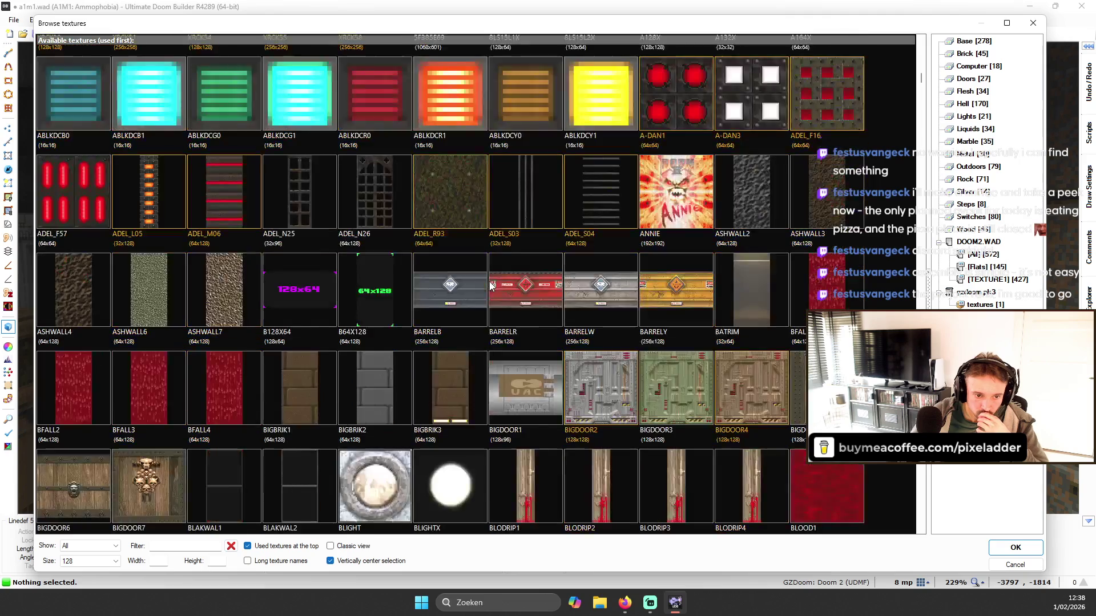
scroll(489, 281, down, 4)
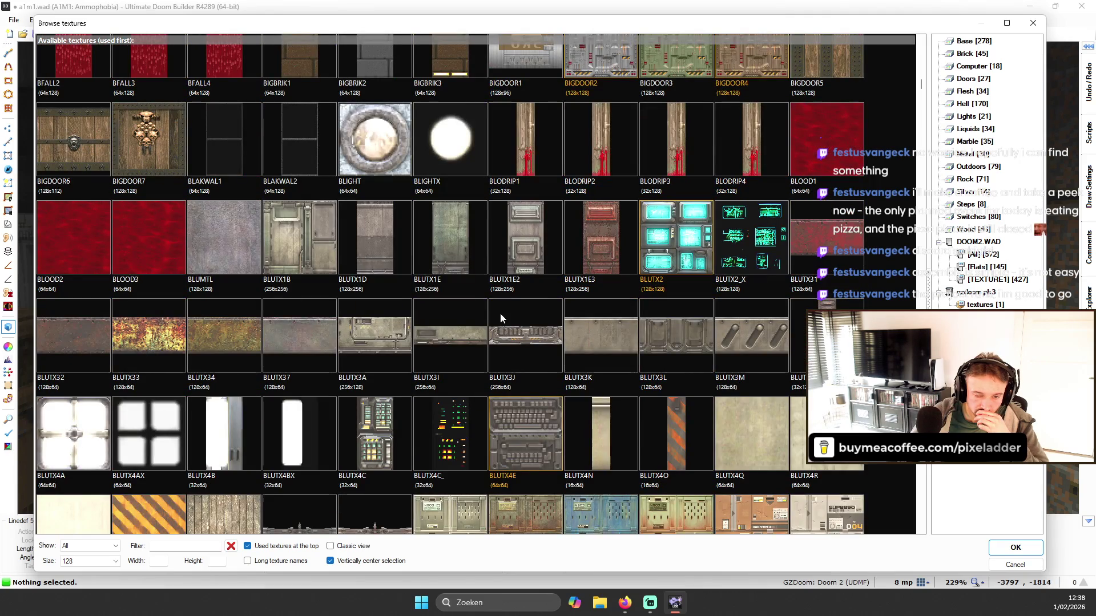
scroll(500, 313, down, 3)
scroll(502, 330, down, 2)
scroll(522, 312, up, 1)
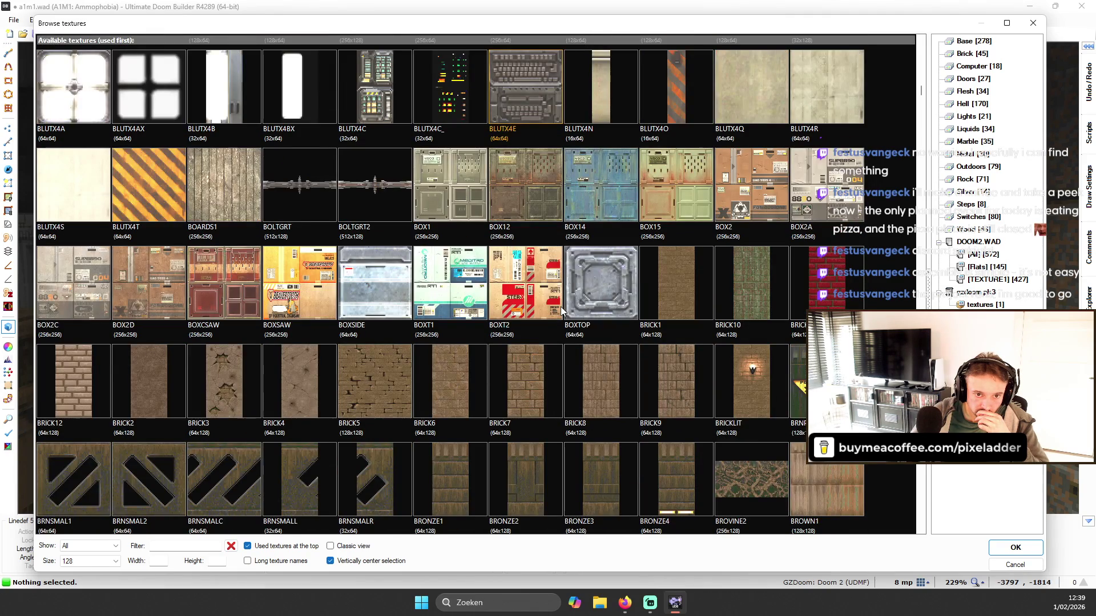
scroll(560, 306, down, 10)
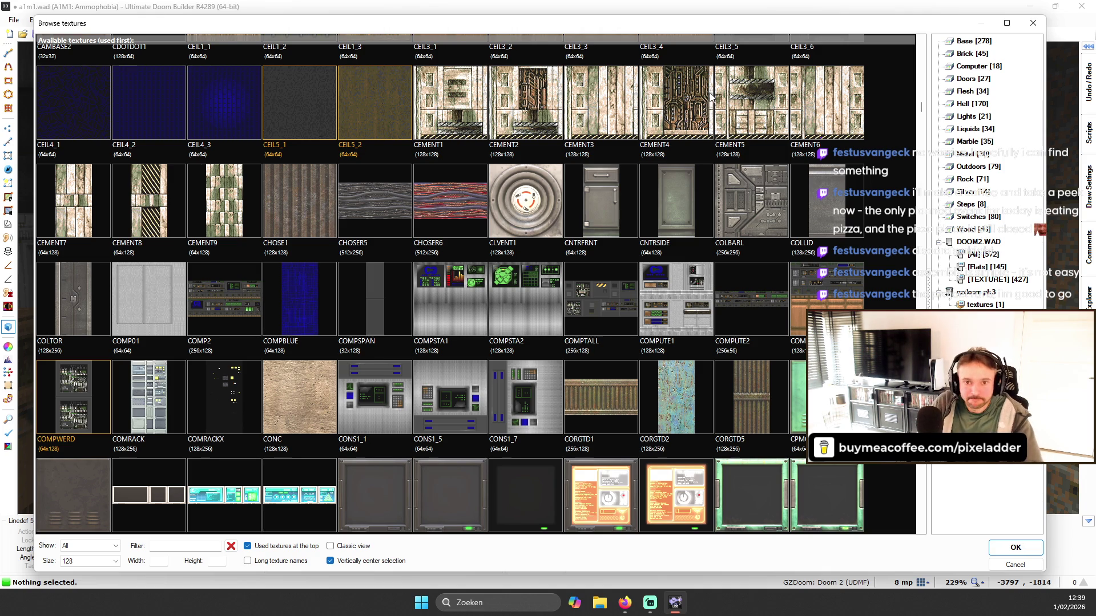
double_click(710, 93)
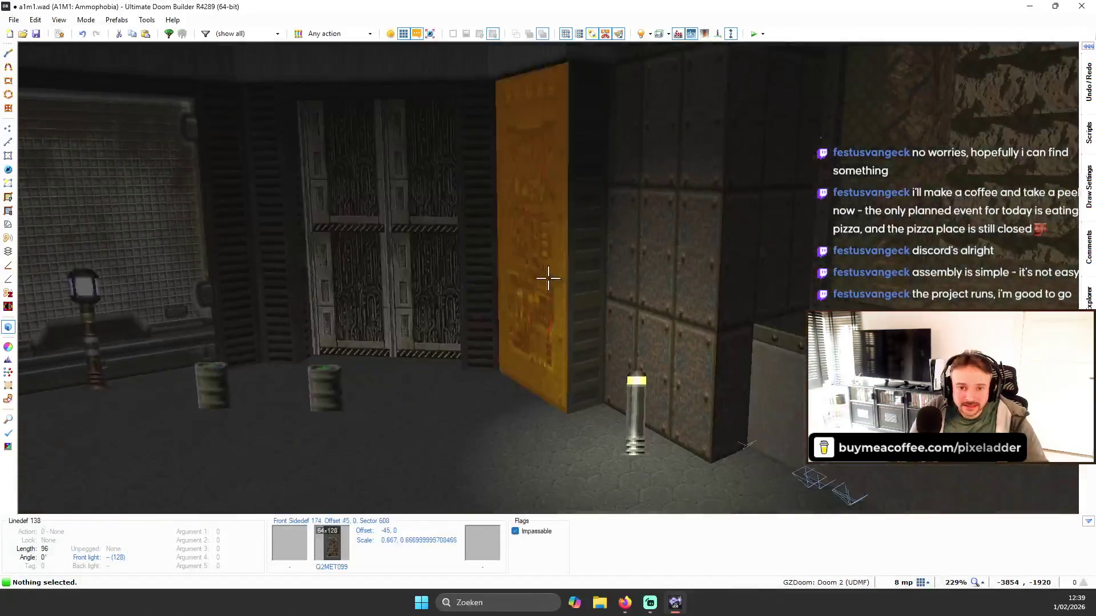
- Inspect the yellow door recess in 3D and lower the recess floor to -120
key(s)
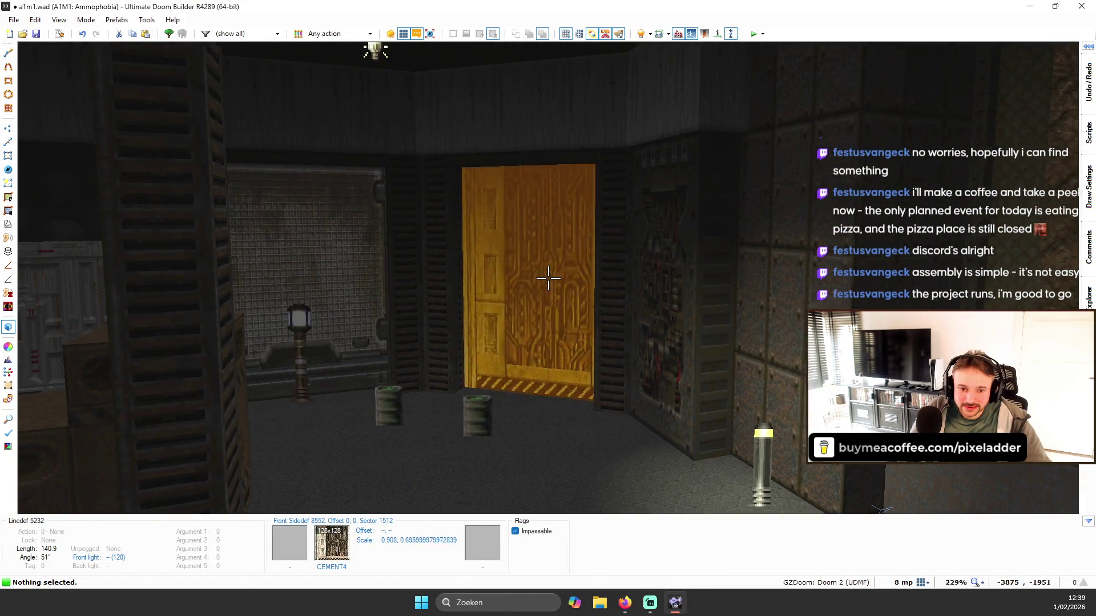
key(w)
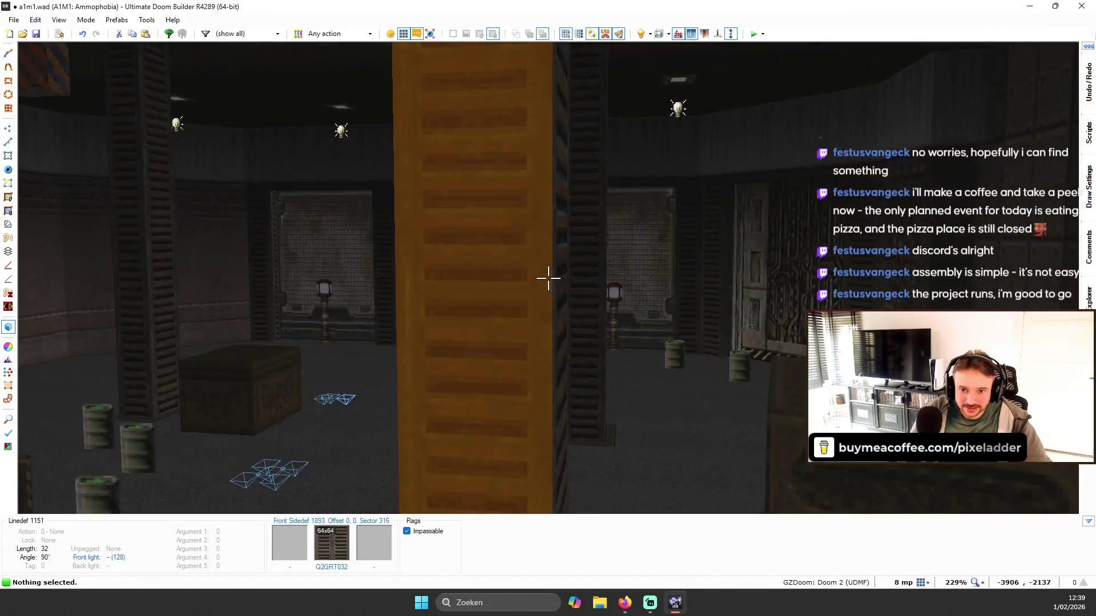
key(s)
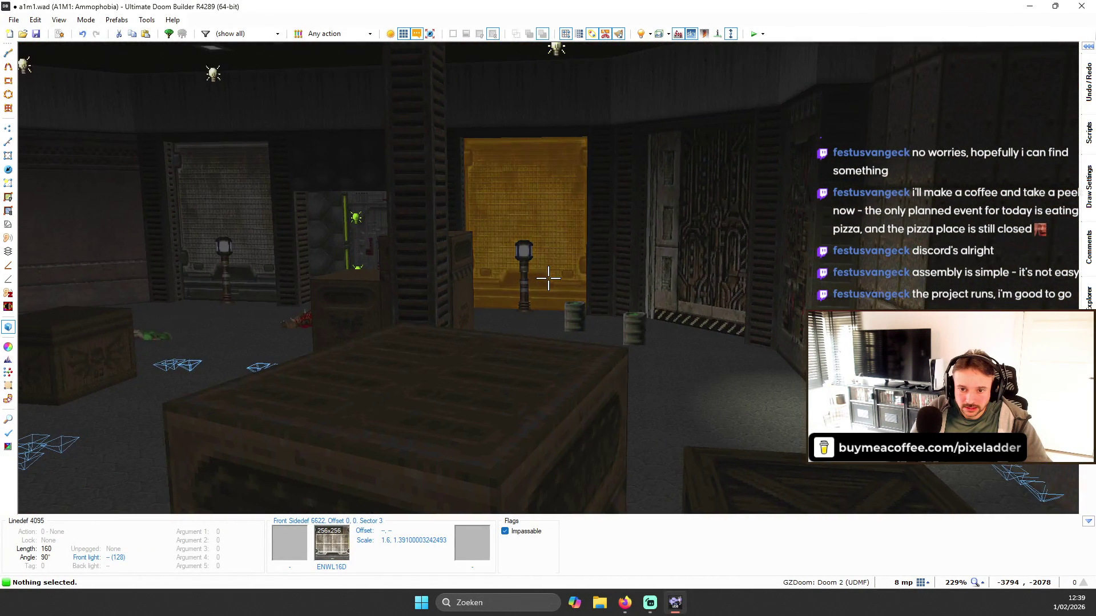
key(w)
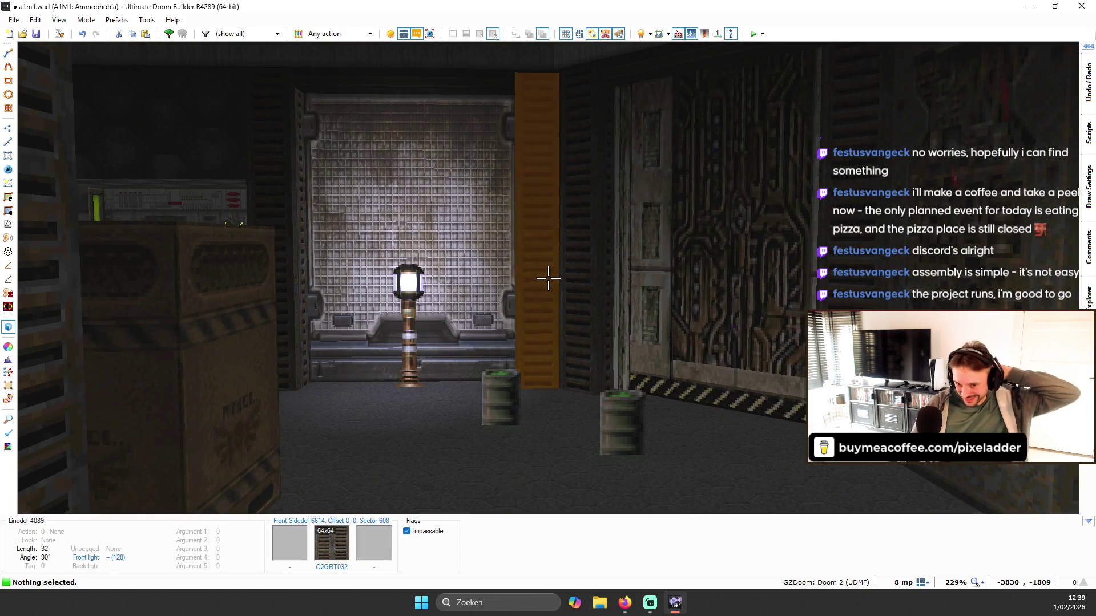
key(s)
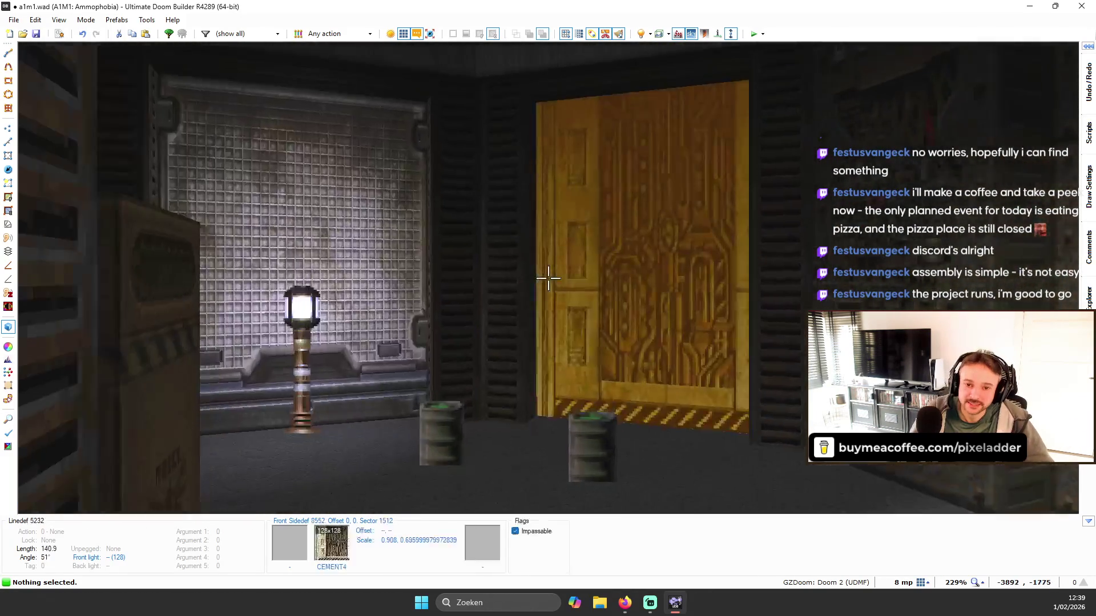
key(s)
key(w)
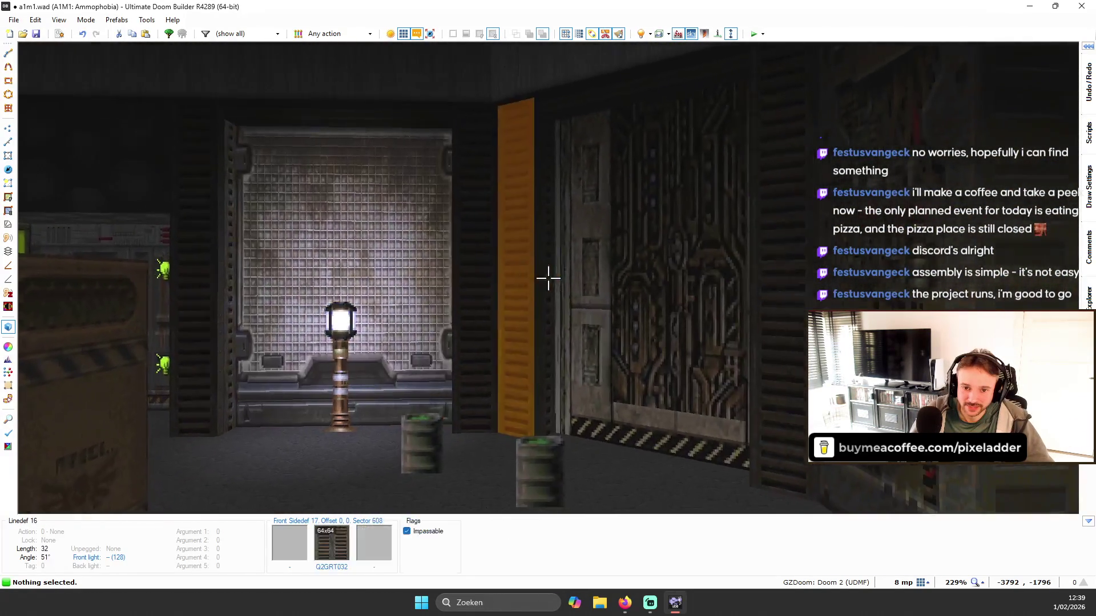
key(w)
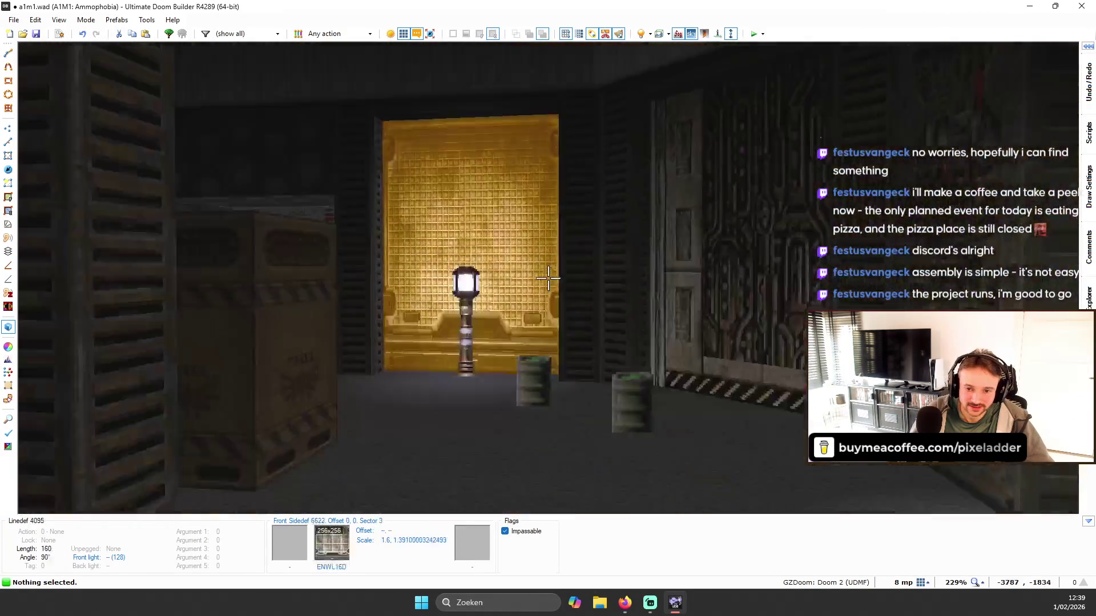
key(w)
key(s)
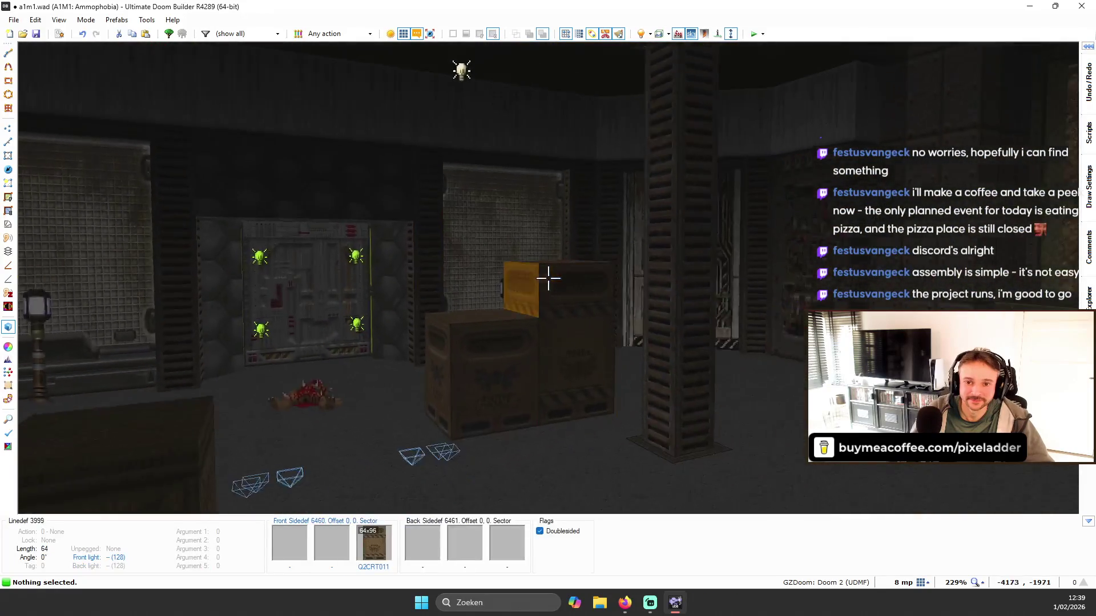
key(s)
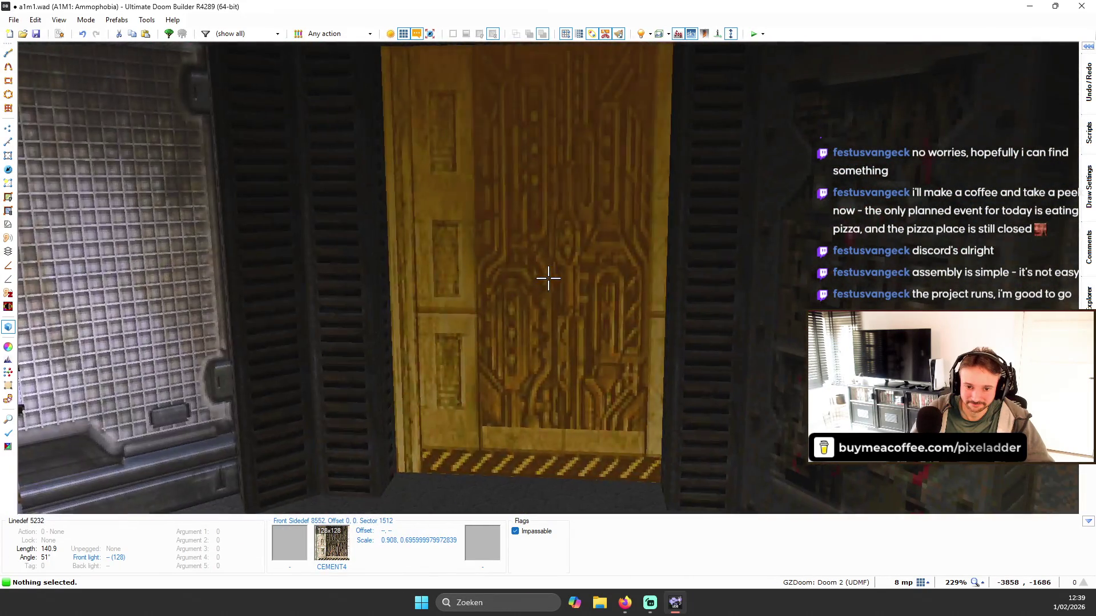
key(w)
key(s)
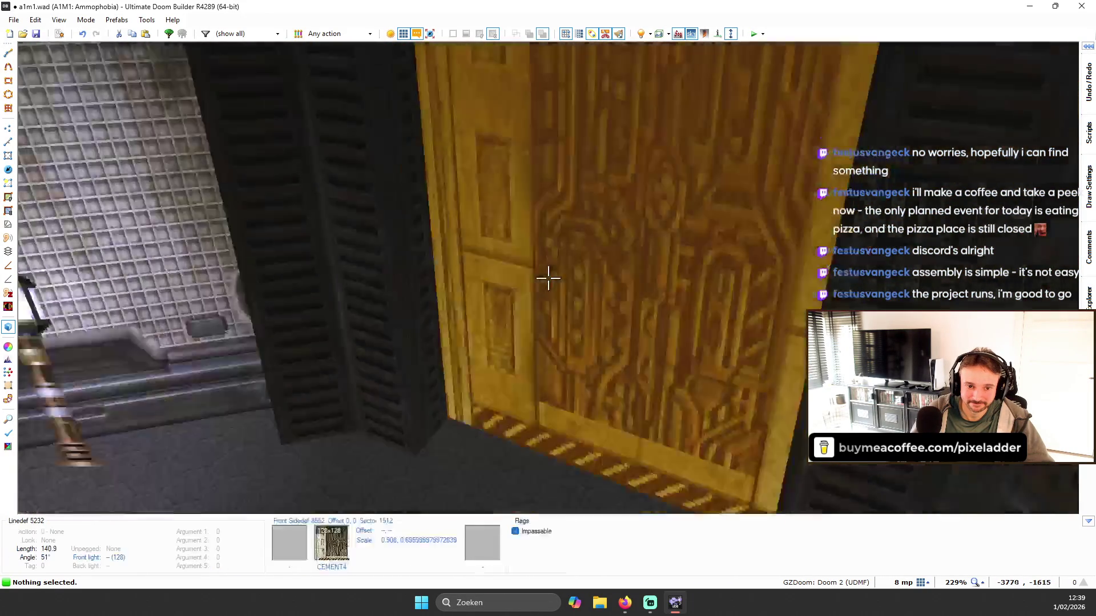
scroll(548, 278, up, 3)
- Put N_MTSH05 on the step's front strip, copy the N_MTSH02 floor texture, and auto-align the wall textures
key(s)
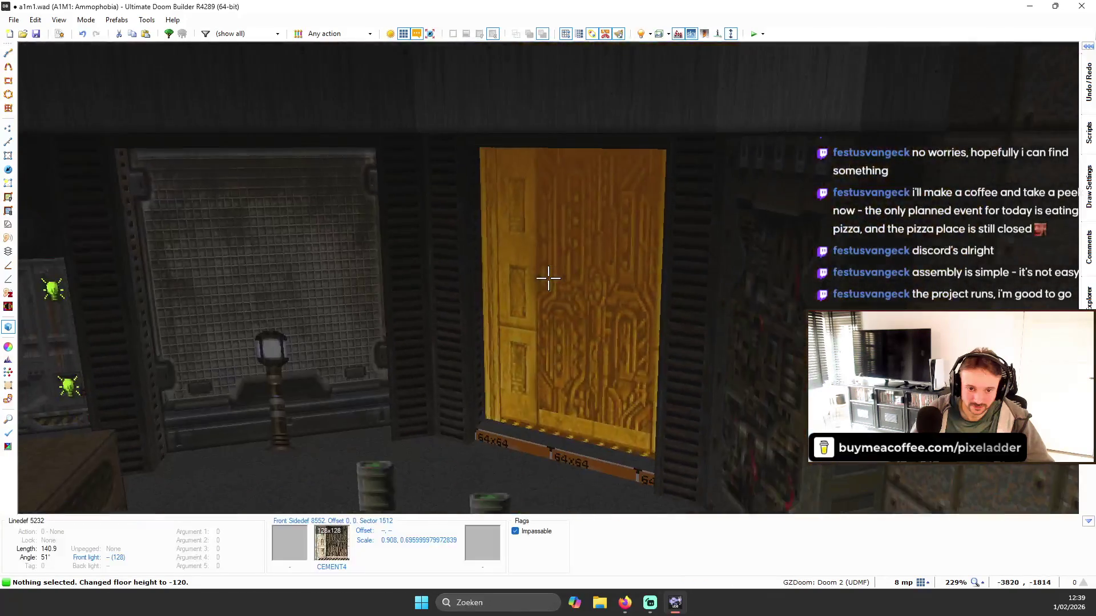
key(w)
key(s)
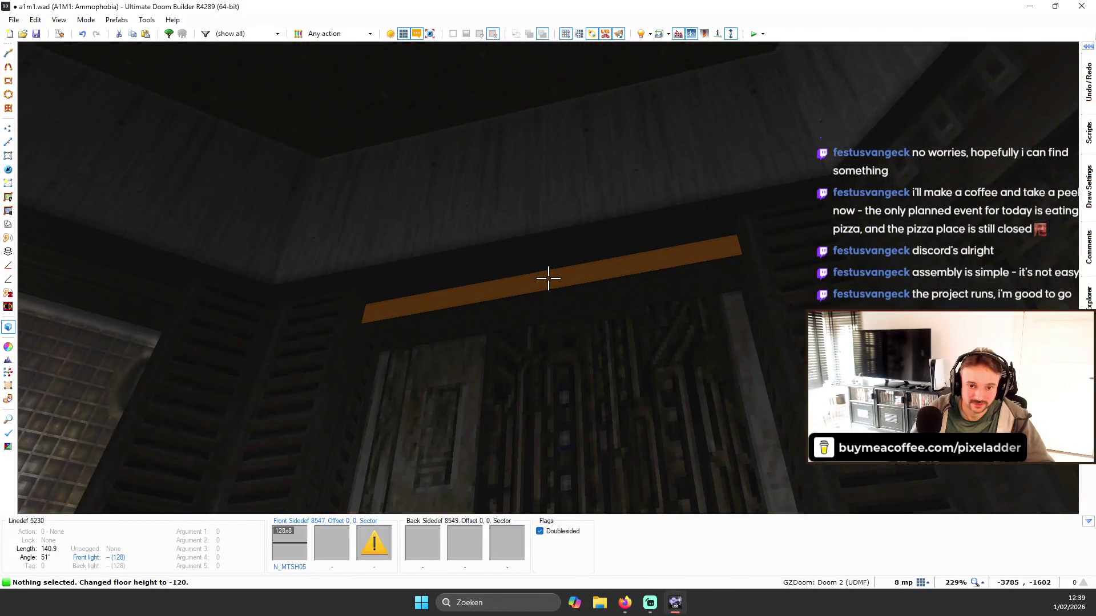
key(ctrl+v)
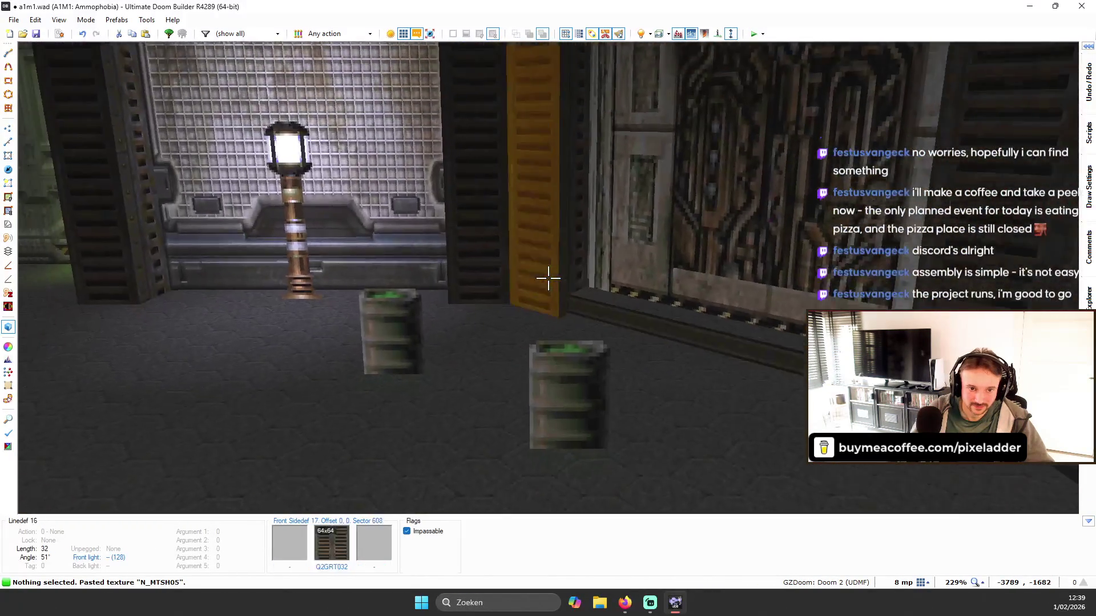
key(ctrl+c)
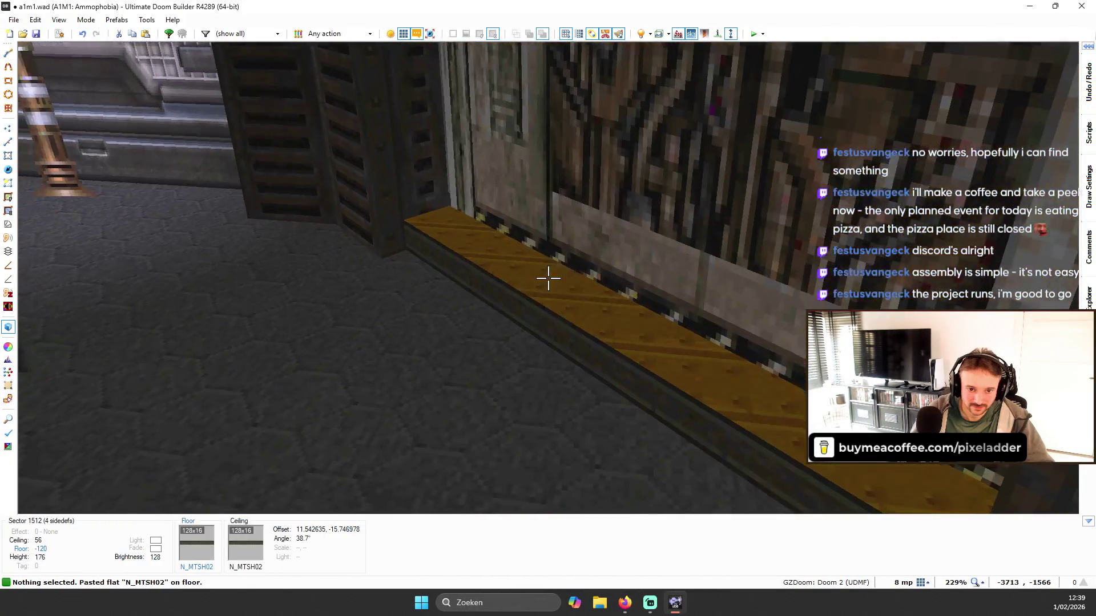
key(ctrl+a)
- Return to the top-down map and zoom in on the diagonal door recess
key(w)
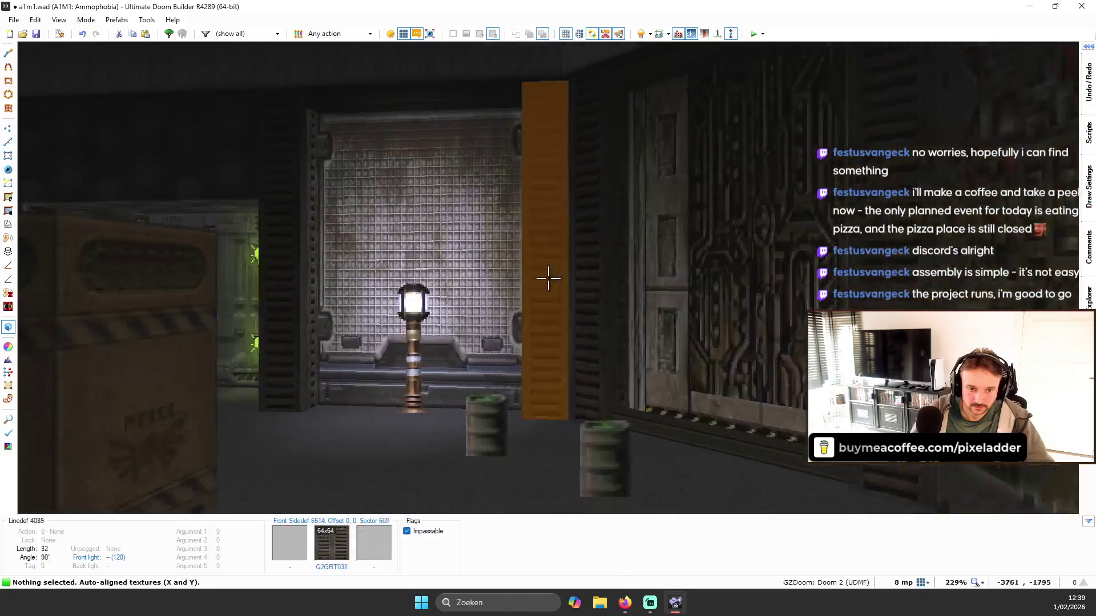
key(w)
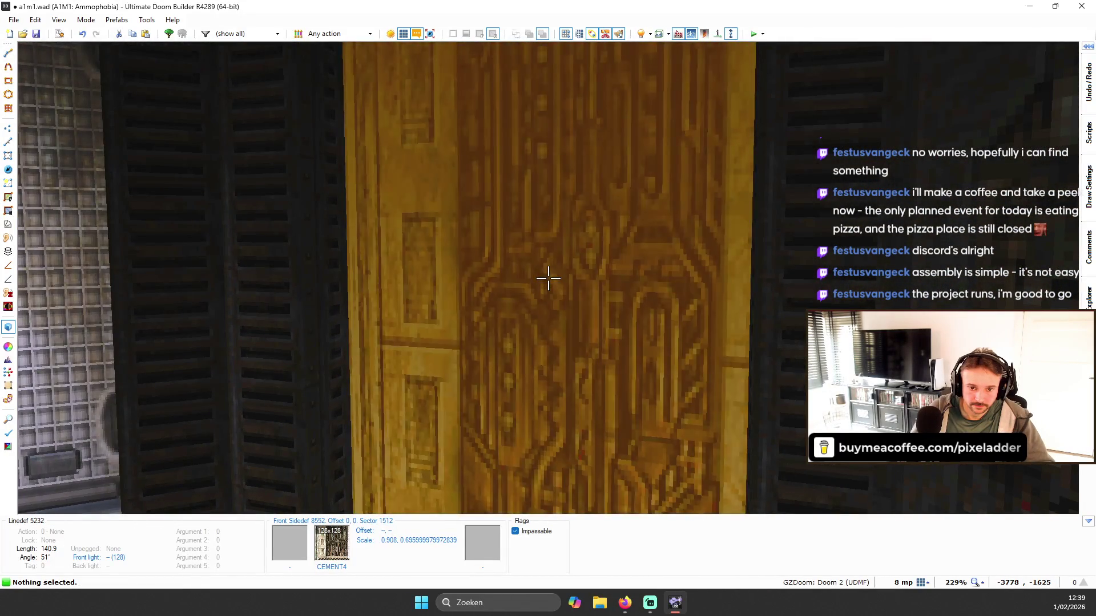
key(v)
scroll(516, 110, up, 3)
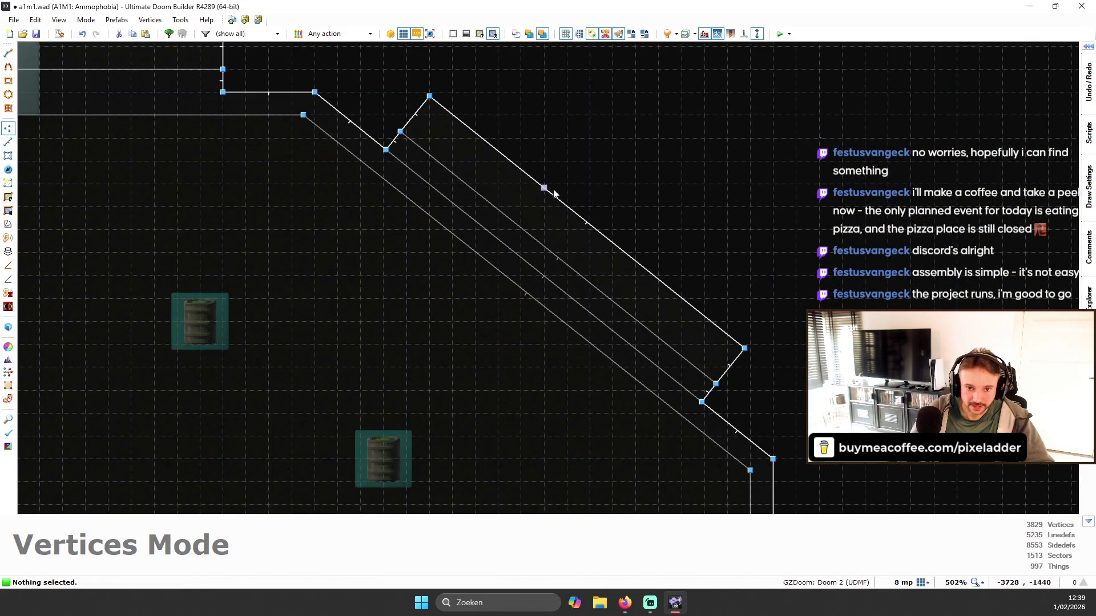
- Run the Flank Linedefs script on the recess's long diagonal wall line
key(l)
click(555, 196)
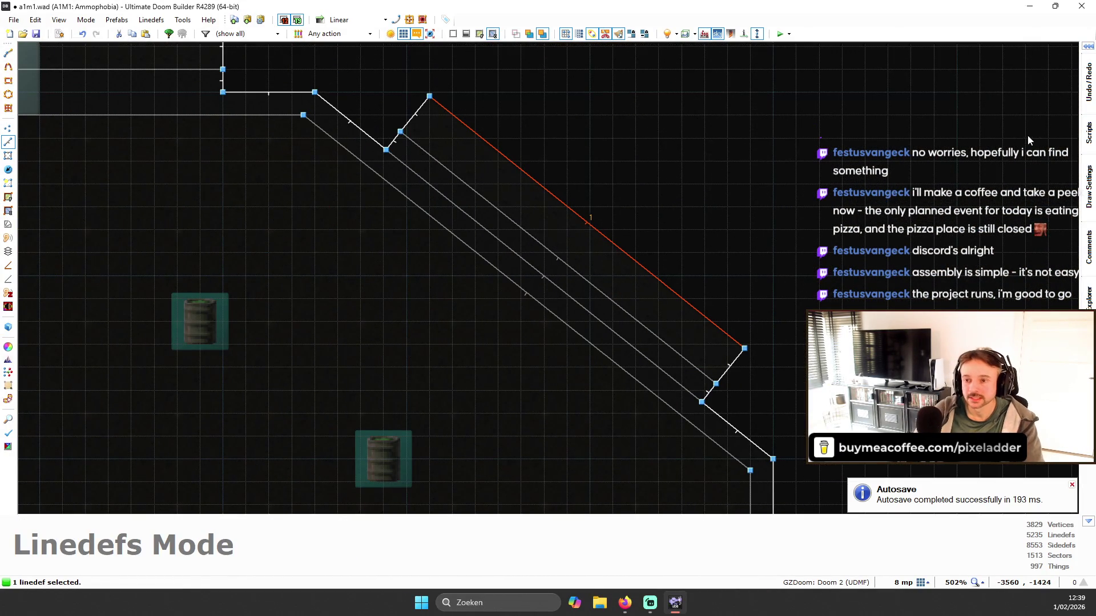
click(1089, 131)
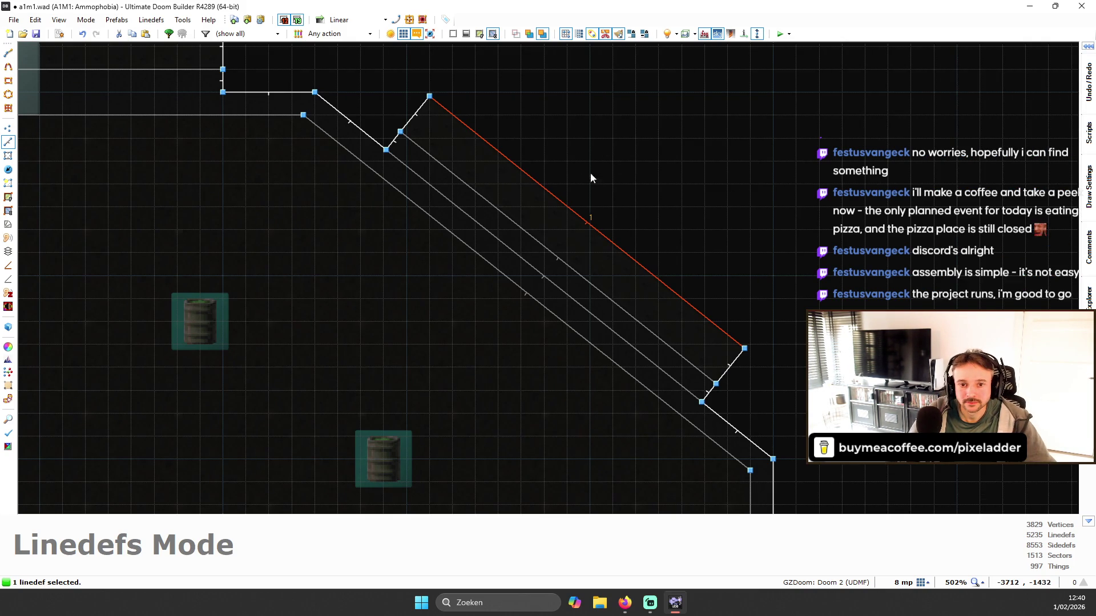
mouse_move(1088, 245)
click(1038, 502)
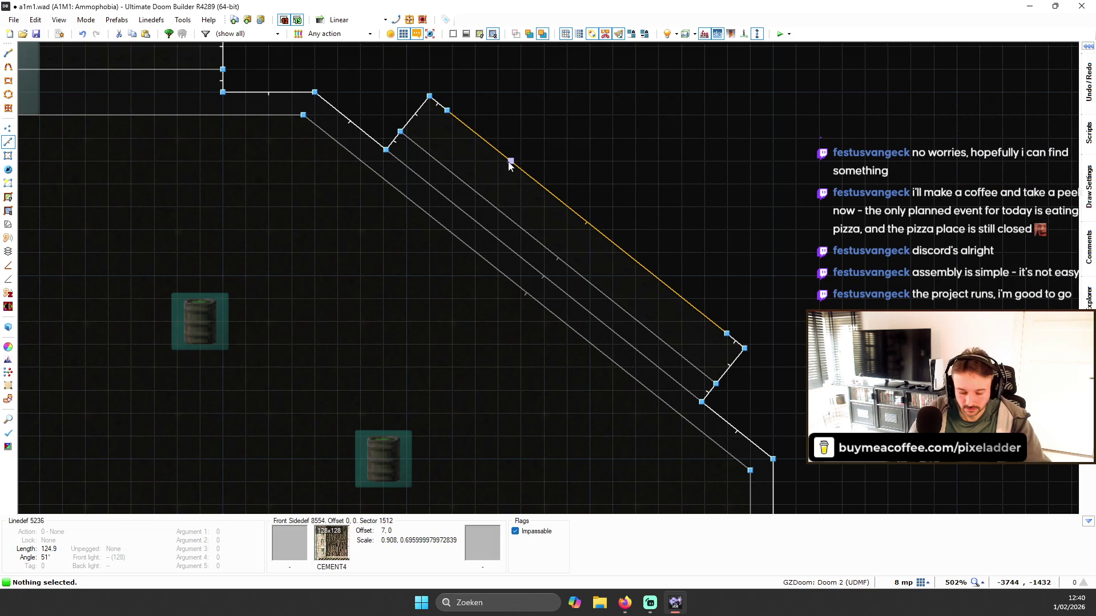
- Build an 8-deep back-side stair sector from the middle section, keeping upper and lower textures unchanged
click(509, 165)
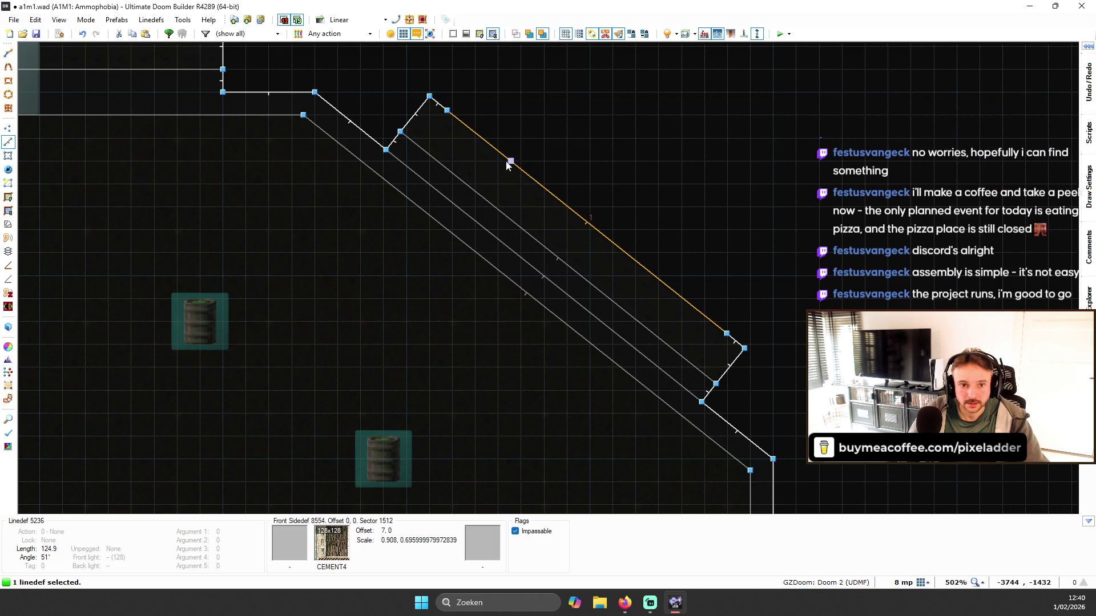
click(8, 224)
click(107, 320)
double_click(148, 238)
text(8)
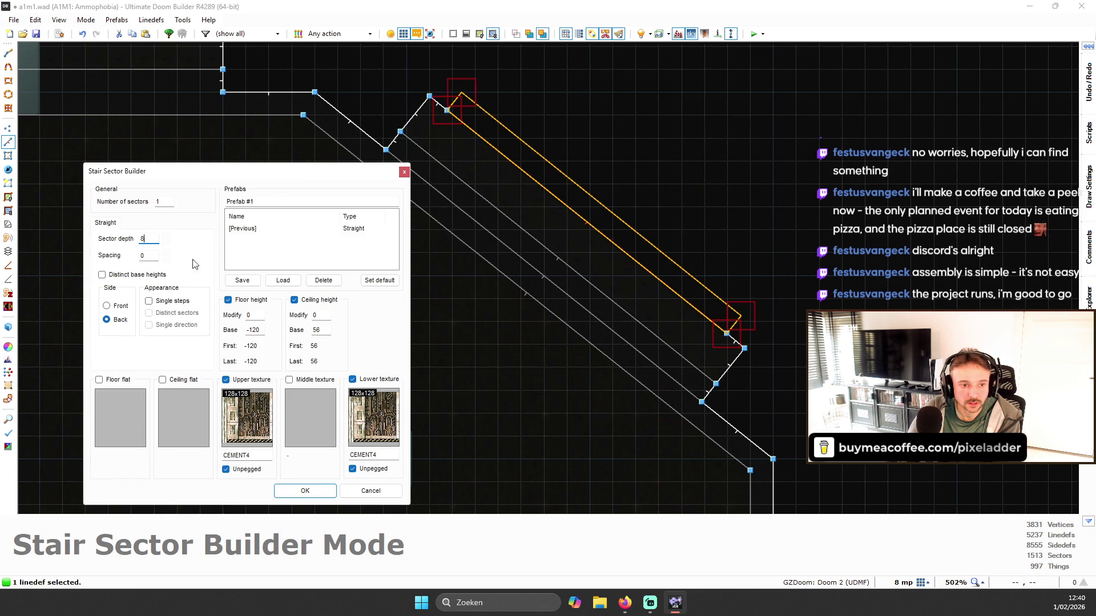
click(240, 380)
click(365, 382)
click(306, 491)
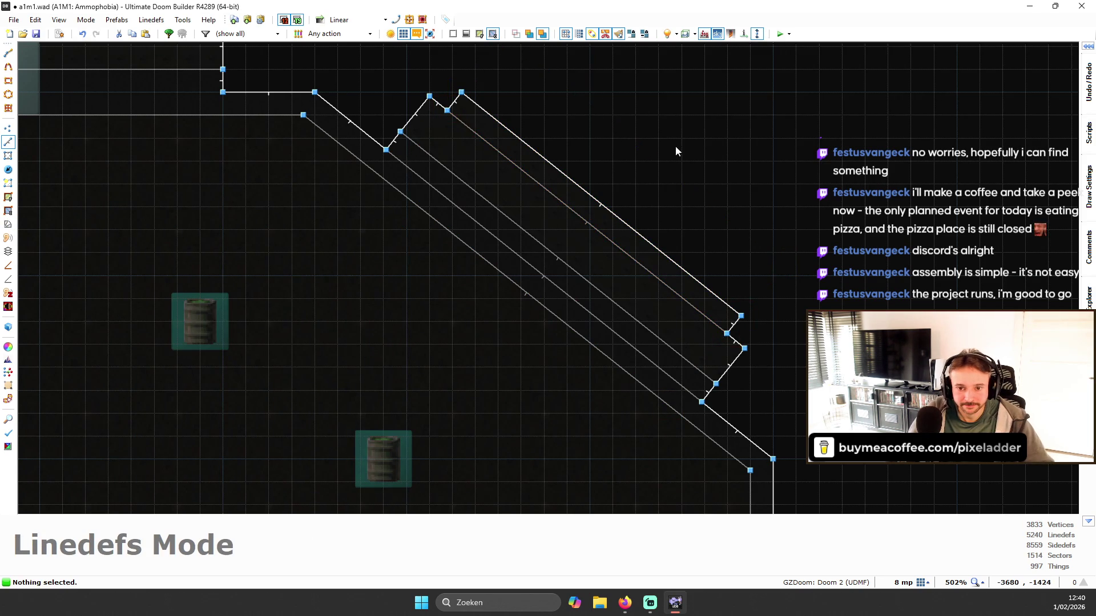
- Preview the new ledge in 3D and raise its floor to -112
key(q)
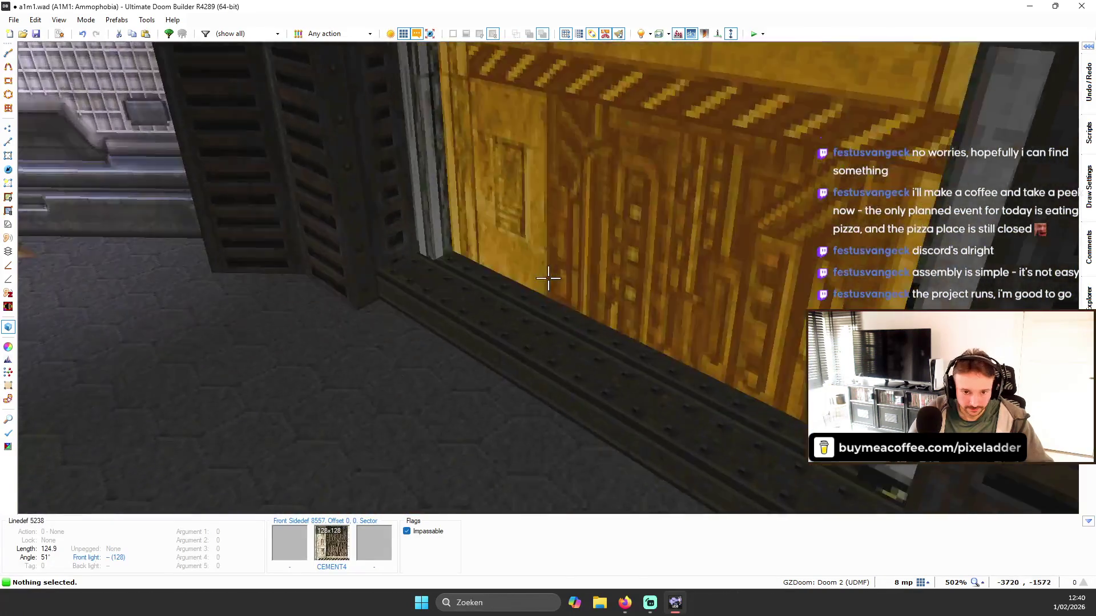
key(w)
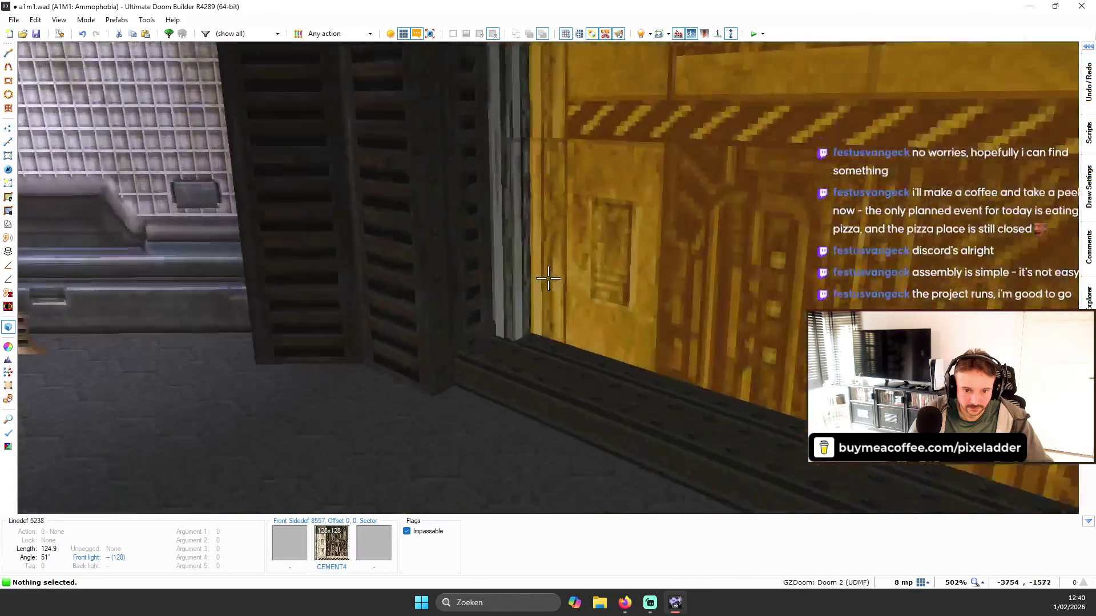
scroll(548, 278, down, 1)
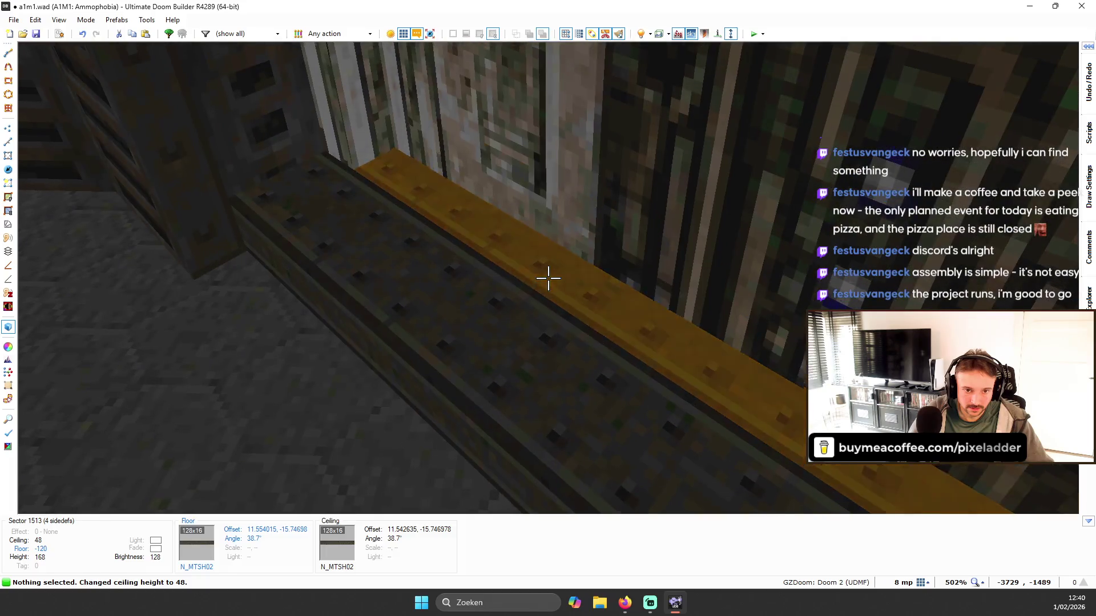
key(s)
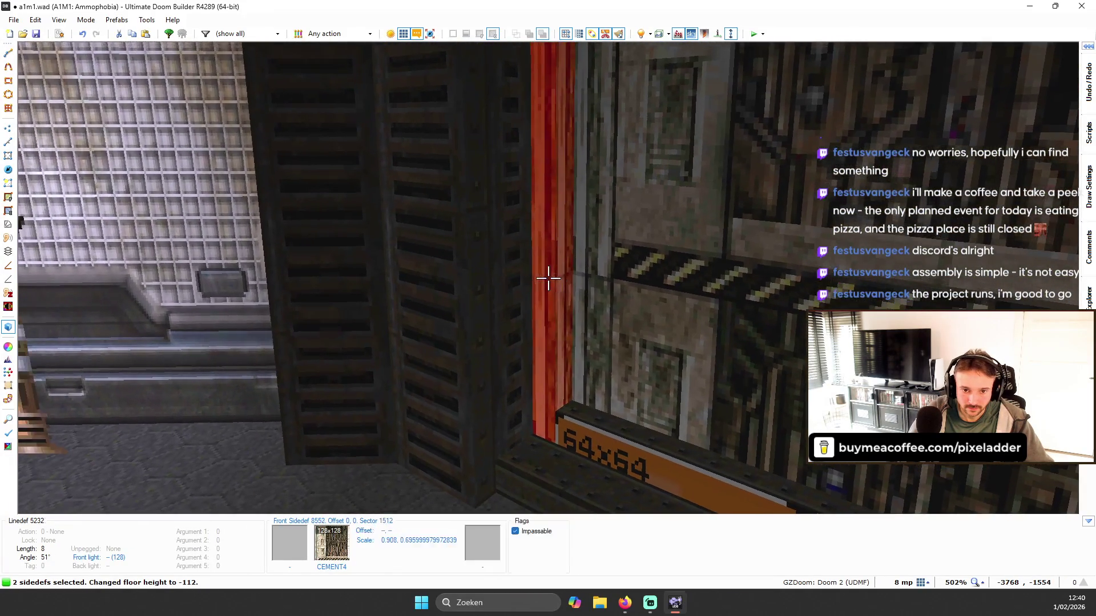
- Browse textures for the two selected wall sides, cancel without choosing, and return to 2D
right_click(548, 277)
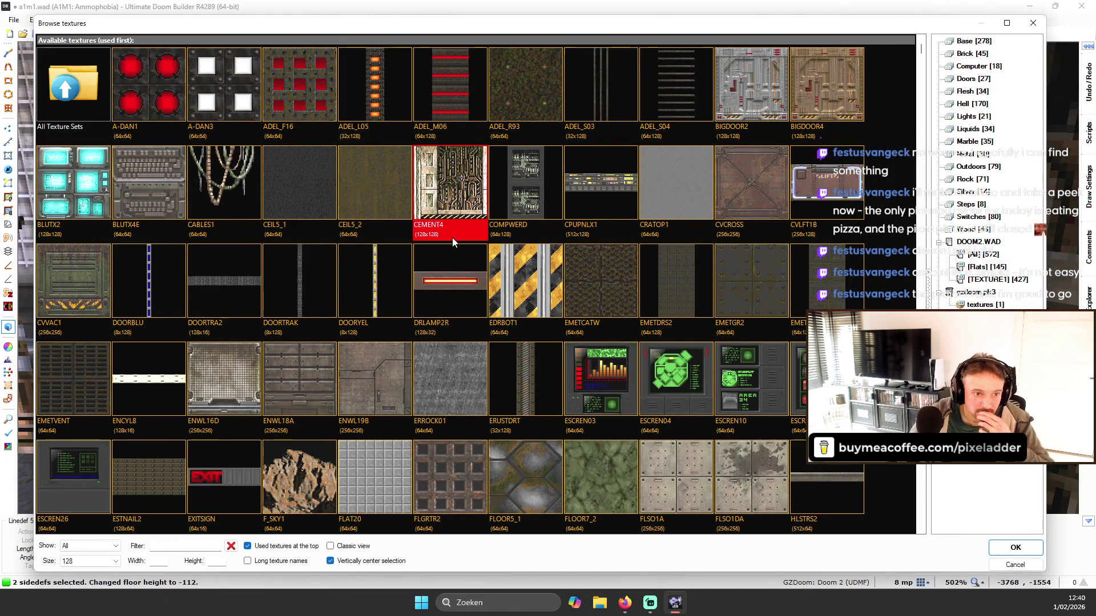
scroll(453, 244, down, 10)
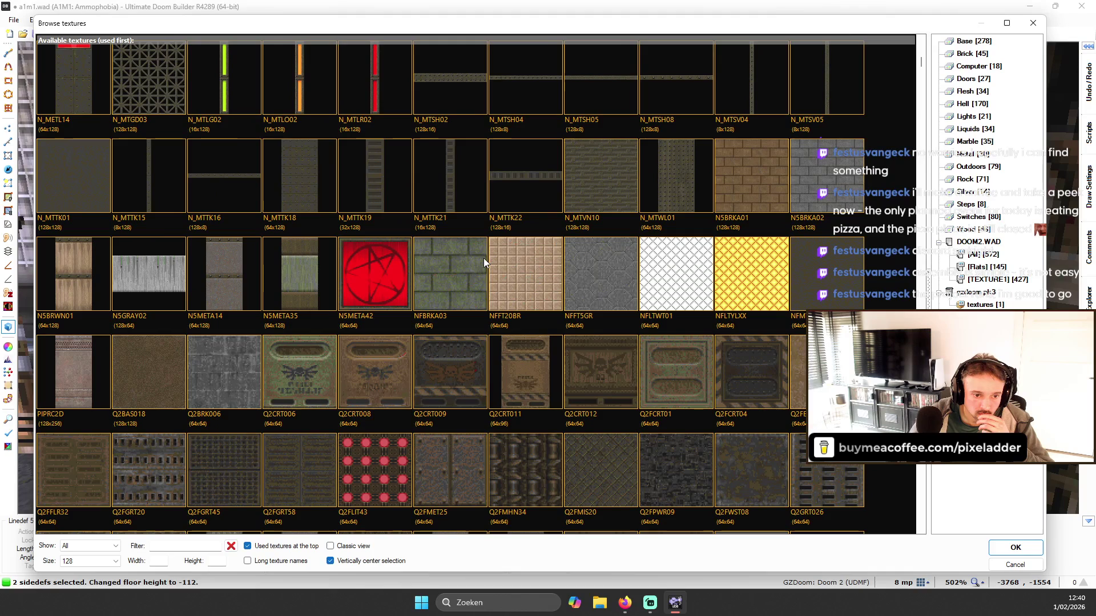
scroll(368, 262, down, 1)
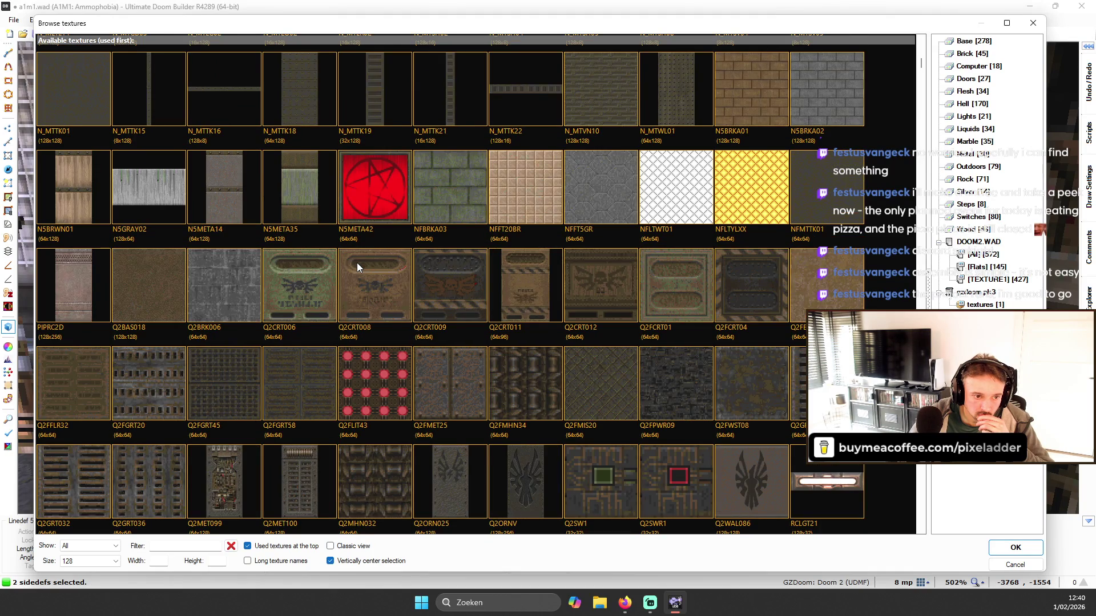
scroll(356, 274, down, 5)
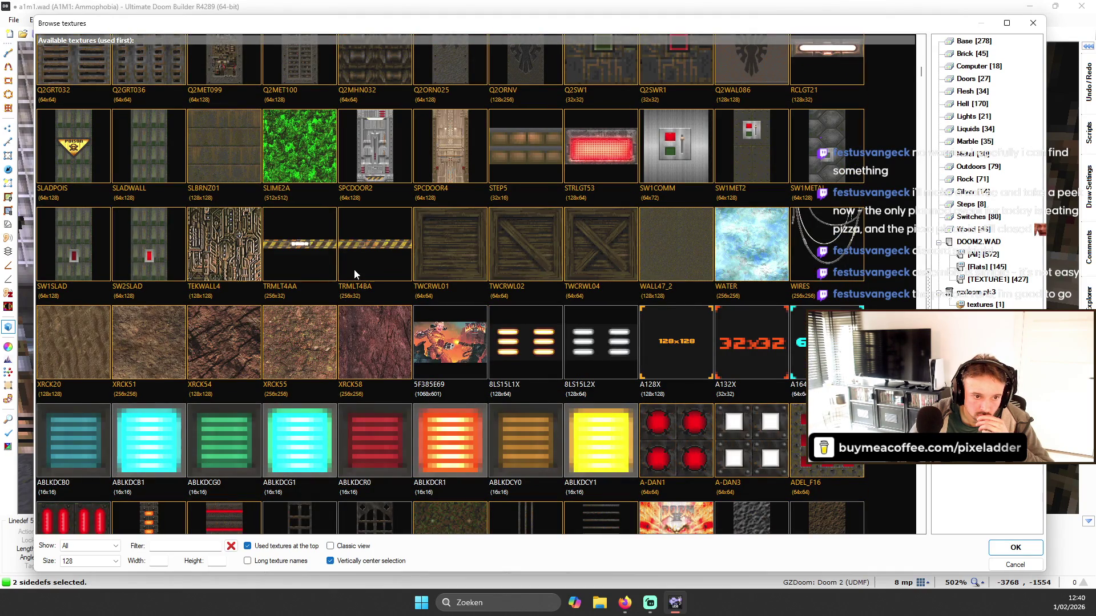
key(Escape)
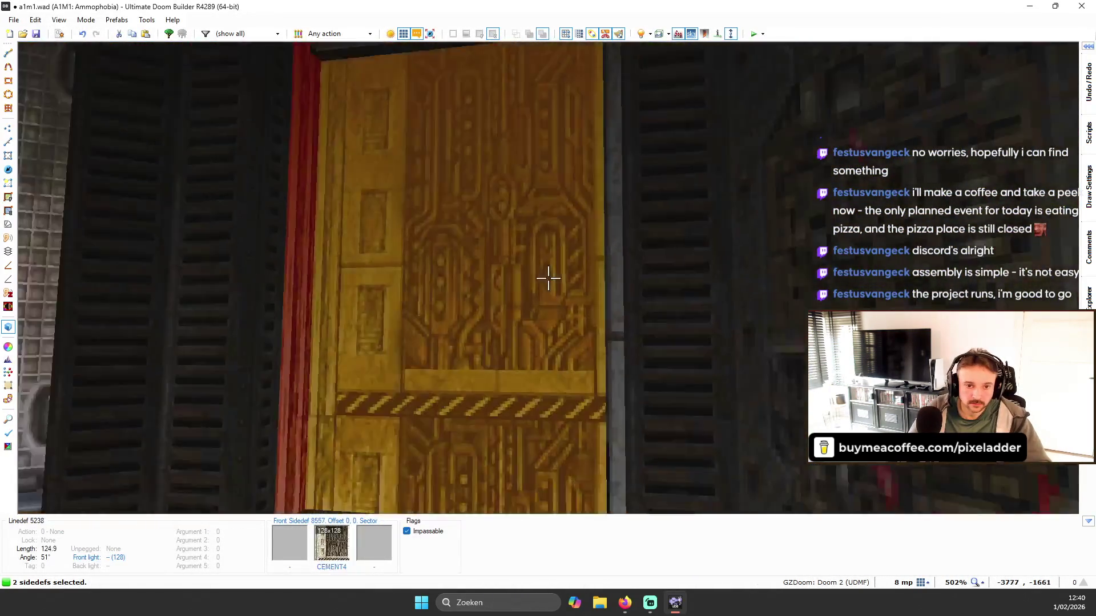
key(q)
scroll(614, 237, up, 2)
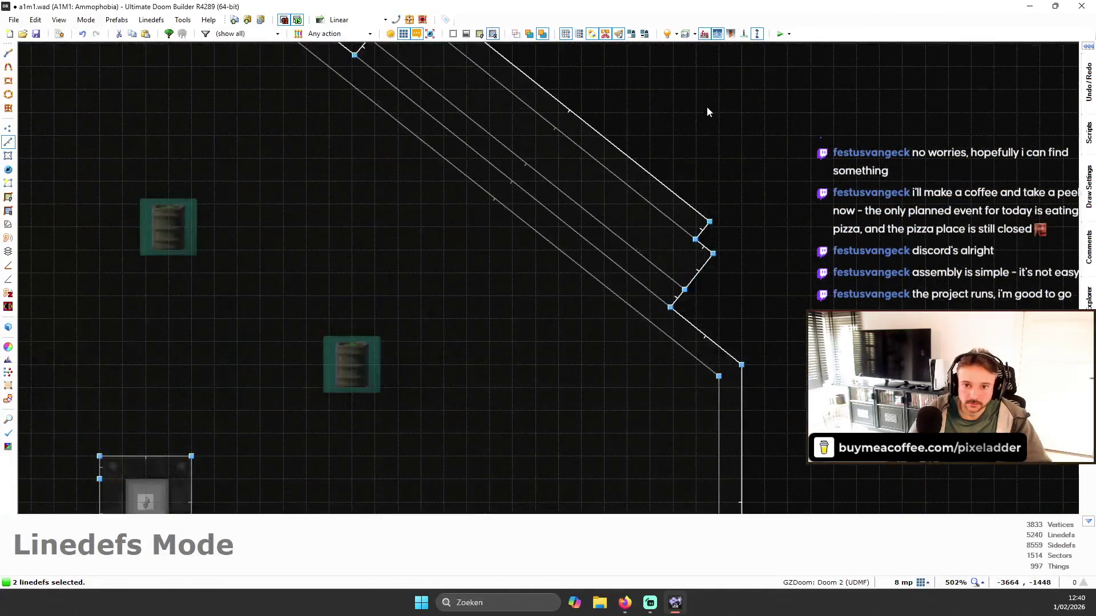
- Select the ledge's two short end lines and undo the first ledge build
scroll(691, 261, down, 2)
click(570, 210)
click(420, 140)
click(699, 364)
mouse_move(1087, 179)
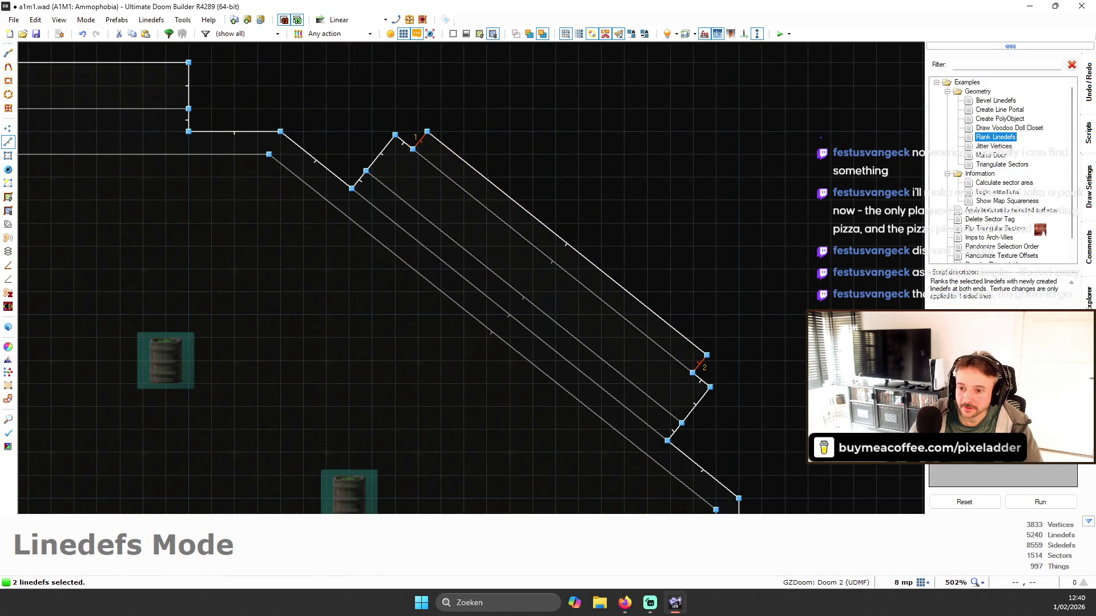
scroll(792, 298, down, 4)
key(ctrl+z)
key(ctrl+z)
- Re-flank the long diagonal wall line and its middle section with Flank Linedefs
click(687, 307)
mouse_move(1090, 138)
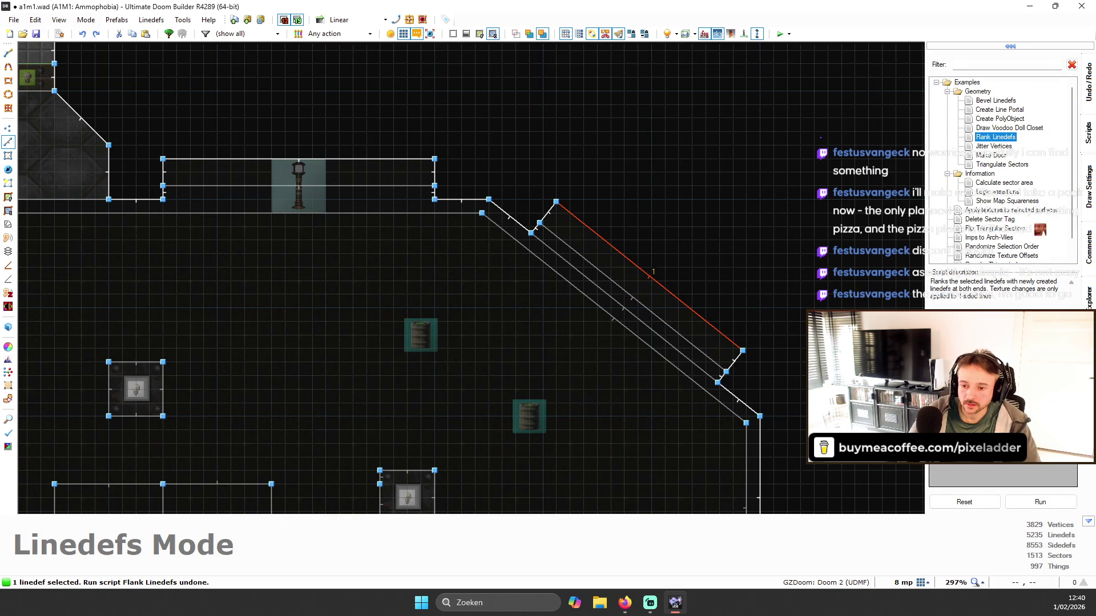
click(1040, 502)
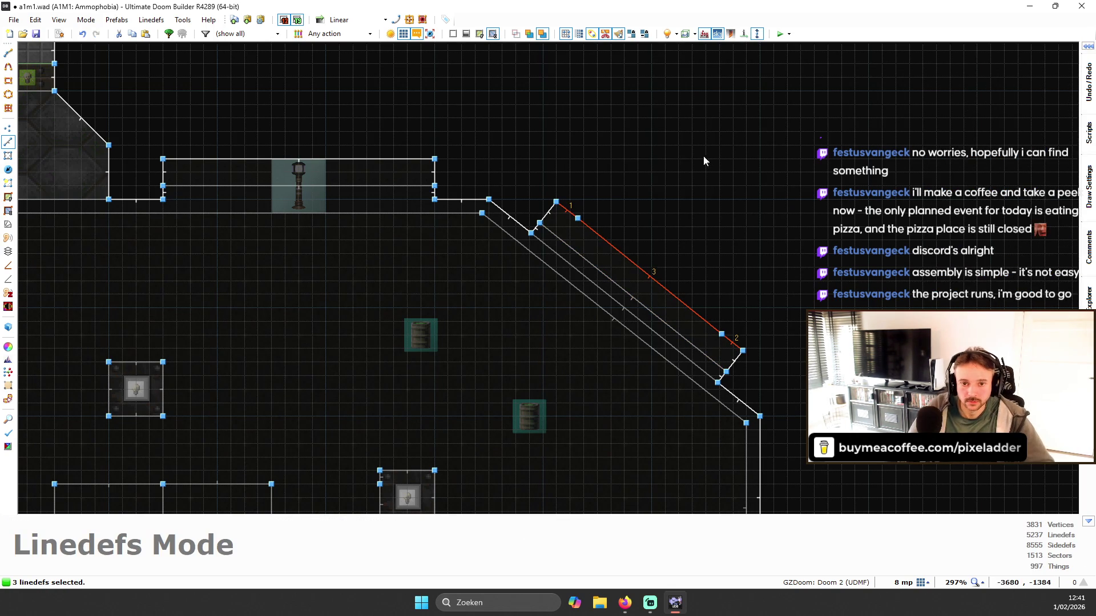
click(610, 244)
click(615, 195)
click(588, 226)
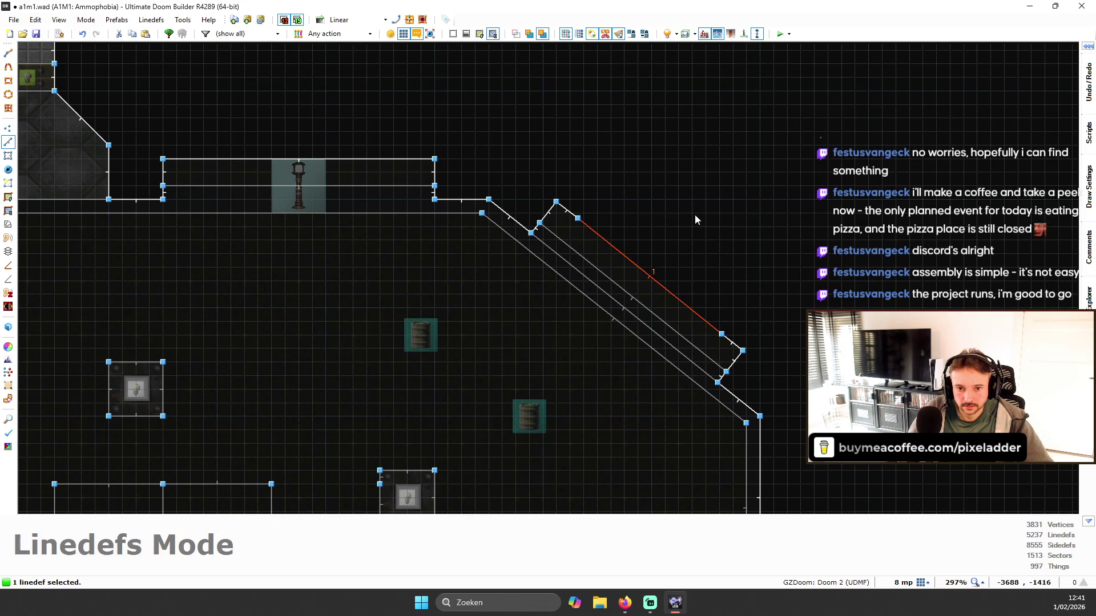
mouse_move(1079, 153)
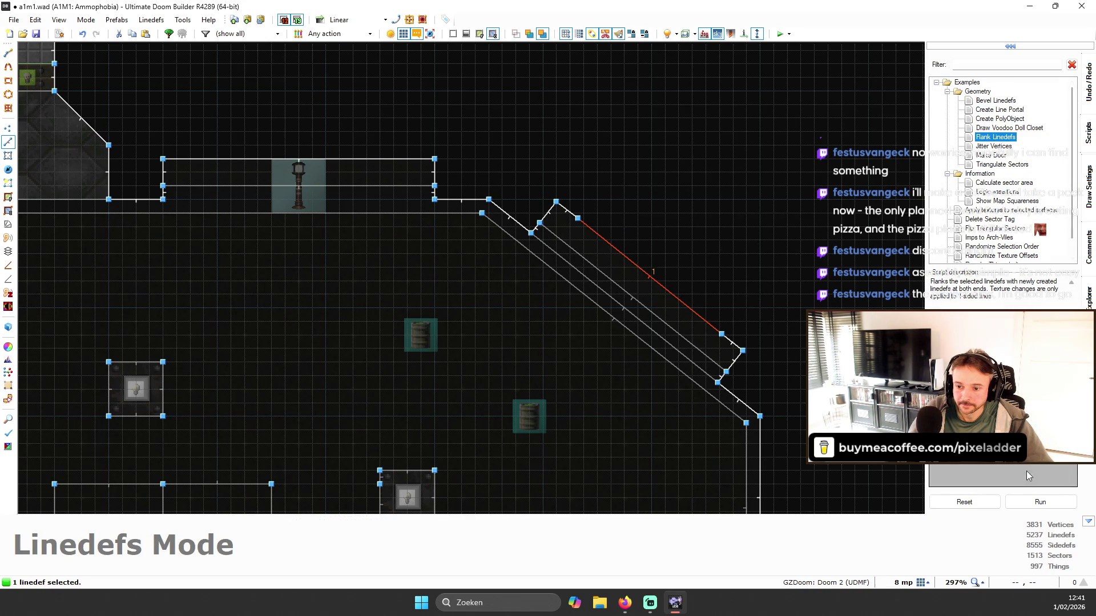
click(1031, 503)
- Delete the stray vertices along the diagonal line, including the leftover one near the top
key(v)
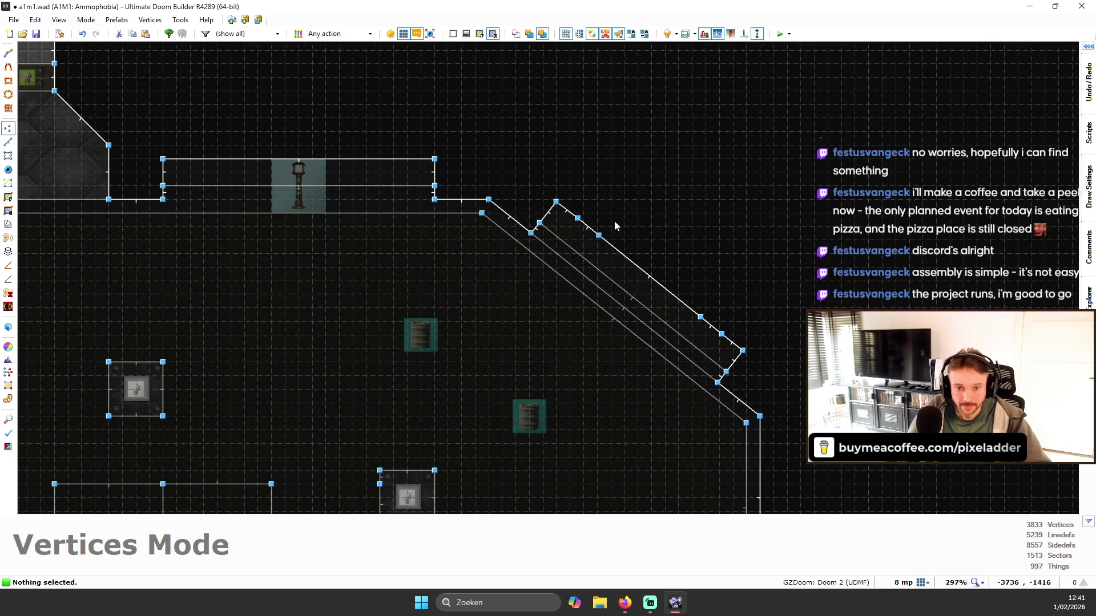
scroll(704, 295, up, 3)
key(Delete)
key(Delete)
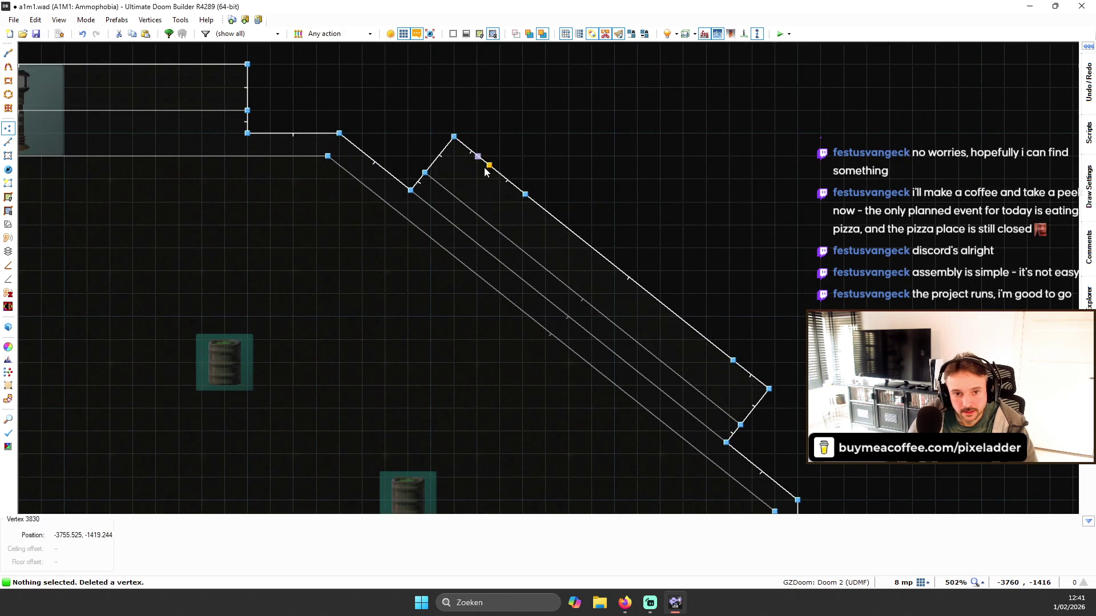
key(Delete)
- Rebuild the ledge as an 8-deep back-side stair sector with textures left unchanged
key(l)
click(562, 227)
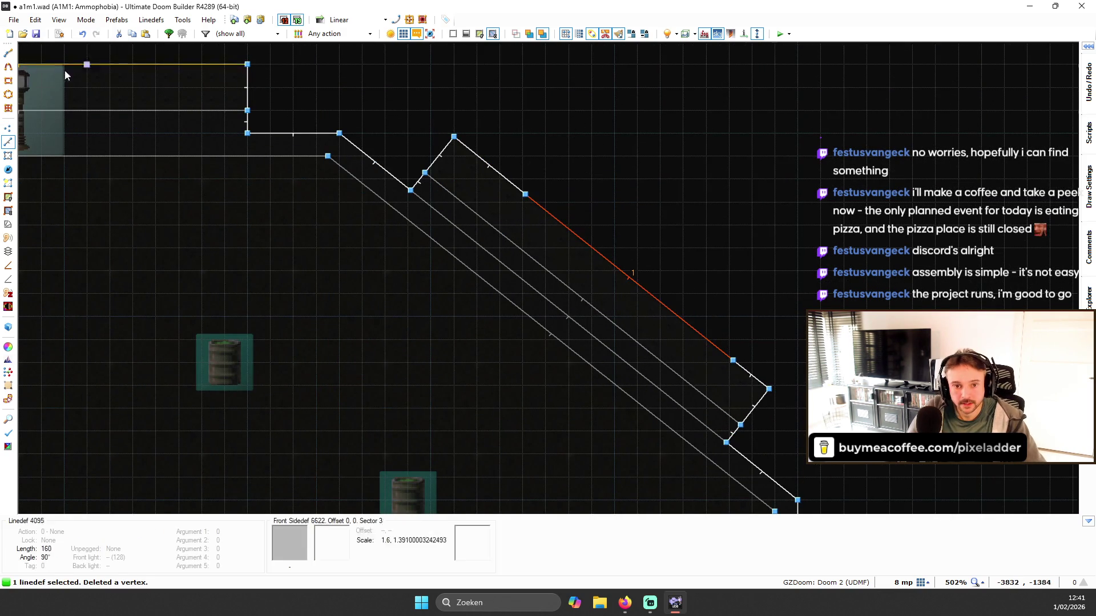
click(8, 224)
click(109, 320)
double_click(146, 239)
text(8)
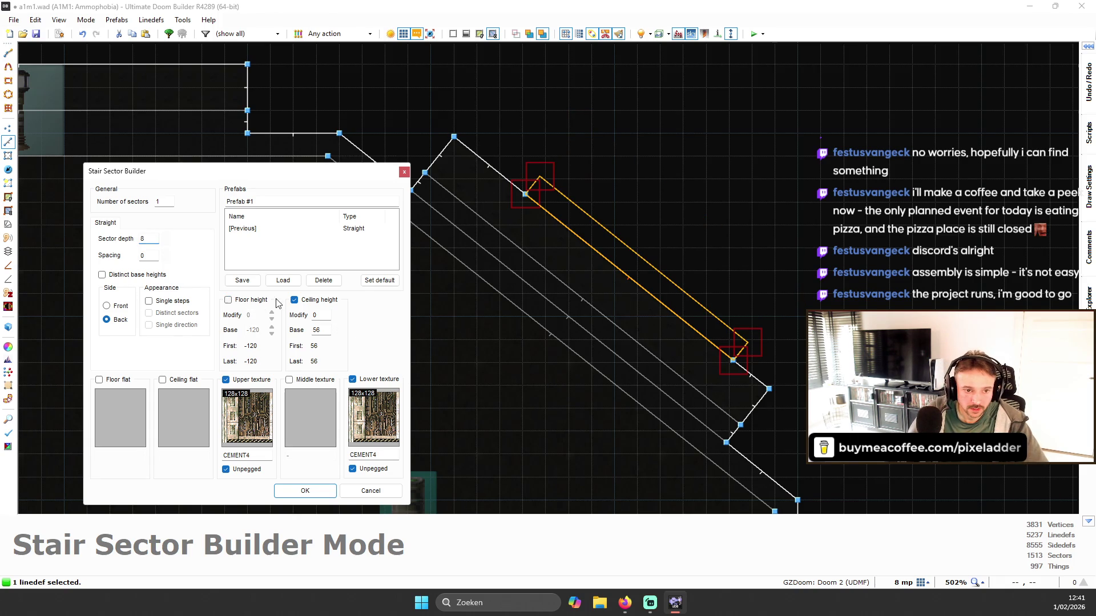
click(265, 381)
click(390, 380)
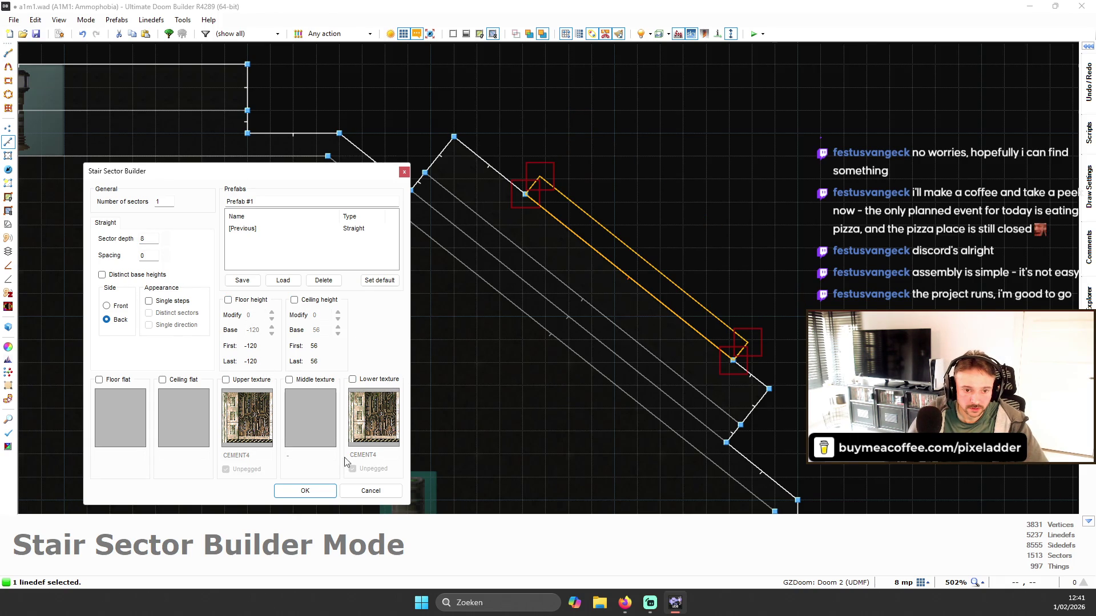
click(320, 488)
- Reset the door-side wall's texture offsets and apply CEMENT9 to it
key(w)
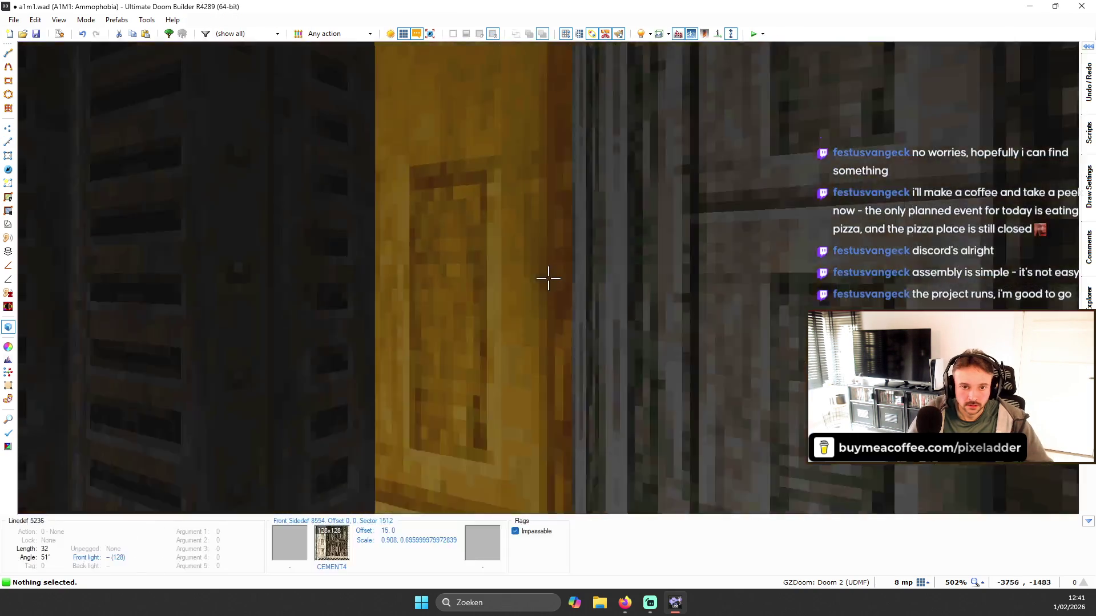
key(w)
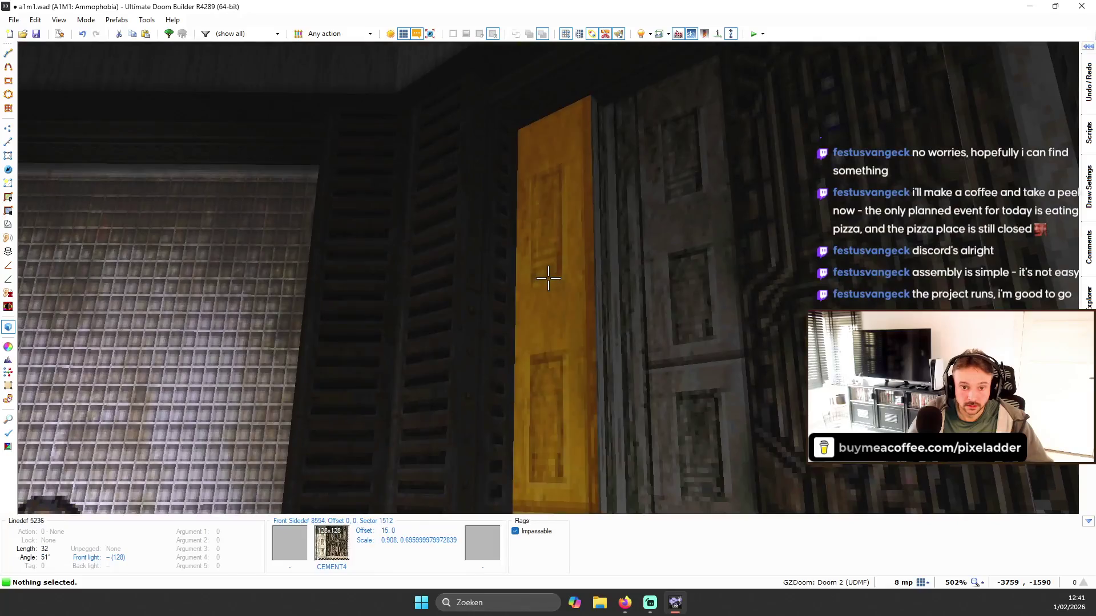
key(shift+BackSpace)
key(s)
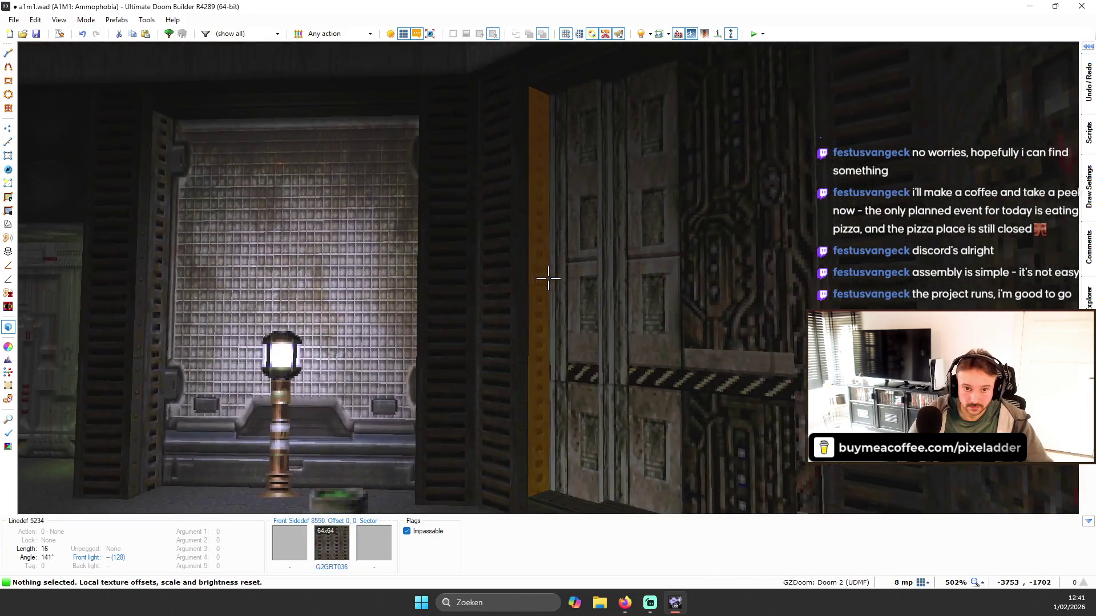
right_click(547, 278)
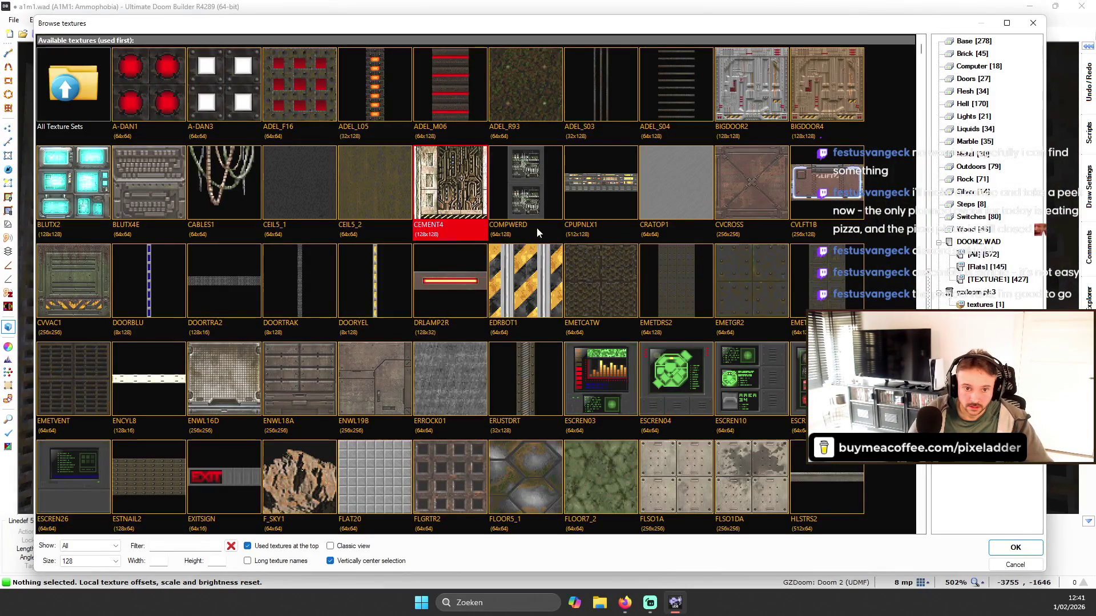
click(478, 181)
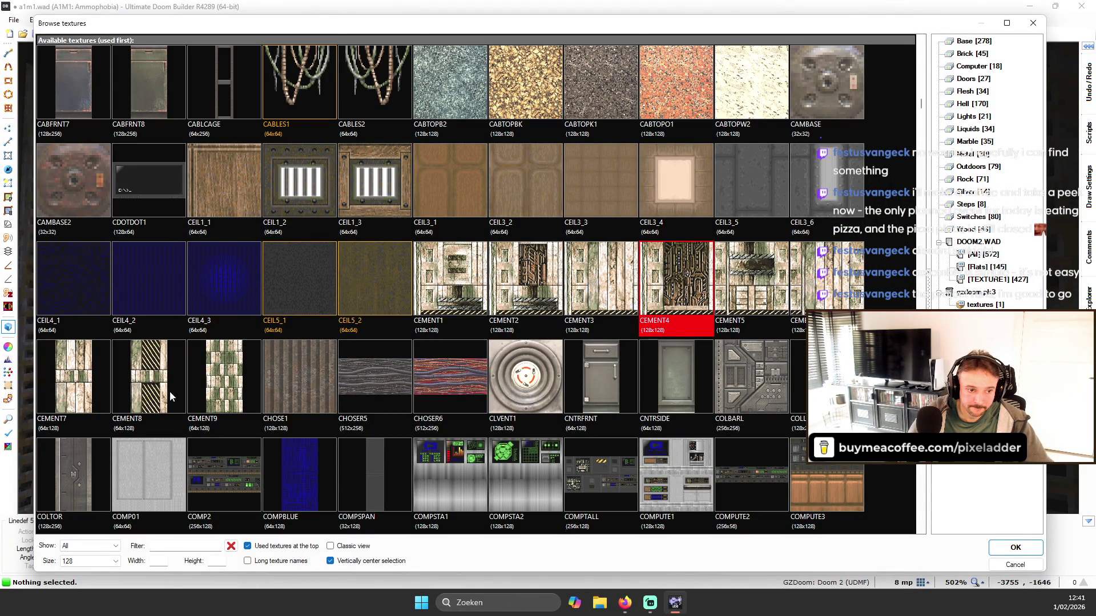
click(219, 373)
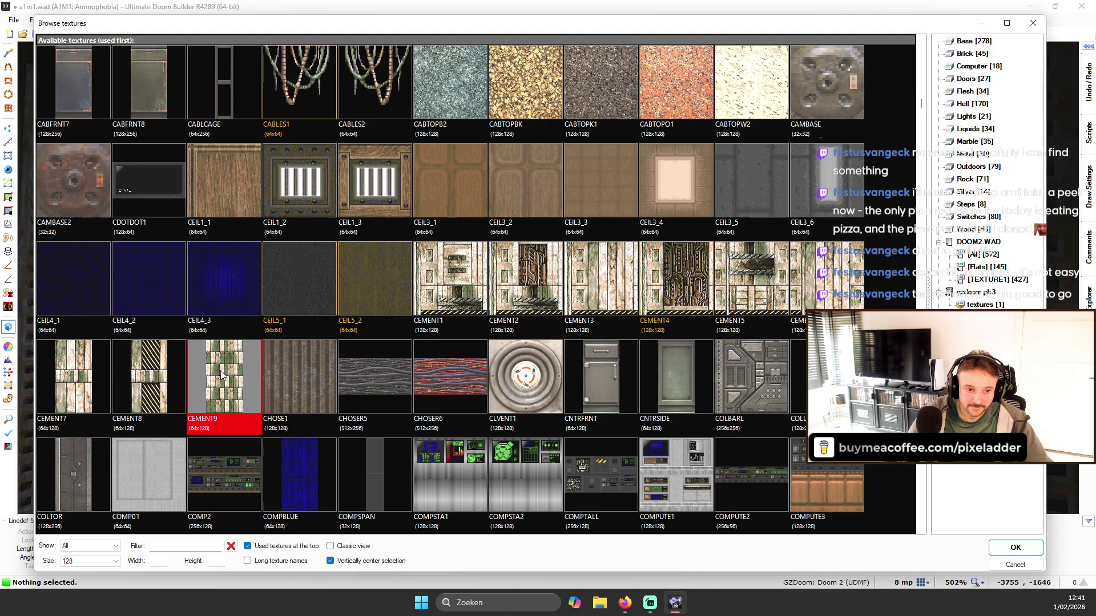
double_click(224, 371)
- Refit the CEMENT9 wall texture with the first fitting option turned off to re-tile
key(s)
key(w)
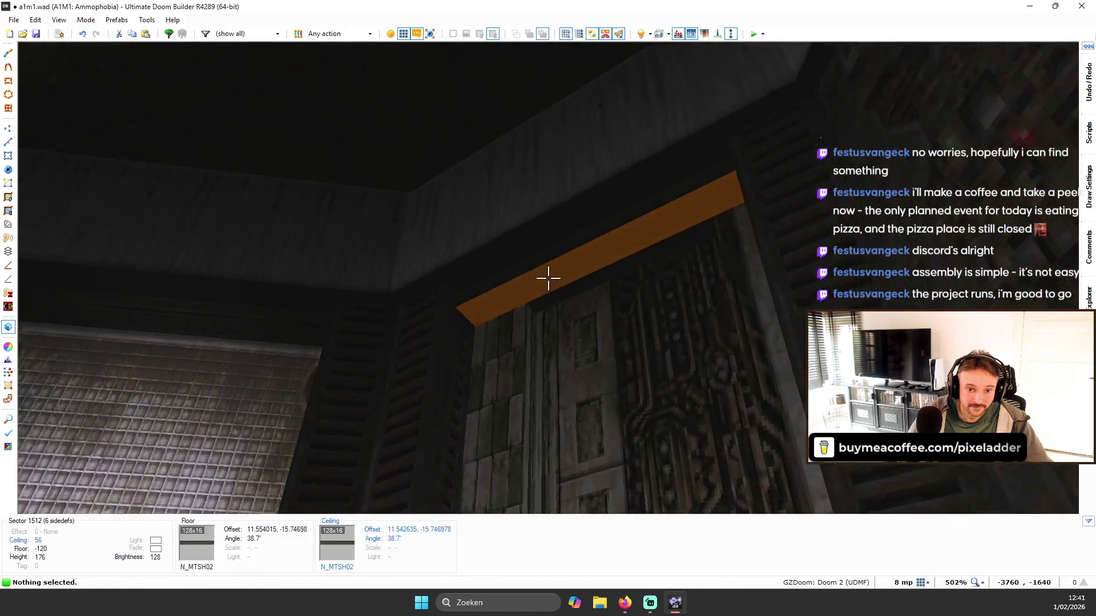
key(s)
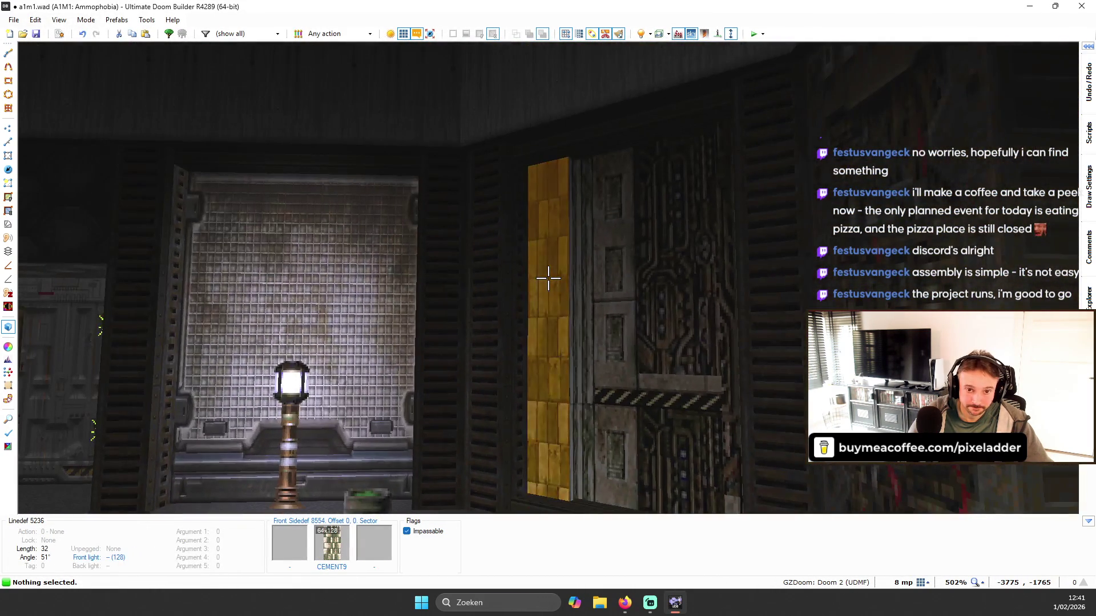
key(ctrl+shift+f)
key(space)
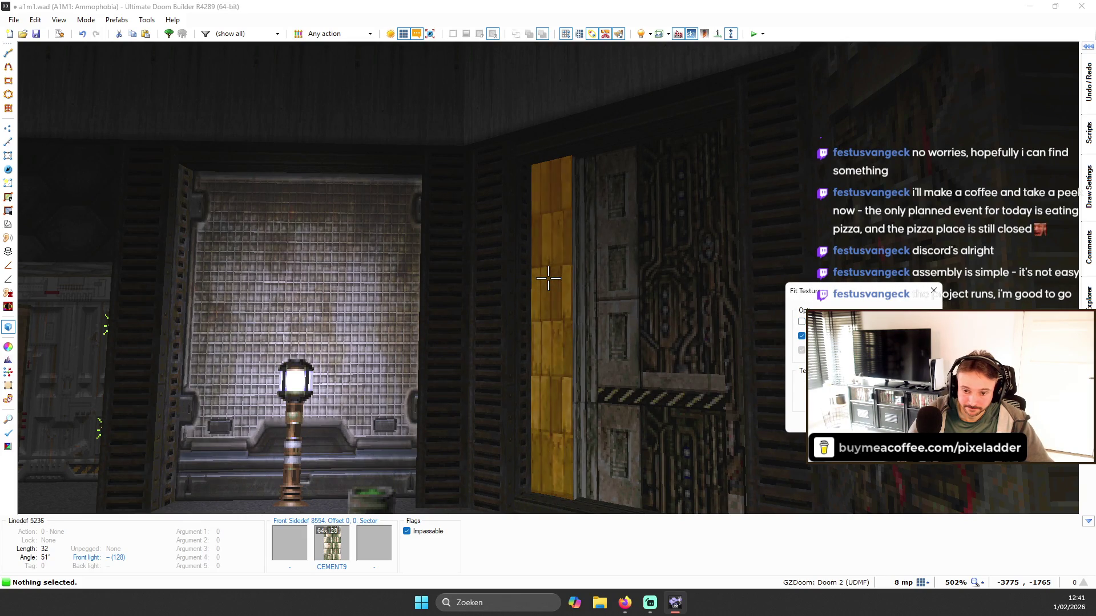
key(Return)
- Adjust the ledge sector's heights to floor -88 and ceiling 27
key(w)
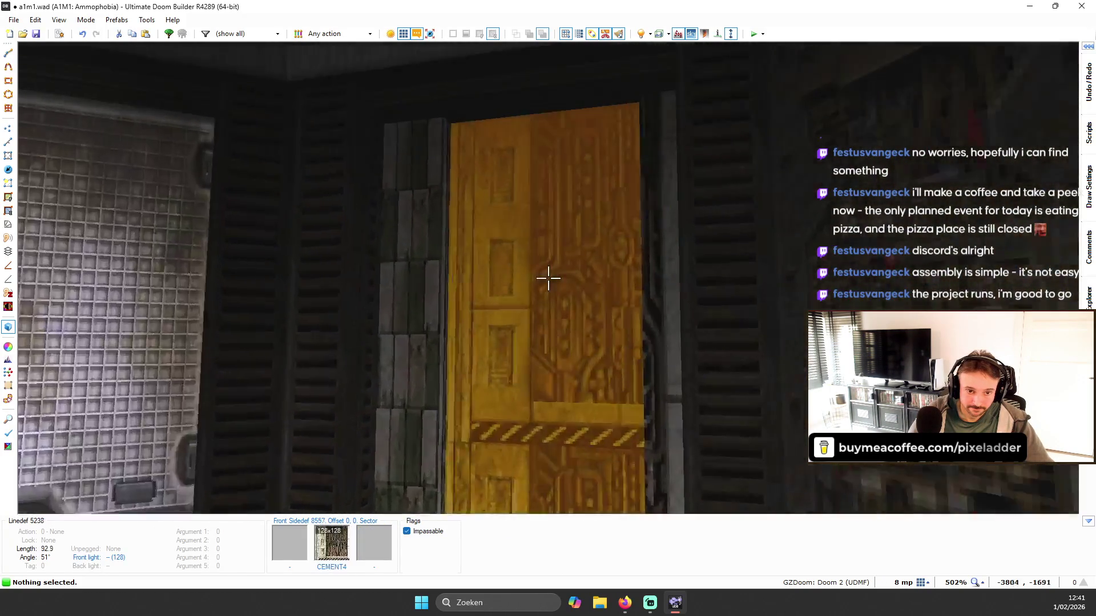
scroll(547, 278, up, 2)
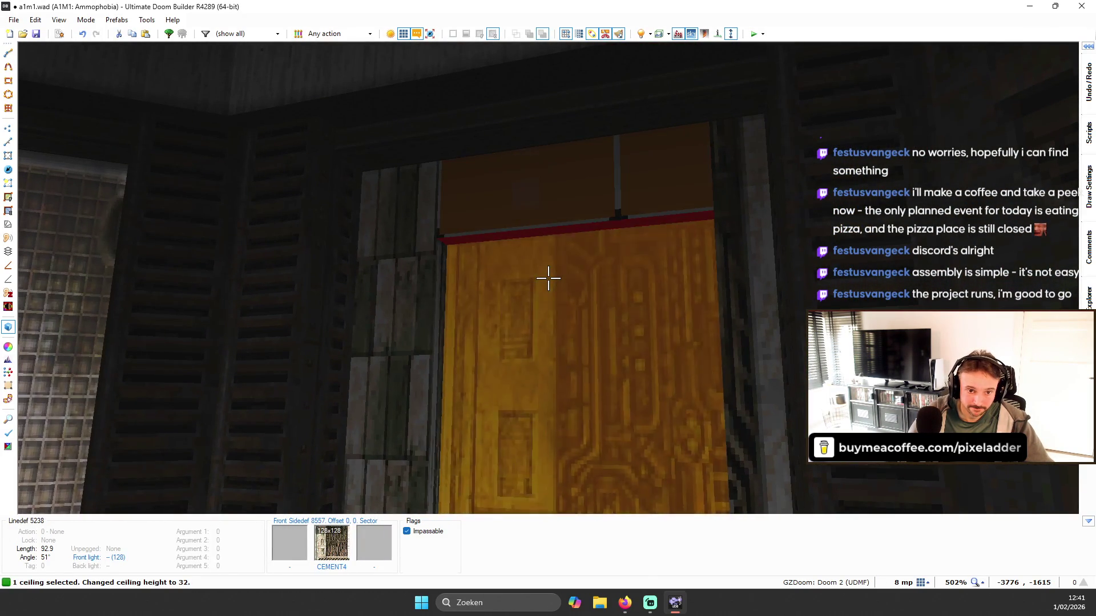
key(w)
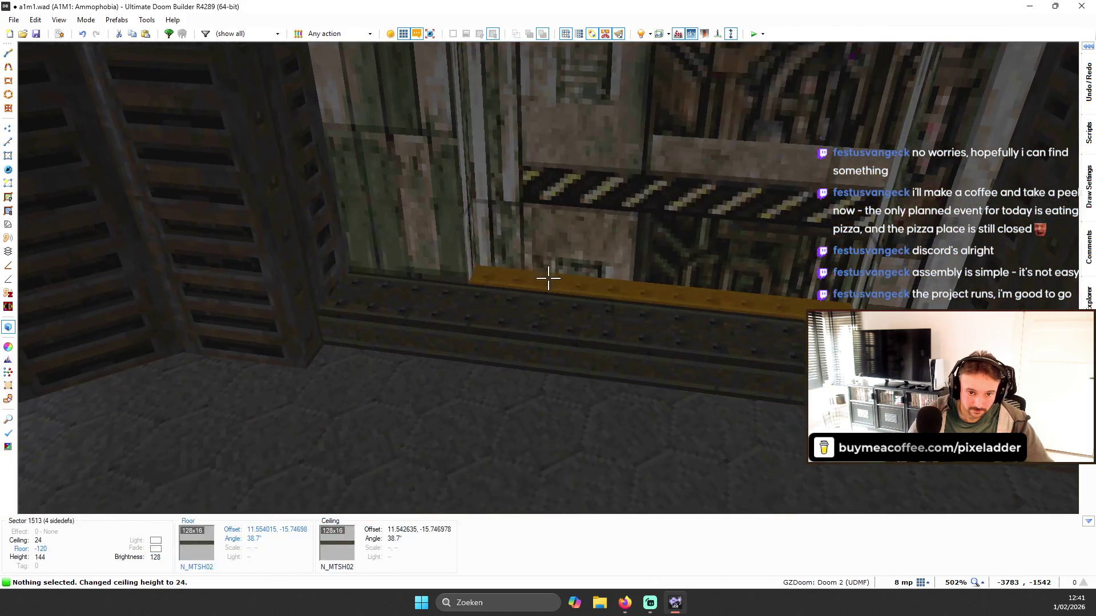
click(548, 278)
scroll(548, 278, down, 8)
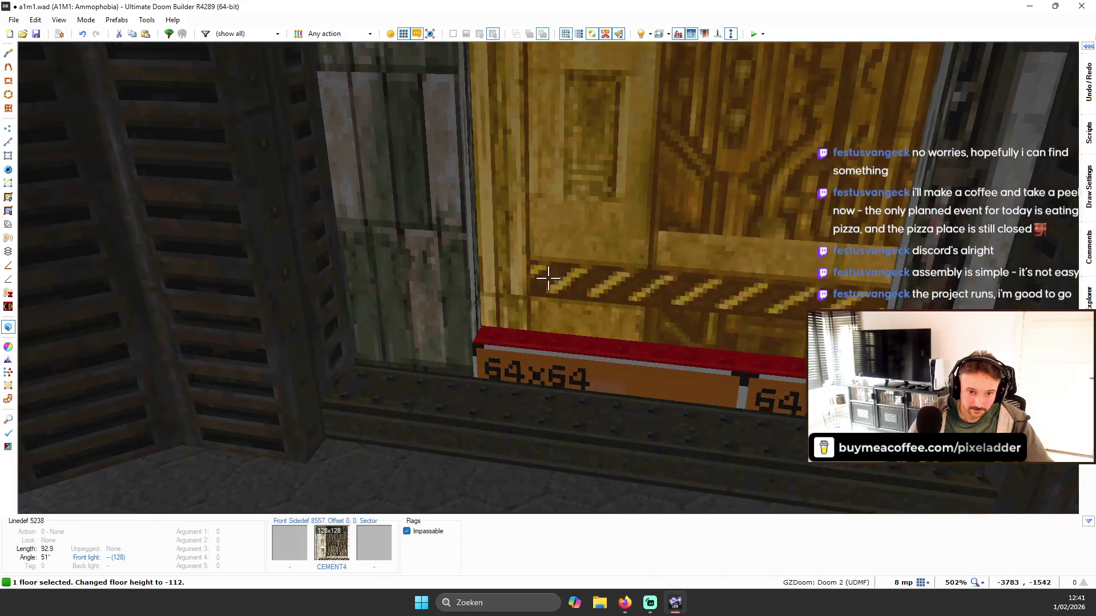
- Copy CEMENT9 onto the other side wall and auto-align textures across neighbouring walls
key(ctrl+c)
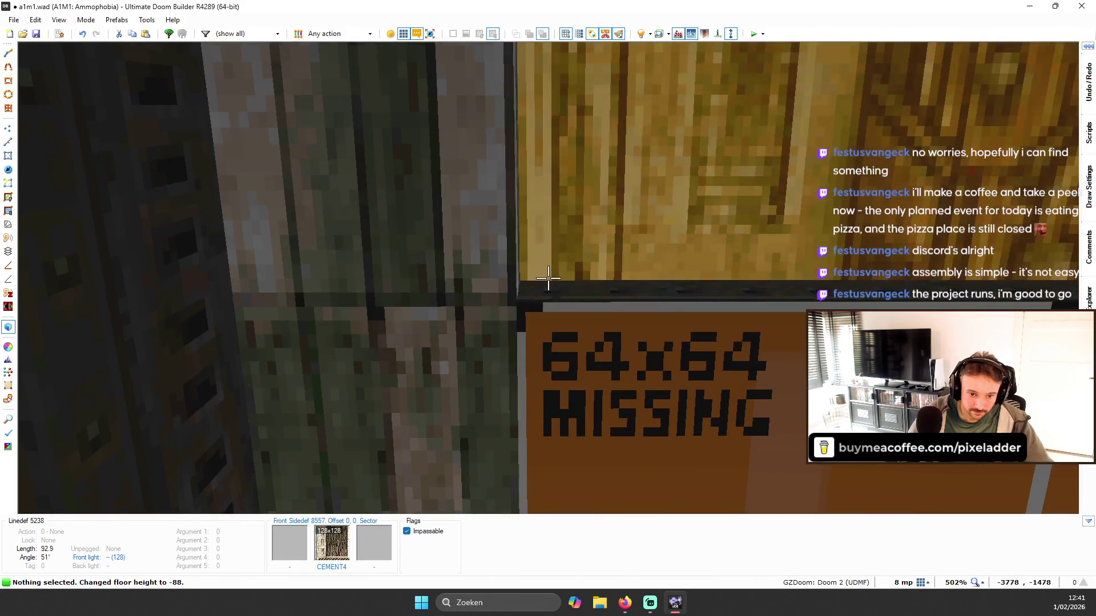
key(ctrl+v)
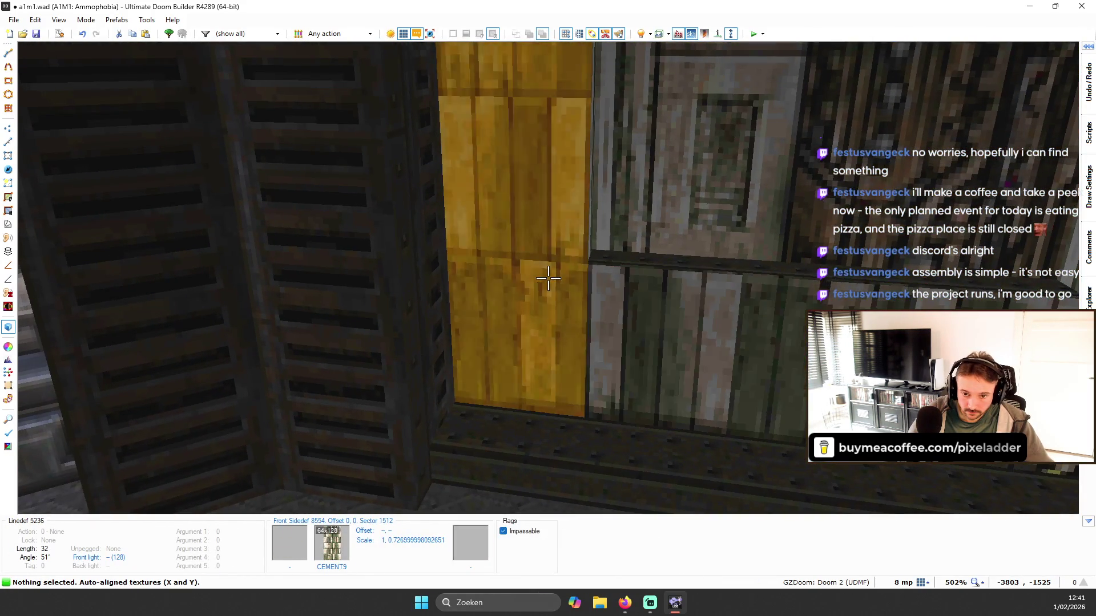
key(s)
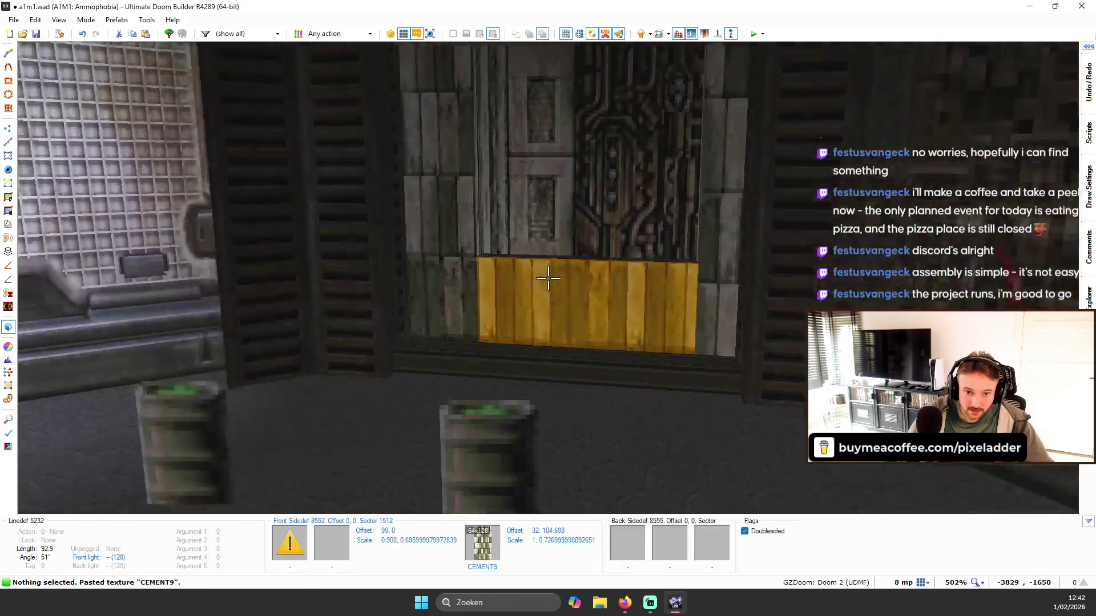
key(w)
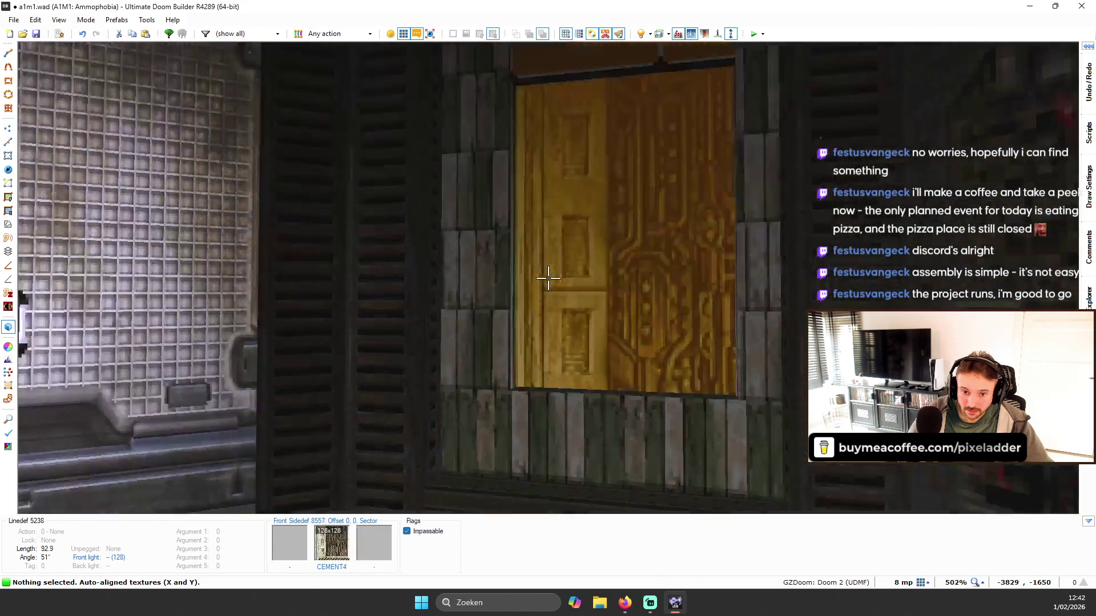
scroll(548, 278, up, 5)
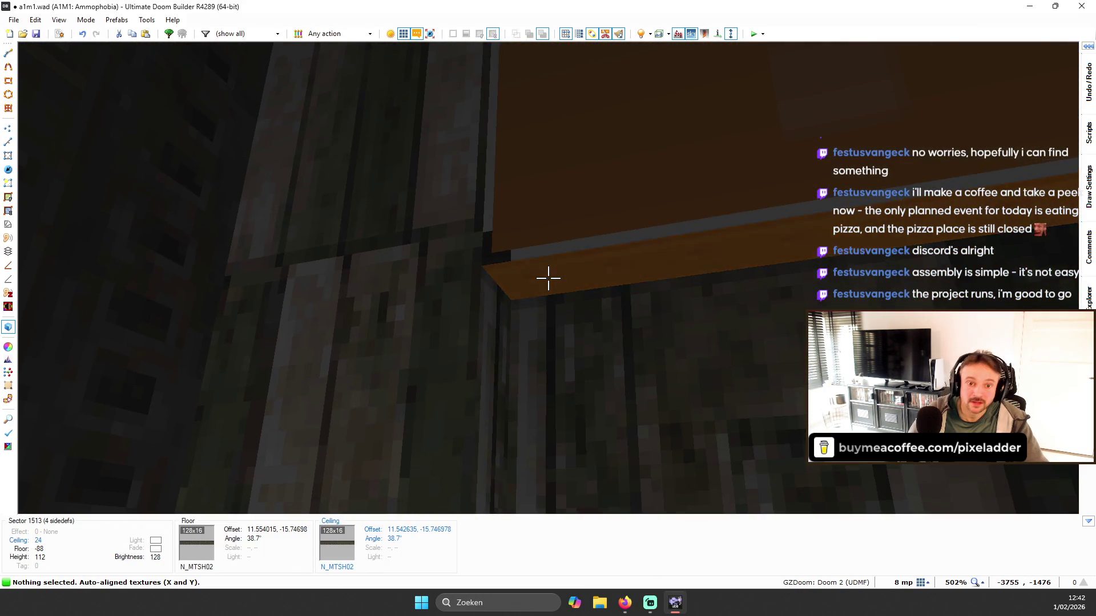
key(s)
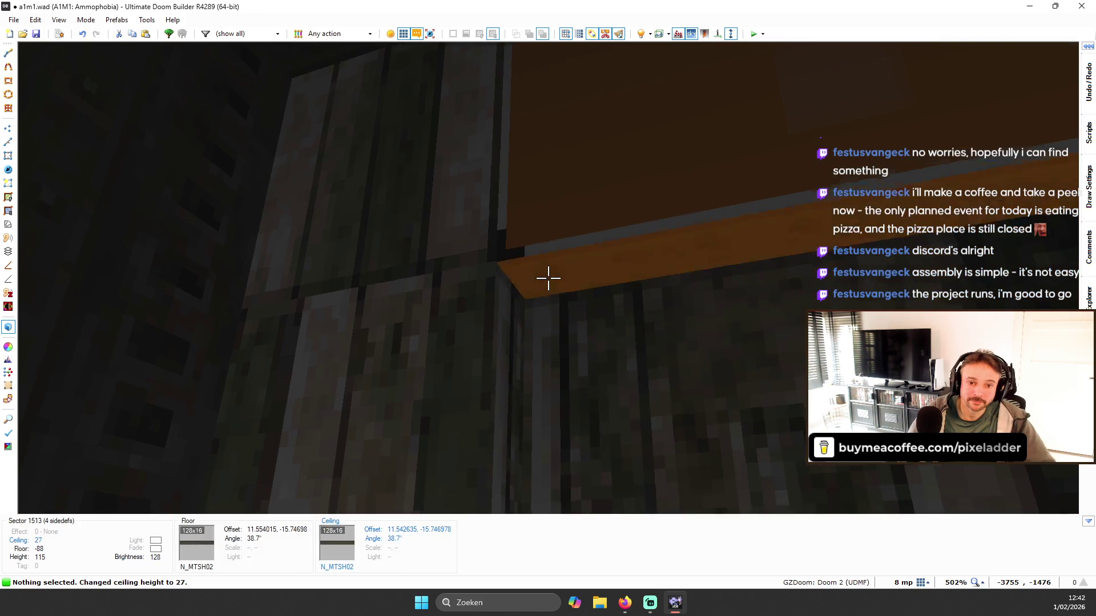
key(ctrl+c)
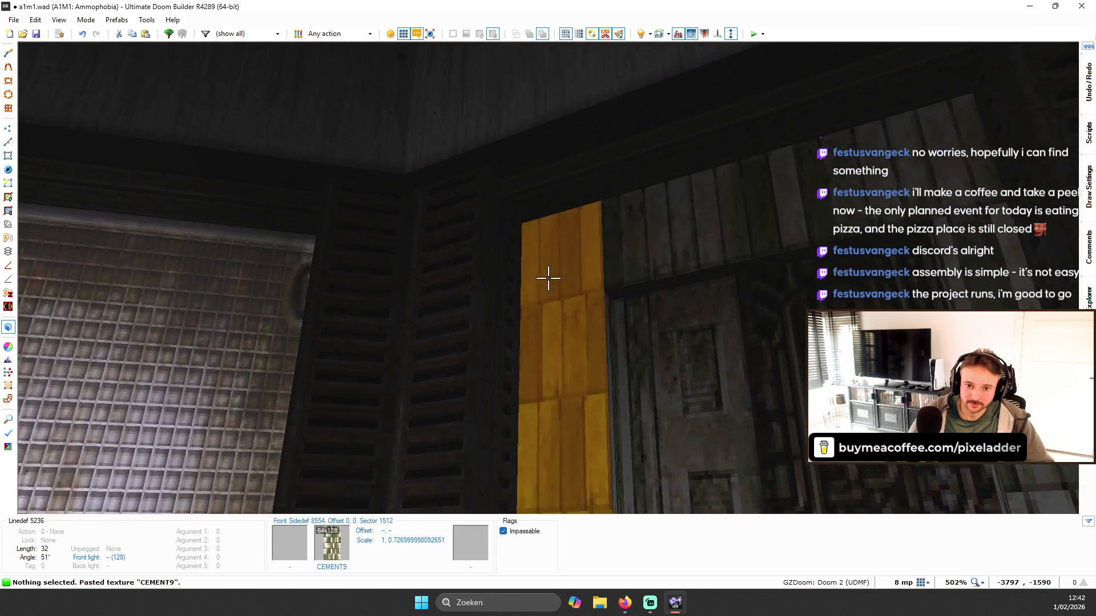
key(w)
key(ctrl+a)
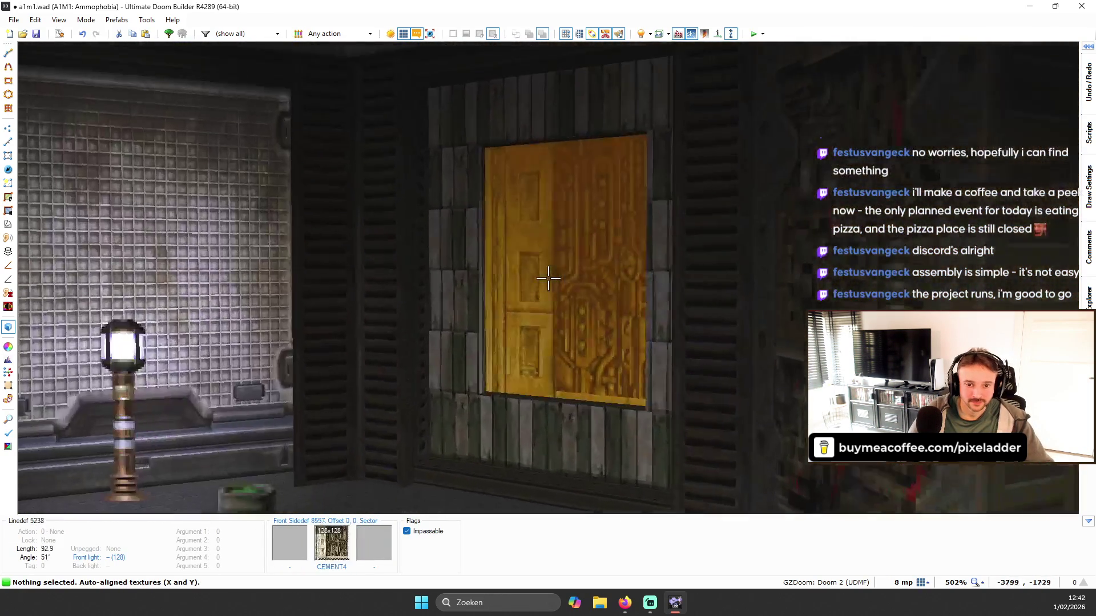
- Apply the TEKWALL5 panel texture to the recess back wall, filtering by TEK
right_click(547, 278)
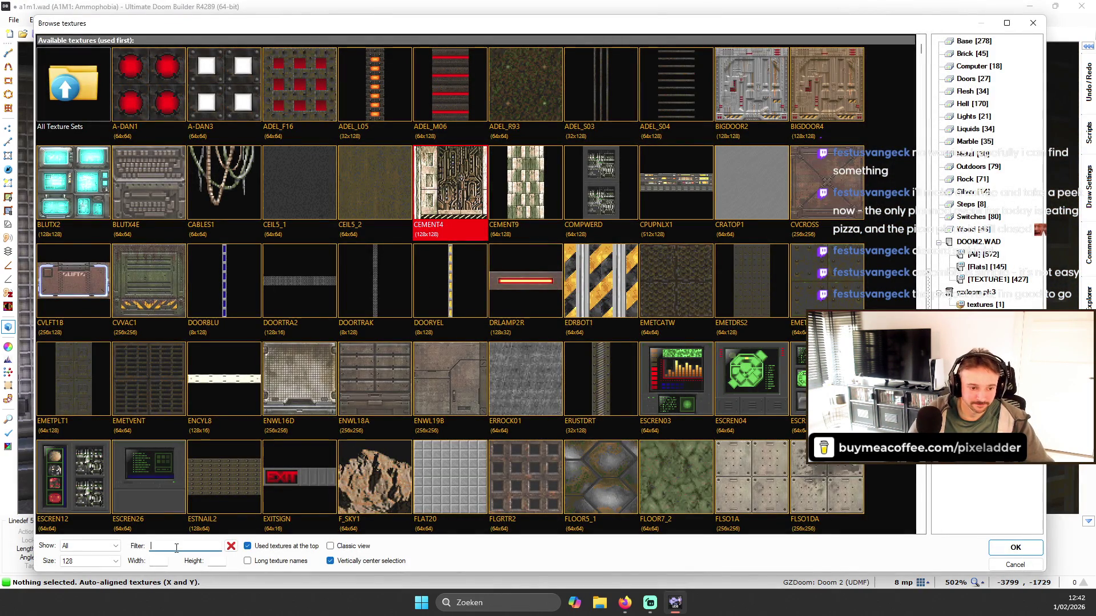
text(TEK)
click(381, 179)
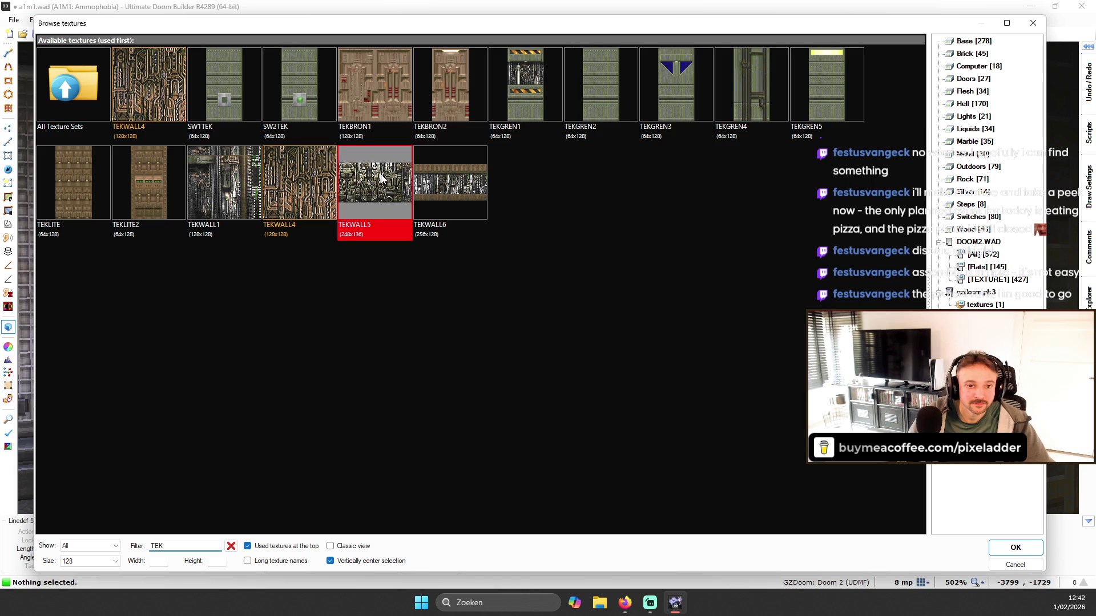
key(Return)
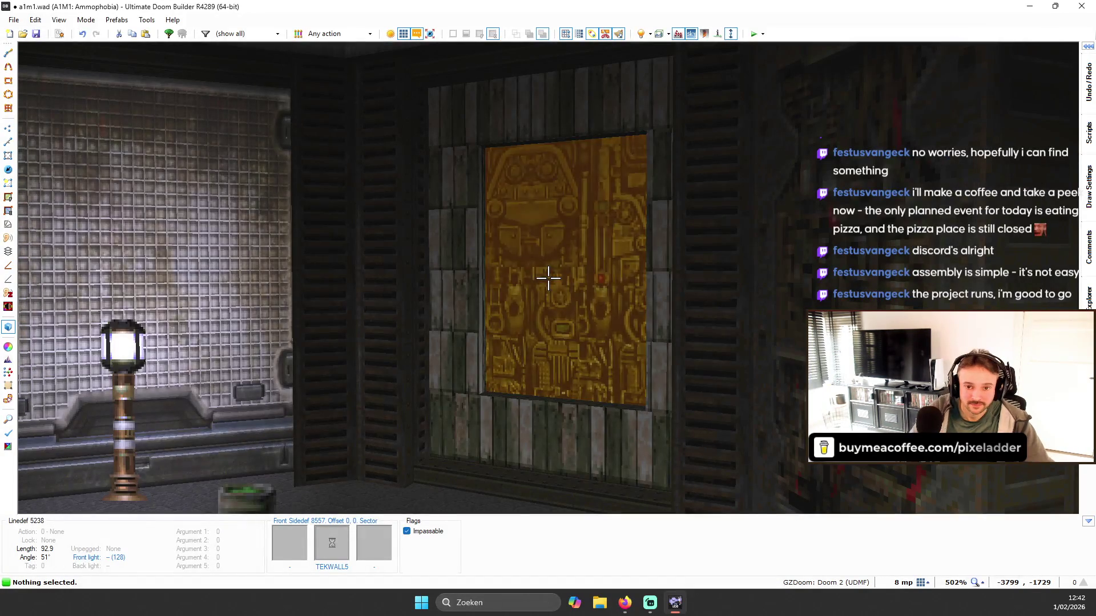
key(s)
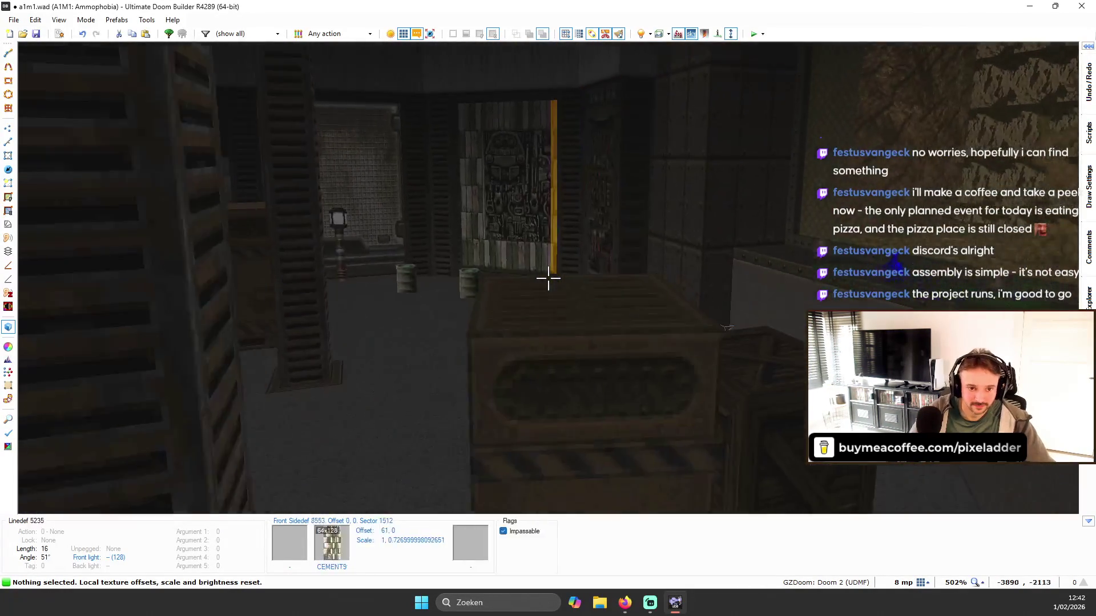
key(w)
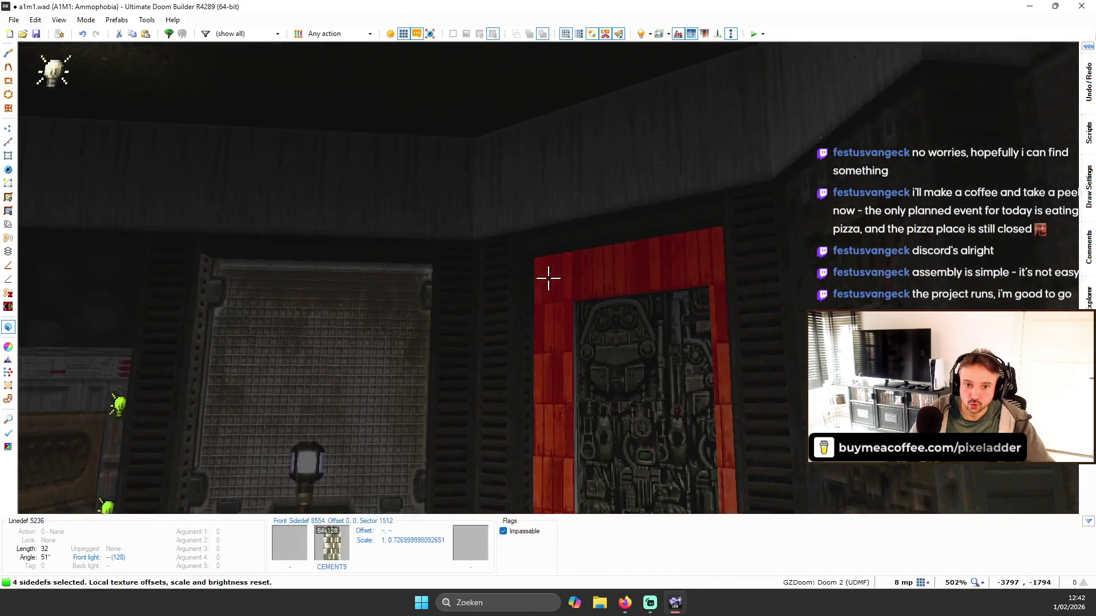
- Paste N5GRAY02 onto the four recess walls and browse textures for them
click(548, 278)
key(ctrl+v)
key(Escape)
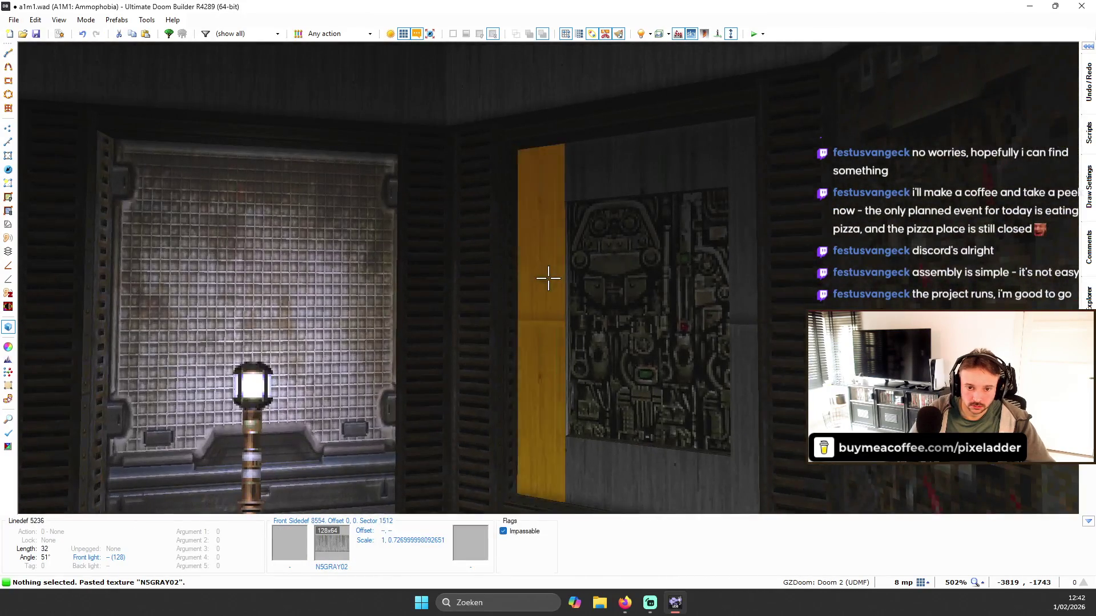
click(547, 278)
right_click(548, 278)
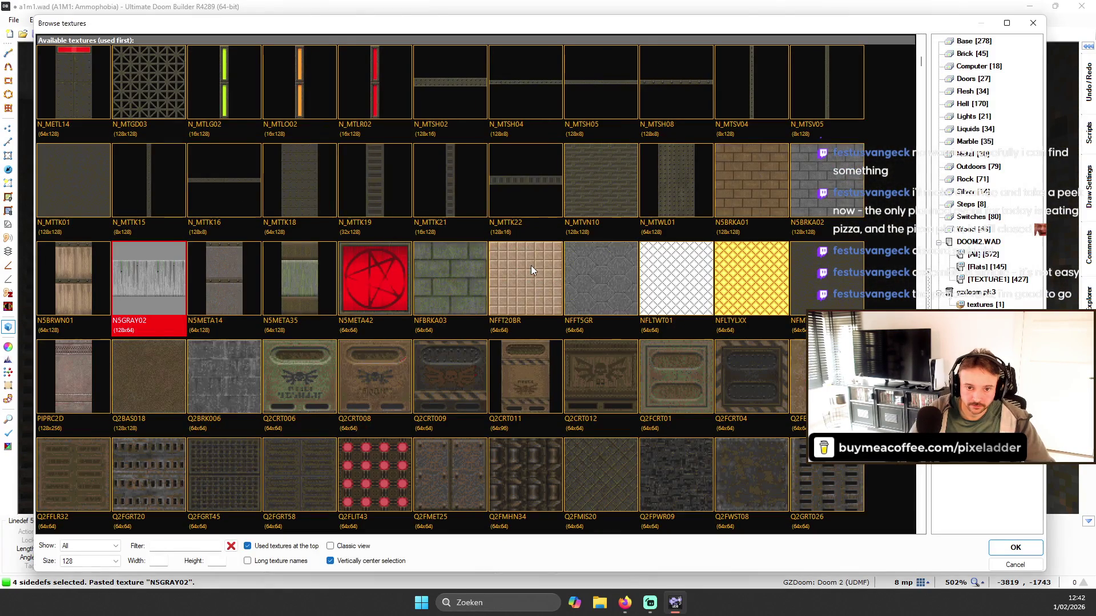
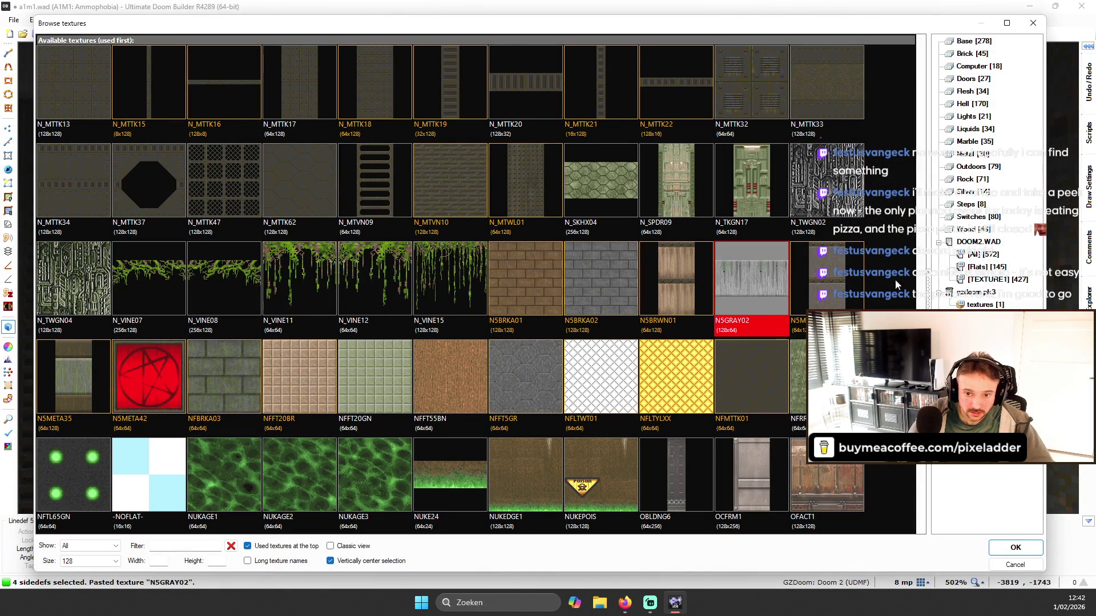
- Filter the texture browser by 'IC' and apply ICKWALL1 to the four selected wall sides
scroll(493, 286, down, 3)
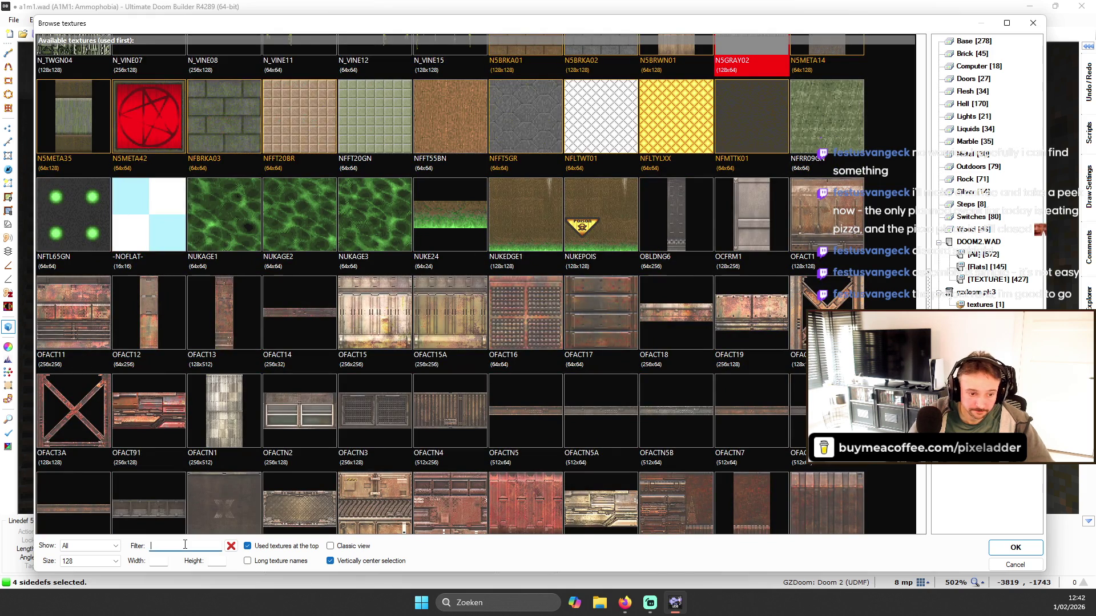
text(IC)
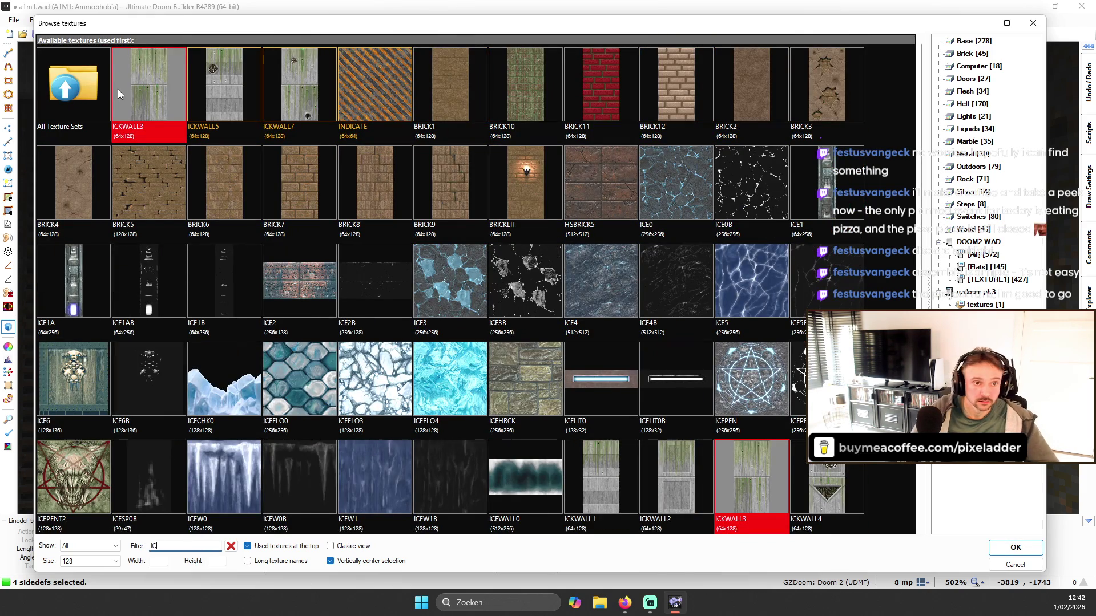
scroll(133, 81, down, 2)
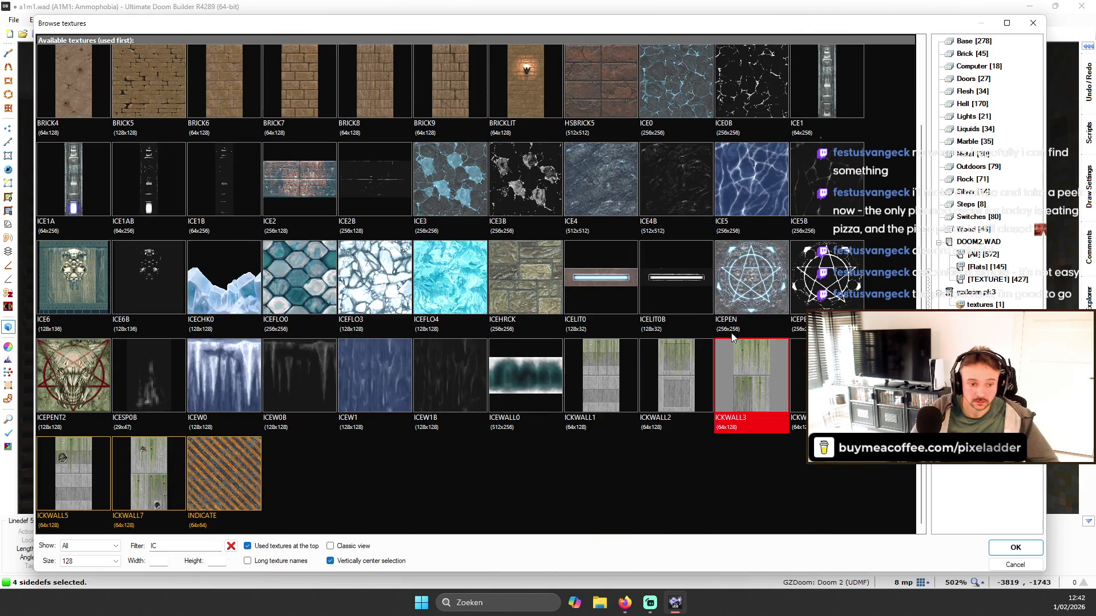
double_click(606, 376)
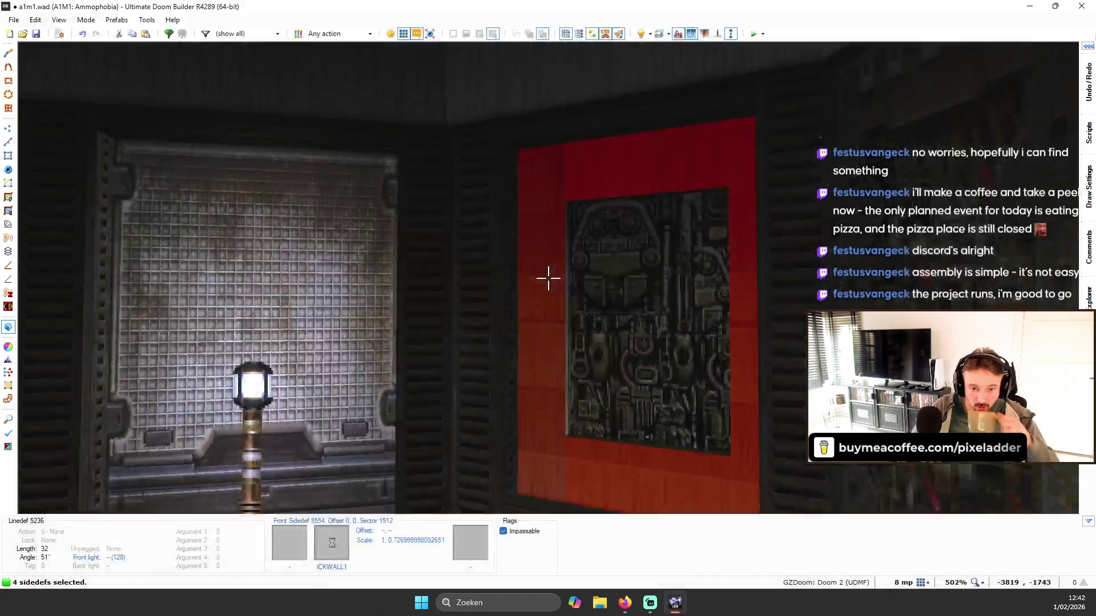
- Reset and auto-align the strip texture beside the panel, then set its offset to 0, -8
key(d)
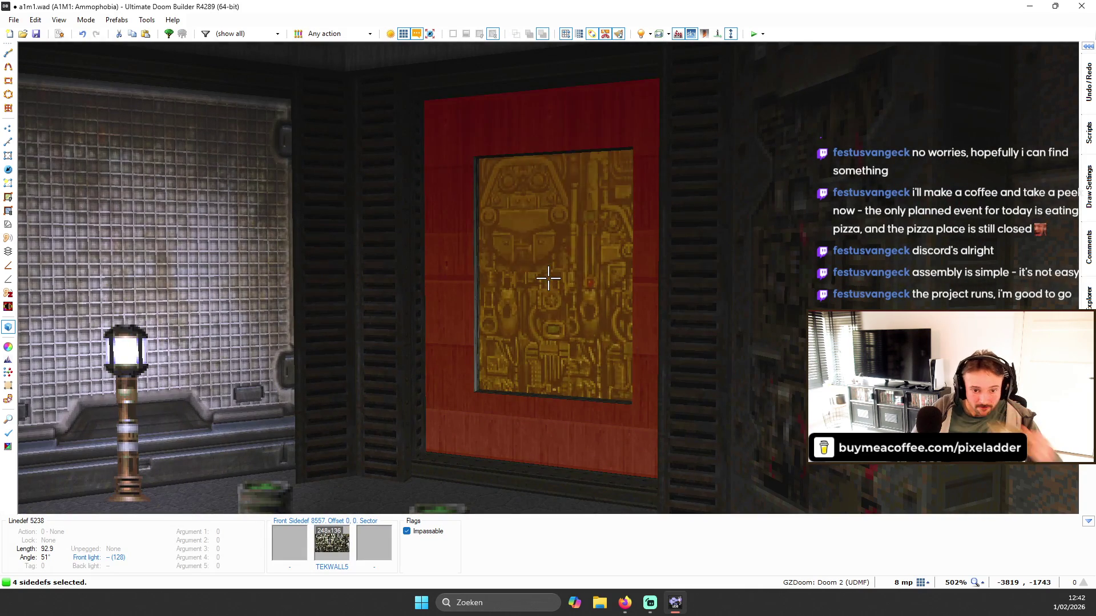
key(a)
key(c)
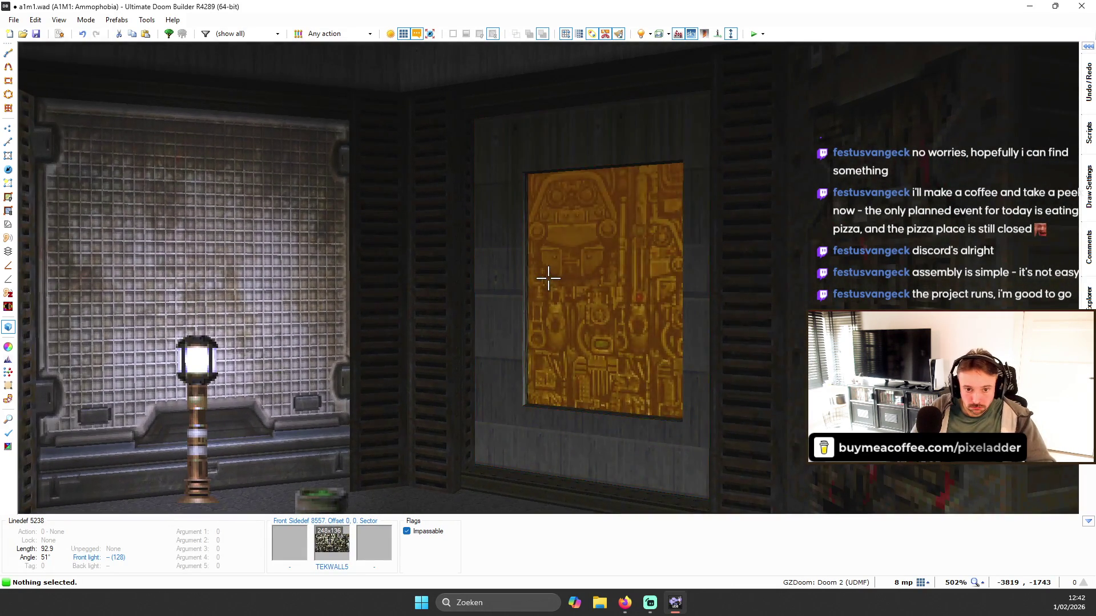
key(shift+r)
key(r)
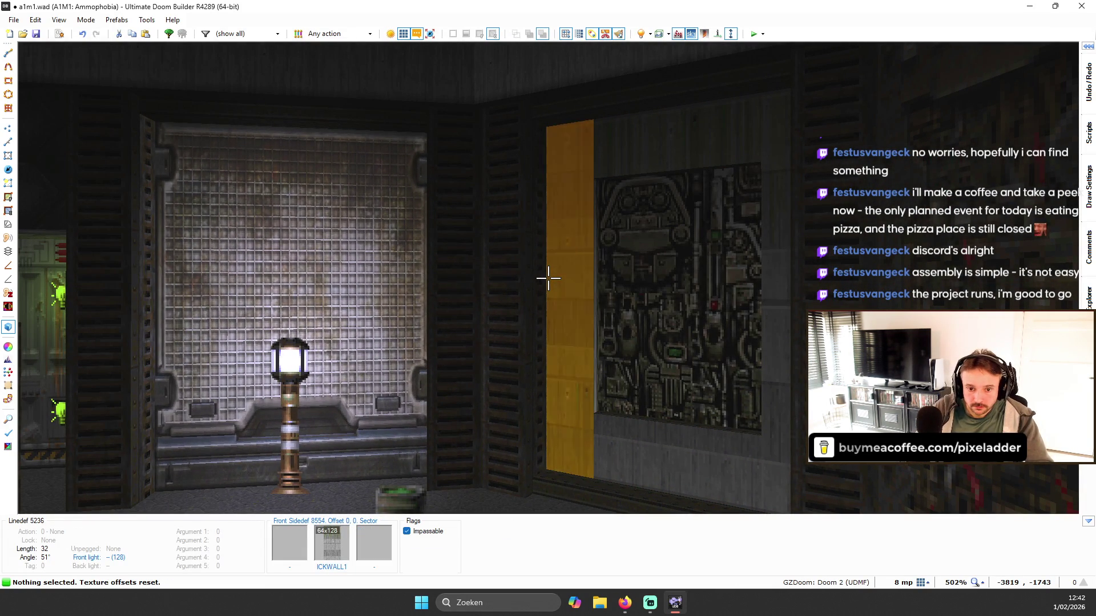
key(ctrl+a)
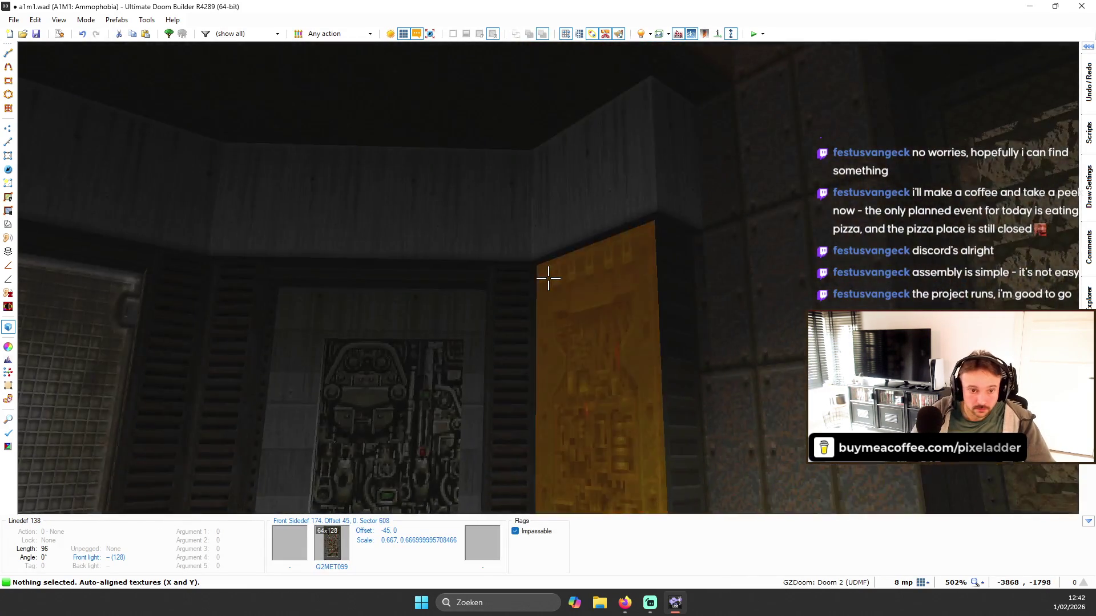
key(d)
key(ctrl+Up)
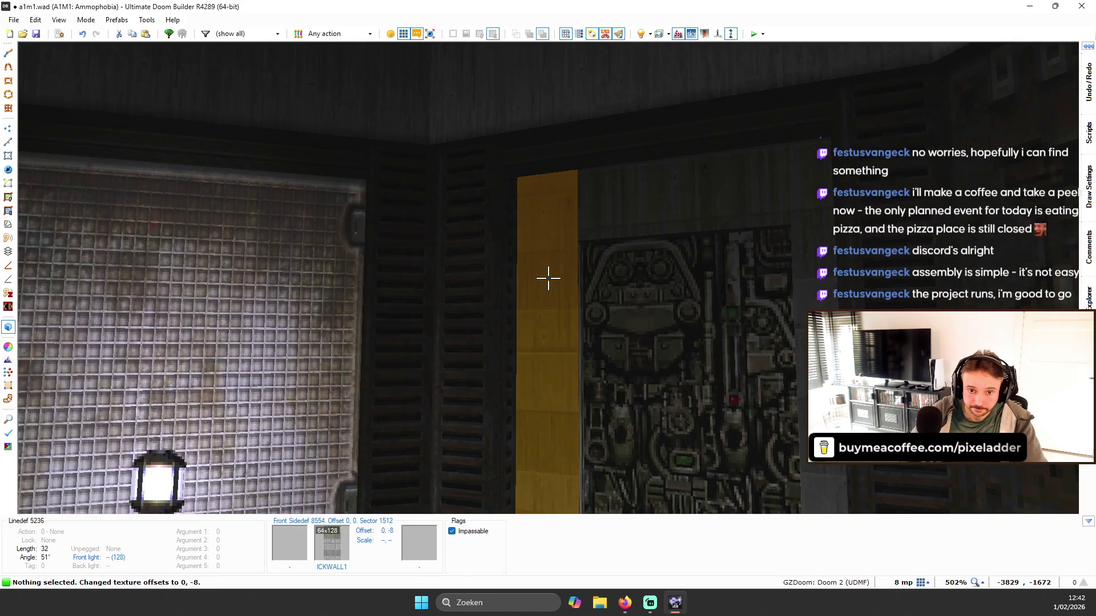
- Raise the panel recess ceiling to 56 and lower its floor to -120 with the mouse wheel
key(w)
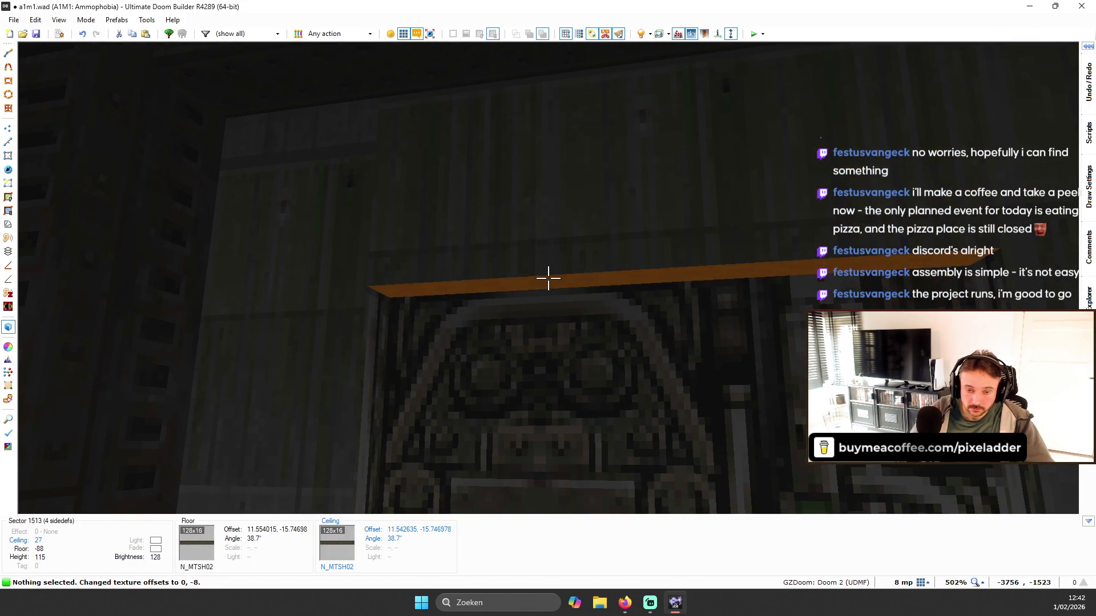
click(548, 278)
scroll(548, 278, up, 4)
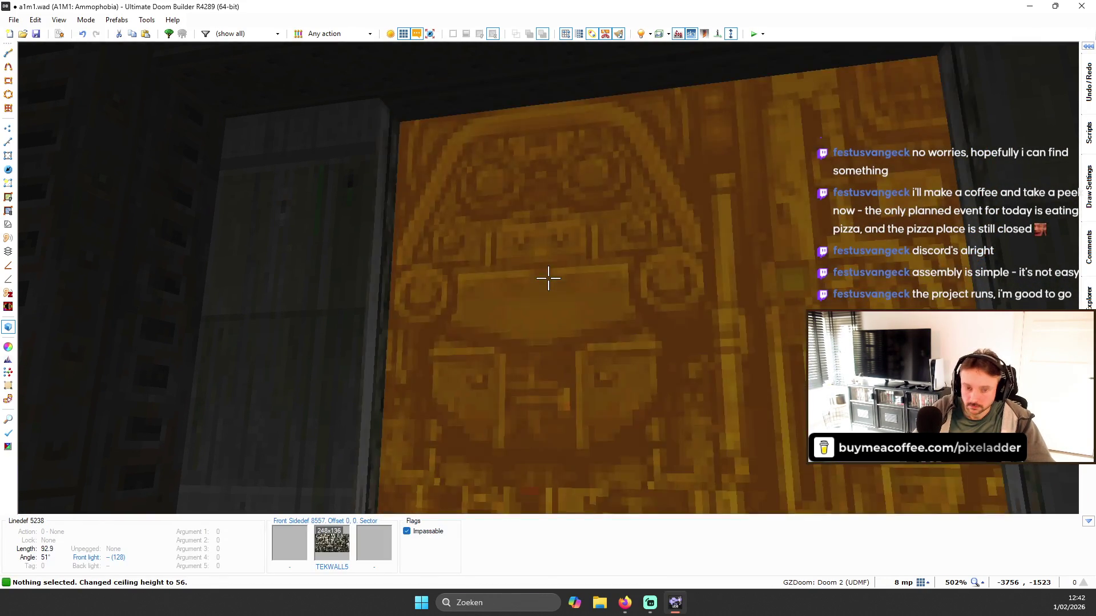
key(s)
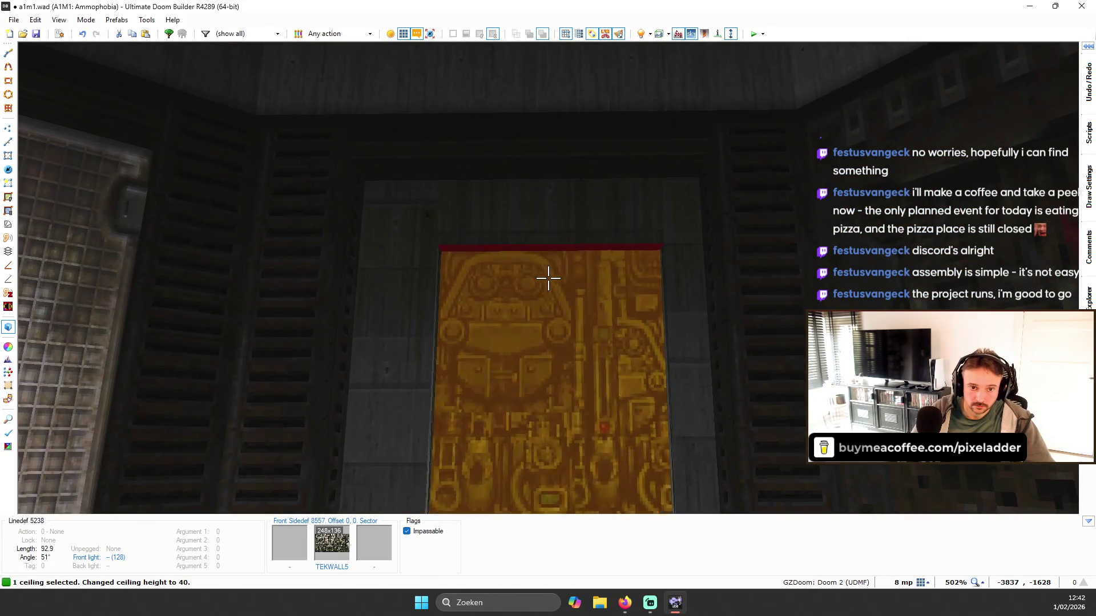
scroll(548, 278, down, 4)
key(w)
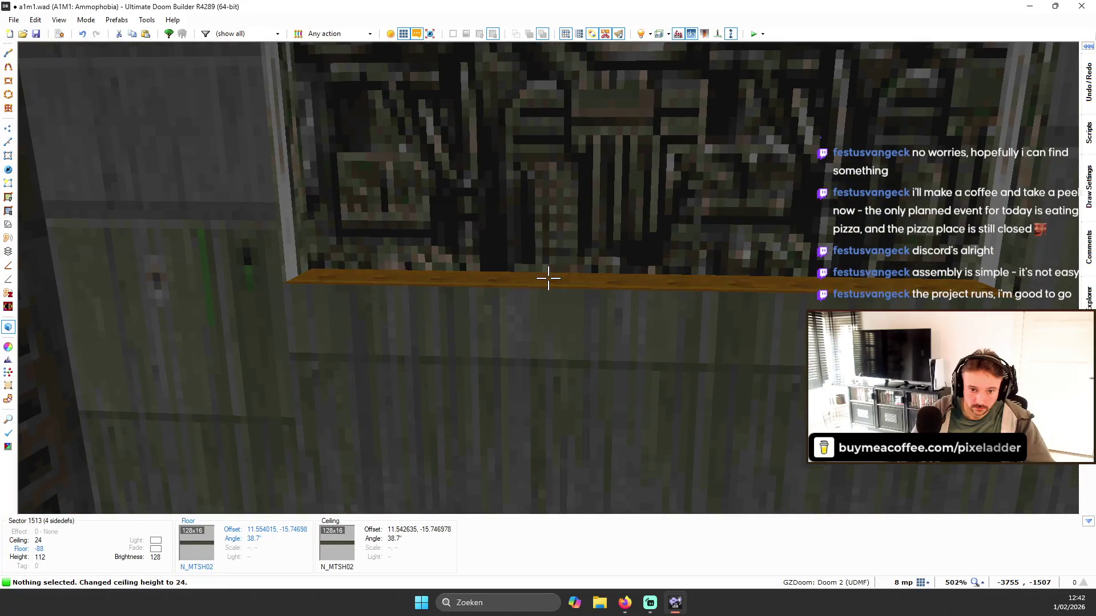
key(s)
scroll(547, 278, down, 4)
- Reset the strip's texture offsets and auto-align textures on the TEKWALL5 wall
key(shift+r)
key(r)
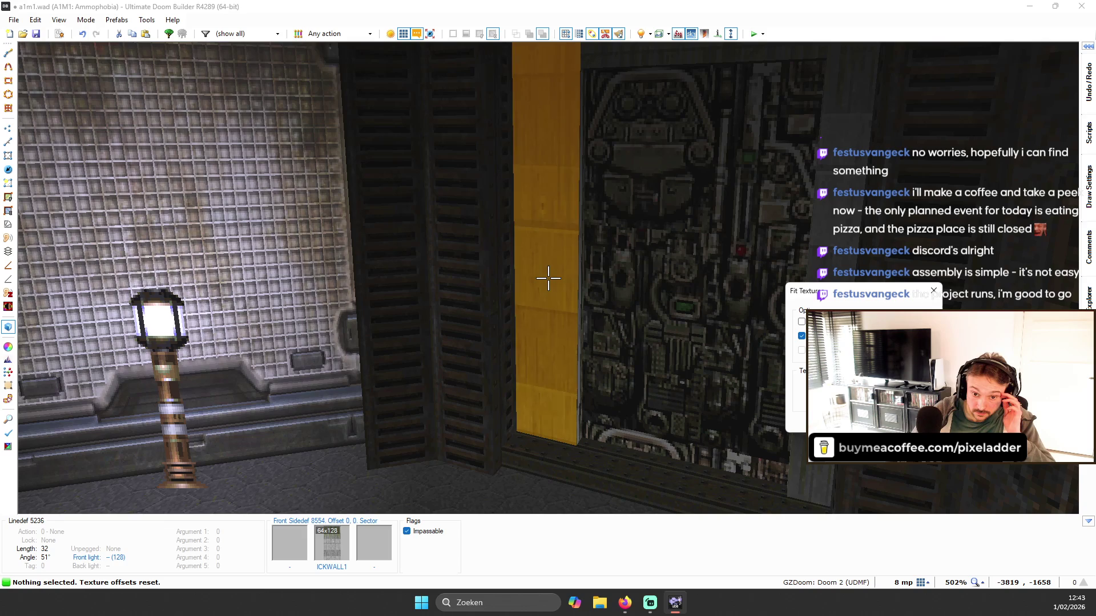
key(Escape)
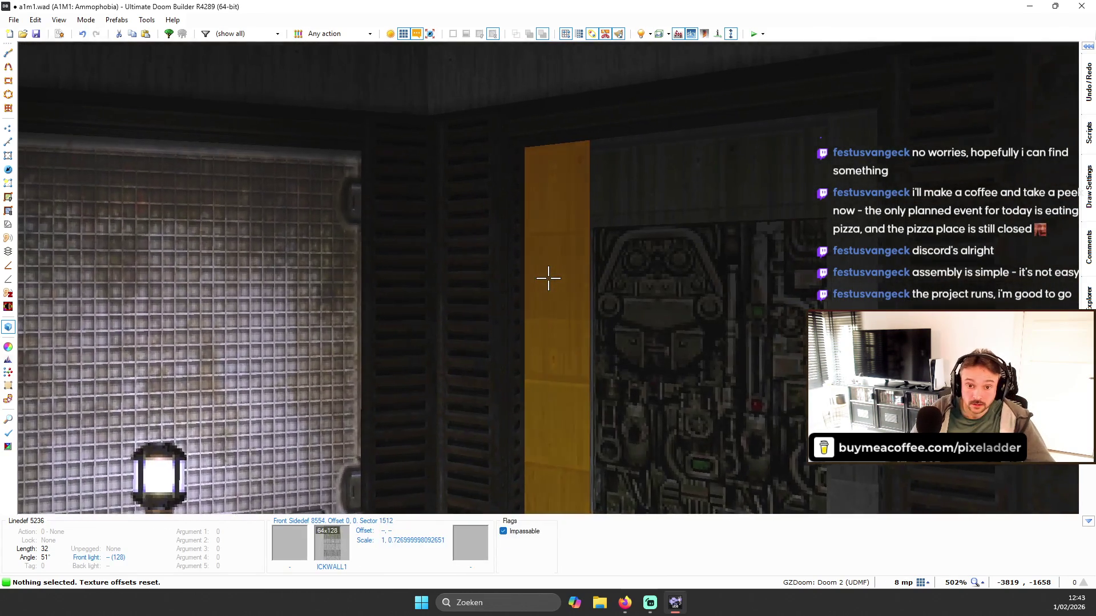
key(ctrl+a)
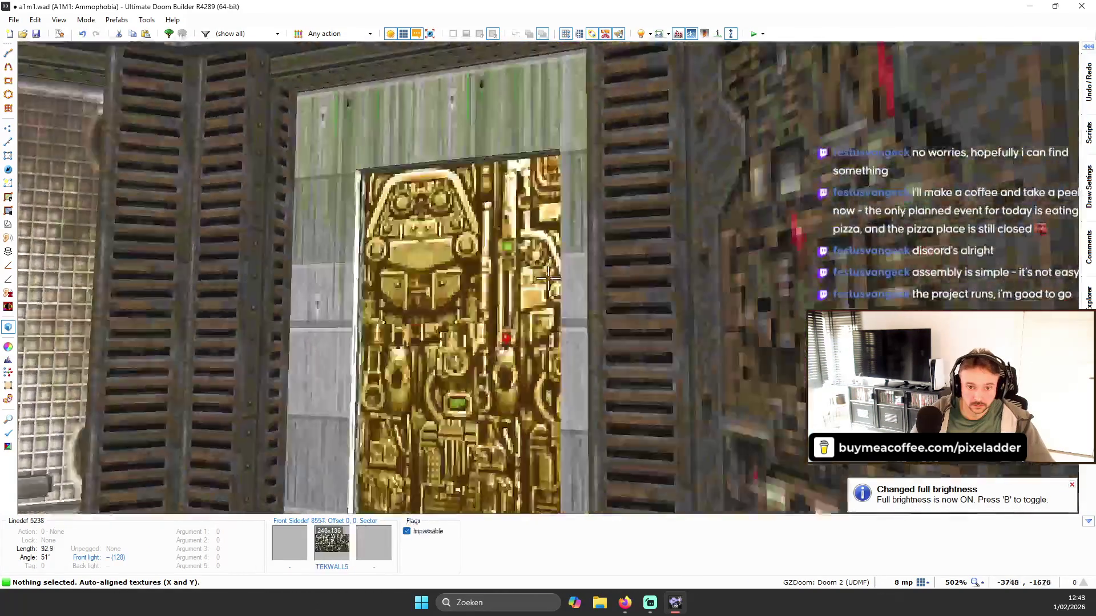
- Turn off full brightness and auto-align the textures on the gold door
key(b)
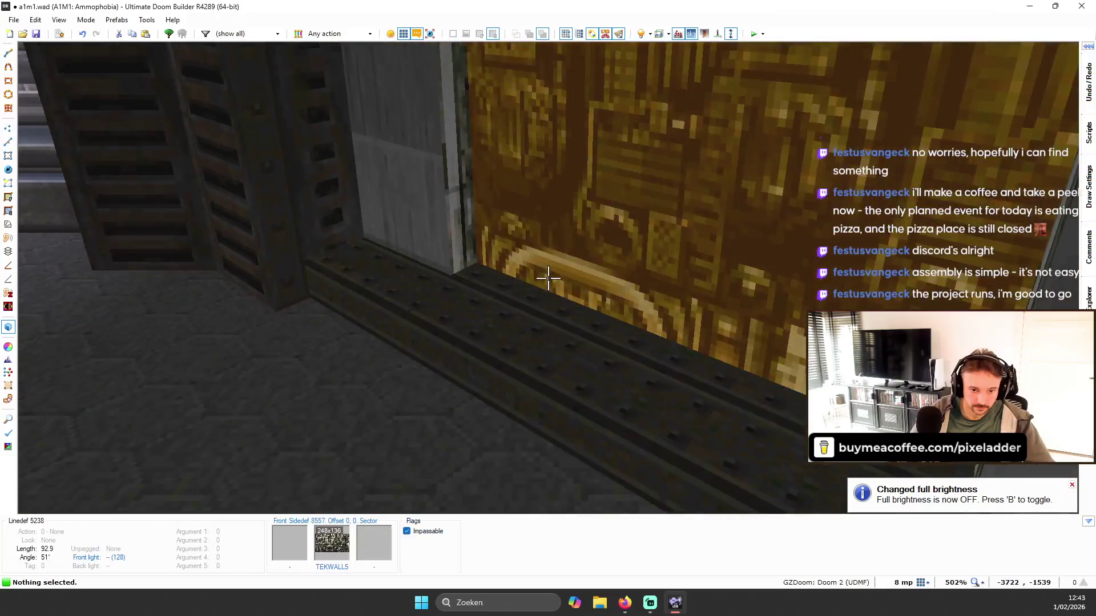
click(548, 278)
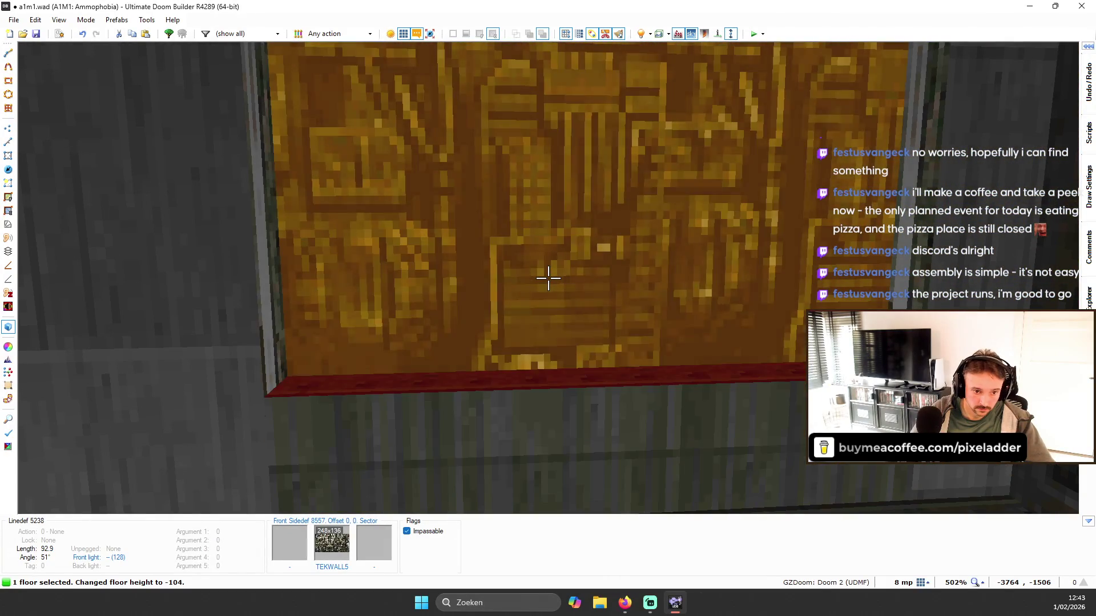
key(s)
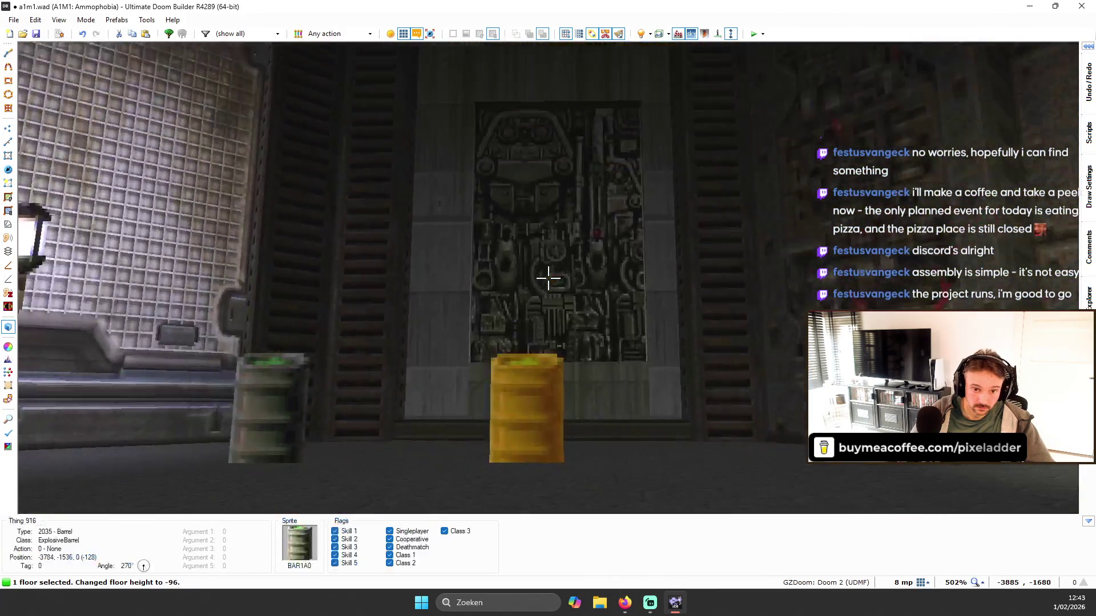
key(w)
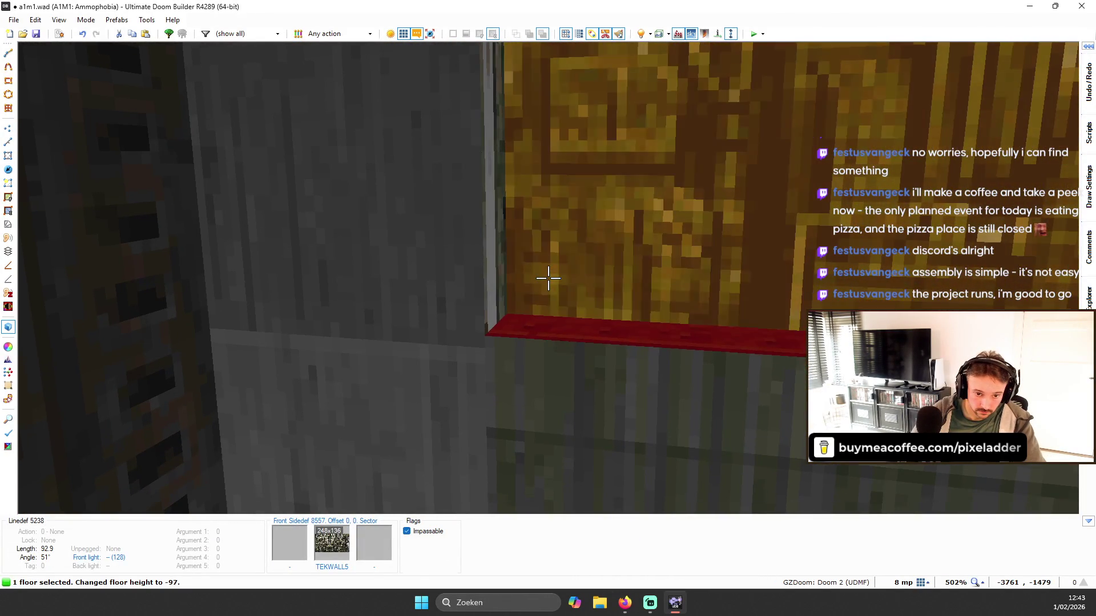
key(s)
key(c)
key(a)
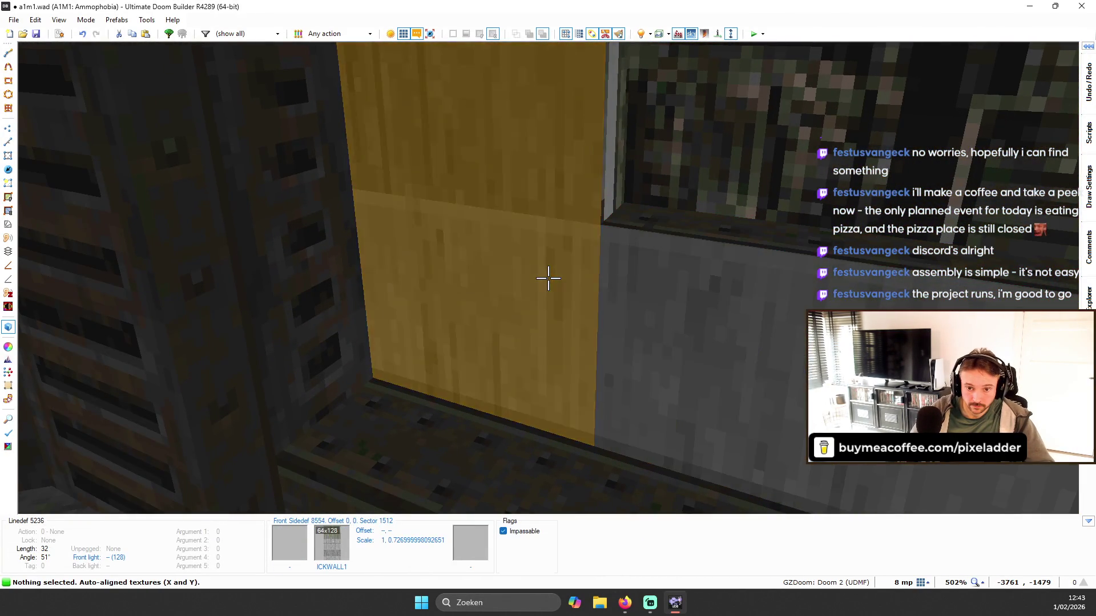
key(w)
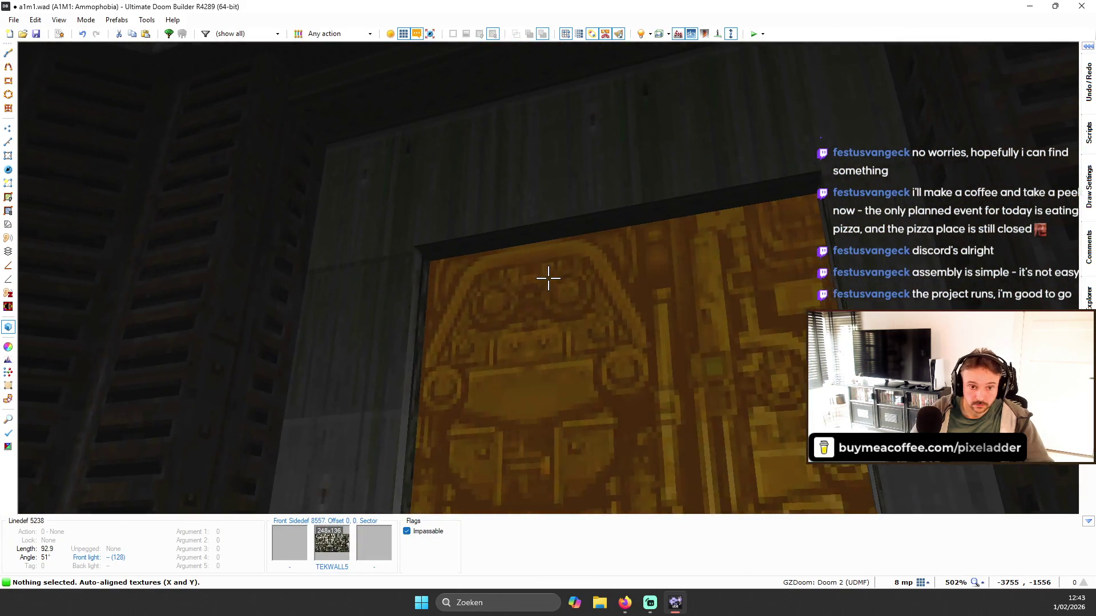
key(w)
scroll(548, 278, down, 1)
key(shift+a)
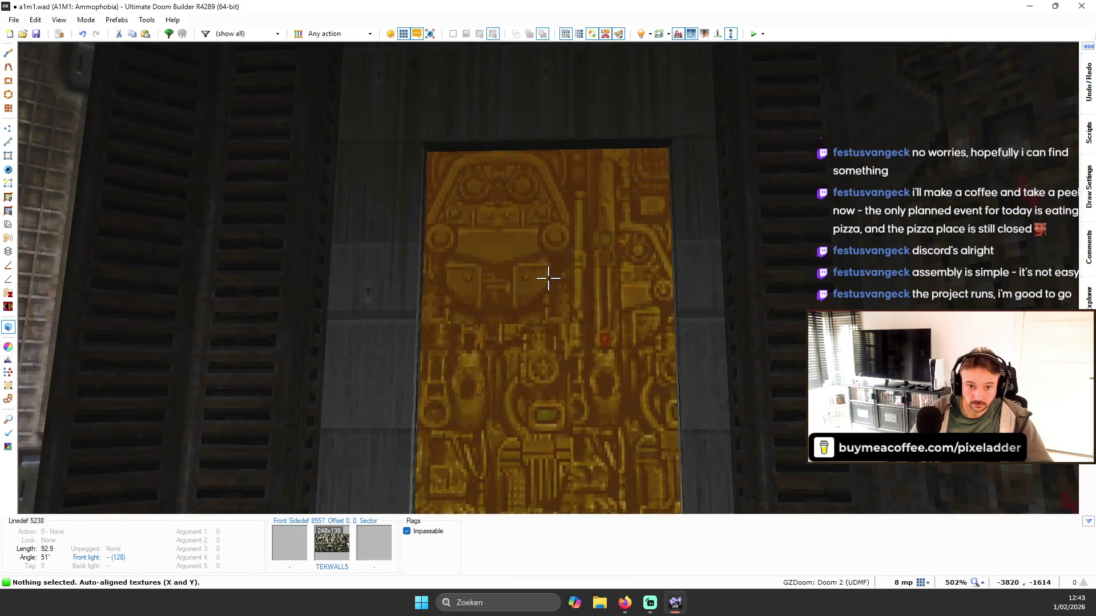
- Paste ICKWALL1 onto the neighbouring panel strip and auto-align its textures
key(a)
key(w)
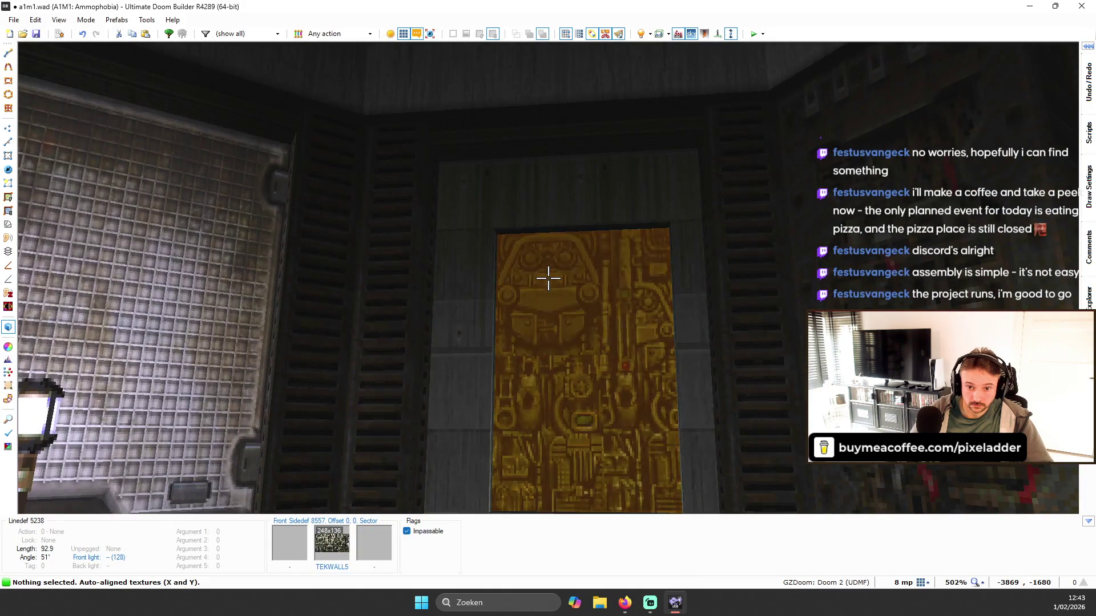
key(a)
key(s)
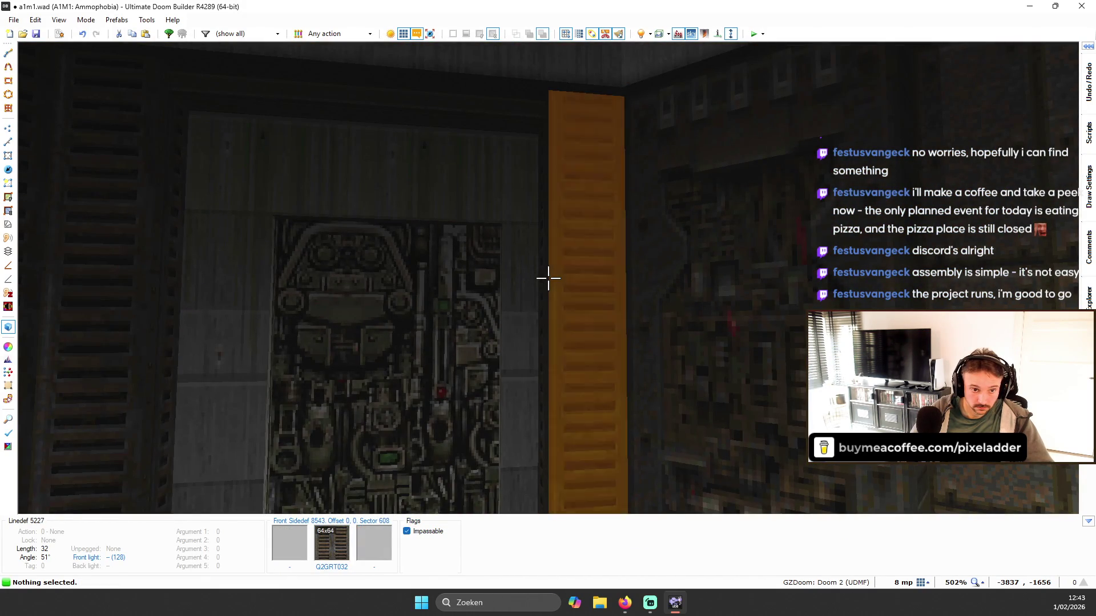
key(s)
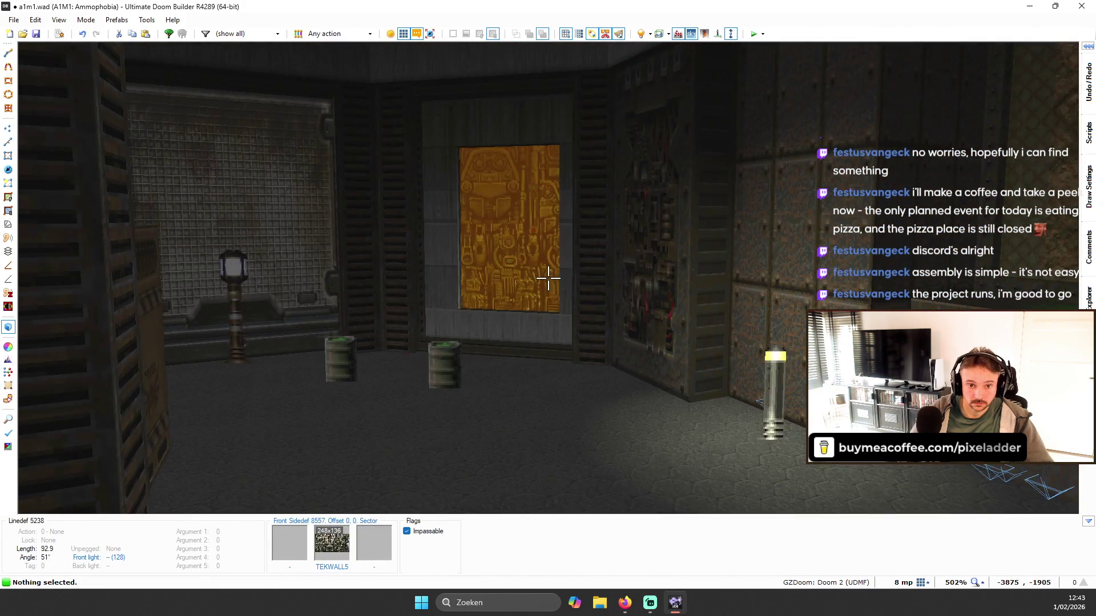
key(w)
key(s)
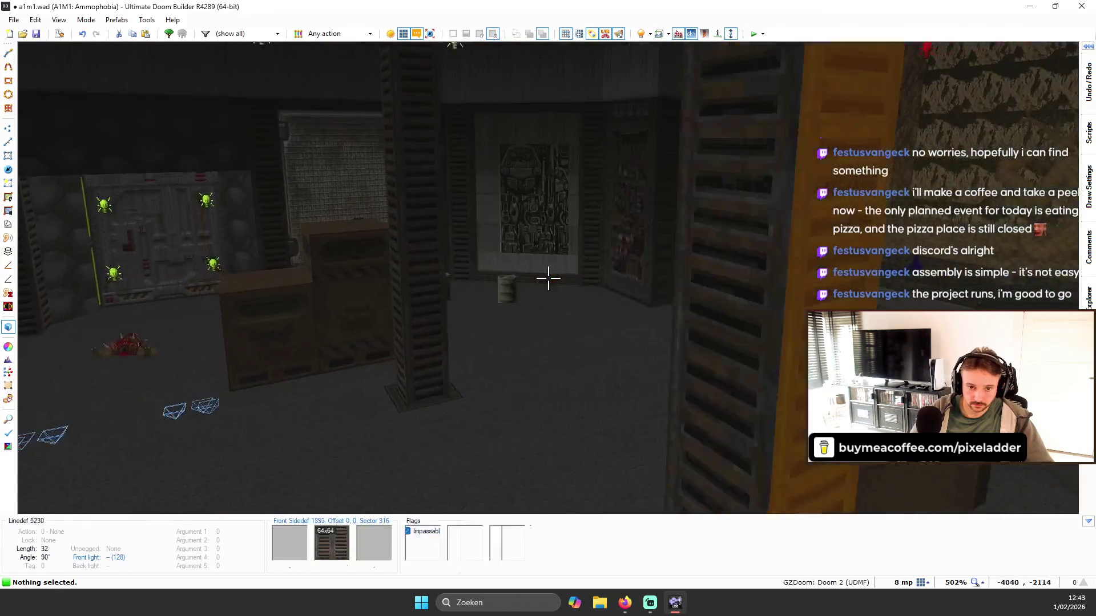
key(w)
key(w)
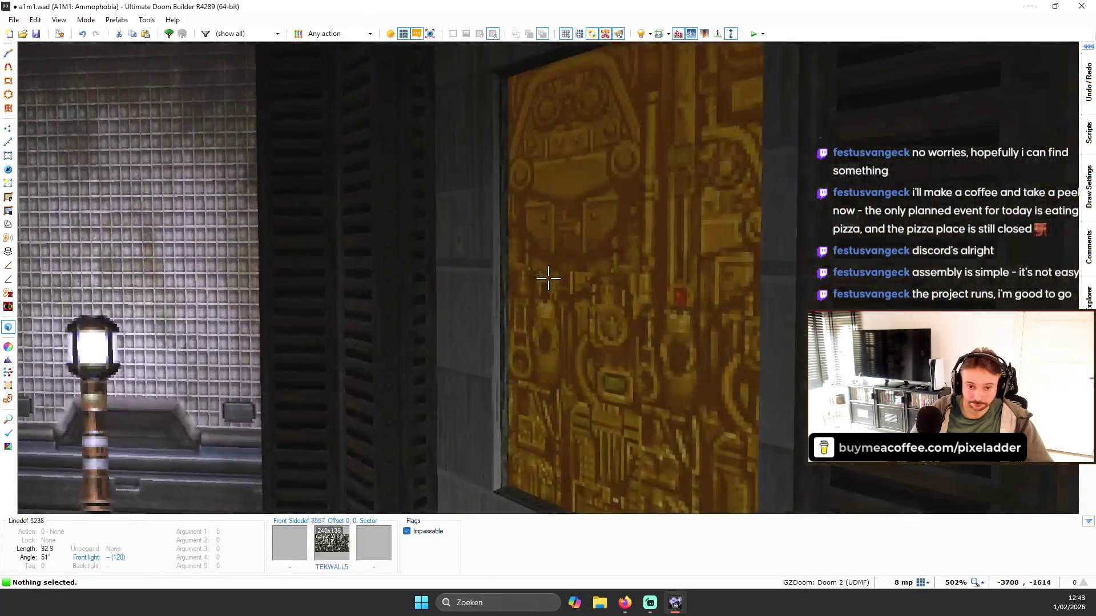
key(ctrl+v)
key(w)
key(a)
- Fly to the diagonal ceiling trim above the orange tech wall and open its sector properties
key(s)
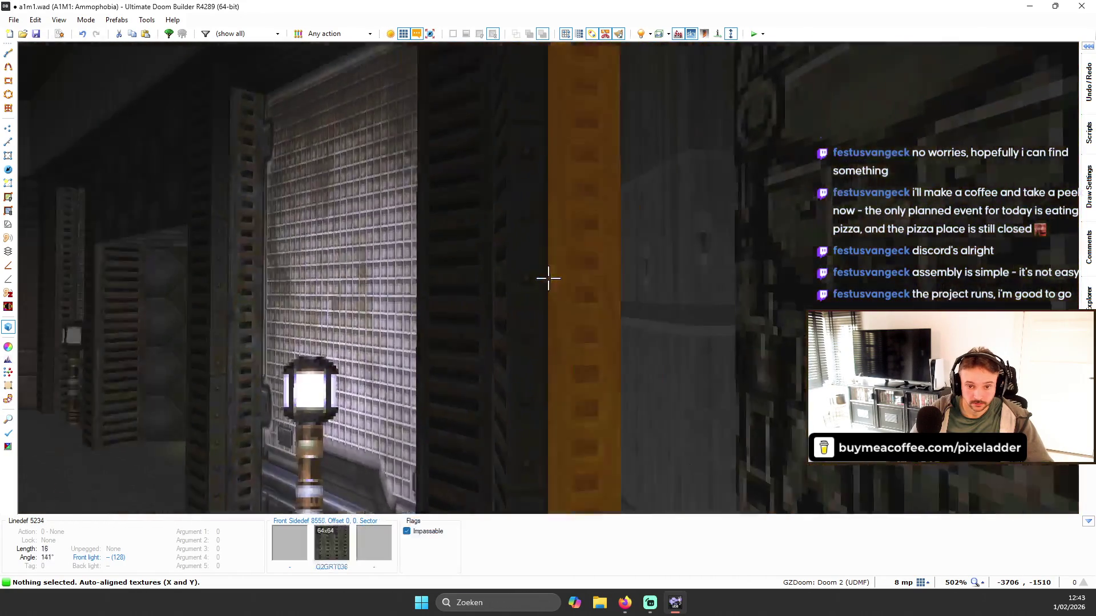
key(s)
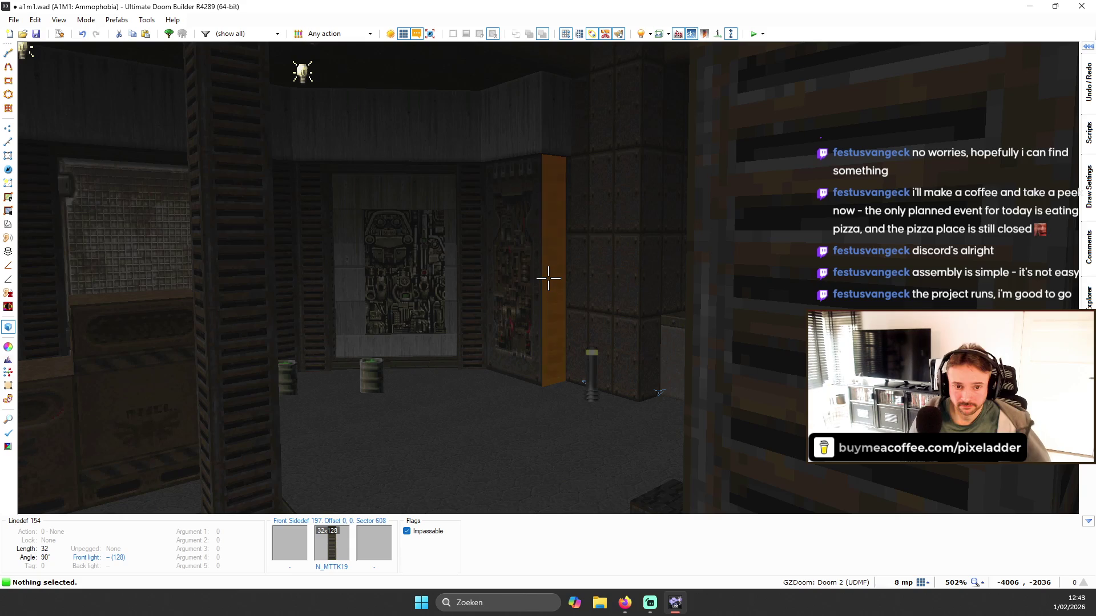
key(w)
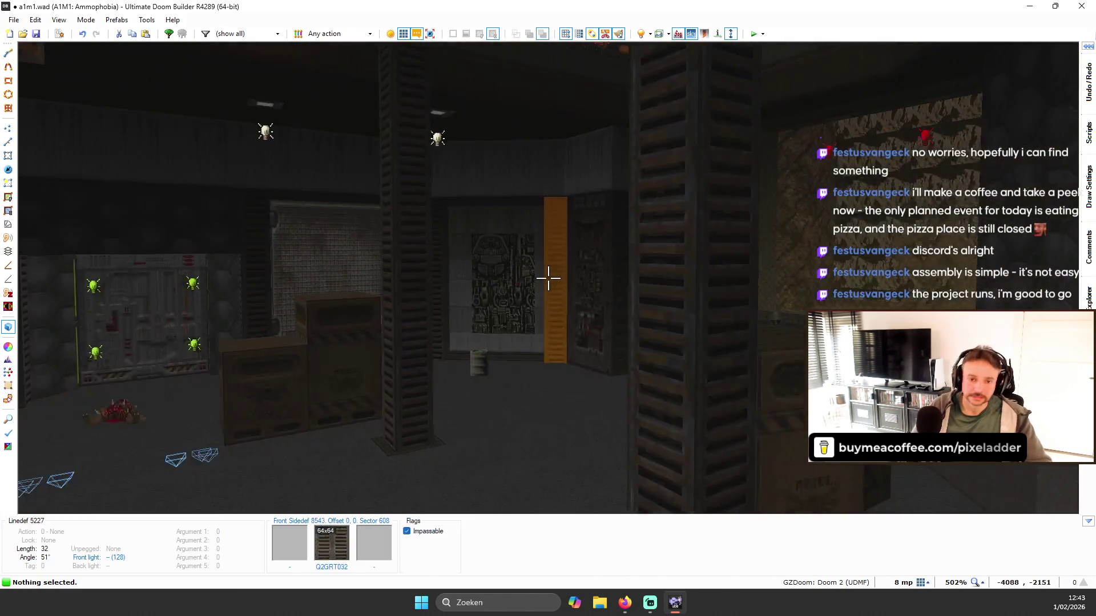
key(s)
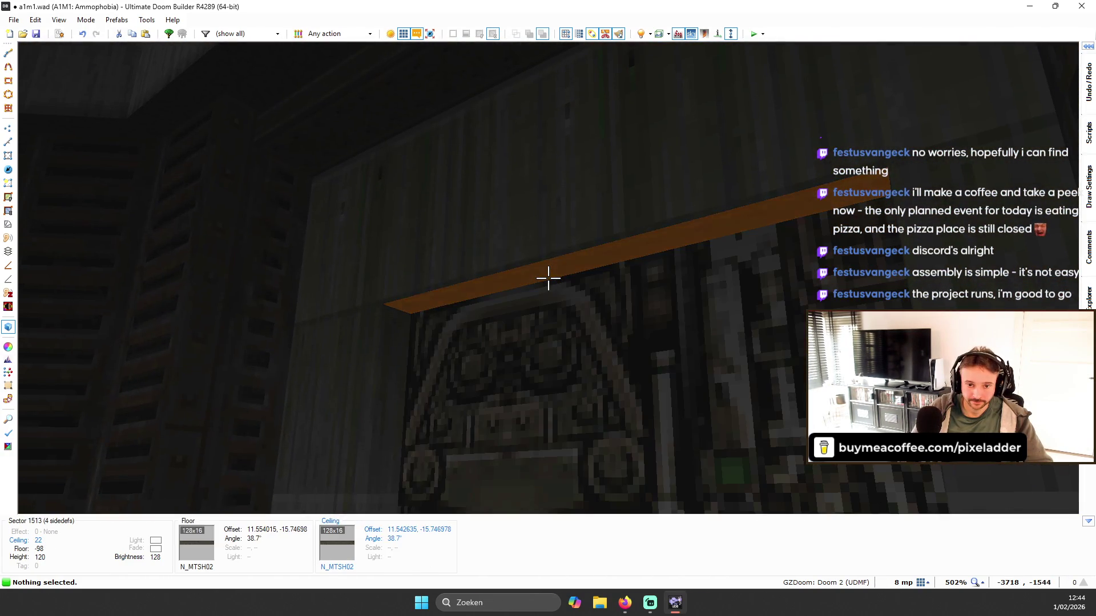
right_click(548, 278)
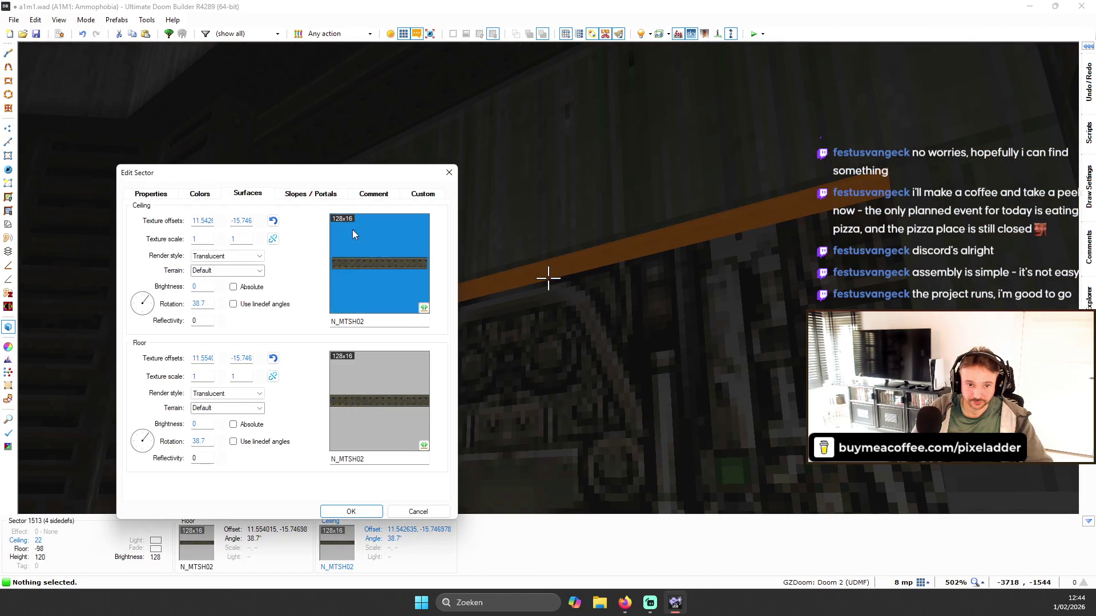
- In Colors, reset the upper wall colour to white and set a red FF0000 ceiling glow 64 high
click(197, 191)
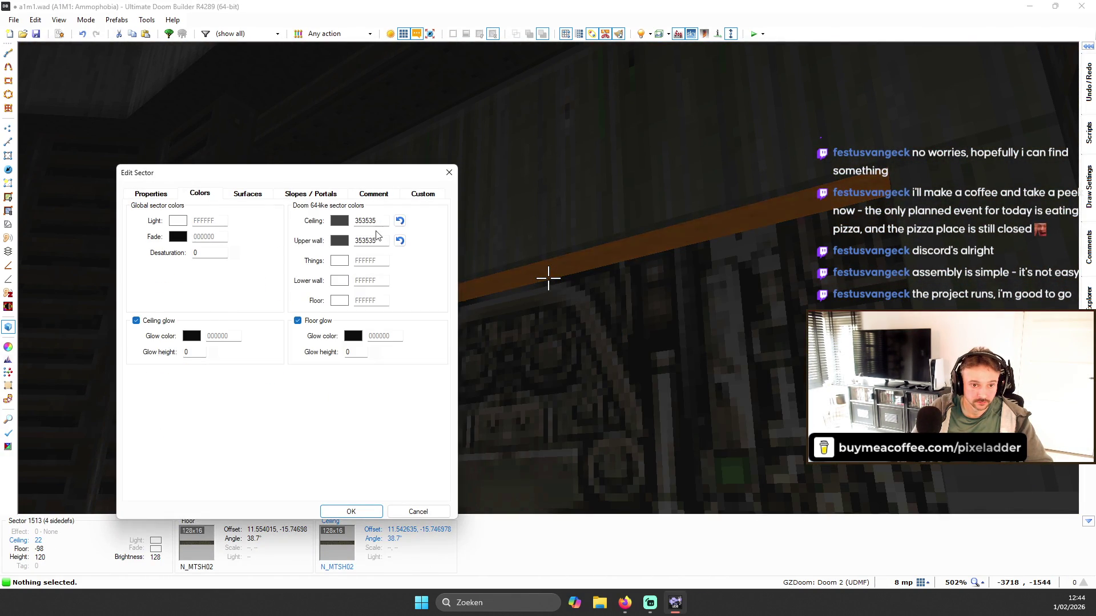
click(402, 240)
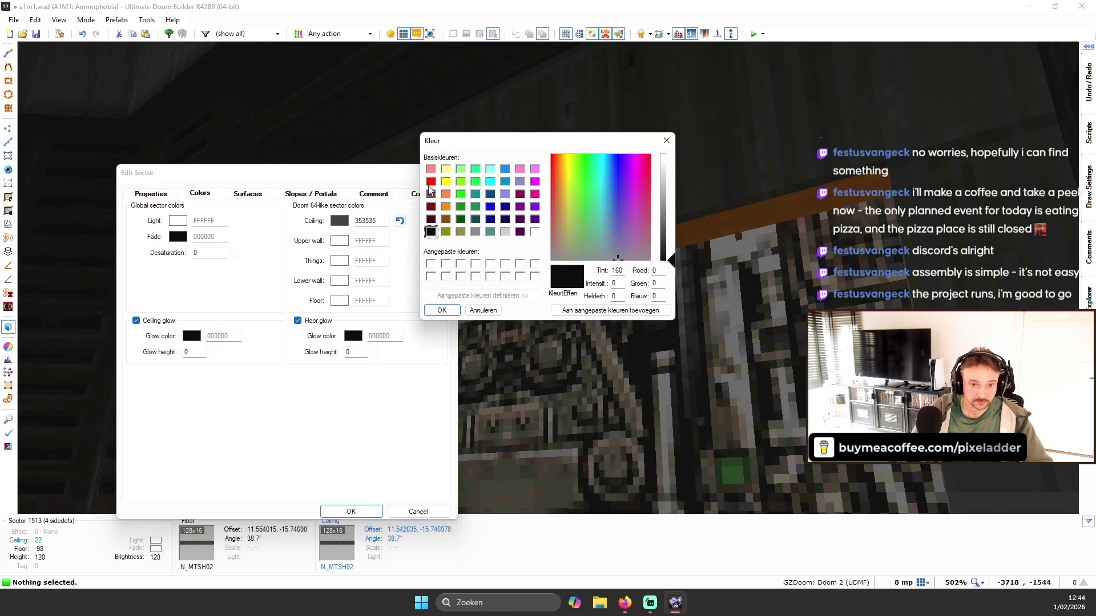
click(443, 309)
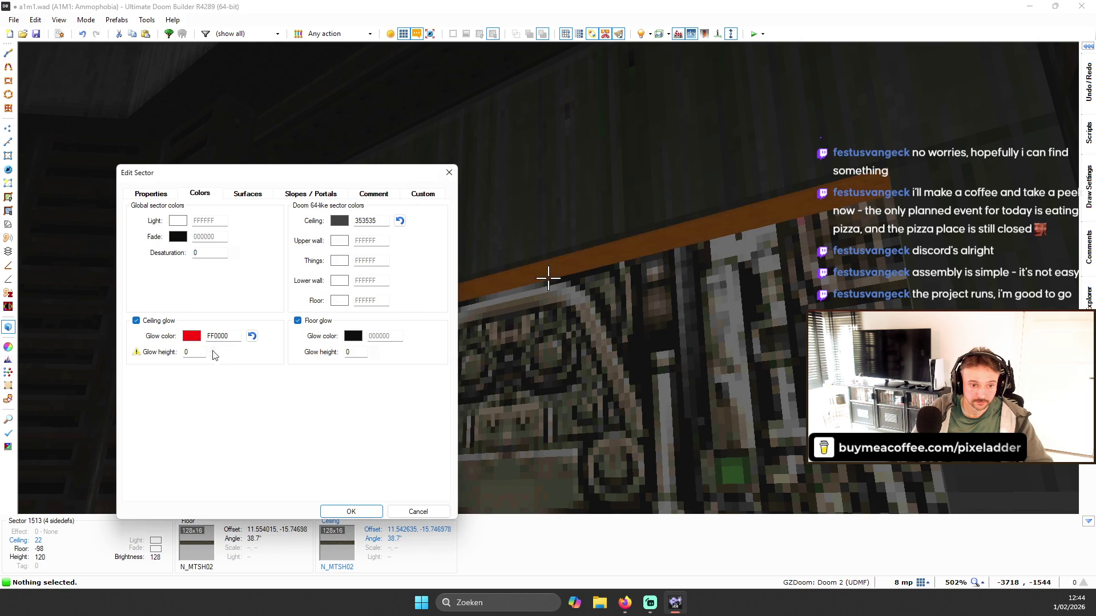
scroll(211, 352, up, 3)
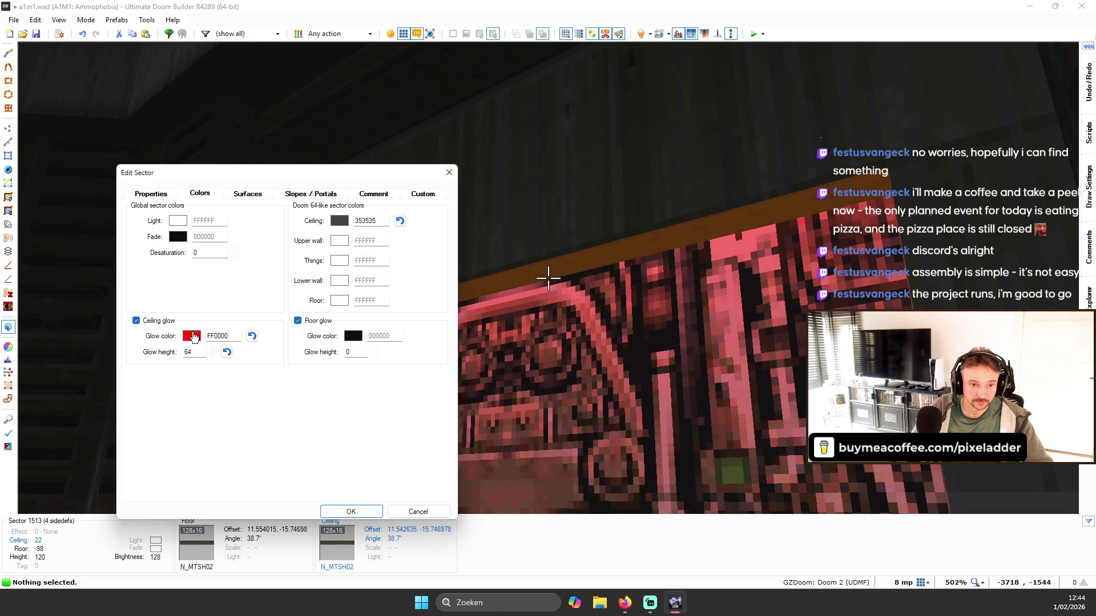
click(193, 337)
key(Escape)
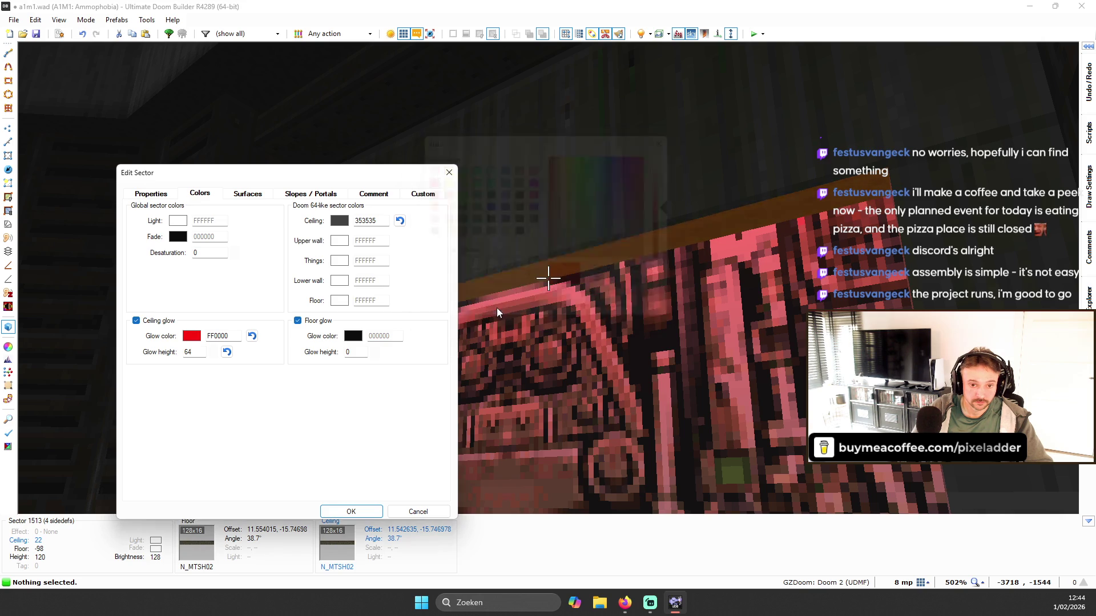
- Fly around the yellow pillar in 3D, then return to the 2D map
key(s)
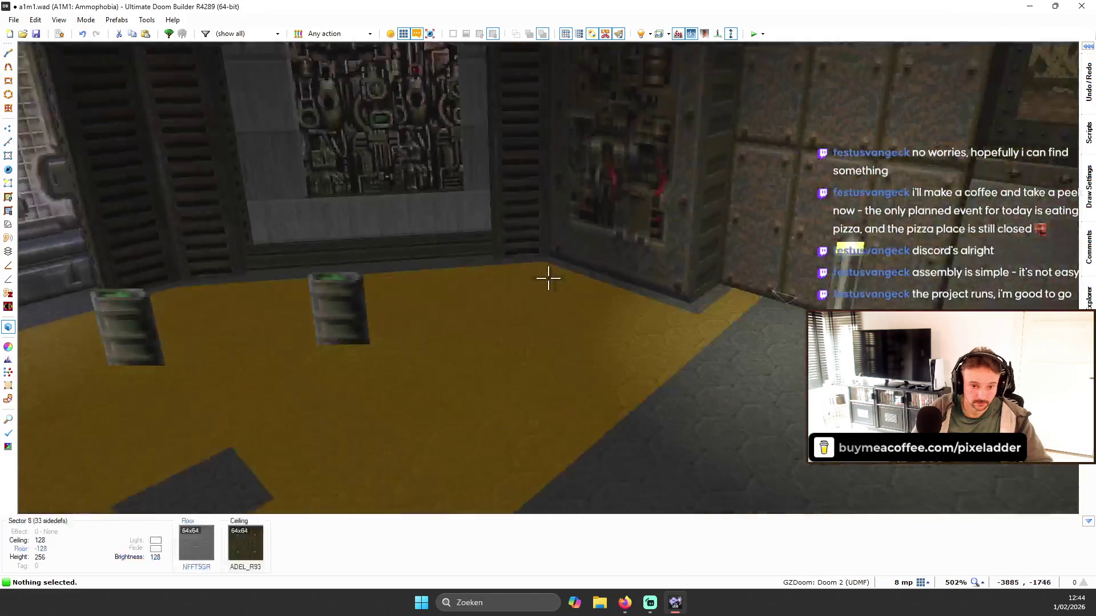
key(s)
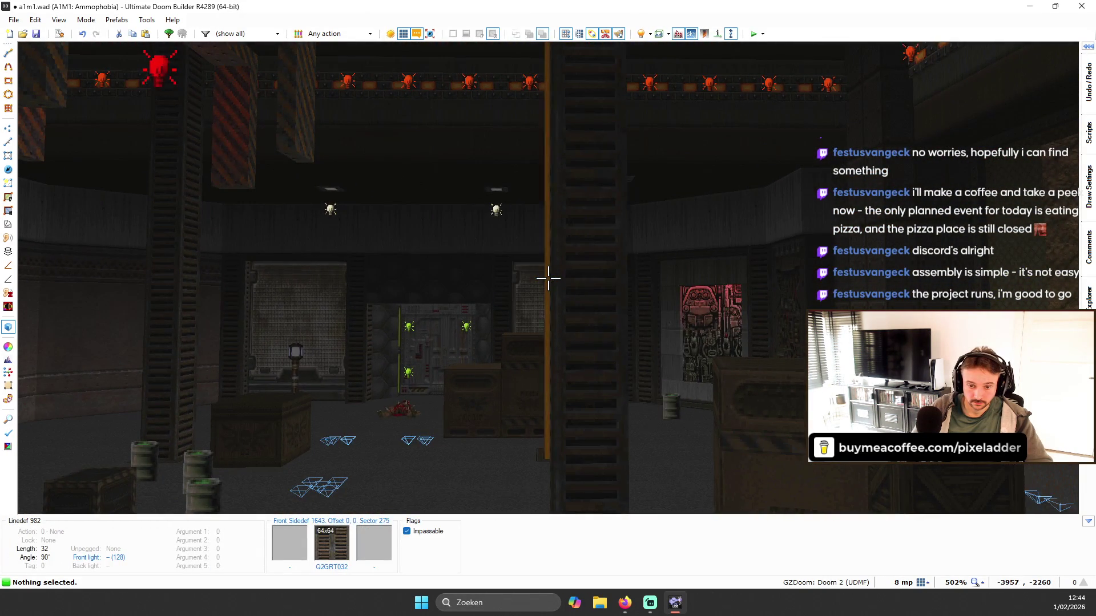
key(w)
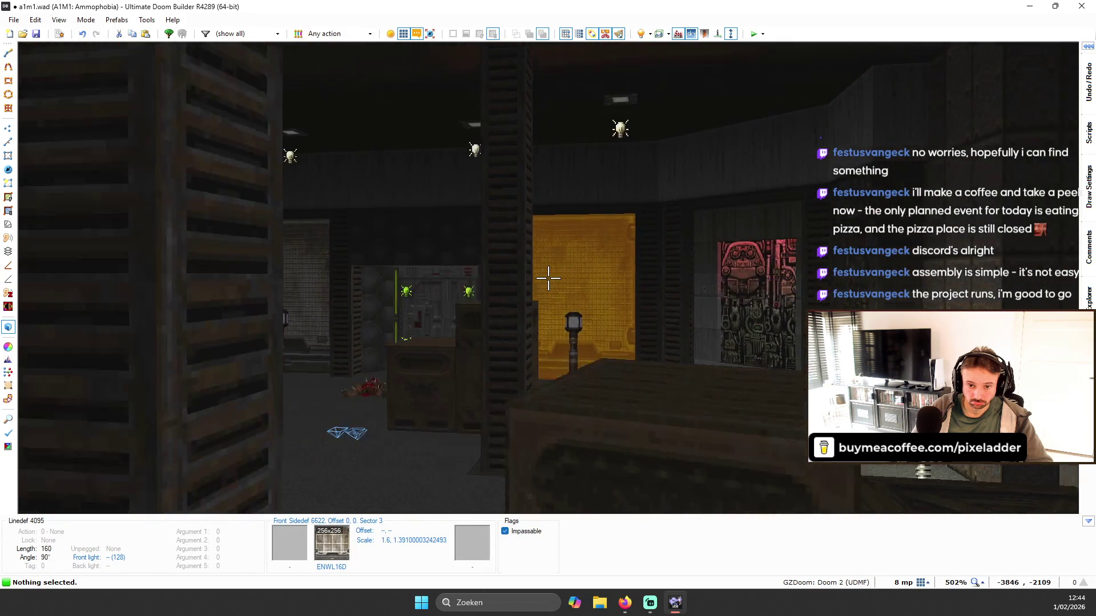
key(s)
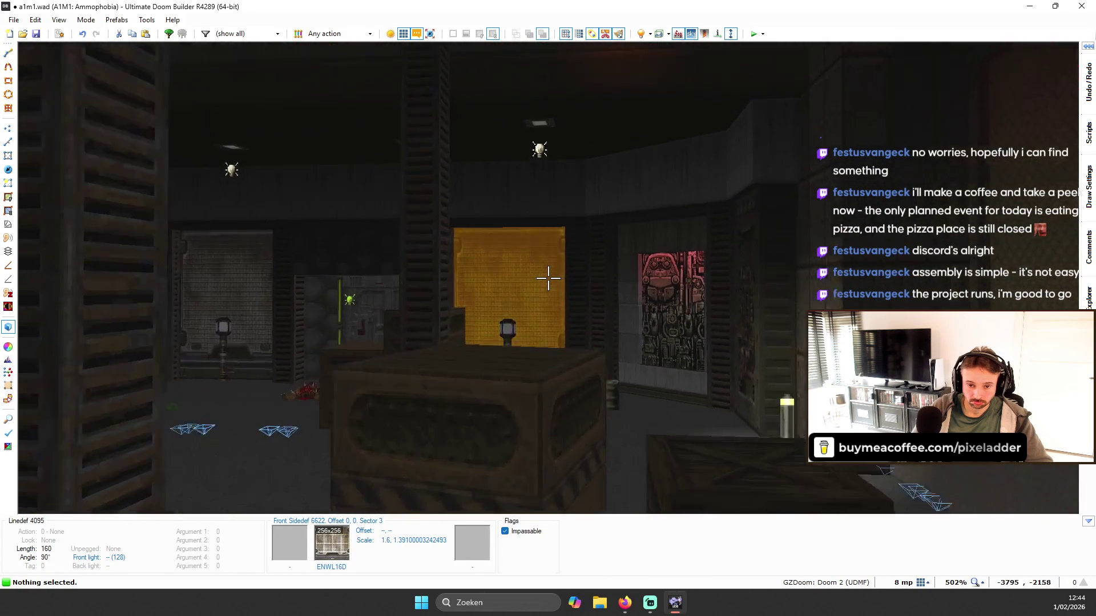
key(w)
key(q)
scroll(668, 136, down, 3)
key(s)
scroll(656, 139, up, 5)
scroll(591, 155, up, 2)
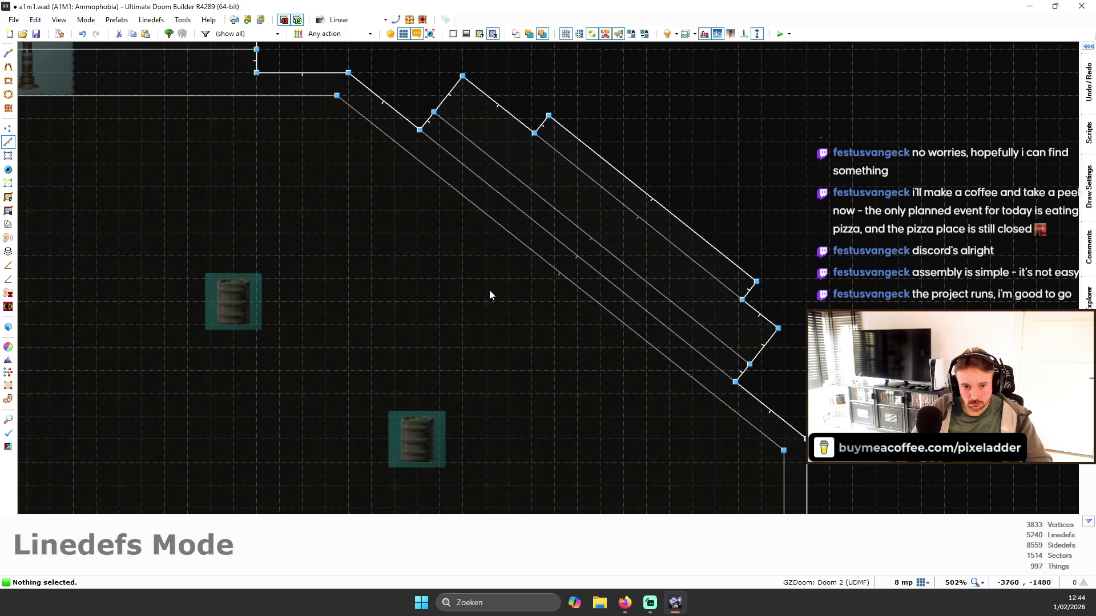
- Inspect the TEKWALL5 panel, pink panel, doorway and gold wall in 3D, then return to 2D linedefs
key(w)
key(d)
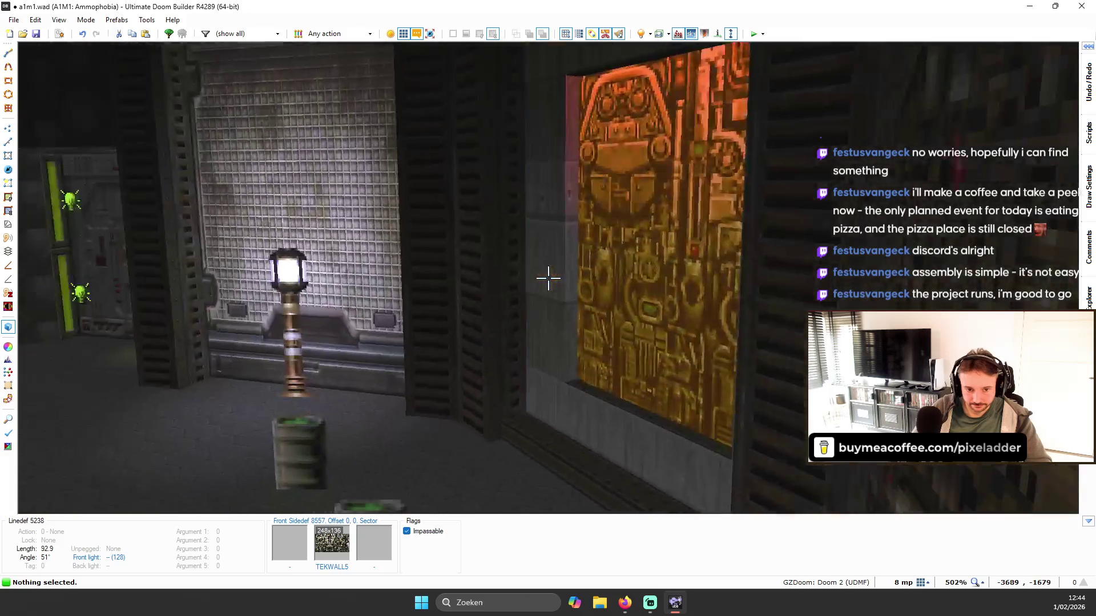
key(w)
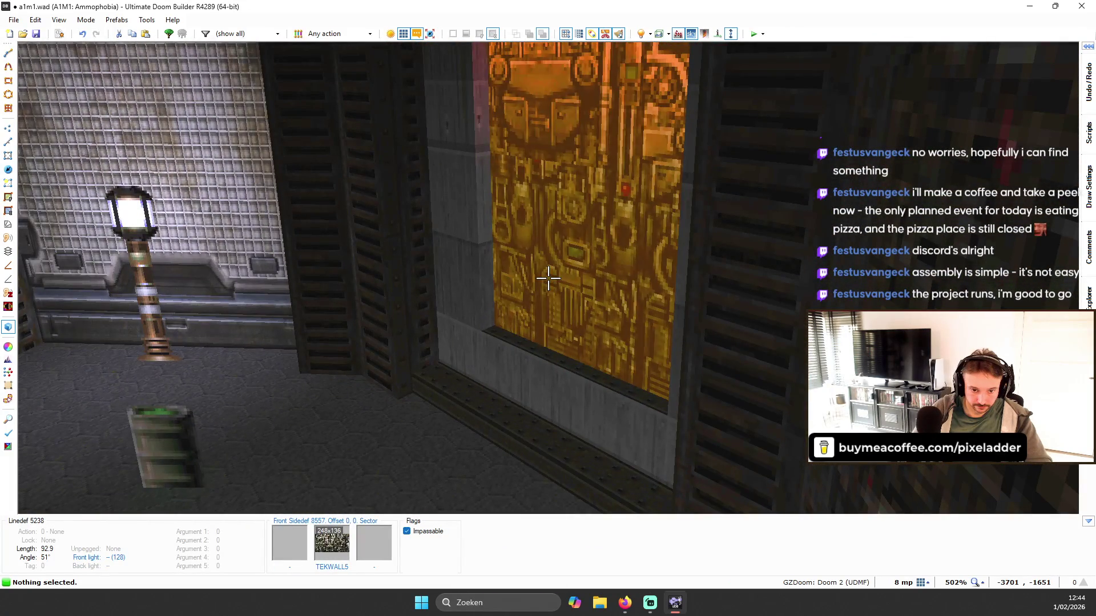
key(s)
key(w)
key(s)
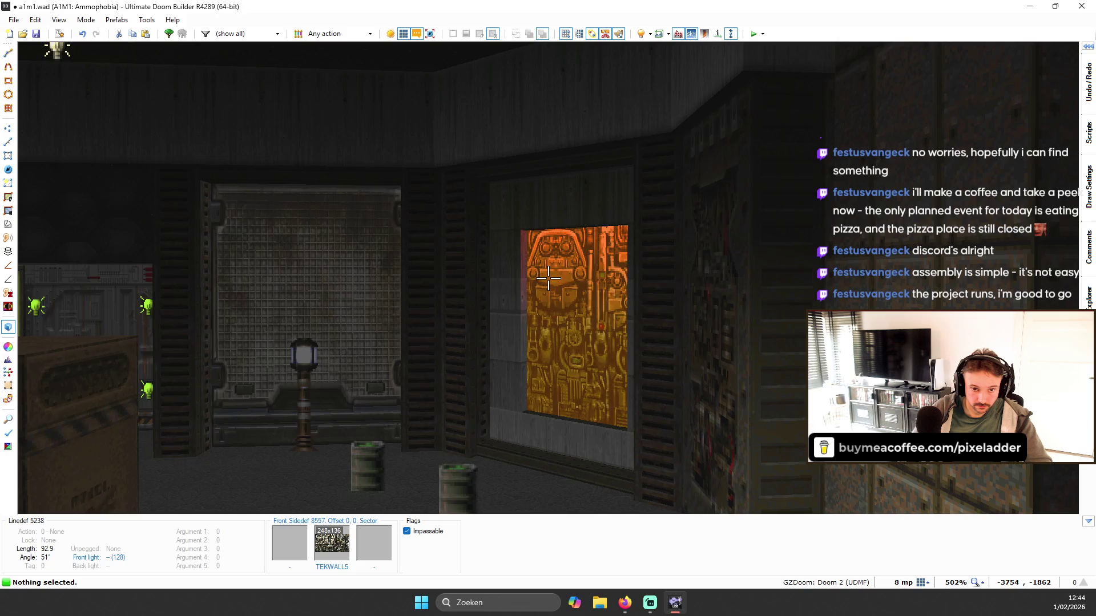
key(a)
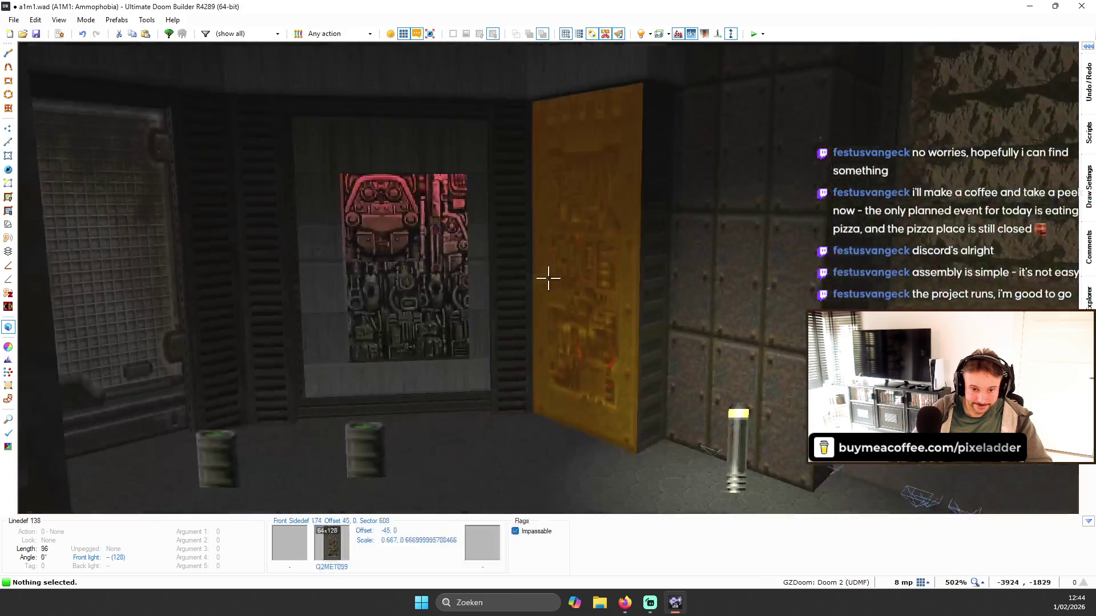
key(s)
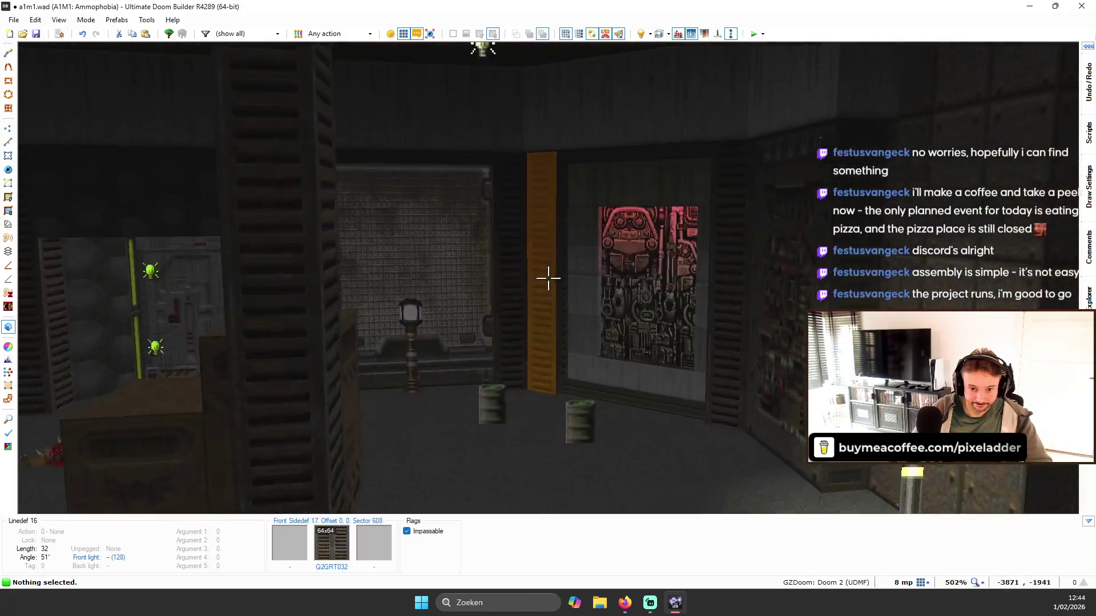
key(w)
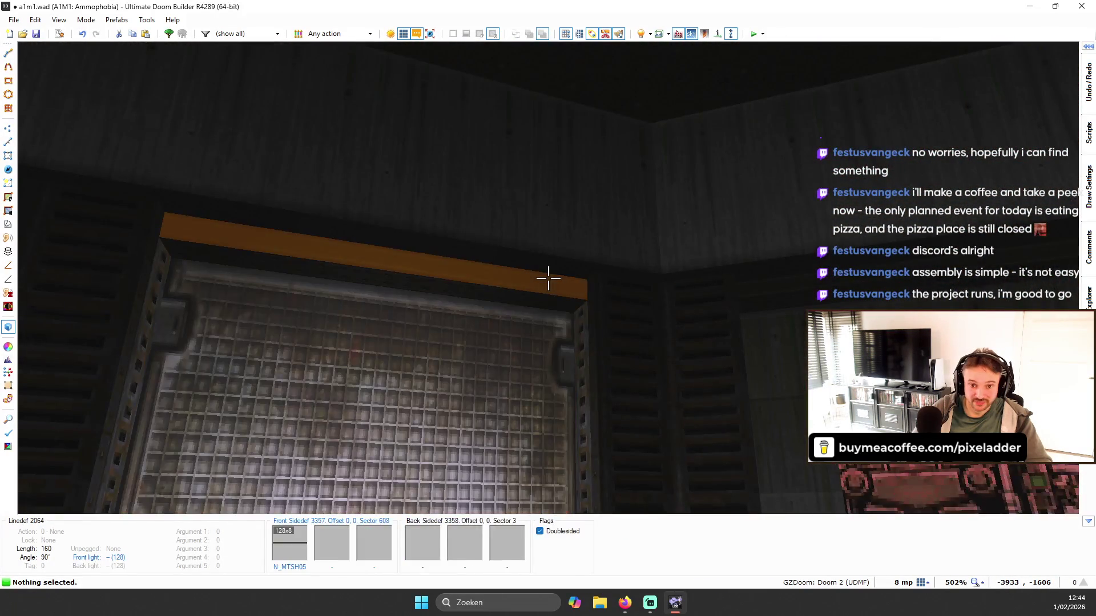
key(w)
key(s)
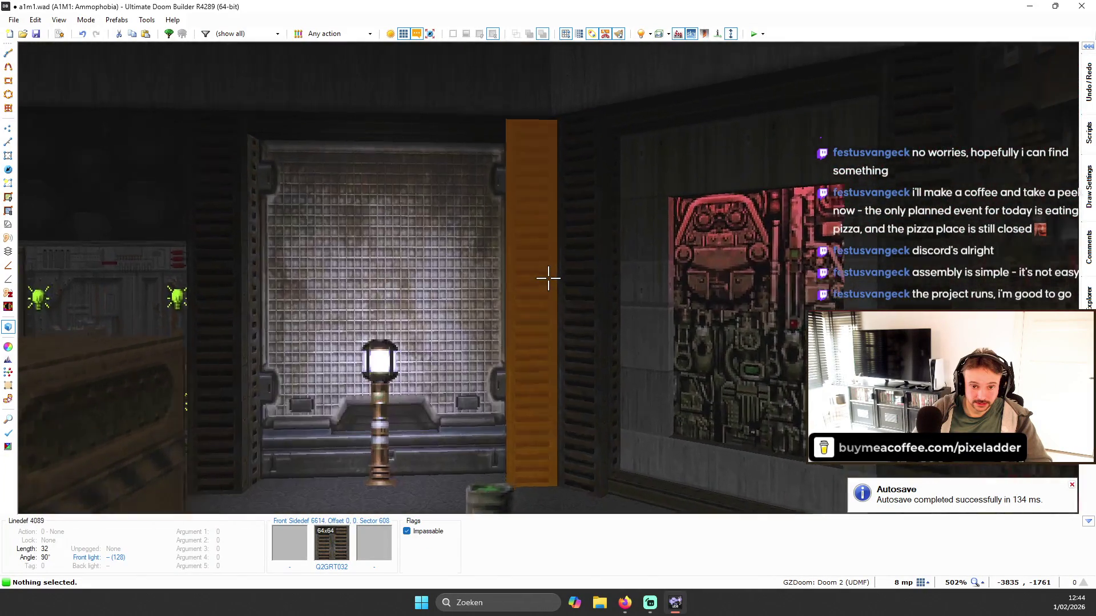
key(q)
scroll(628, 97, down, 3)
scroll(628, 97, up, 3)
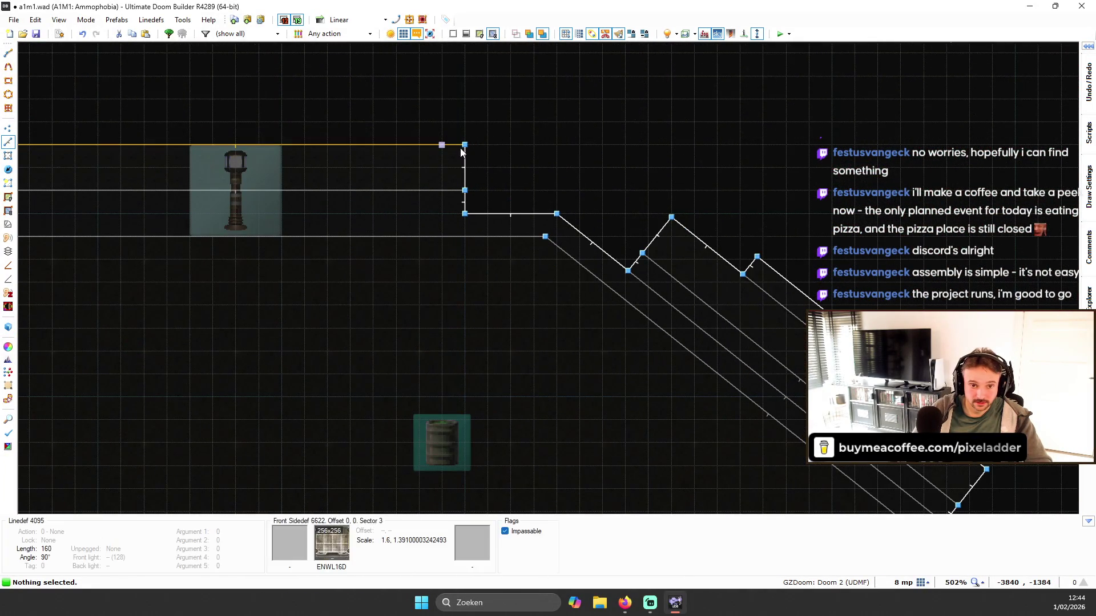
- Shift the two vertical trim lines right and delete the unwanted diagonal trim sector
drag(463, 169, 490, 171)
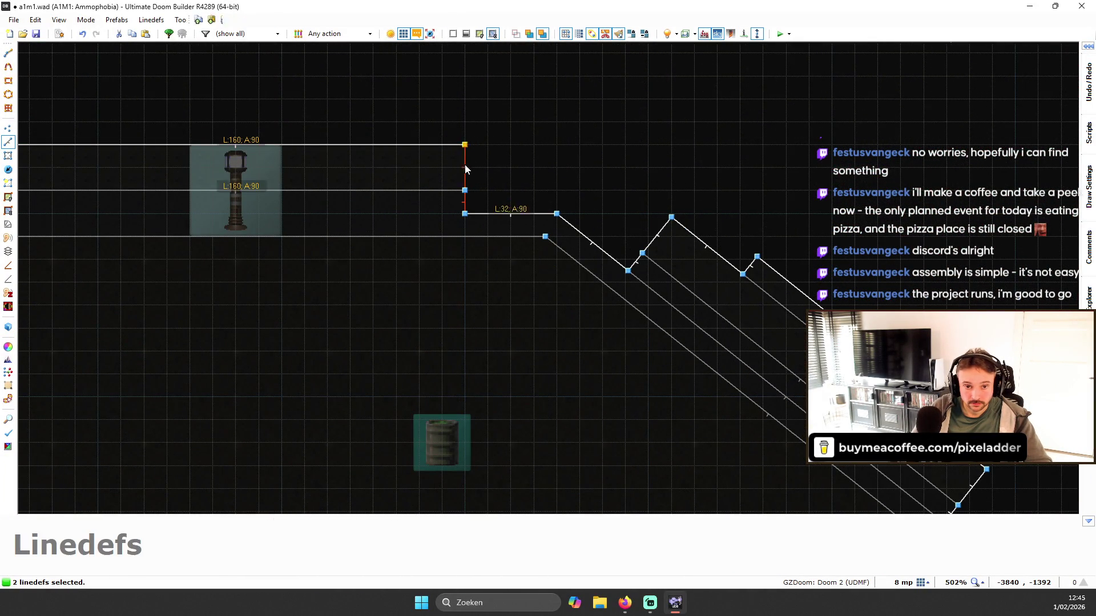
scroll(685, 251, down, 3)
key(s)
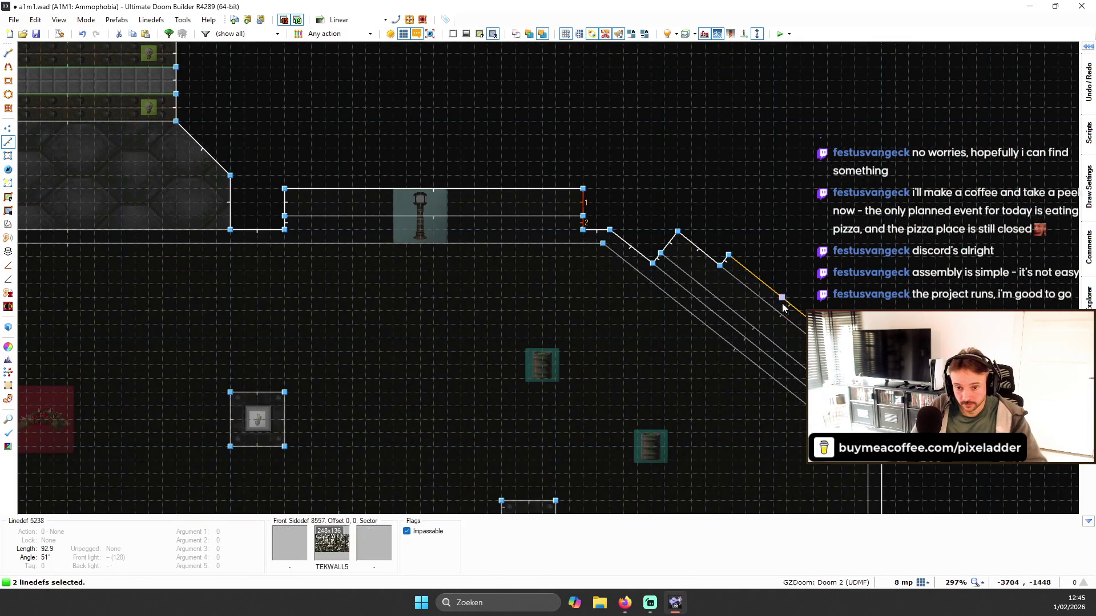
key(Delete)
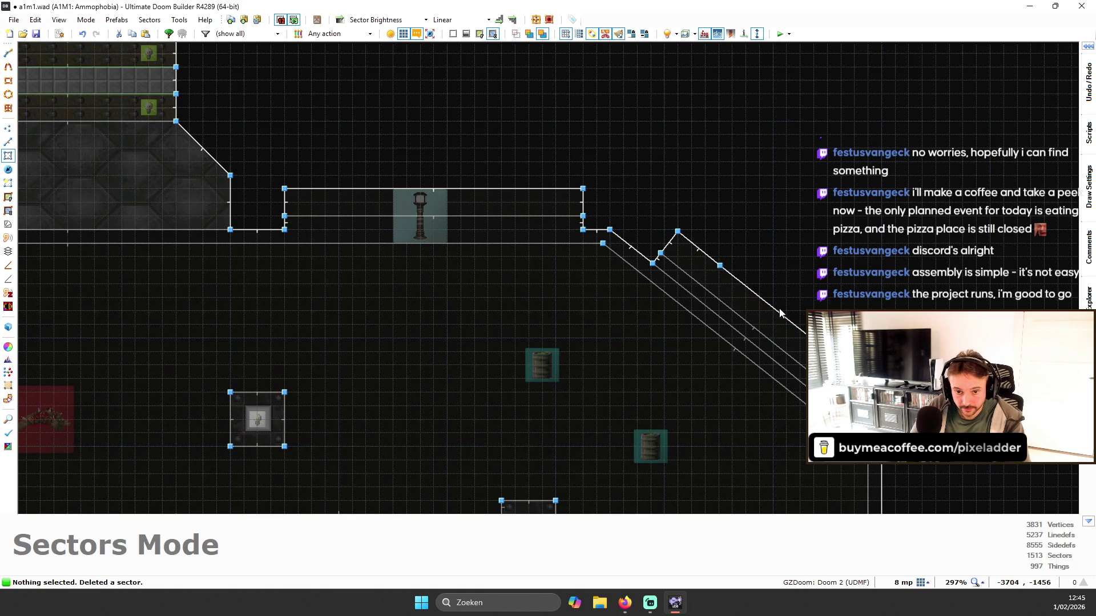
scroll(653, 234, down, 3)
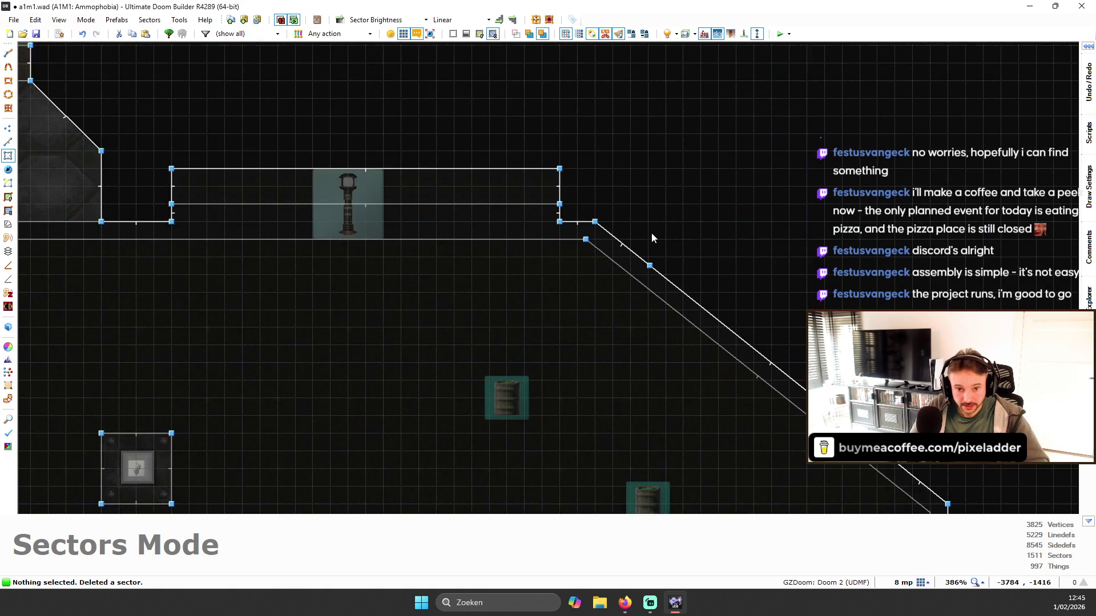
key(v)
scroll(783, 304, up, 3)
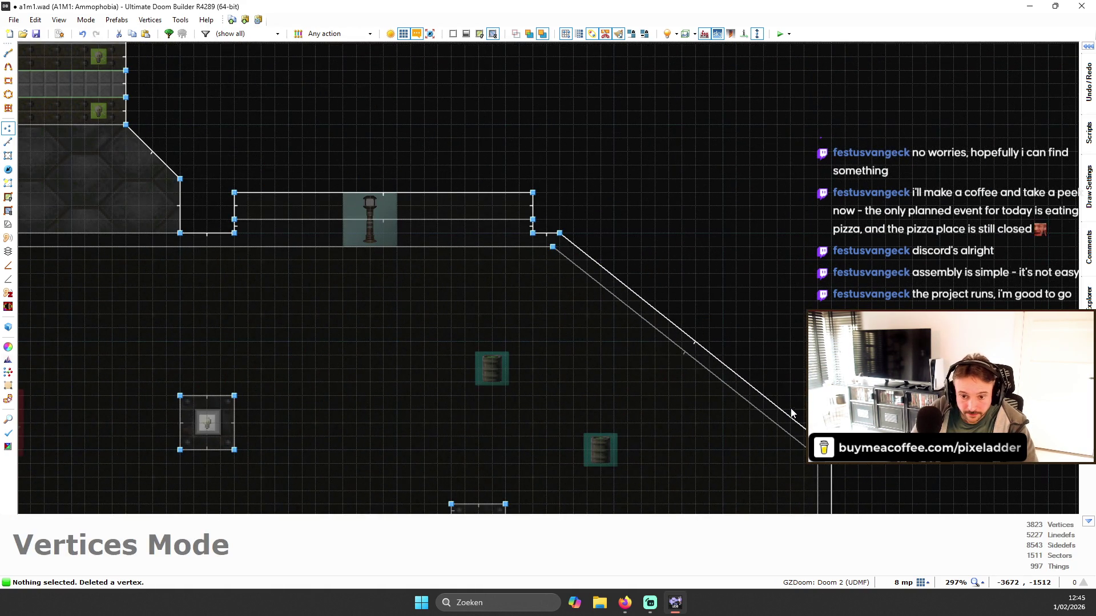
- Run the Flank Linedefs script on the long diagonal wall to split short pieces off both ends
mouse_move(1089, 133)
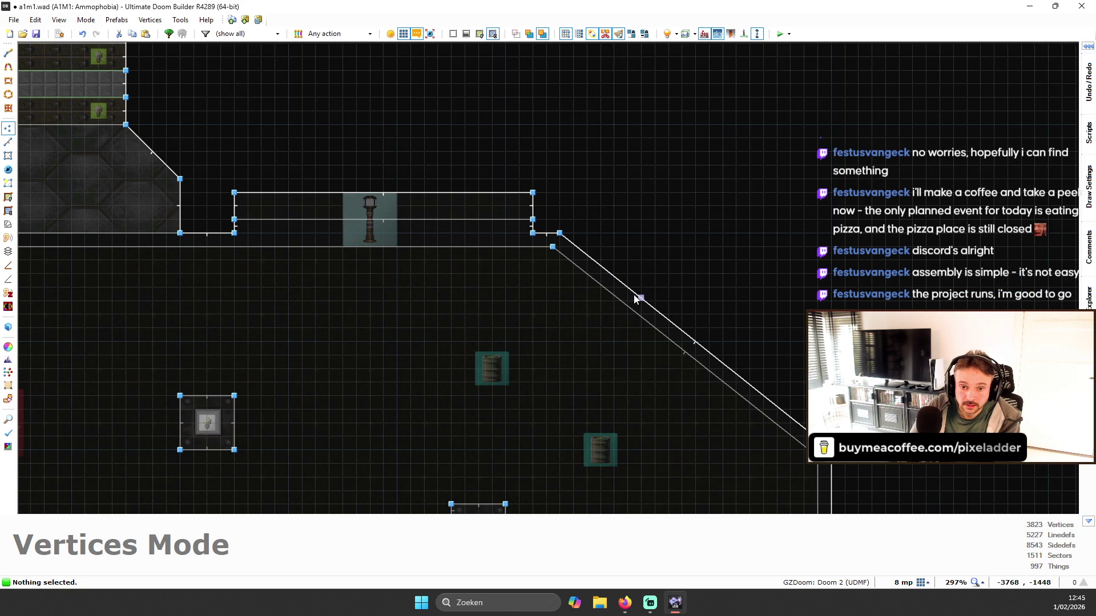
key(l)
click(638, 314)
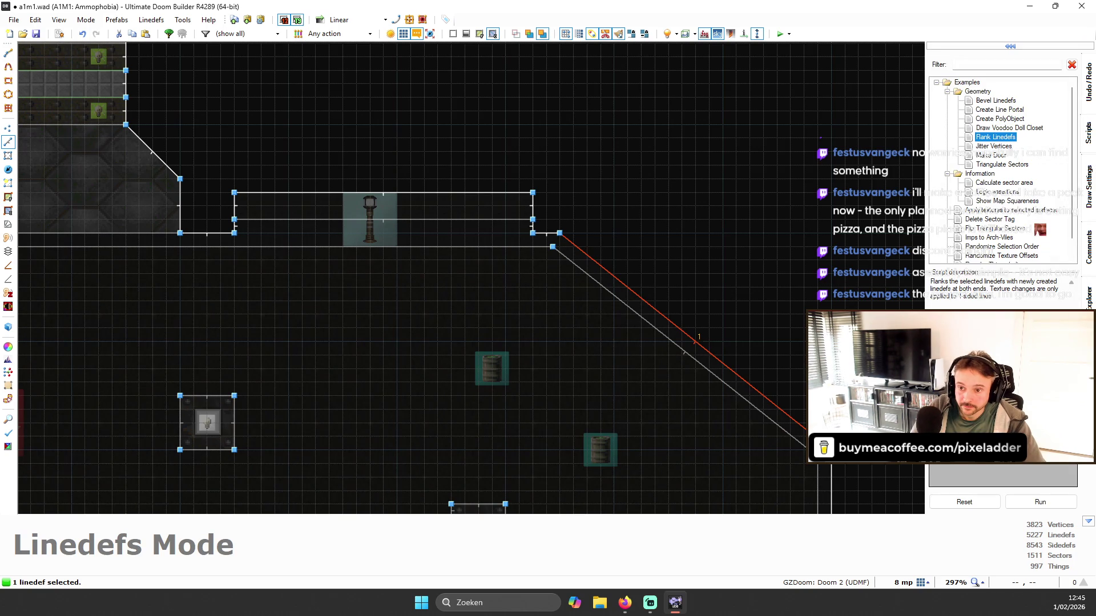
click(1040, 503)
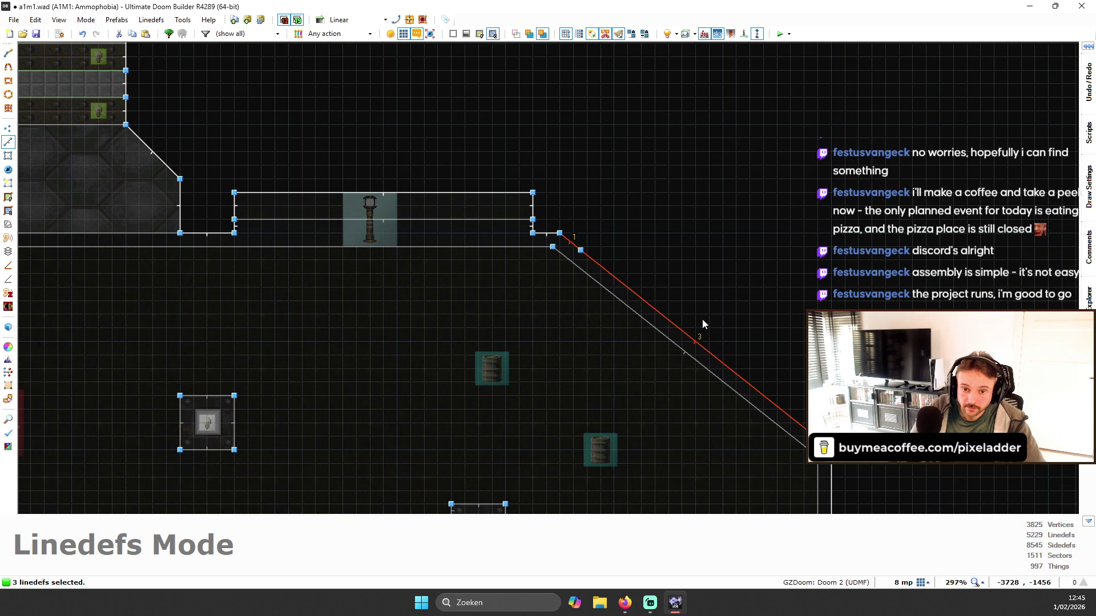
click(717, 302)
click(697, 342)
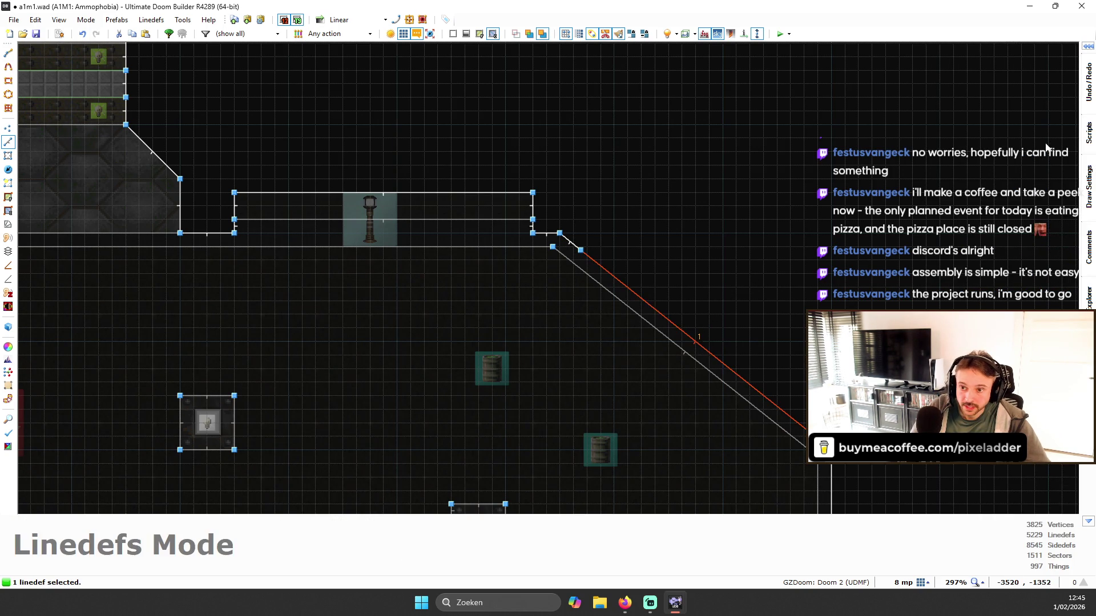
mouse_move(1089, 139)
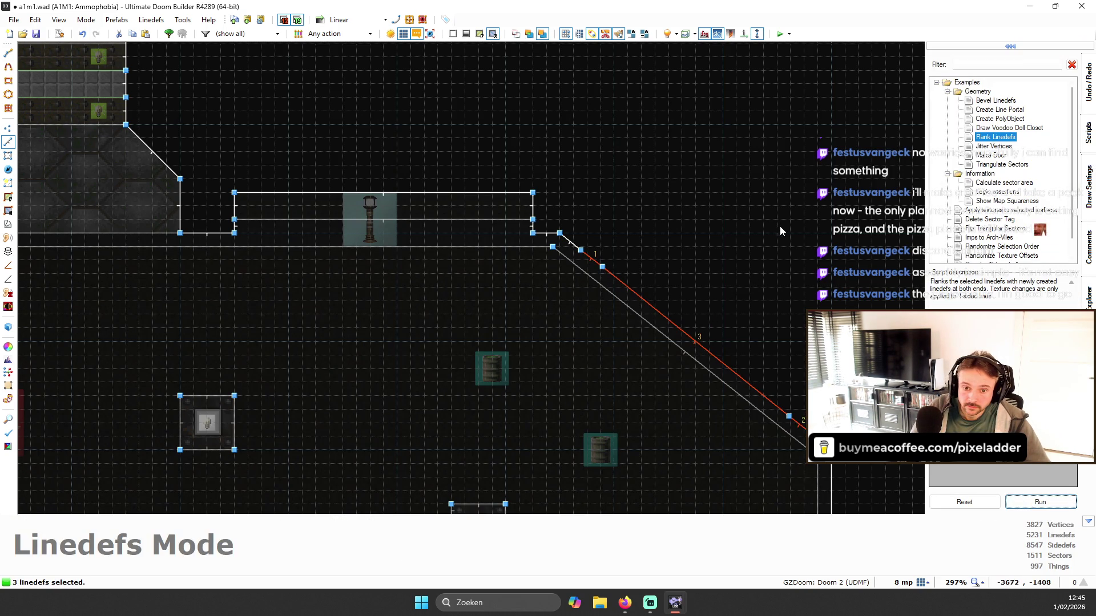
click(755, 232)
scroll(789, 371, up, 1)
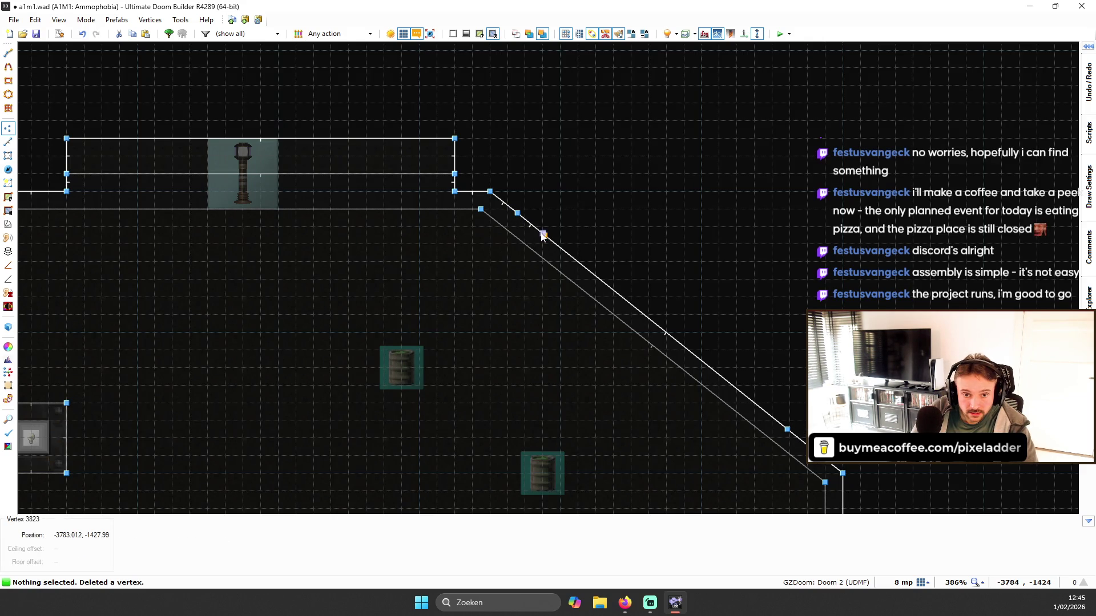
- Auto-align the column textures and reset the yellow column's texture offsets and scale
key(w)
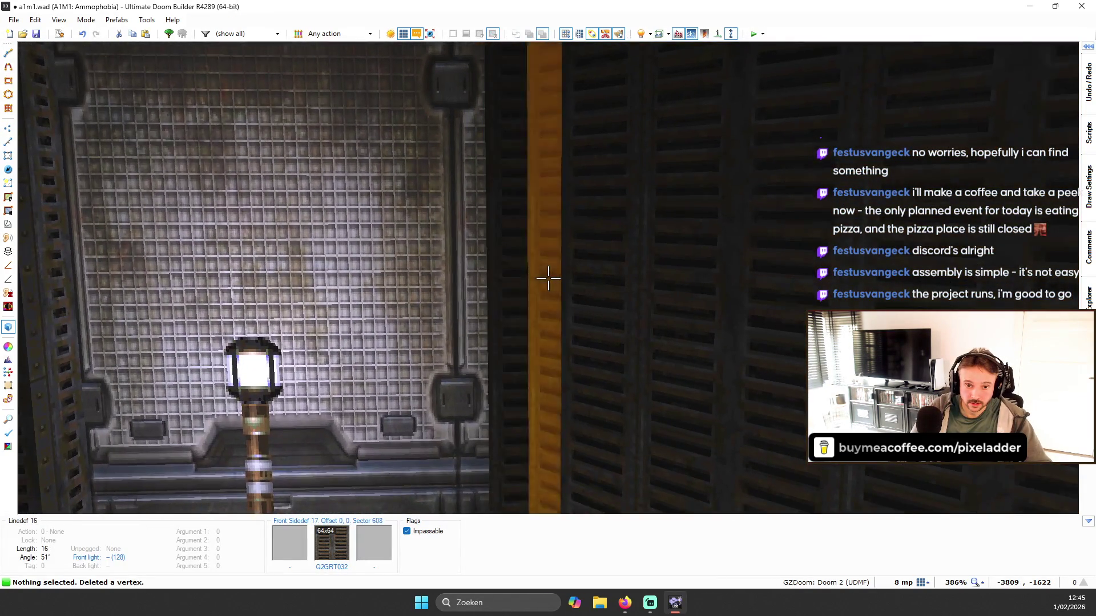
click(548, 279)
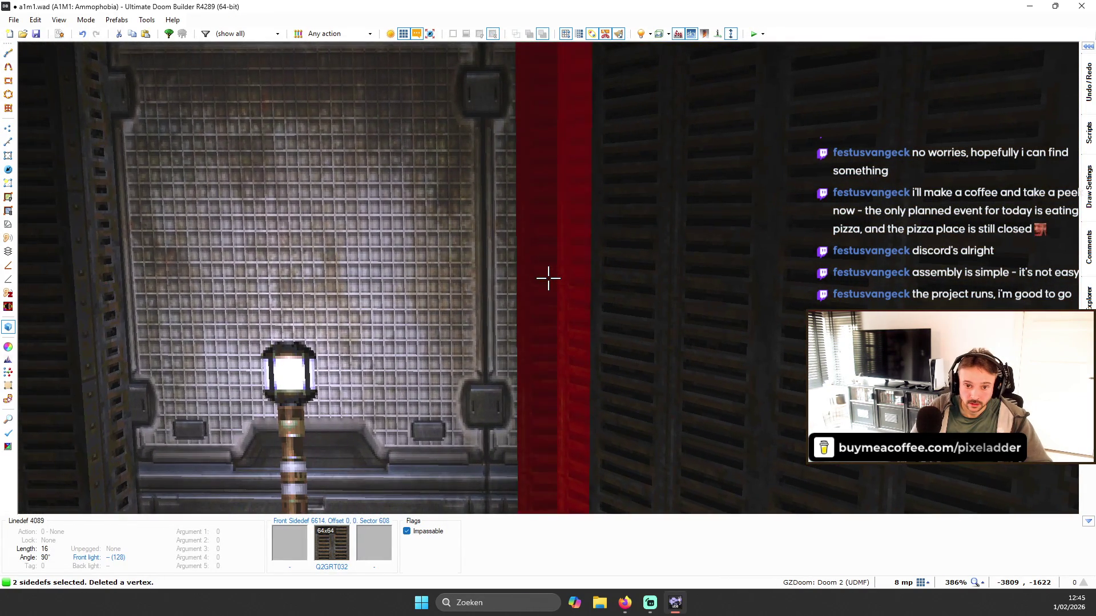
key(ctrl+a)
key(Escape)
key(s)
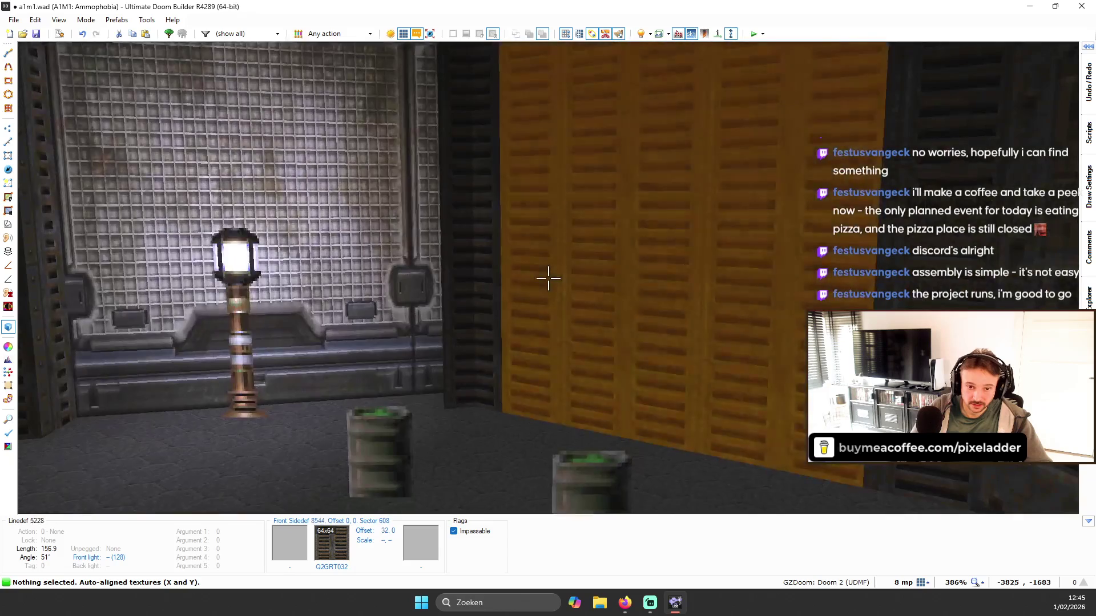
key(w)
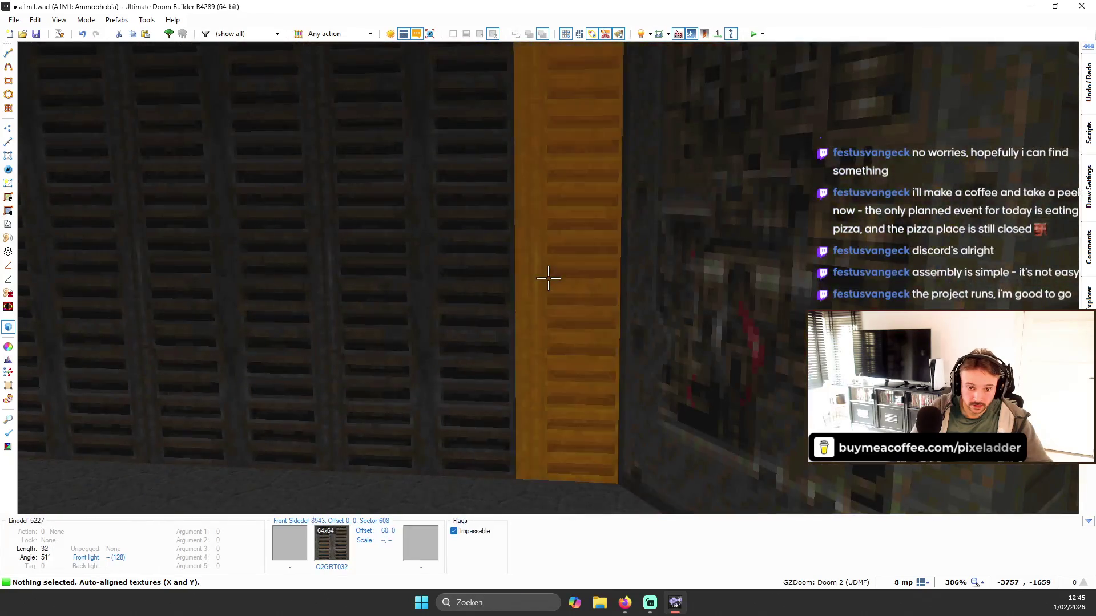
key(shift+r)
- Fit the gold panel texture to its wall, then return to the 2D map
key(s)
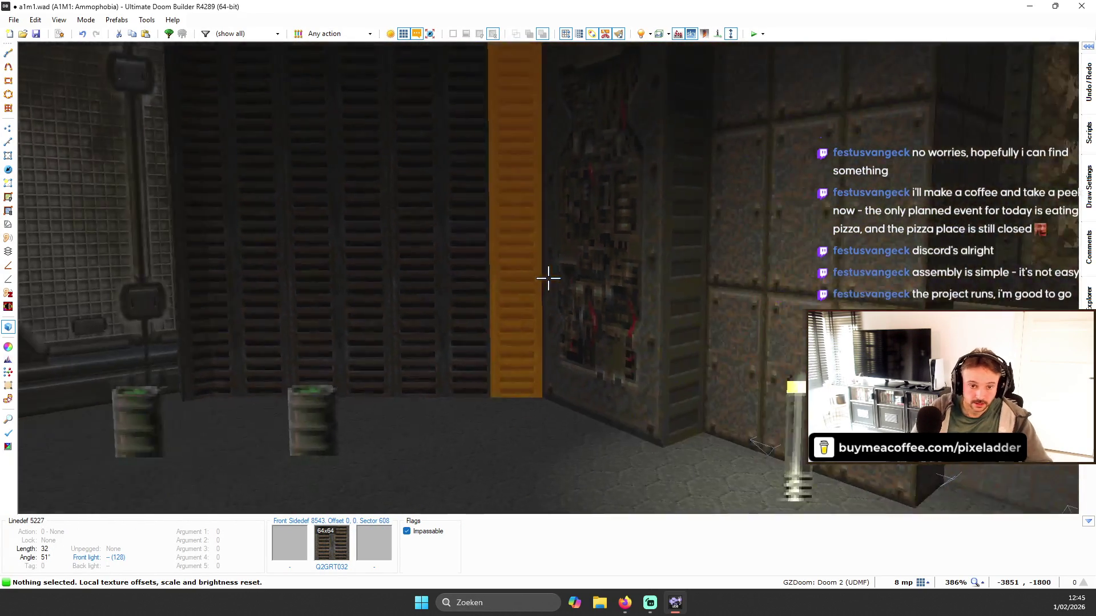
key(w)
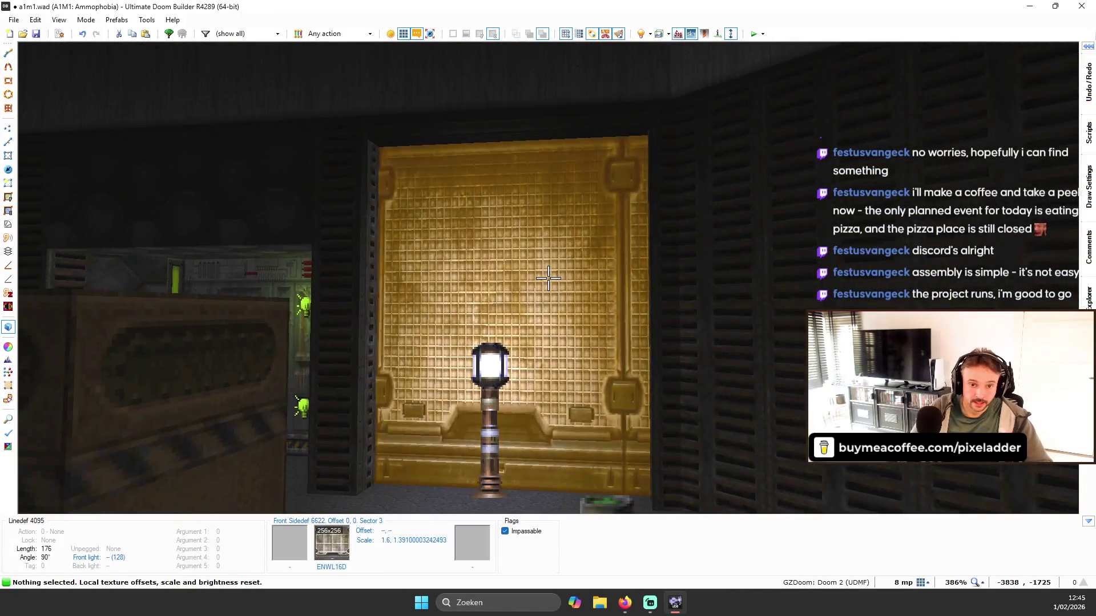
key(ctrl+shift+f)
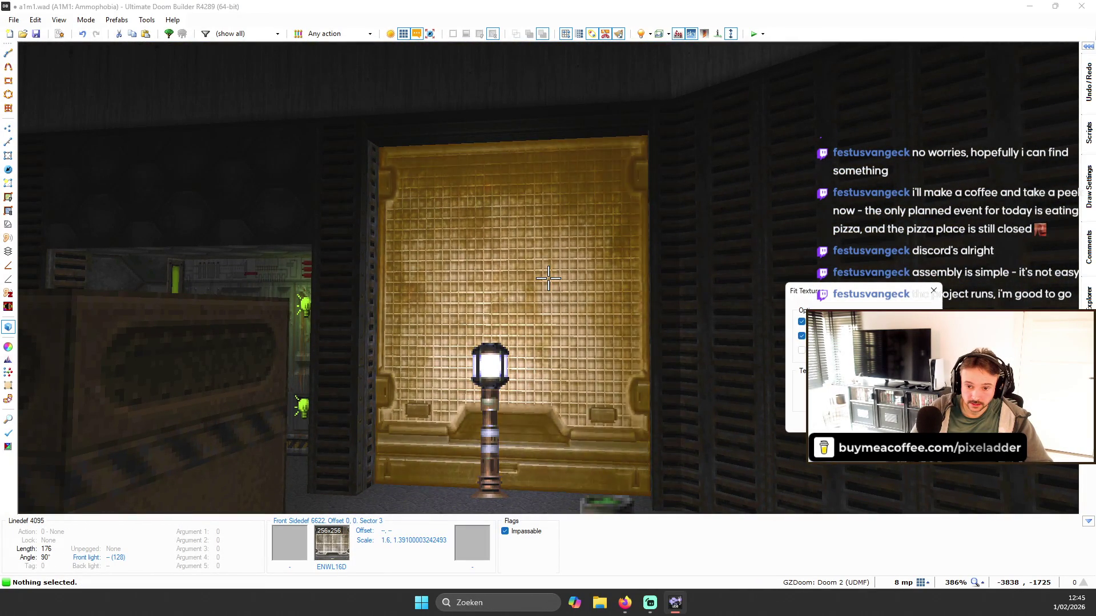
key(Escape)
key(w)
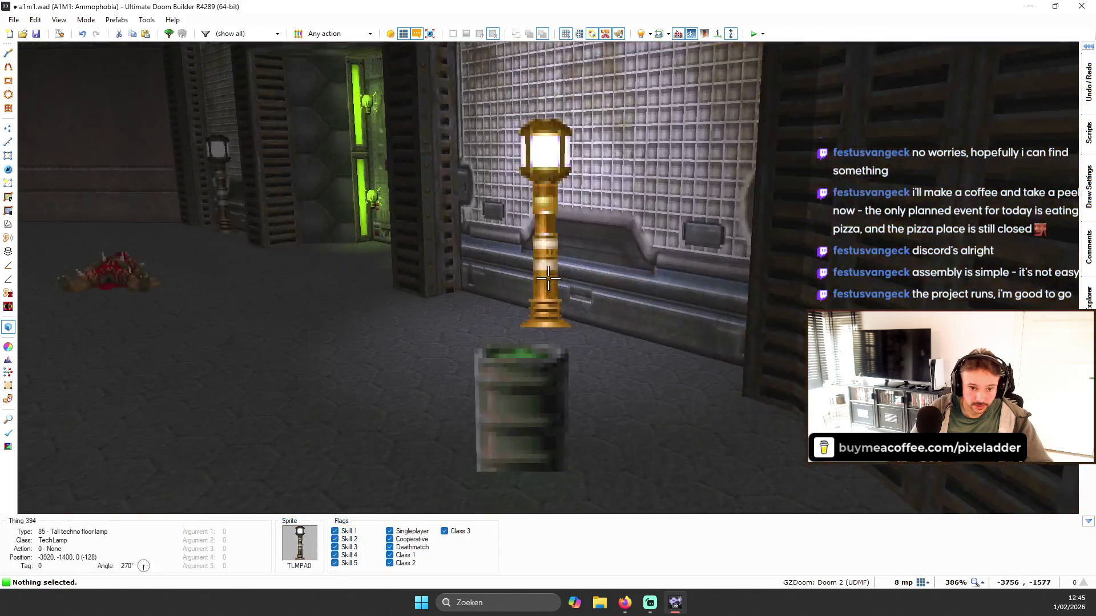
key(q)
scroll(603, 222, down, 3)
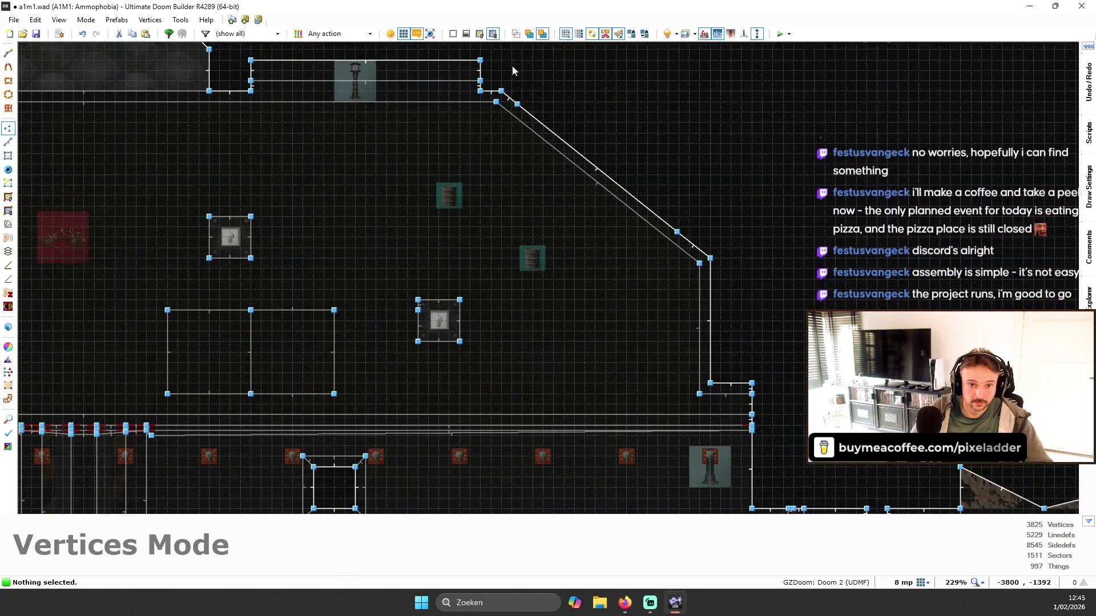
scroll(512, 67, up, 2)
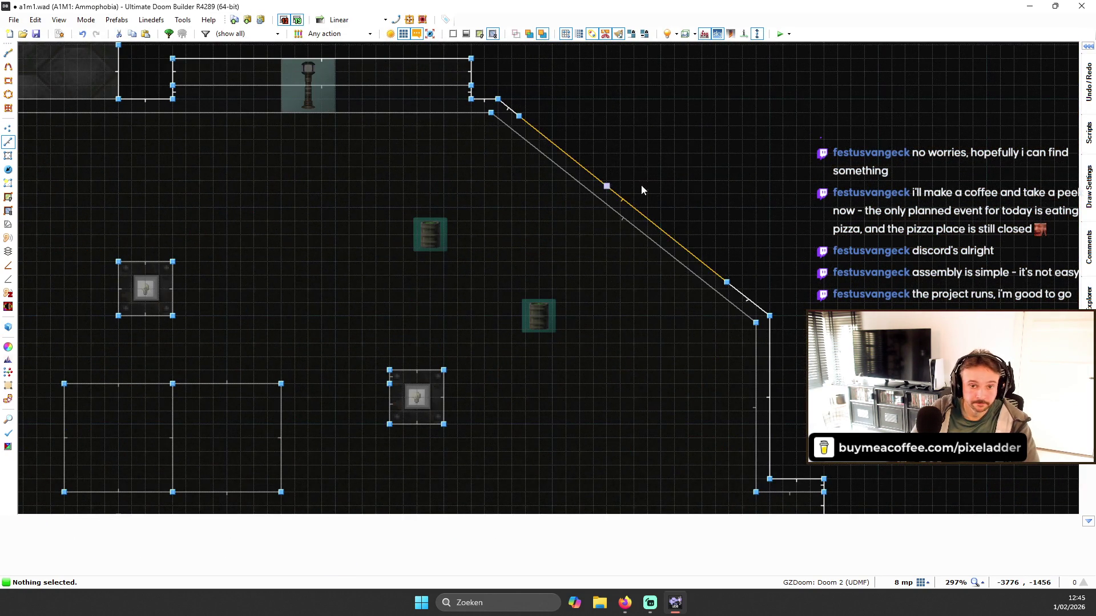
- Build three 8-unit-deep stair sectors on the back side of the diagonal wall line
click(627, 203)
key(Up)
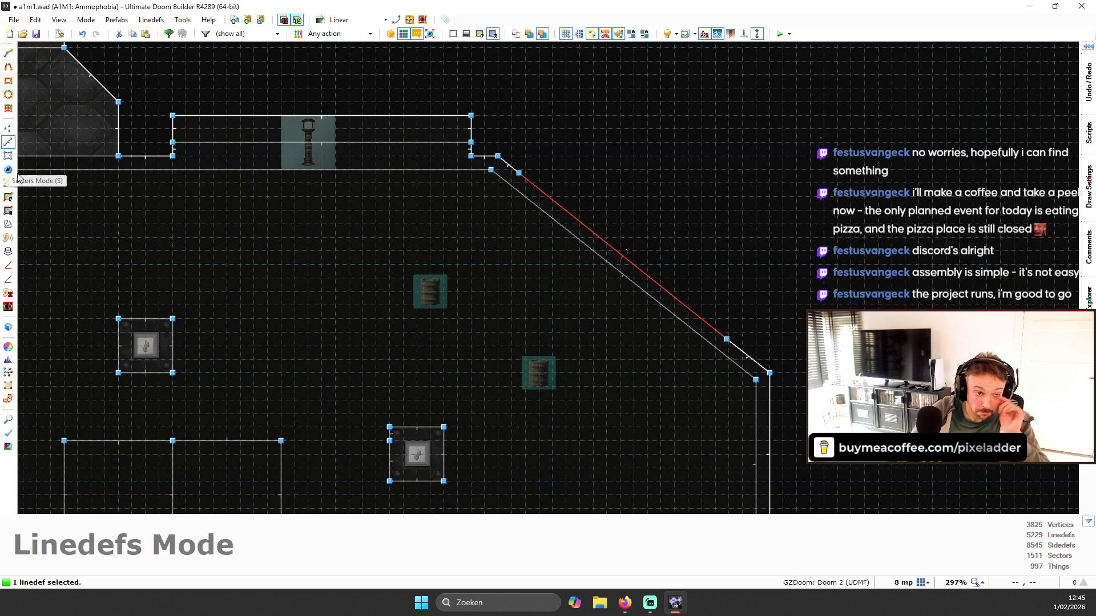
click(8, 224)
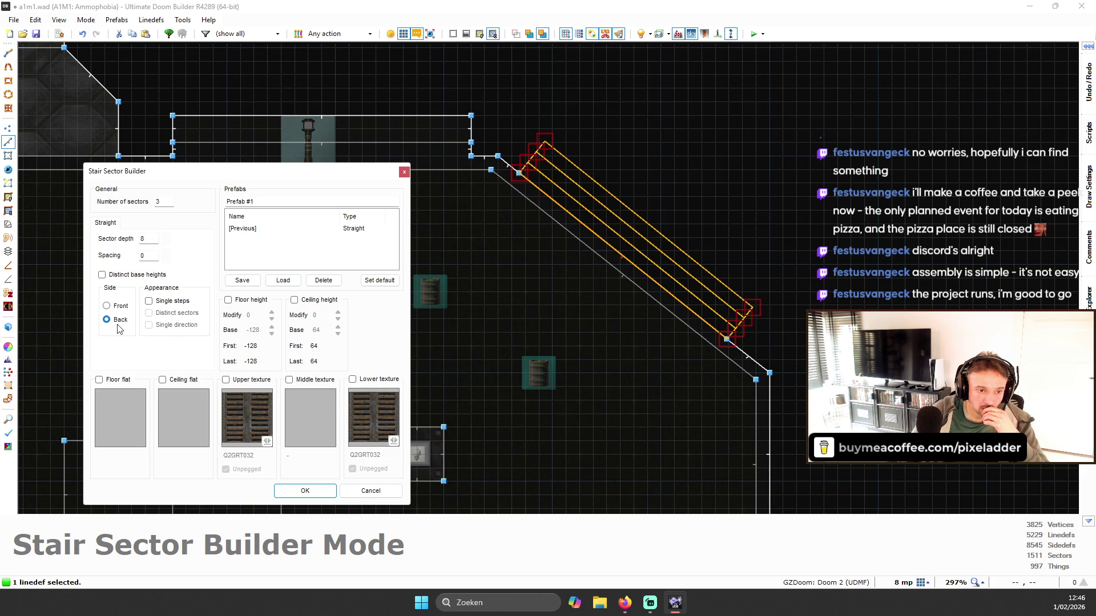
click(317, 499)
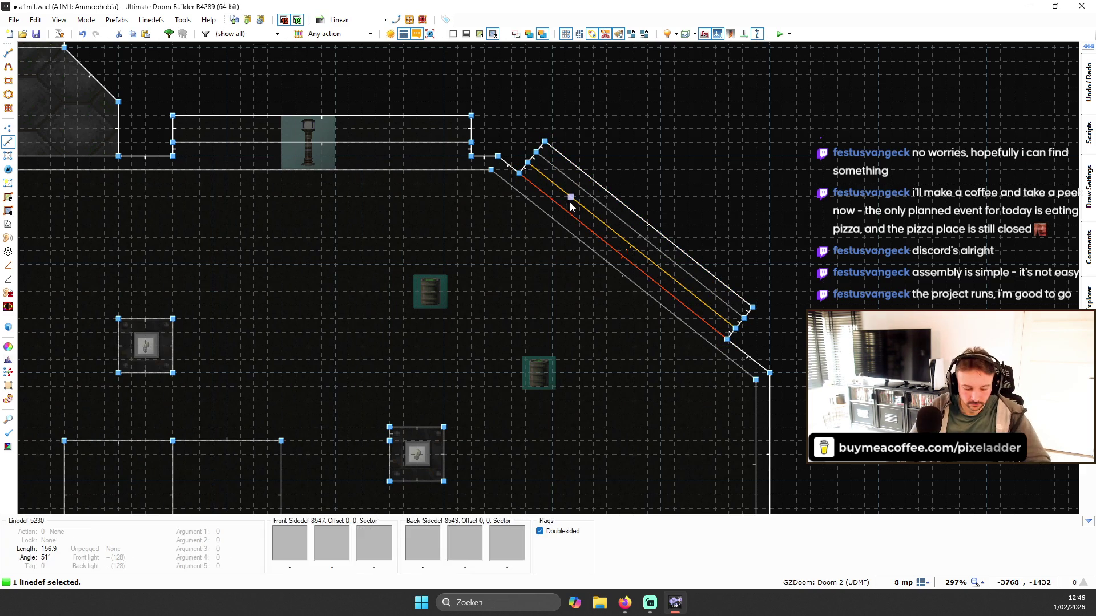
- Merge two of the new strip sectors into one and switch to vertices mode
key(s)
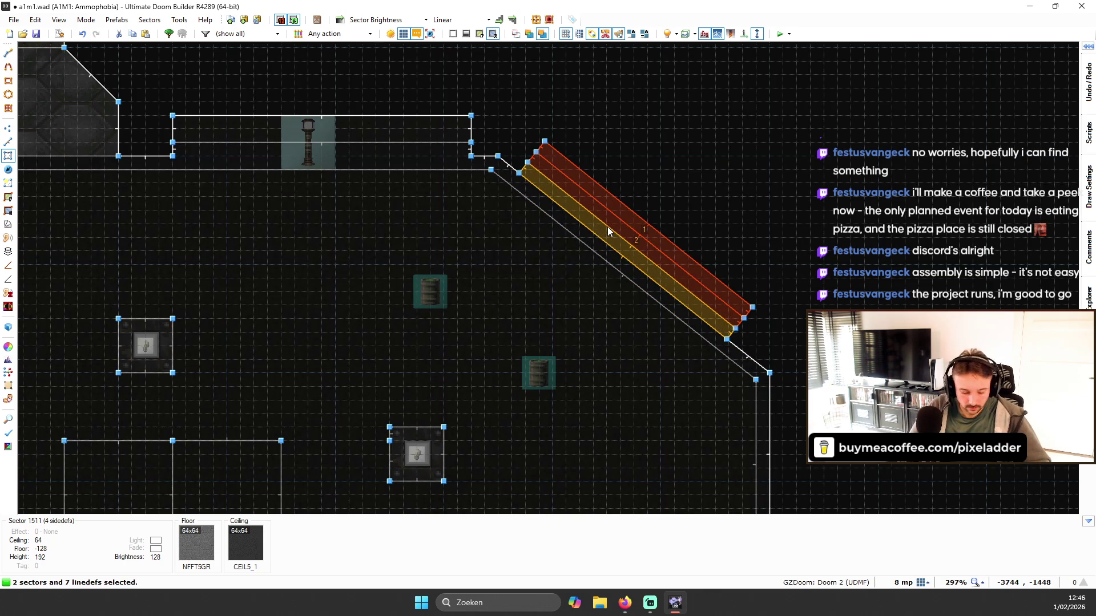
scroll(567, 230, up, 1)
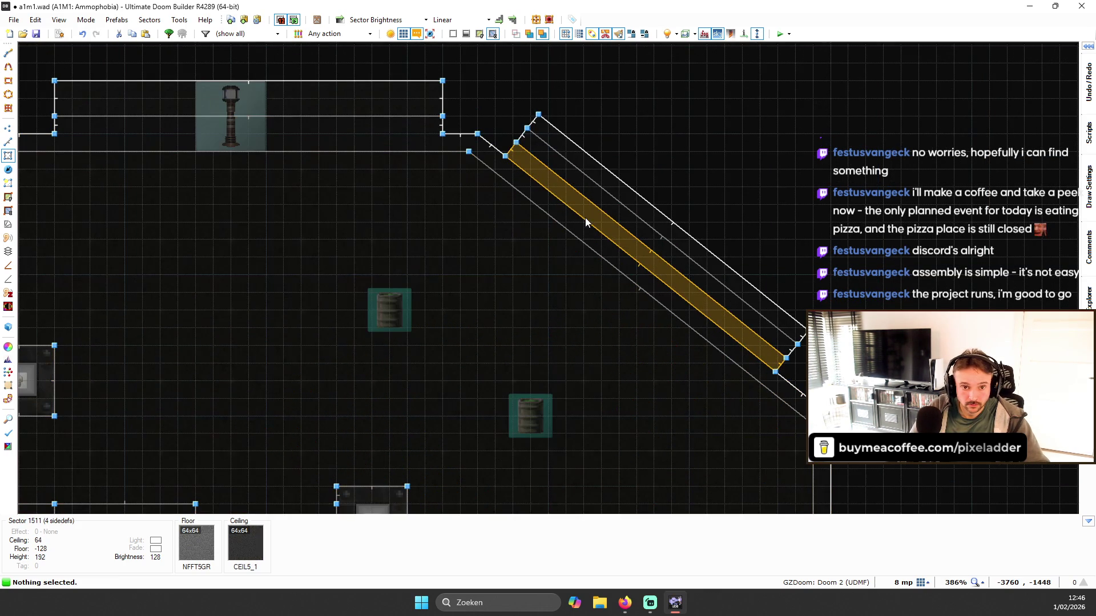
click(581, 224)
key(shift+j)
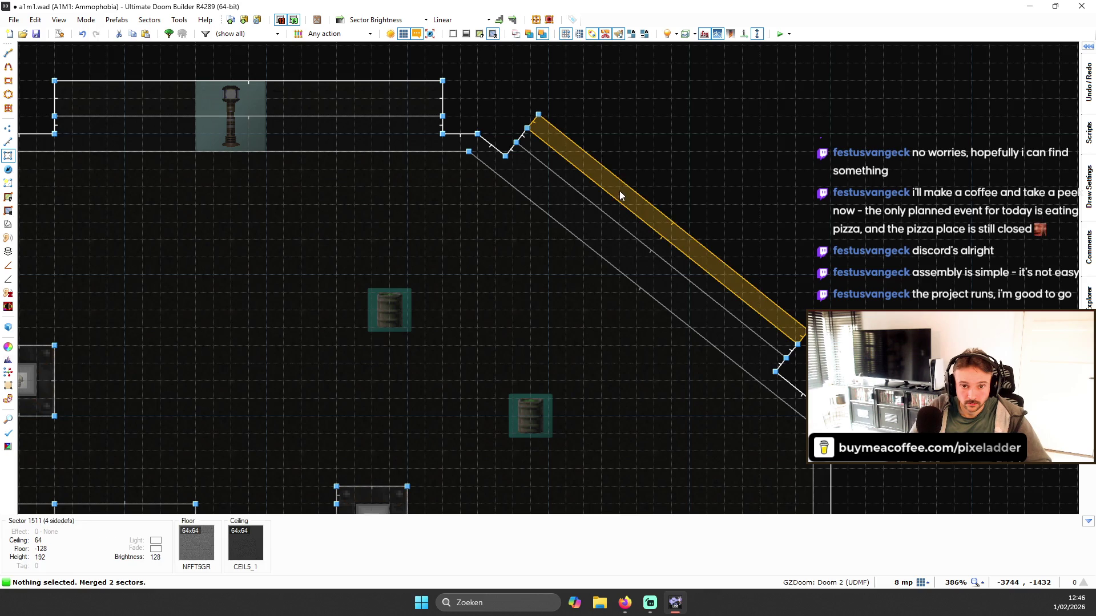
key(Escape)
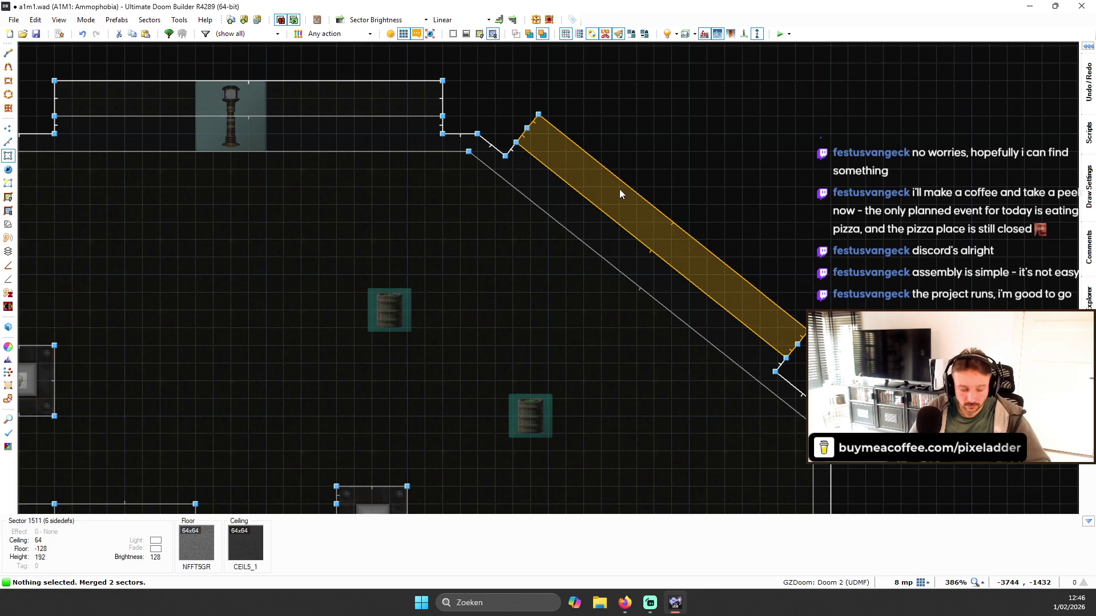
key(v)
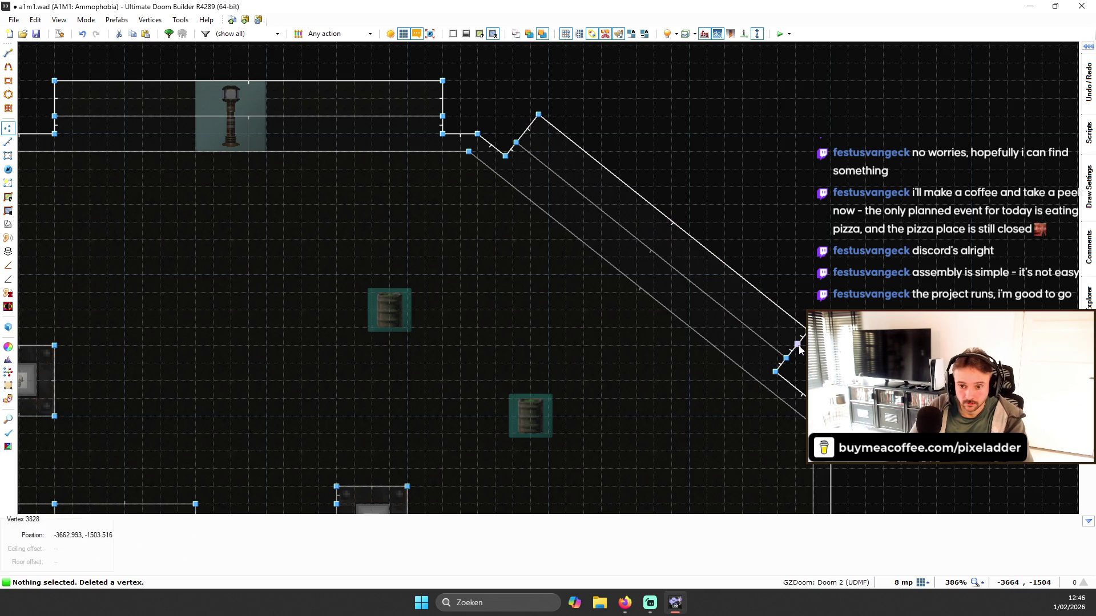
scroll(570, 200, down, 3)
- With full brightness on, copy the N_MTSH02 flat onto the trim ceiling and auto-align the trim textures
key(w)
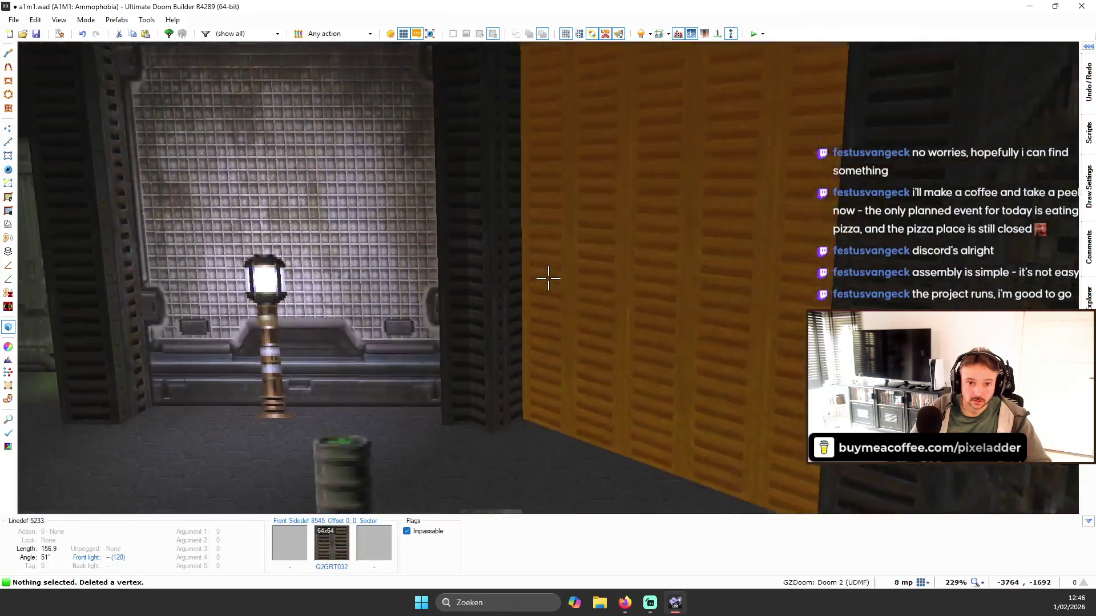
scroll(548, 279, down, 1)
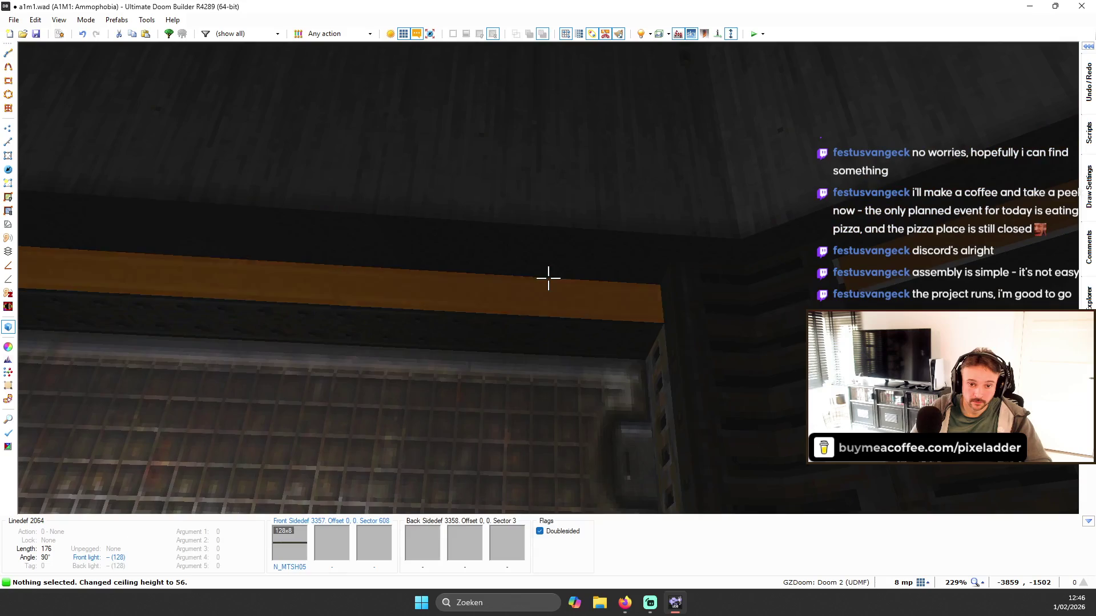
key(ctrl+c)
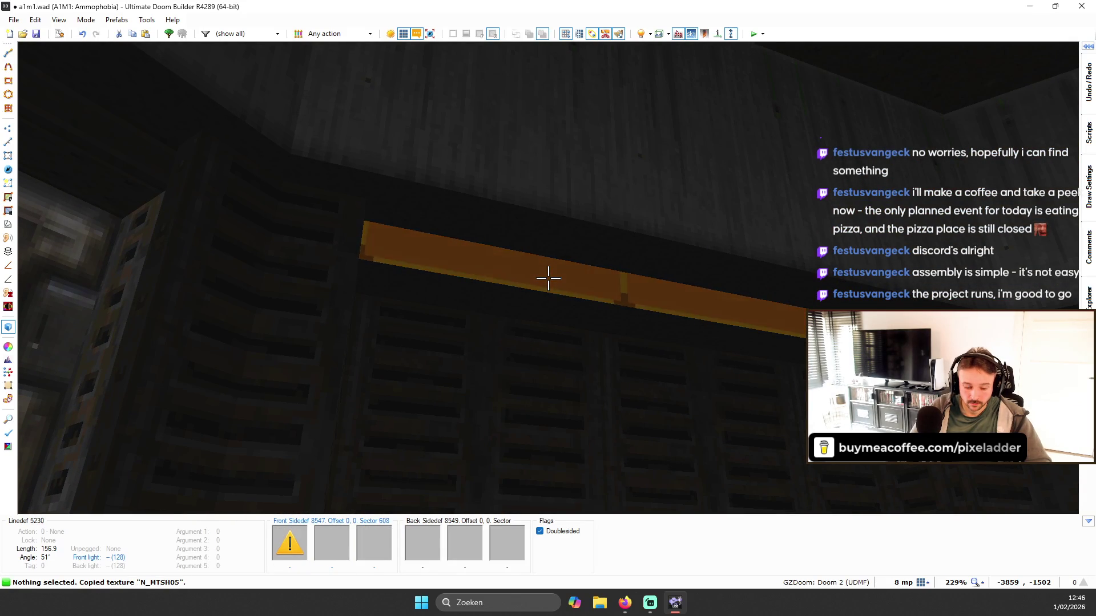
key(b)
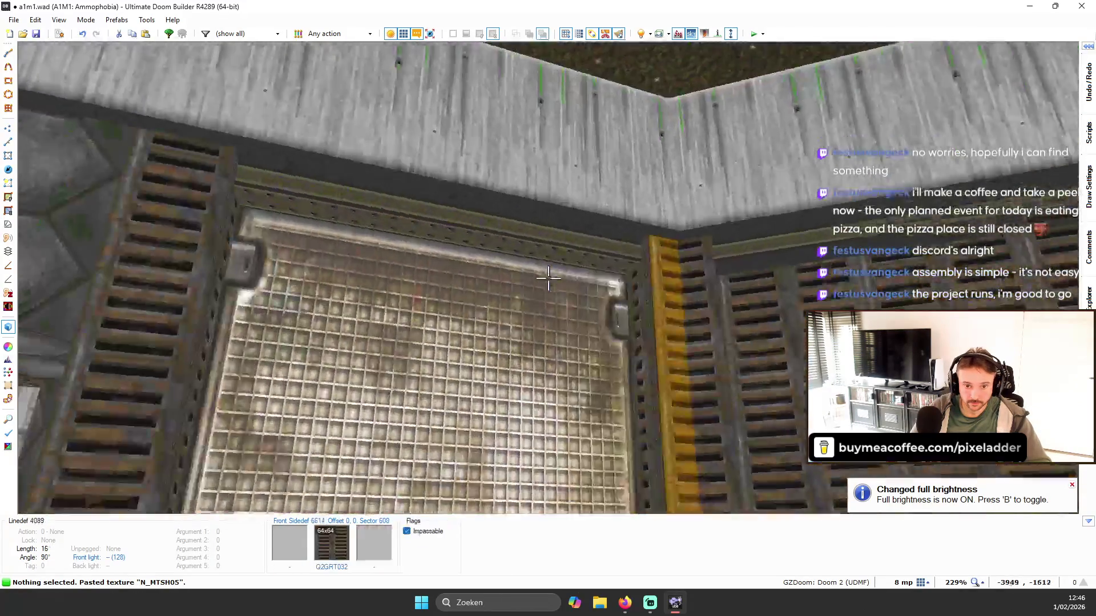
key(ctrl+c)
key(ctrl+v)
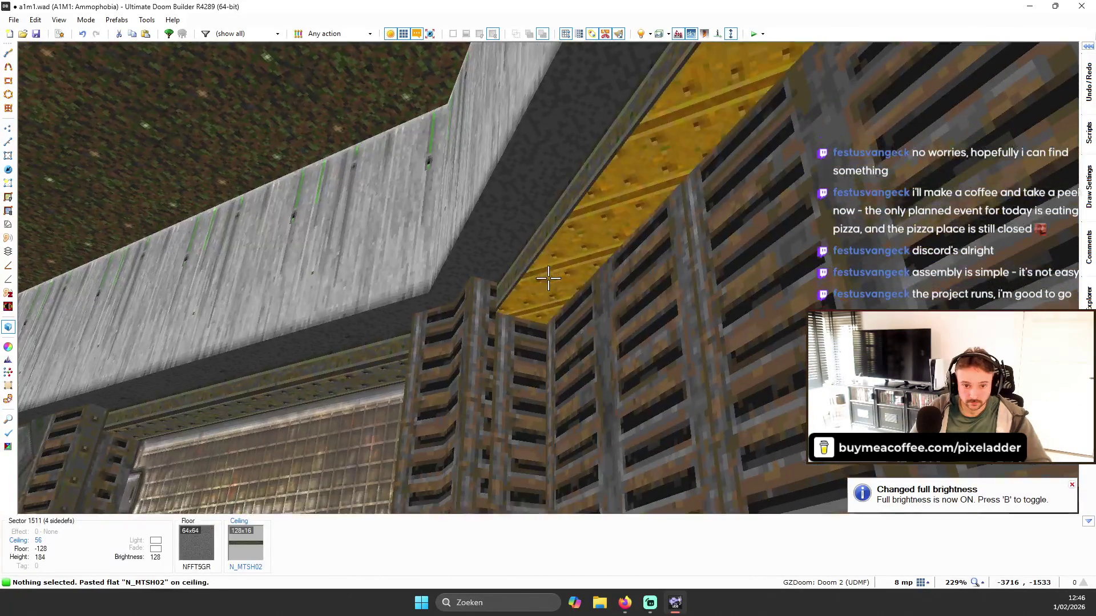
key(shift+a)
- Paste Q2GRT036 and N_MTTK15 onto the diagonal wall strips, then turn full brightness off
key(w)
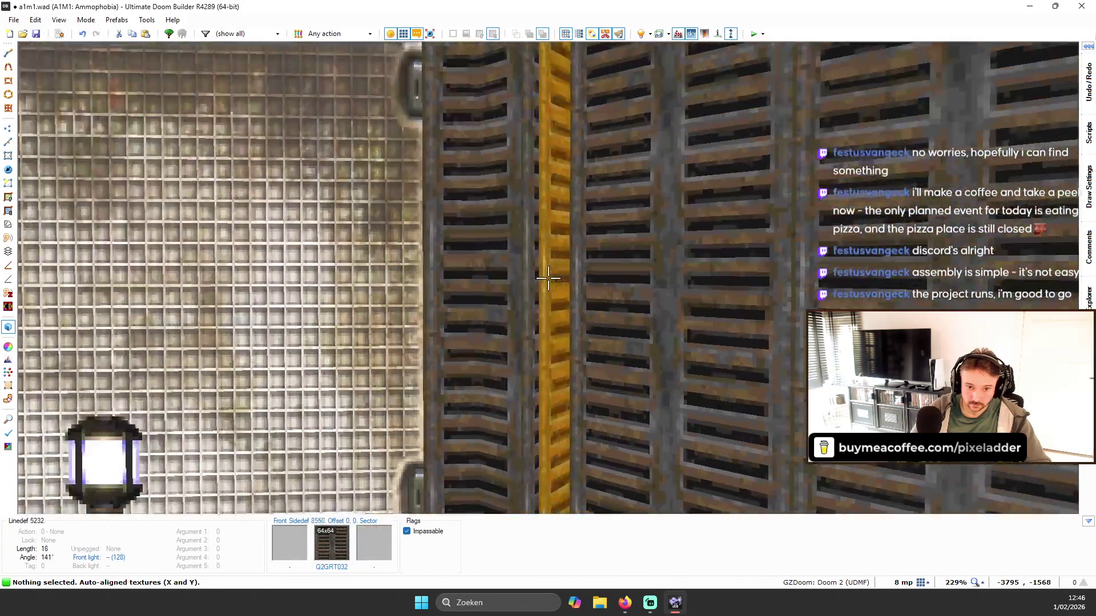
key(s)
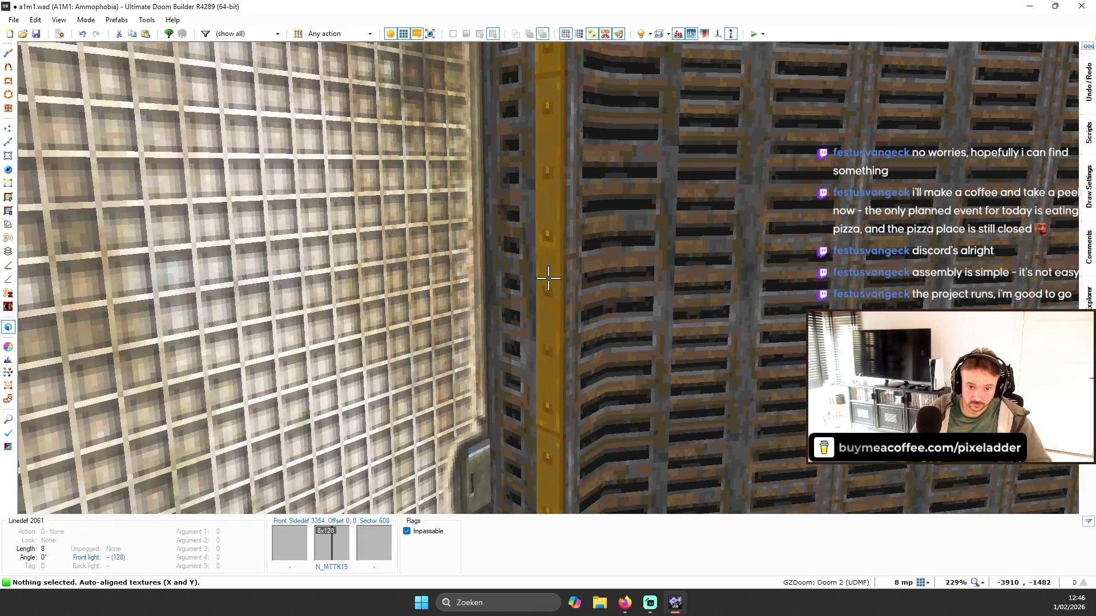
key(ctrl+c)
key(w)
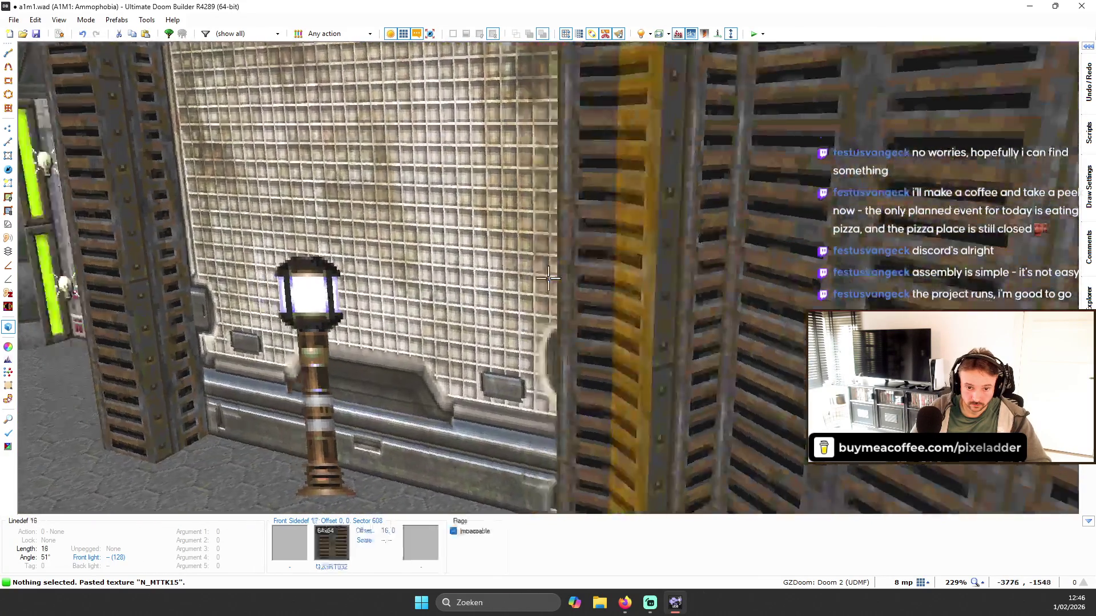
key(ctrl+c)
key(s)
key(ctrl+v)
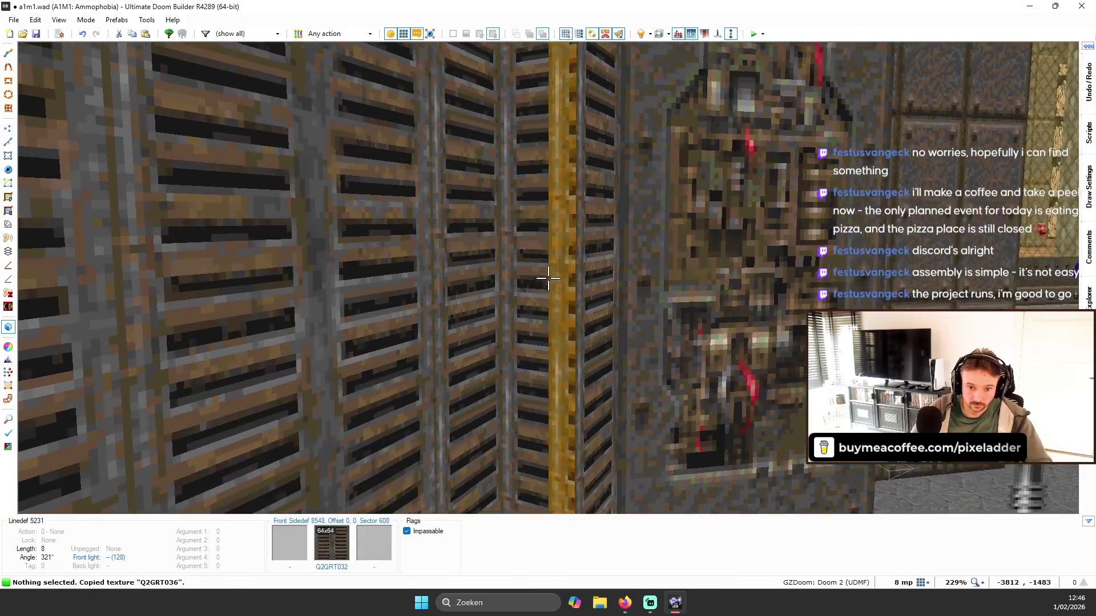
key(s)
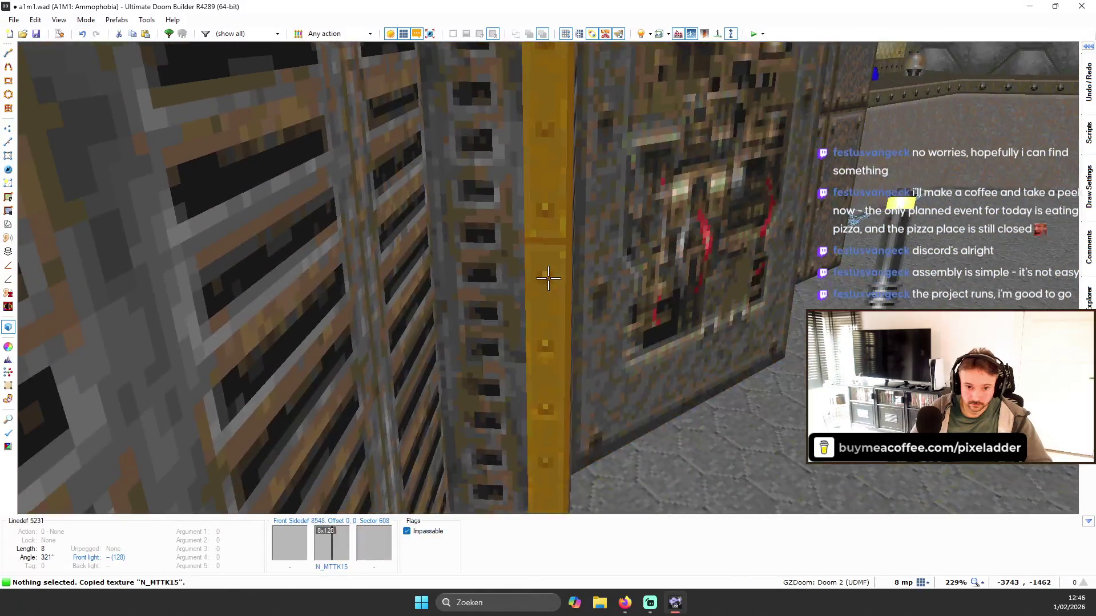
key(ctrl+v)
key(b)
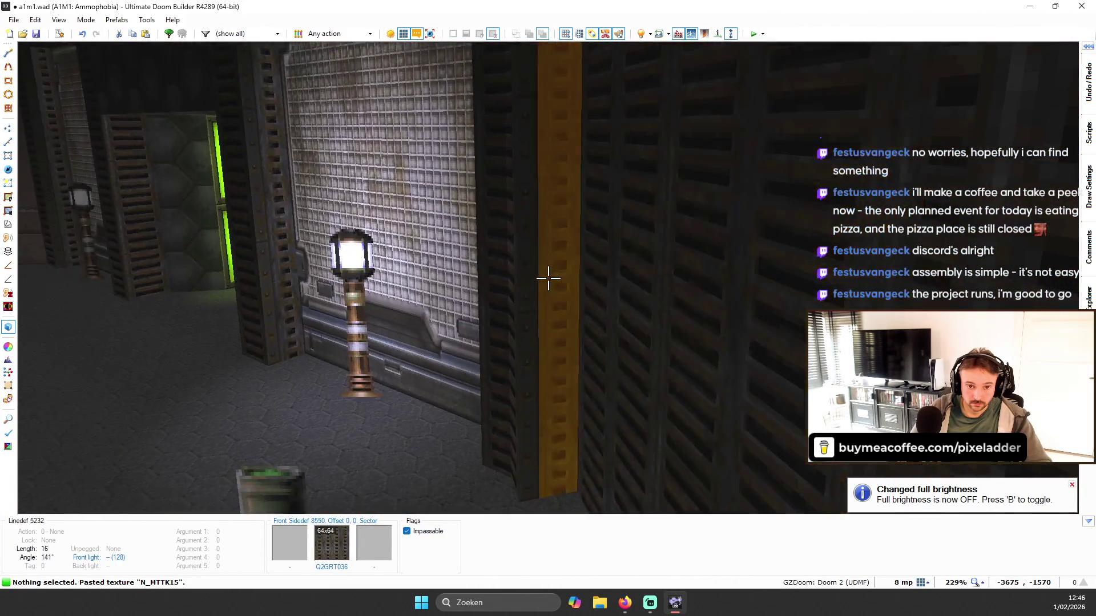
click(548, 278)
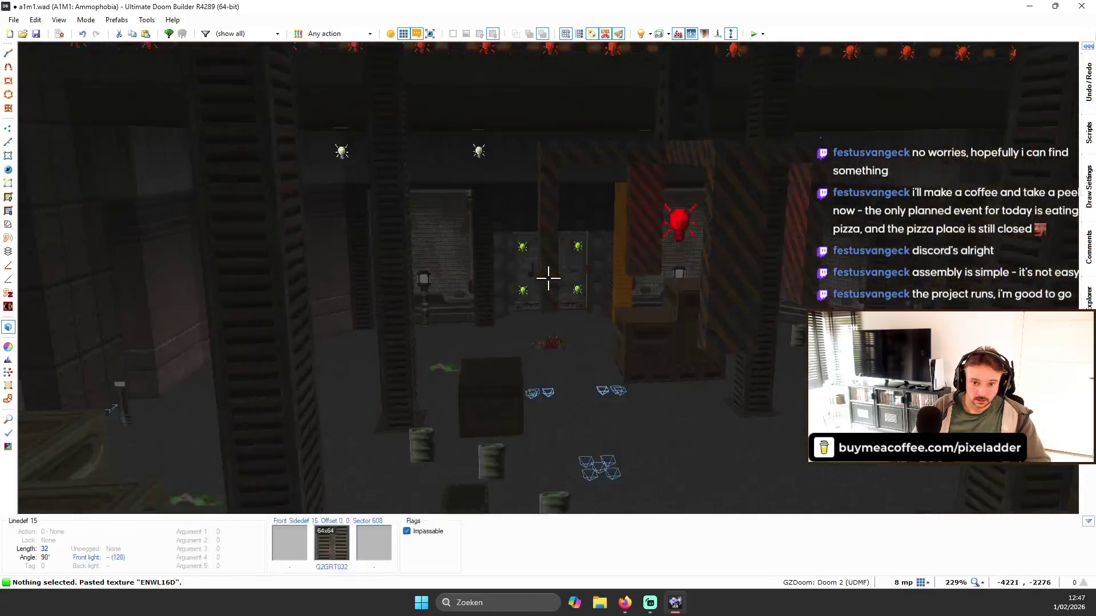
- Paste ENWL16D onto the wall behind the lamp and inspect the yellow result
key(ctrl+v)
key(w)
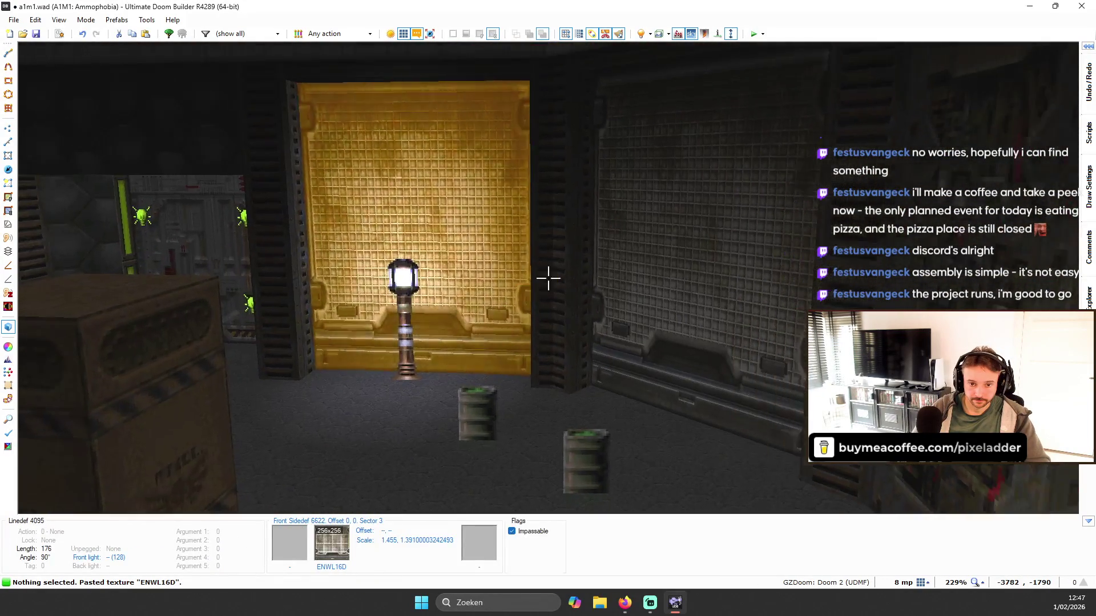
key(s)
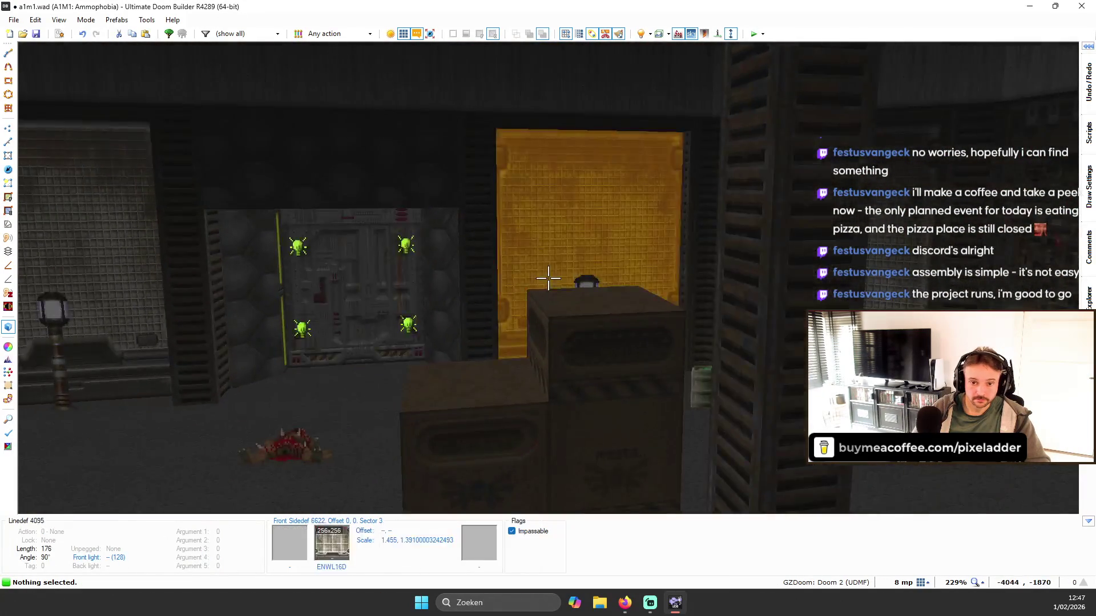
key(w)
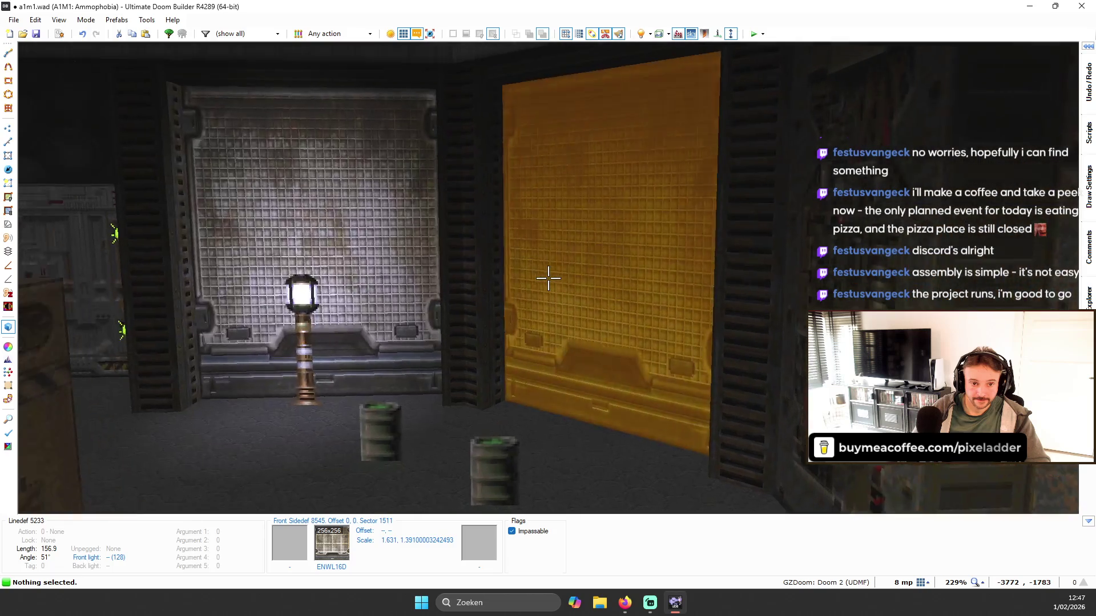
key(s)
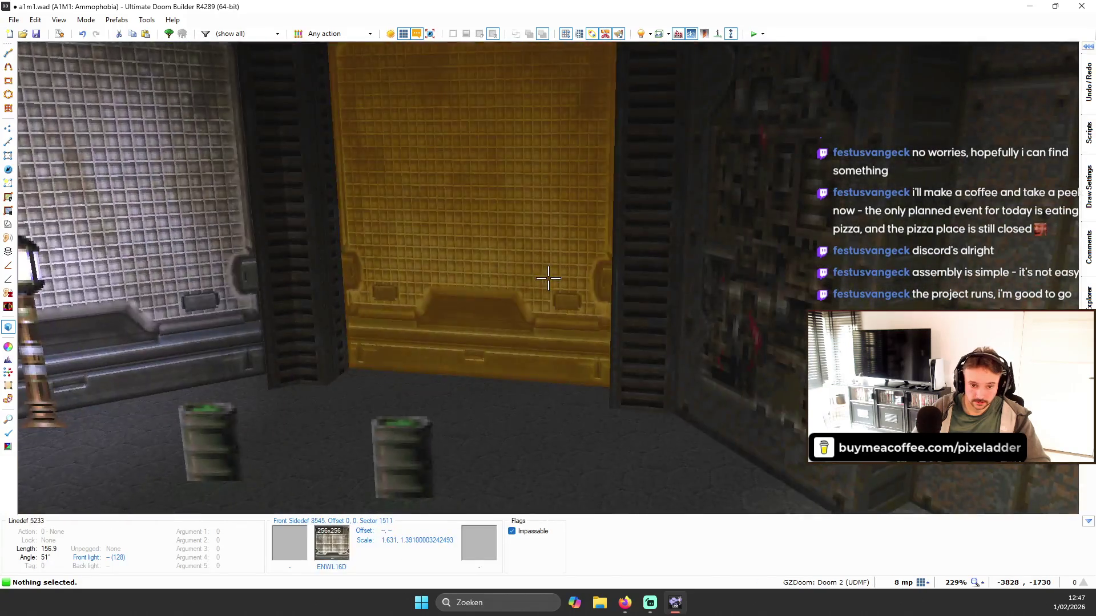
- Drag the tall techno floor lamp into the corner at -3808, -1424 and check it in 3D
key(q)
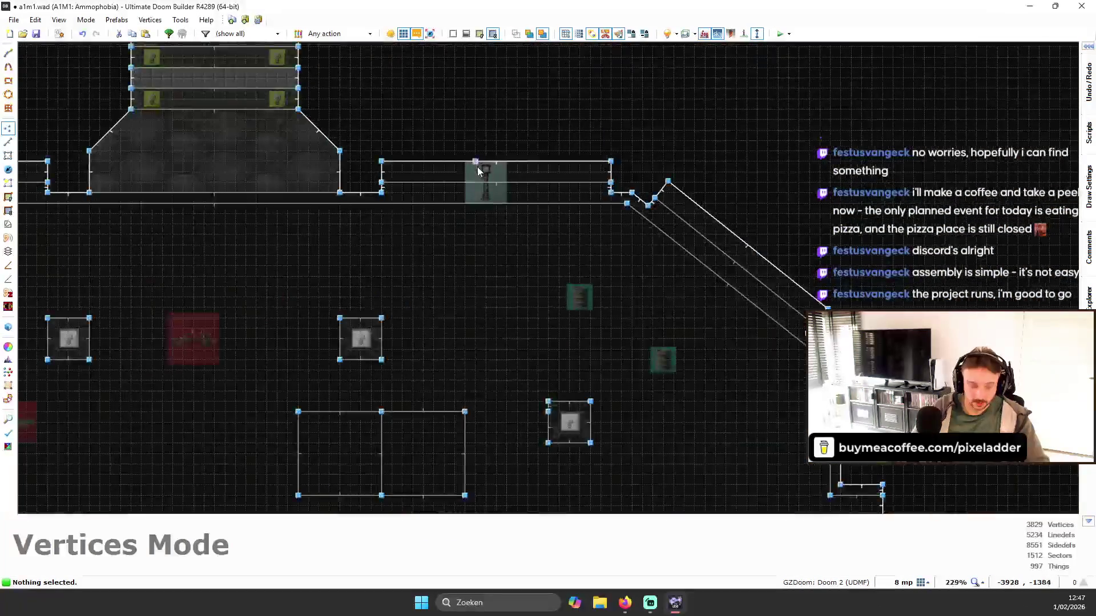
scroll(480, 174, up, 1)
drag(482, 177, 656, 223)
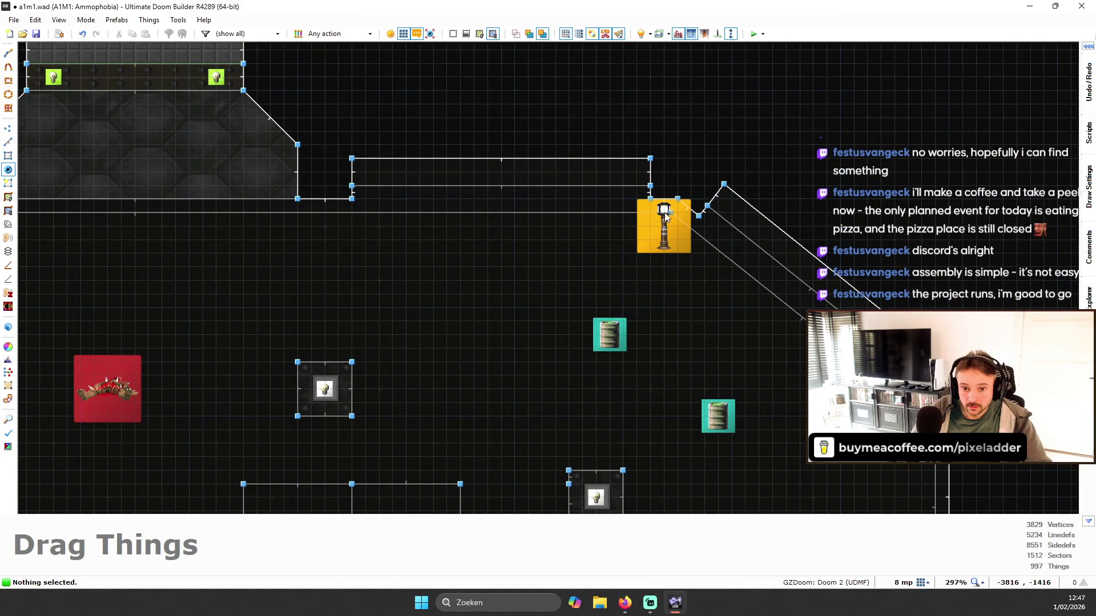
key(q)
key(s)
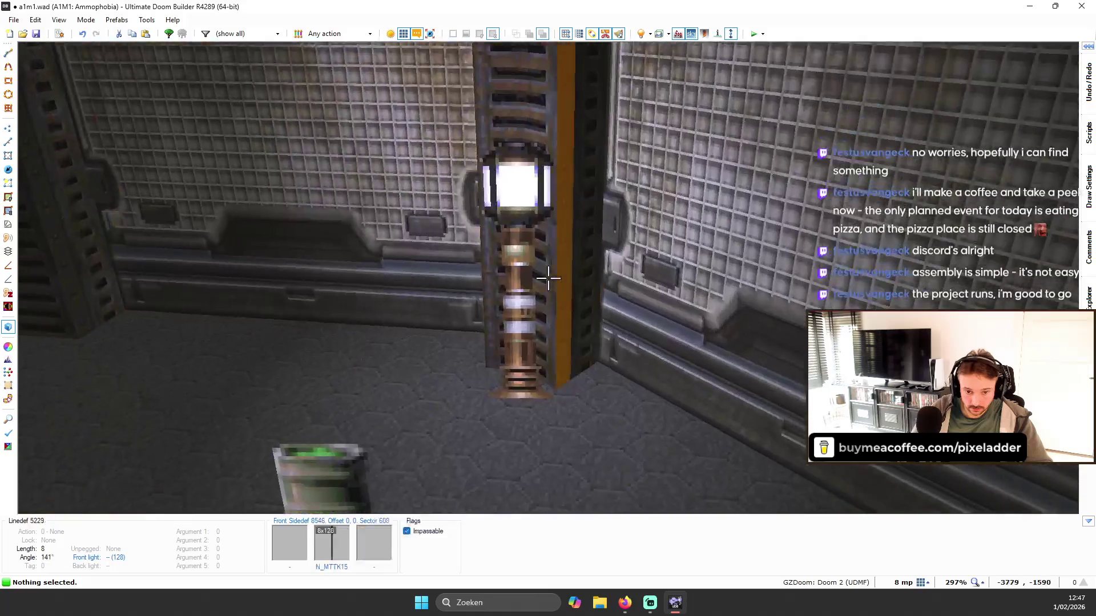
key(q)
scroll(595, 139, up, 2)
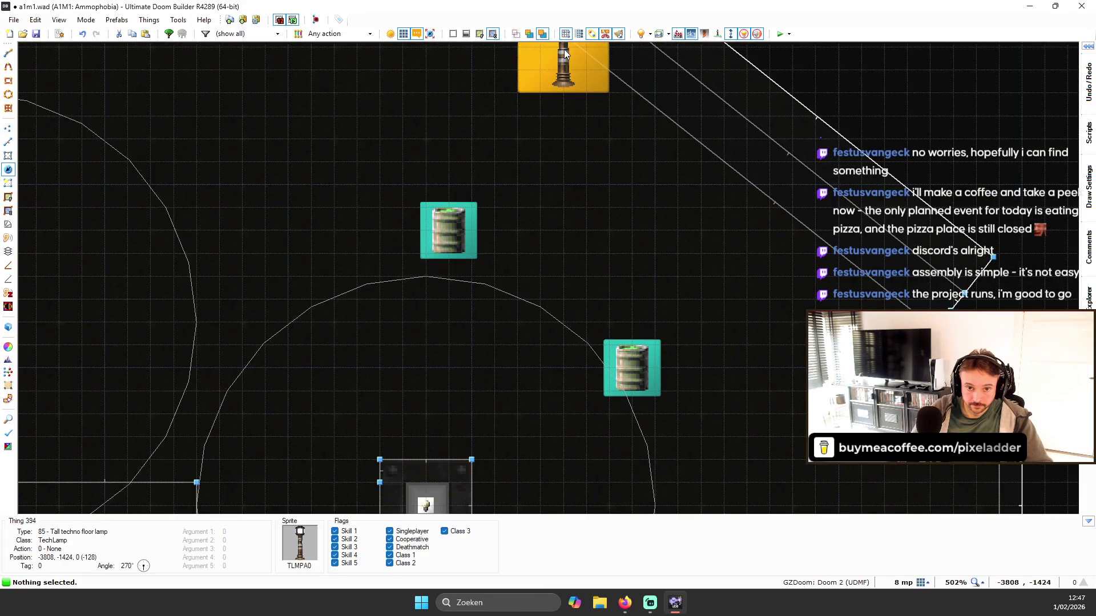
key(q)
key(s)
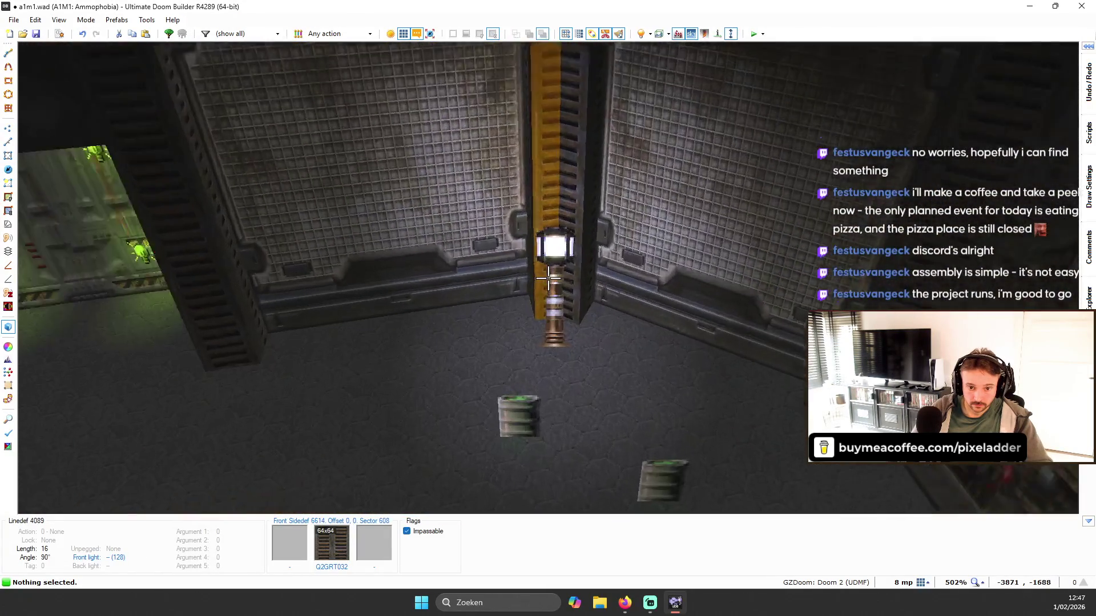
key(w)
key(s)
key(w)
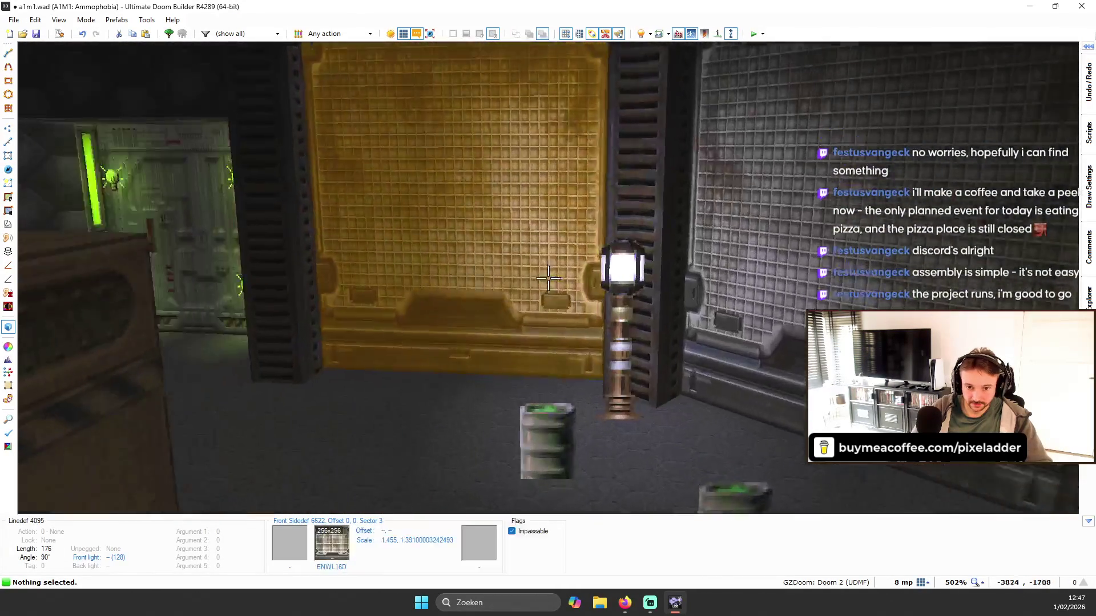
key(s)
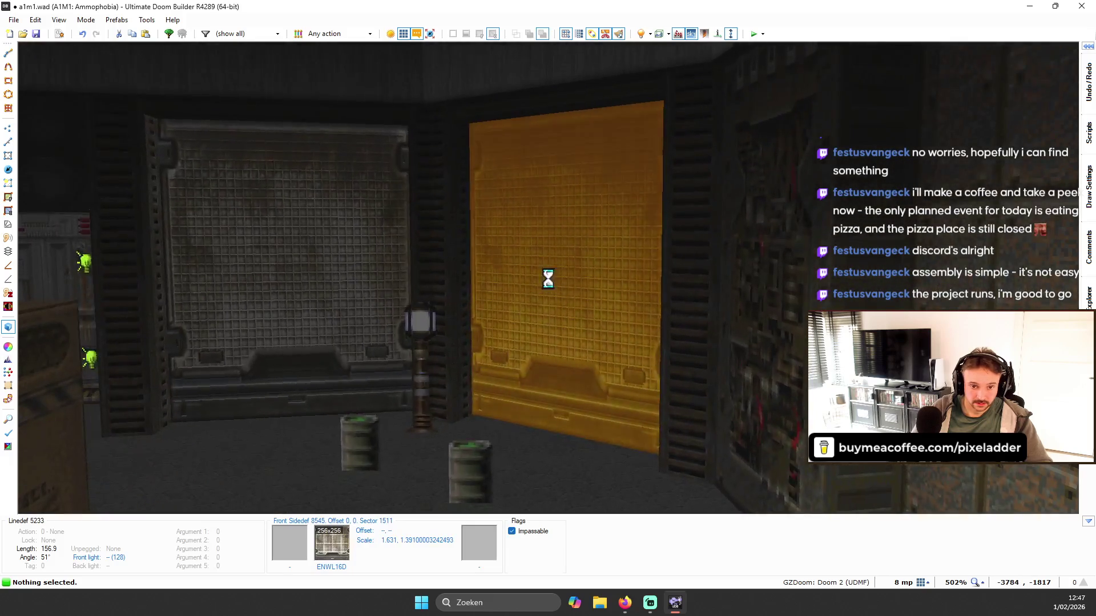
- Browse the ENWL textures for the yellow wall and apply the 512×256 ENWL17B
right_click(548, 278)
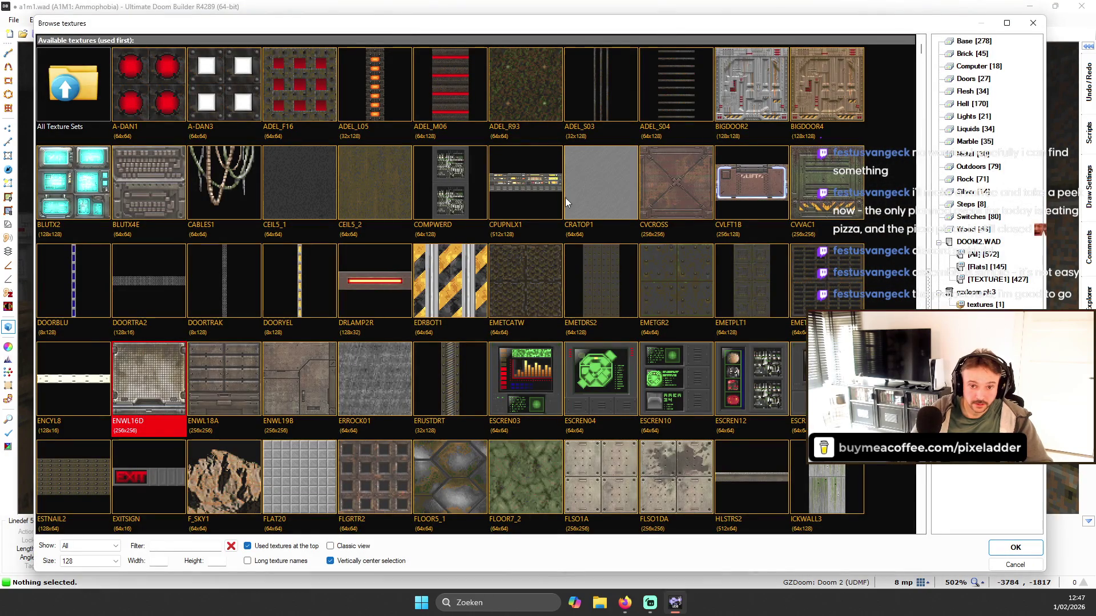
scroll(628, 395, down, 1)
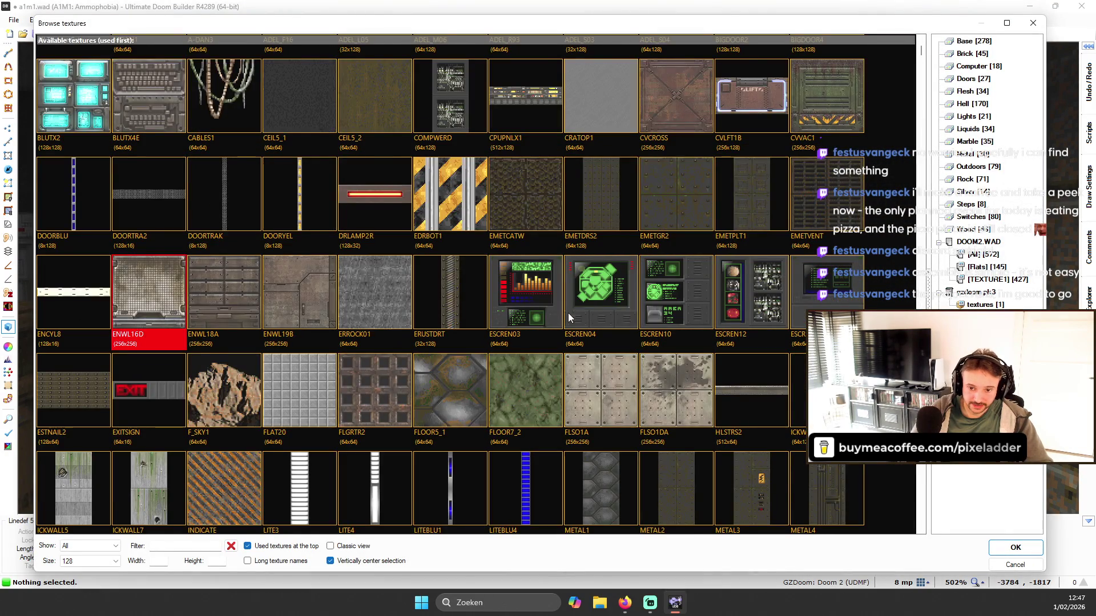
scroll(570, 307, down, 2)
scroll(460, 298, down, 1)
scroll(497, 295, down, 5)
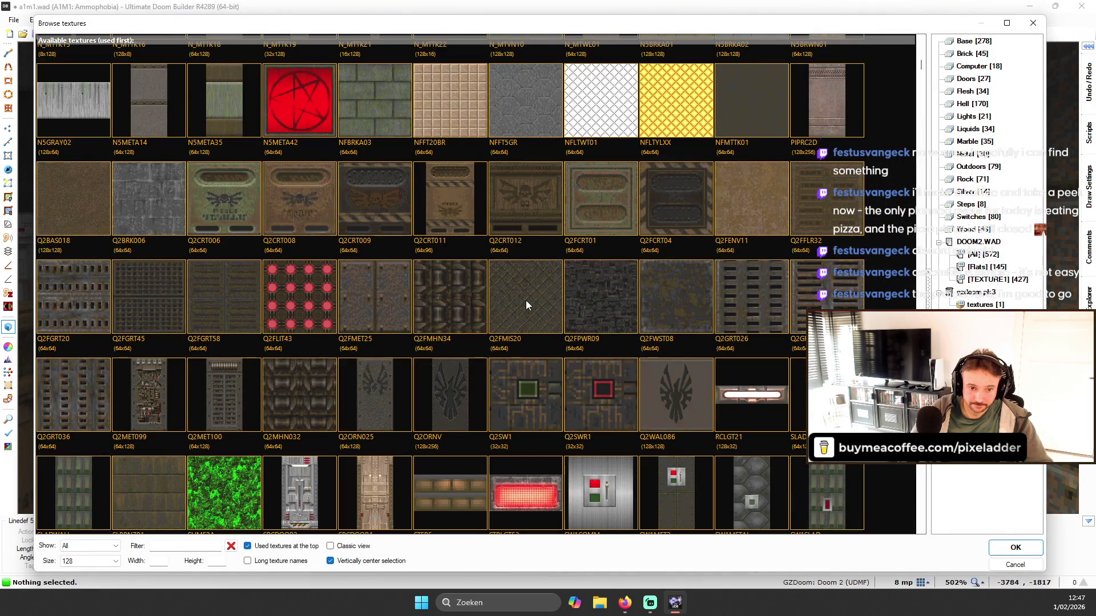
scroll(565, 299, up, 5)
scroll(579, 292, up, 3)
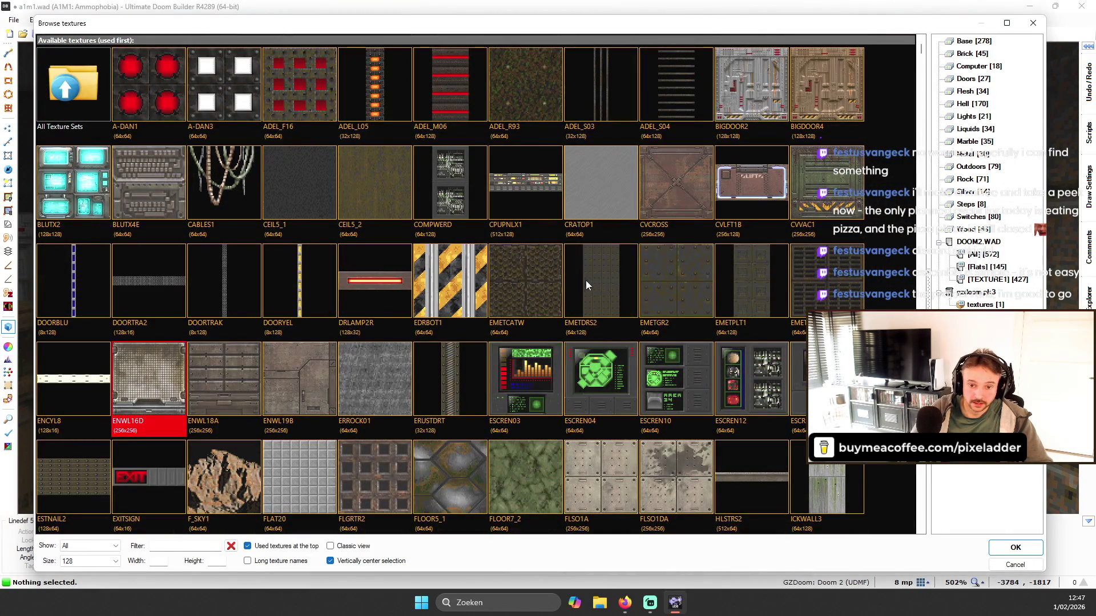
click(145, 374)
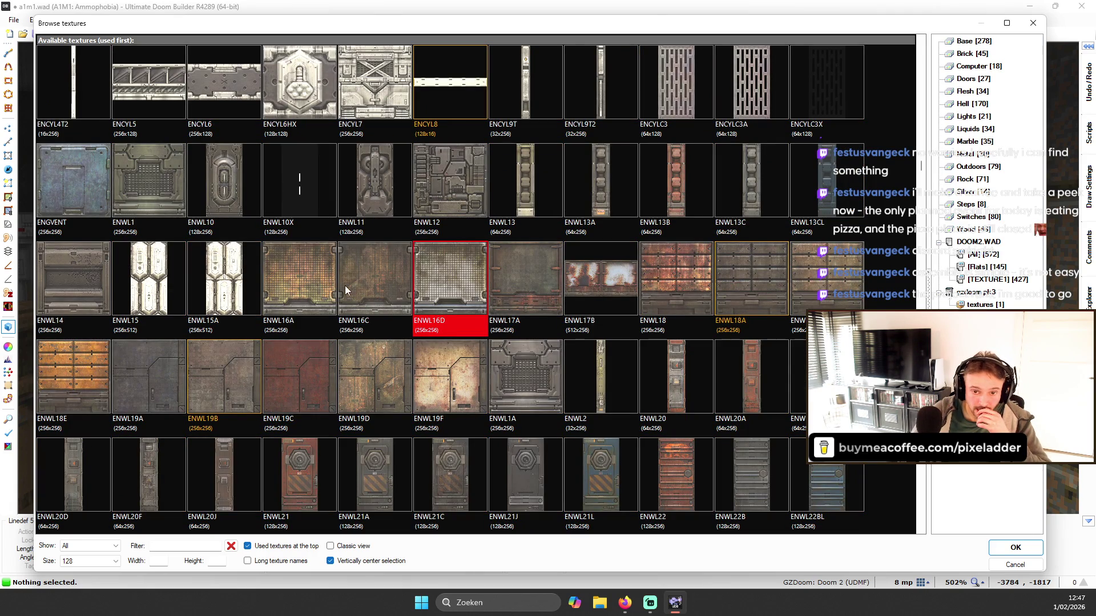
click(605, 276)
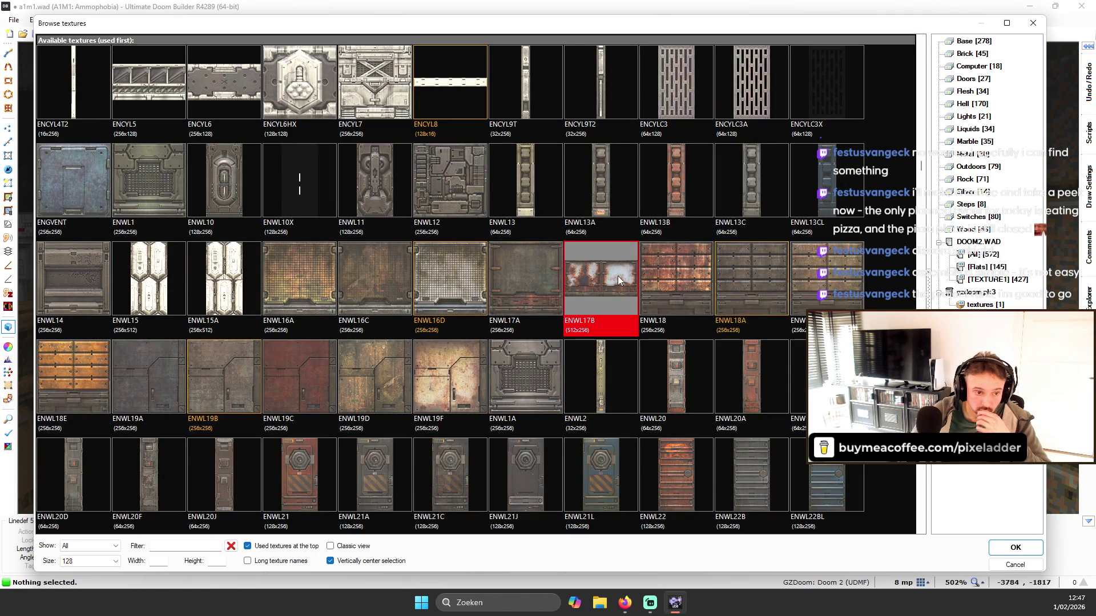
double_click(621, 276)
- Fit the texture across the whole wall and shift its horizontal offset toward 240
key(ctrl+shift+f)
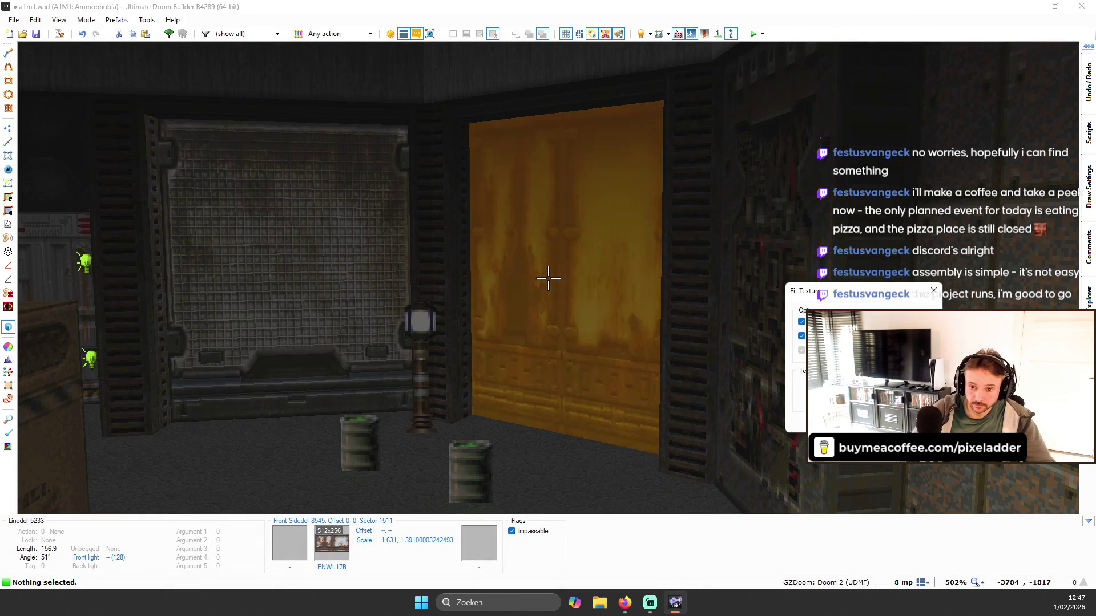
key(Return)
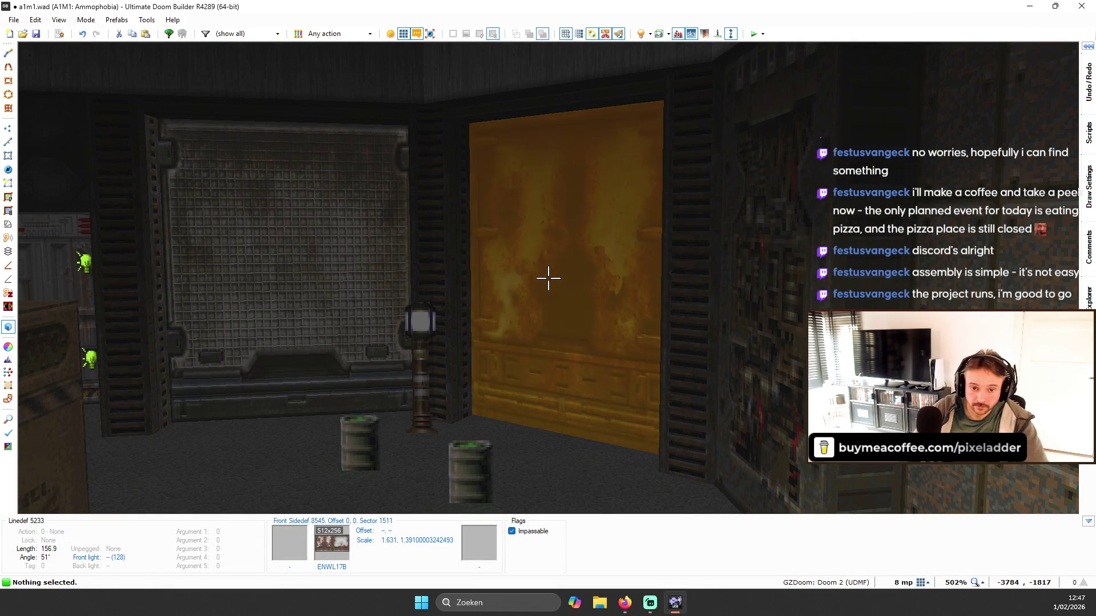
key(Left)
key(Left)
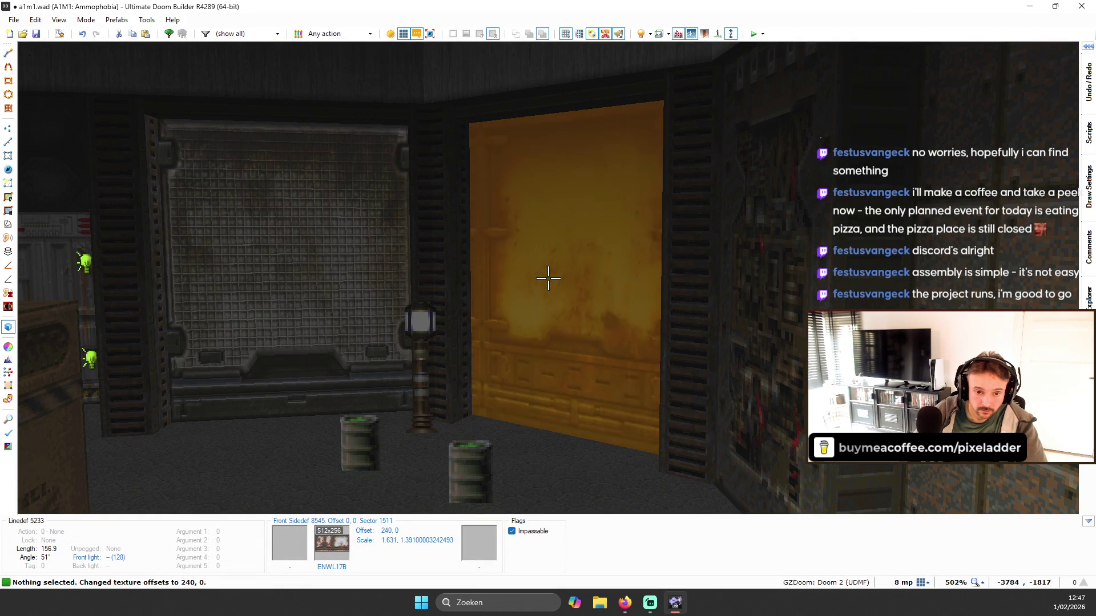
key(Left)
key(Left)
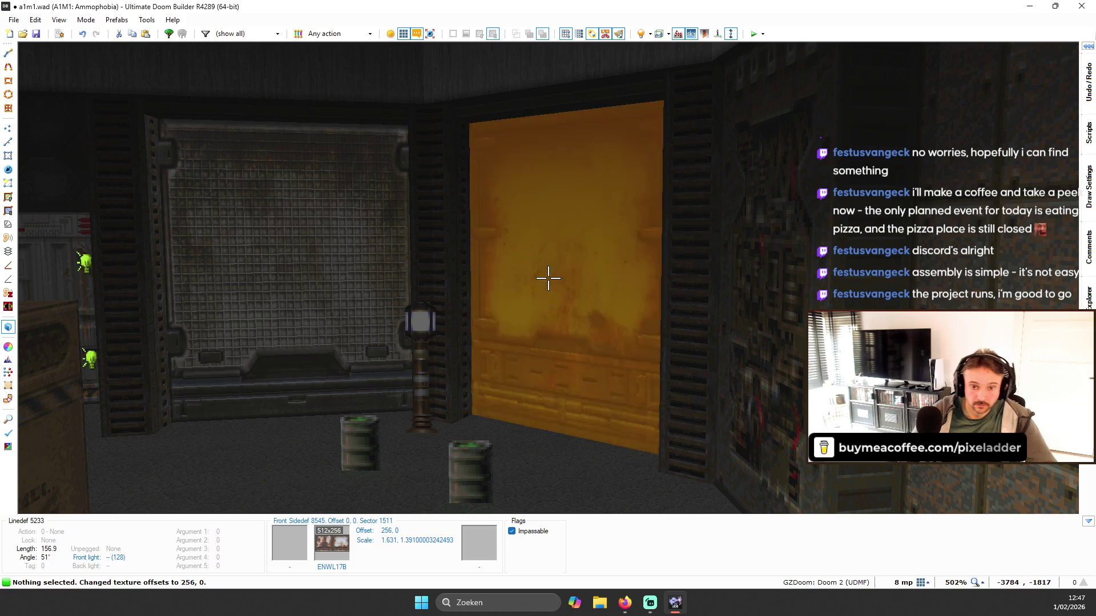
- Paste ENWL16D onto the yellow grid wall in the crate room and fit it
key(w)
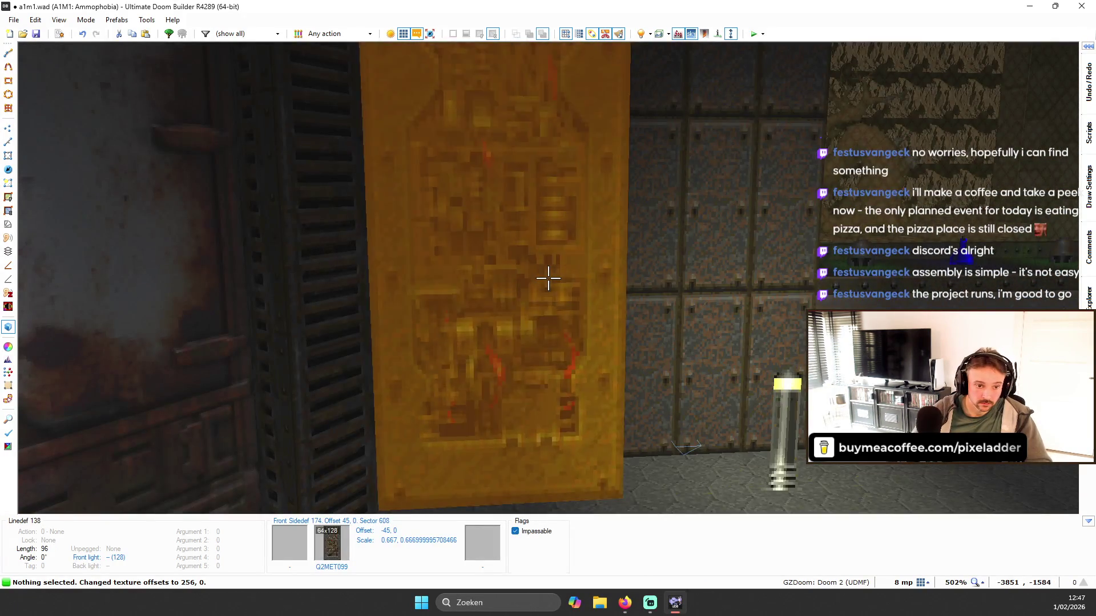
key(w)
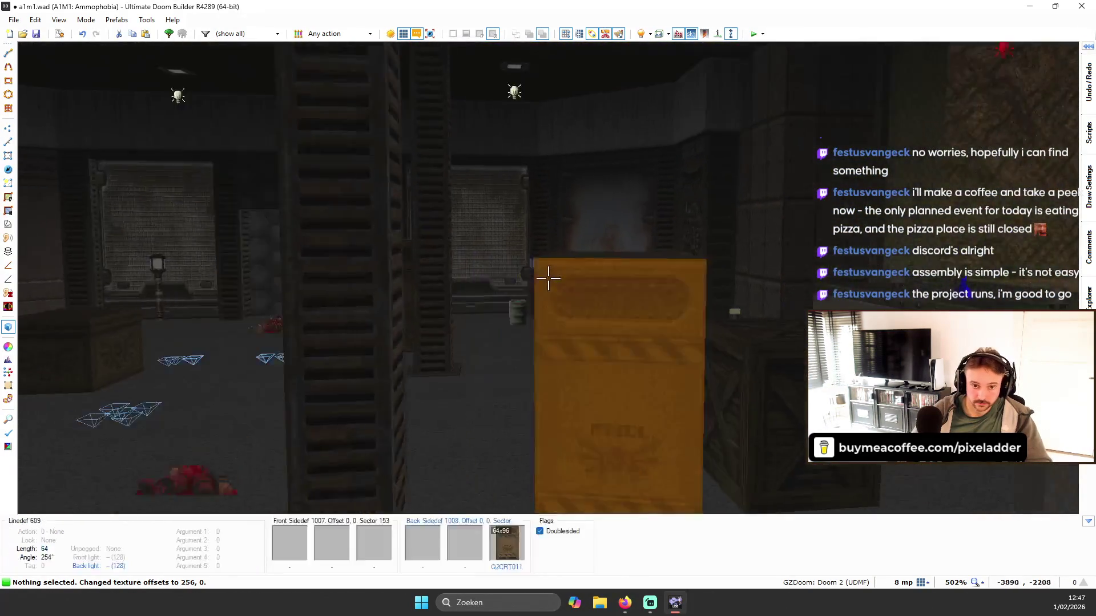
key(w)
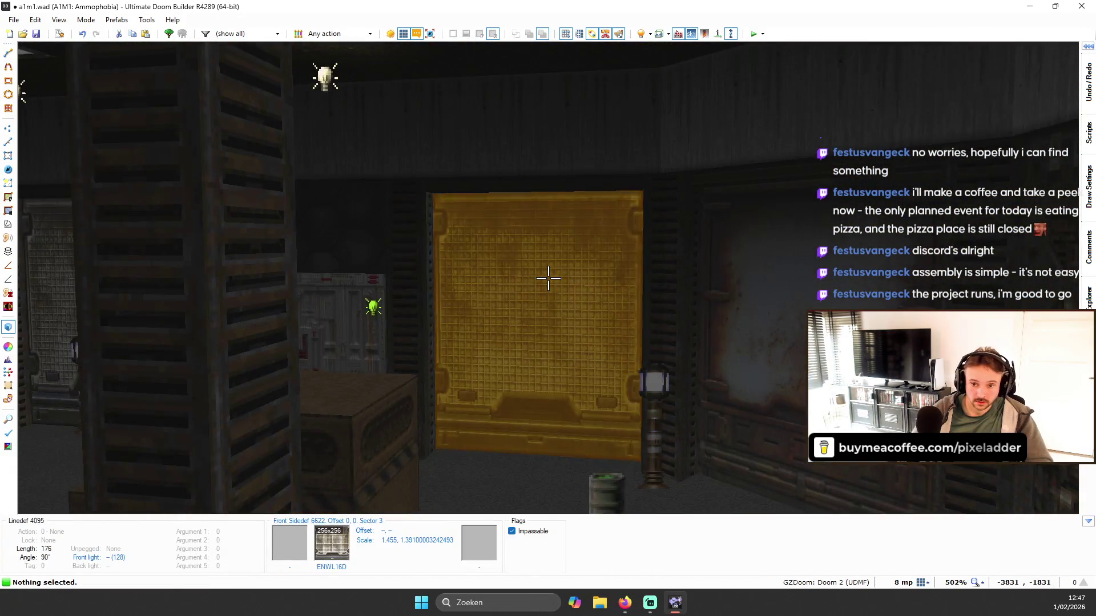
key(ctrl+v)
key(ctrl+shift+f)
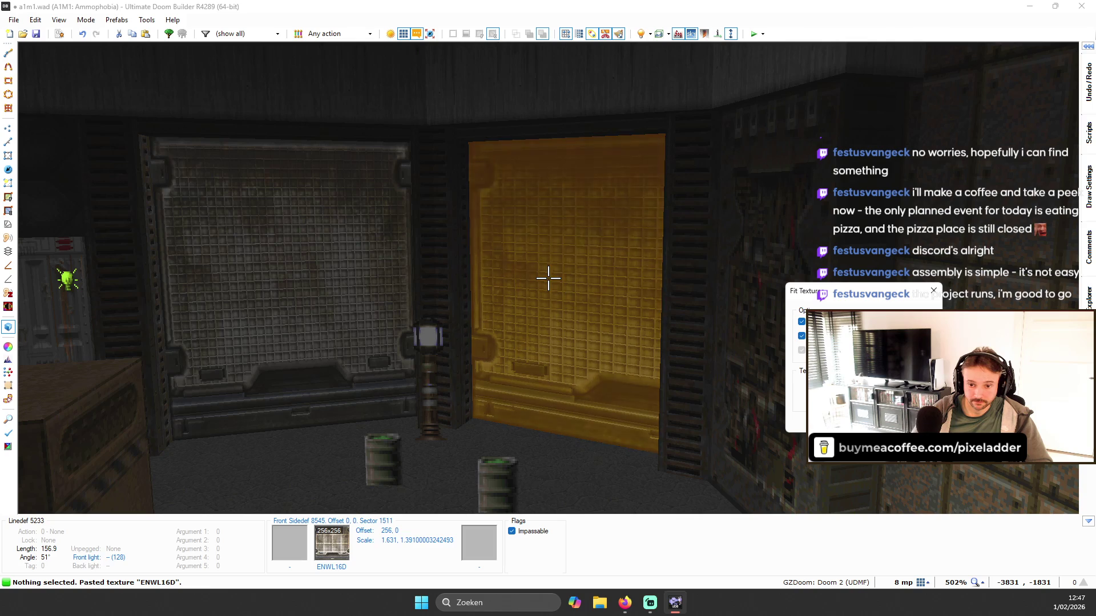
key(Return)
- Fly past the gold walls, yellow-topped door and grated wall to inspect them
key(w)
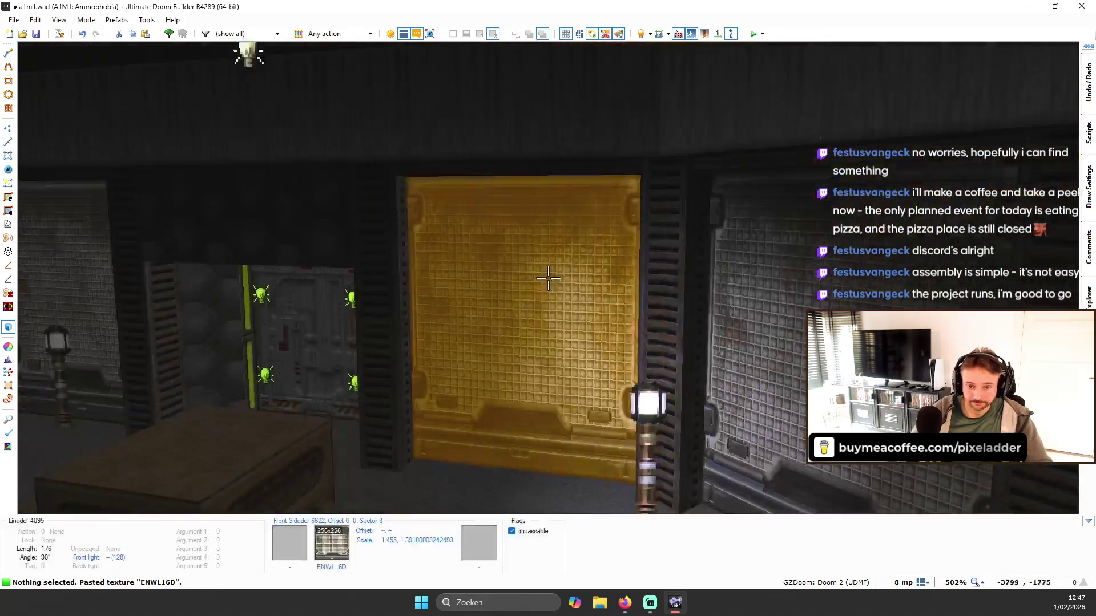
key(s)
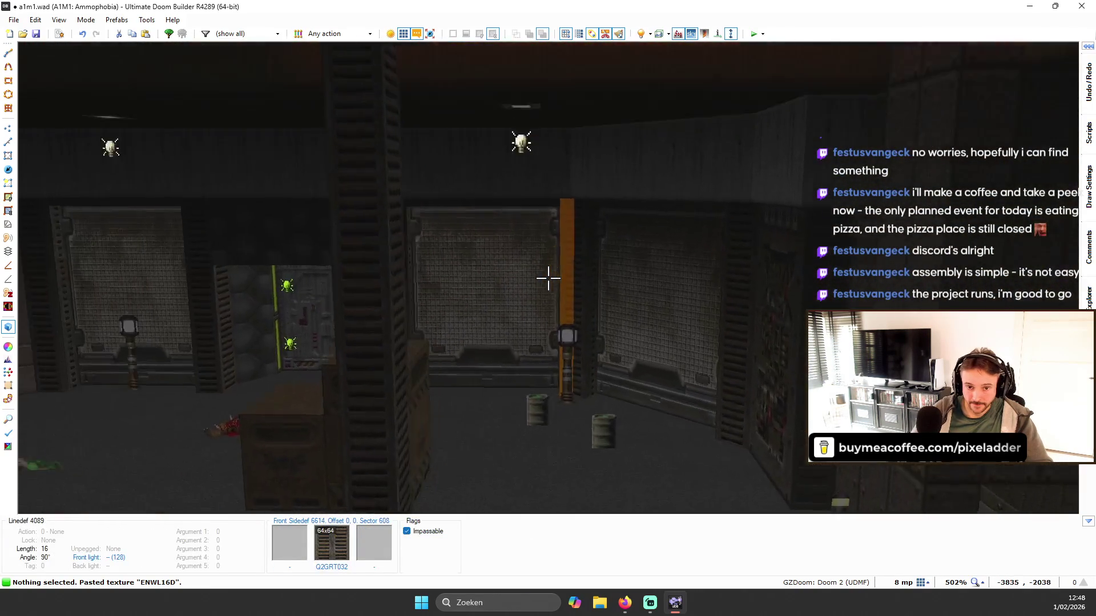
key(w)
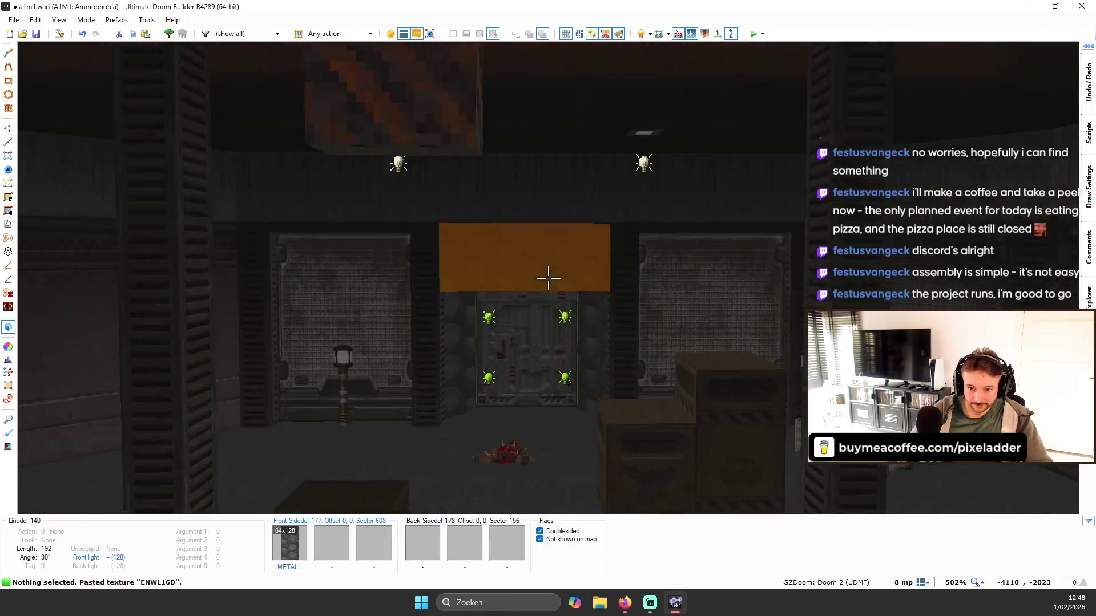
key(w)
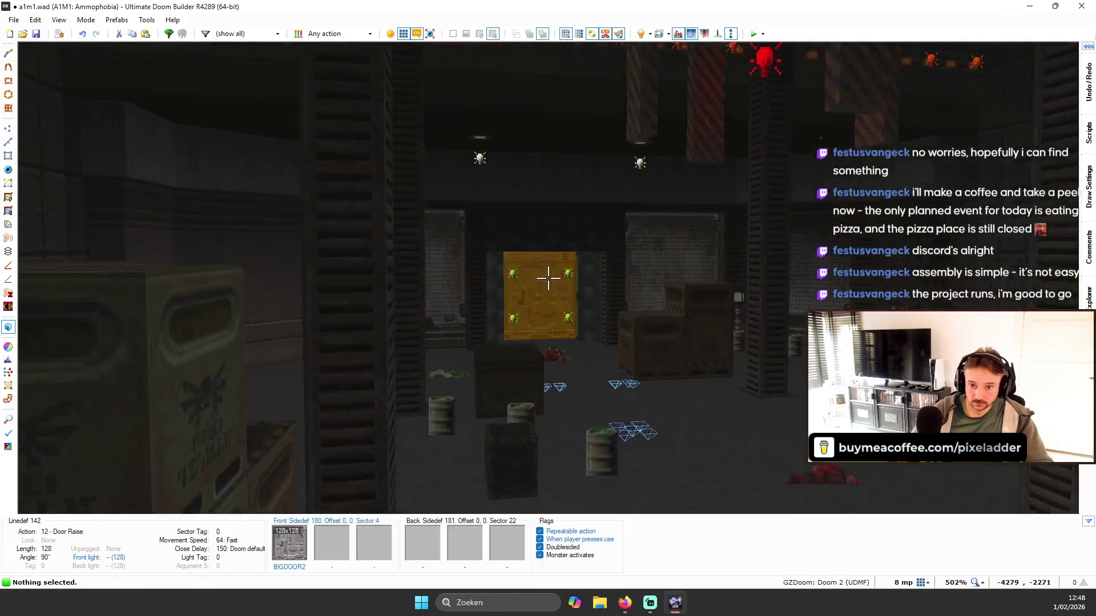
key(w)
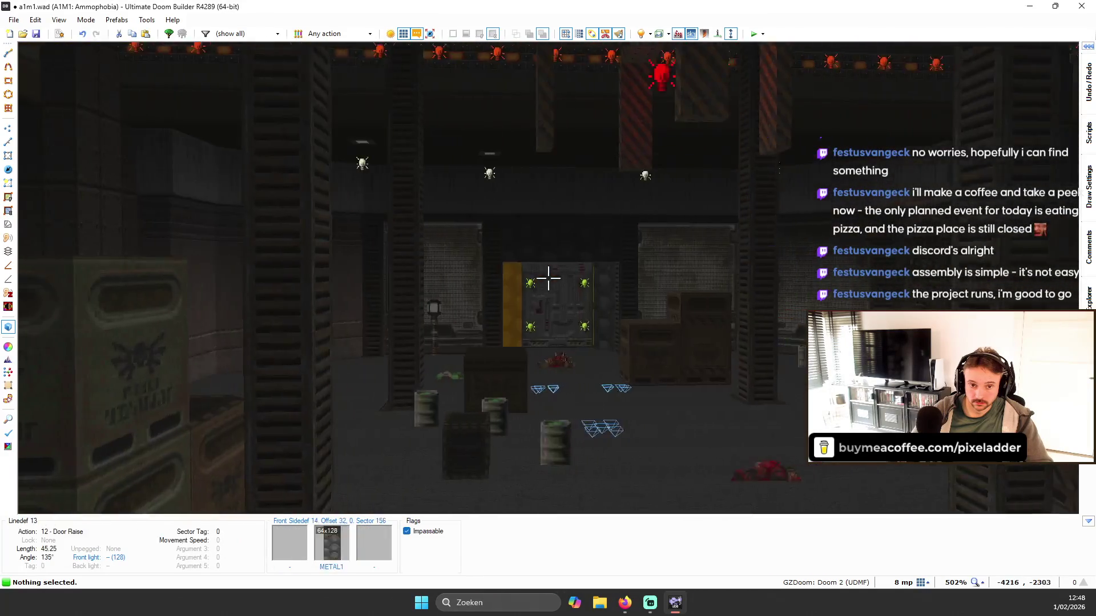
key(w)
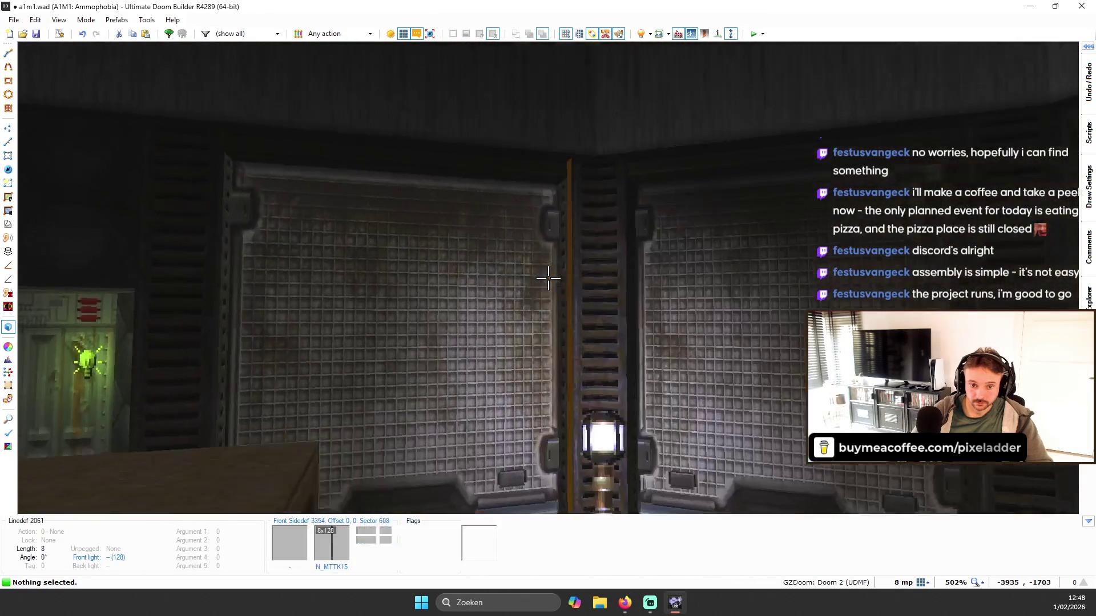
- On the 2D map, delete the old trim sector left of the hall's top wall
key(q)
scroll(558, 259, down, 5)
scroll(577, 104, up, 4)
scroll(577, 103, down, 4)
scroll(326, 133, up, 4)
scroll(337, 140, down, 4)
scroll(264, 139, up, 3)
scroll(639, 152, up, 4)
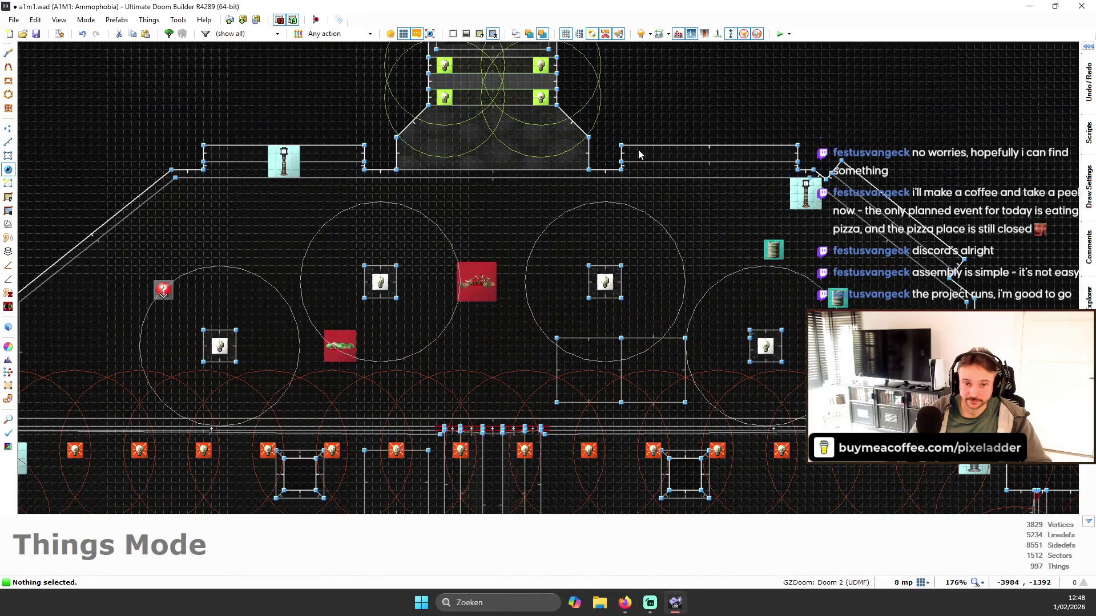
key(s)
key(Delete)
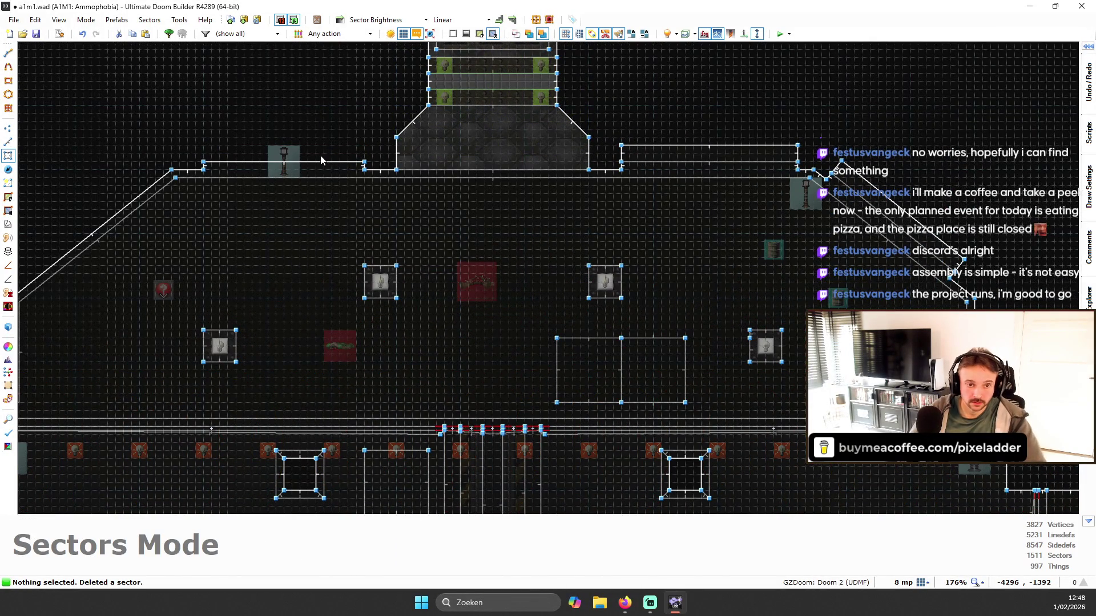
- Box-select and delete the four leftover vertices around the left lamp
key(v)
scroll(177, 137, up, 4)
mouse_move(185, 134)
mouse_down()
mouse_move(532, 208)
mouse_move(524, 198)
mouse_up()
key(Delete)
scroll(629, 202, down, 4)
- Select the rectangular trim sector's lines, deselecting the short corner linedef
key(s)
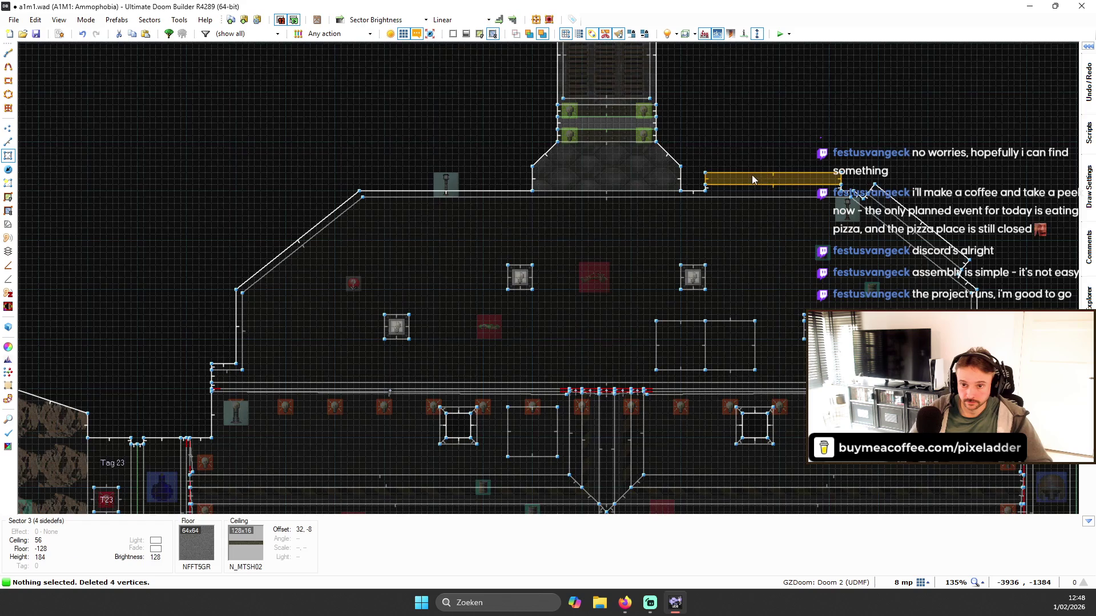
click(813, 187)
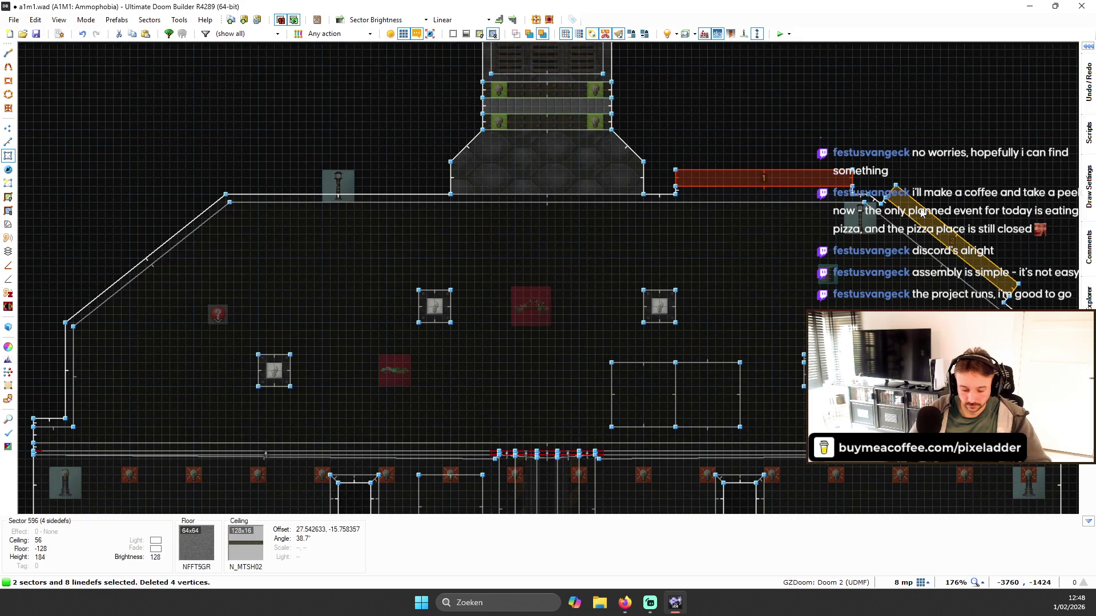
key(l)
scroll(687, 225, up, 2)
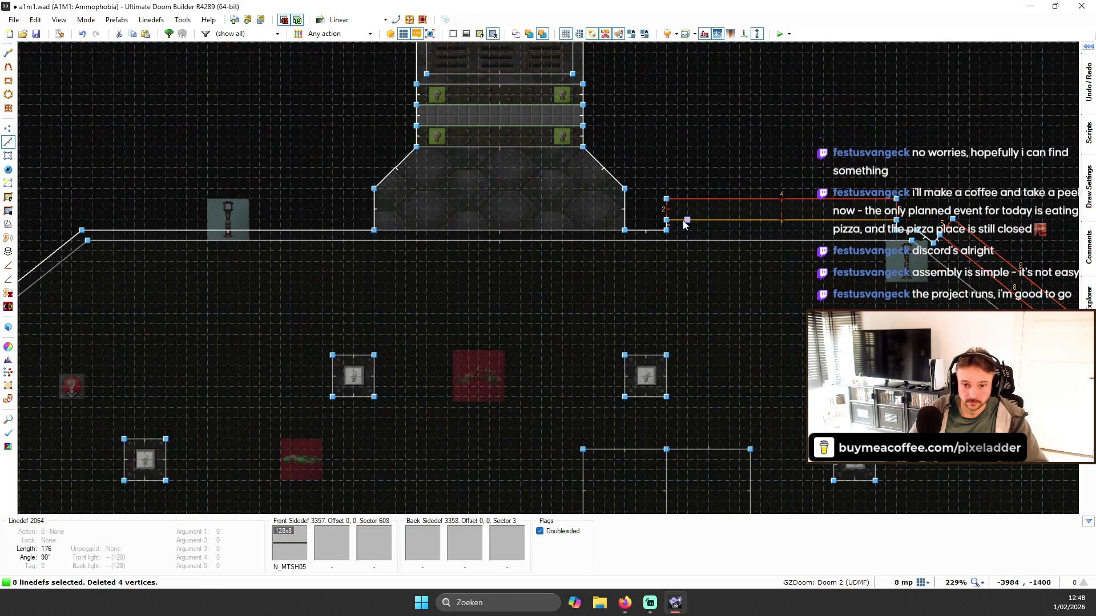
scroll(687, 224, up, 4)
click(661, 225)
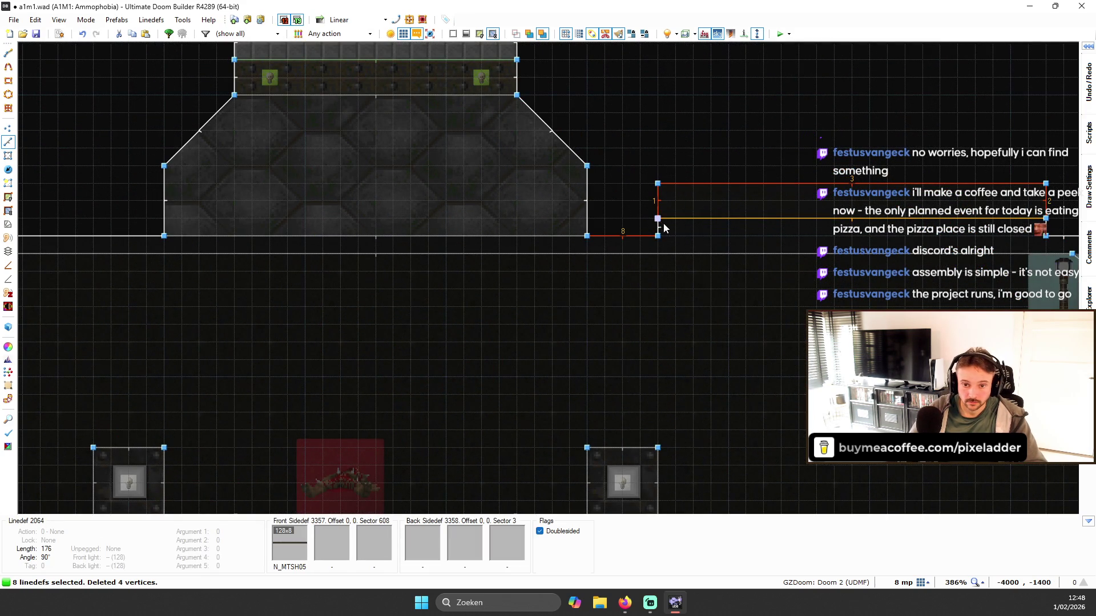
click(662, 228)
scroll(662, 228, down, 5)
scroll(664, 301, up, 7)
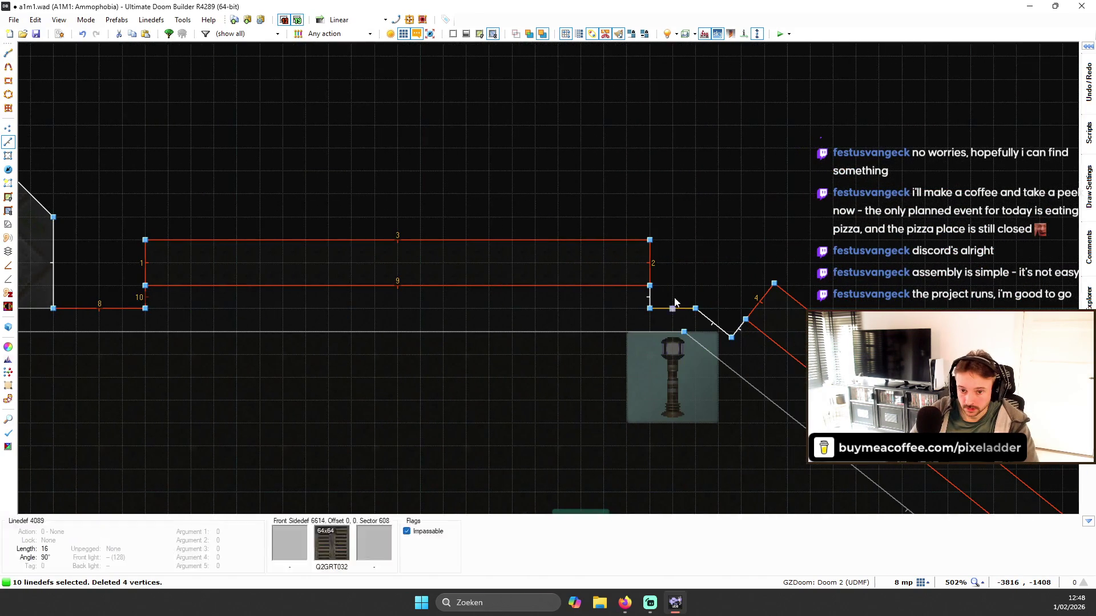
click(650, 297)
click(674, 308)
click(716, 324)
scroll(738, 335, down, 6)
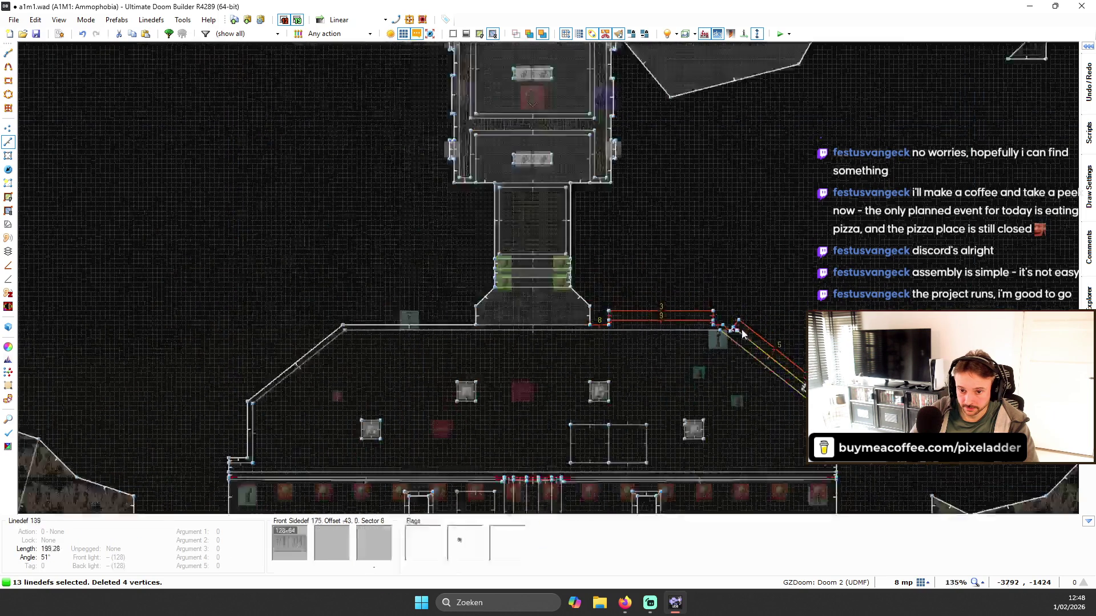
scroll(738, 391, up, 2)
scroll(556, 398, up, 2)
click(556, 398)
click(516, 405)
scroll(605, 470, down, 4)
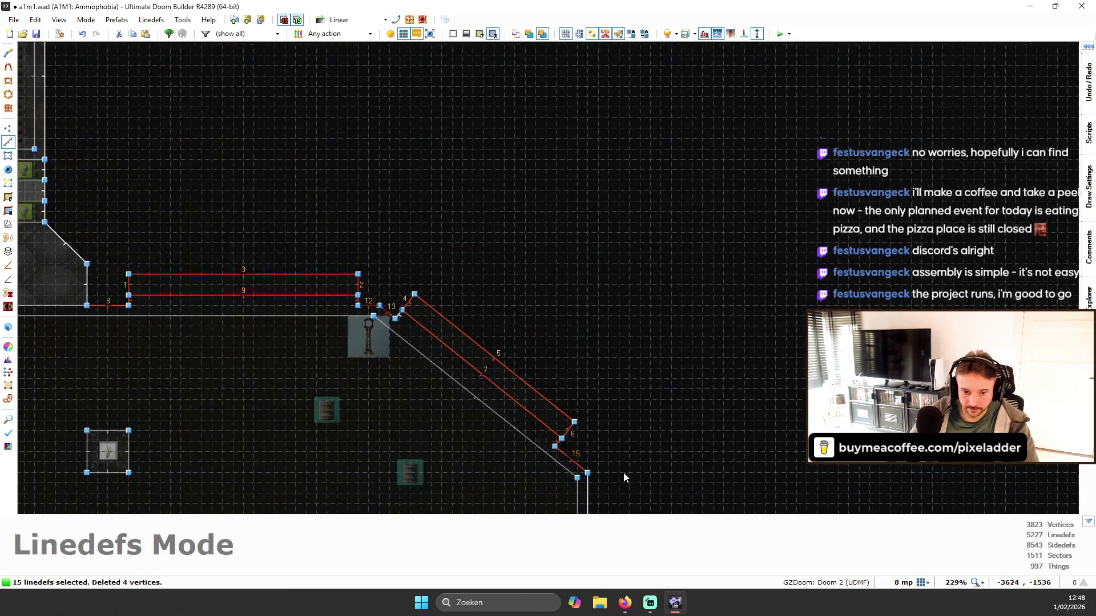
scroll(616, 352, down, 10)
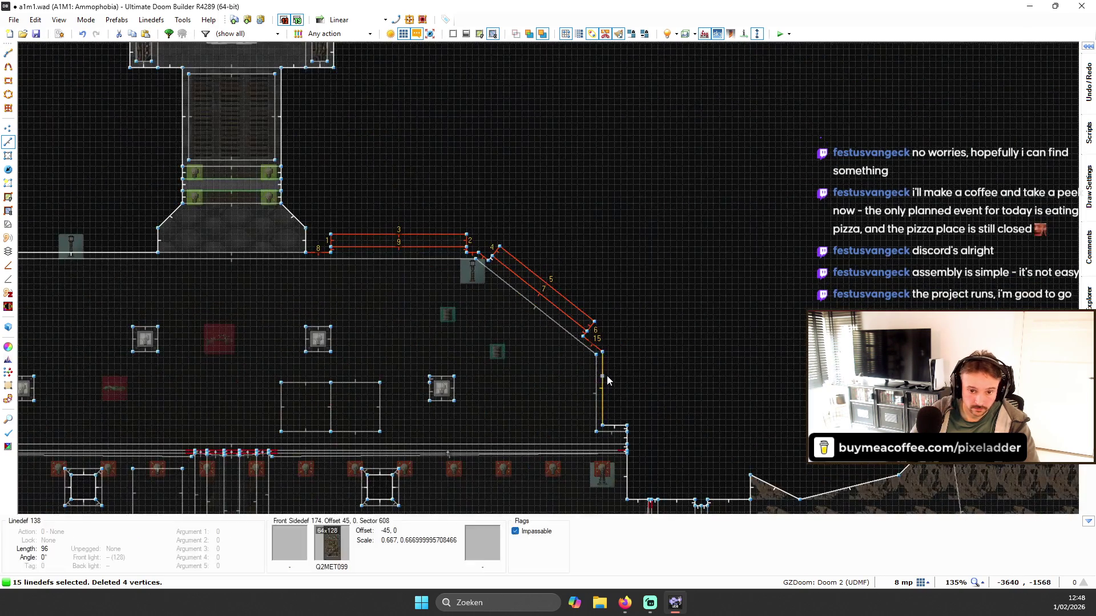
scroll(516, 297, up, 2)
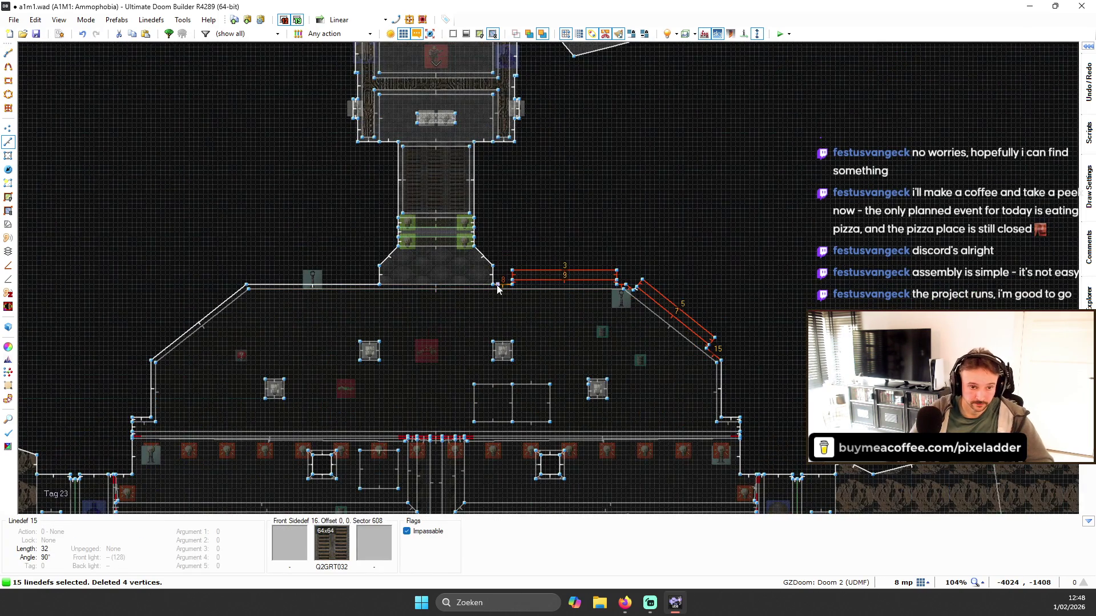
key(ctrl+c)
key(ctrl+v)
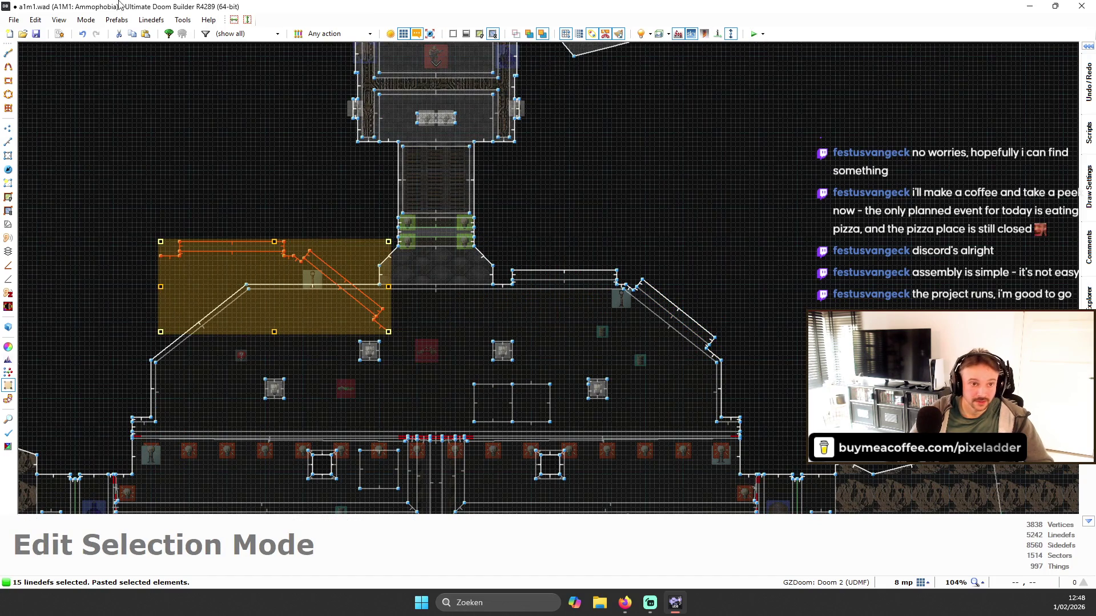
click(233, 20)
scroll(363, 271, up, 4)
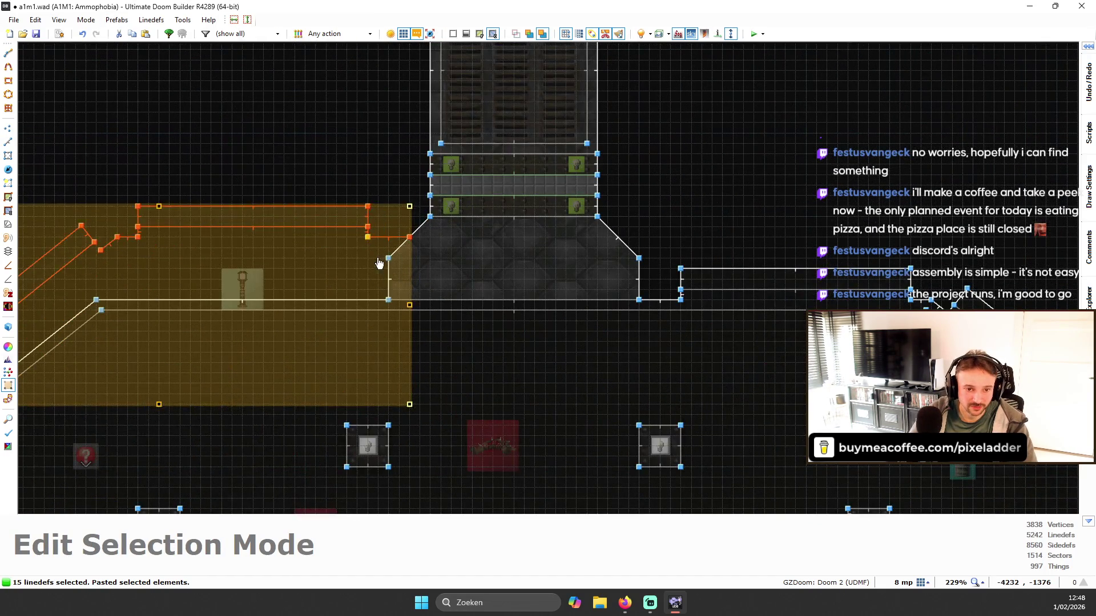
drag(376, 250, 360, 313)
scroll(360, 313, down, 4)
scroll(128, 379, up, 10)
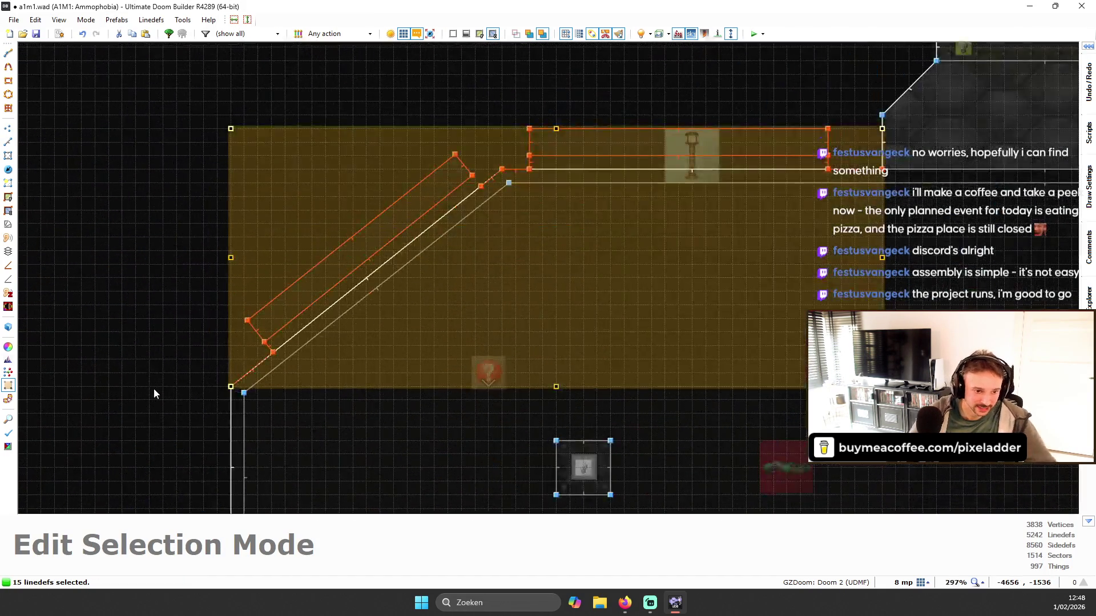
key(Return)
scroll(315, 322, down, 5)
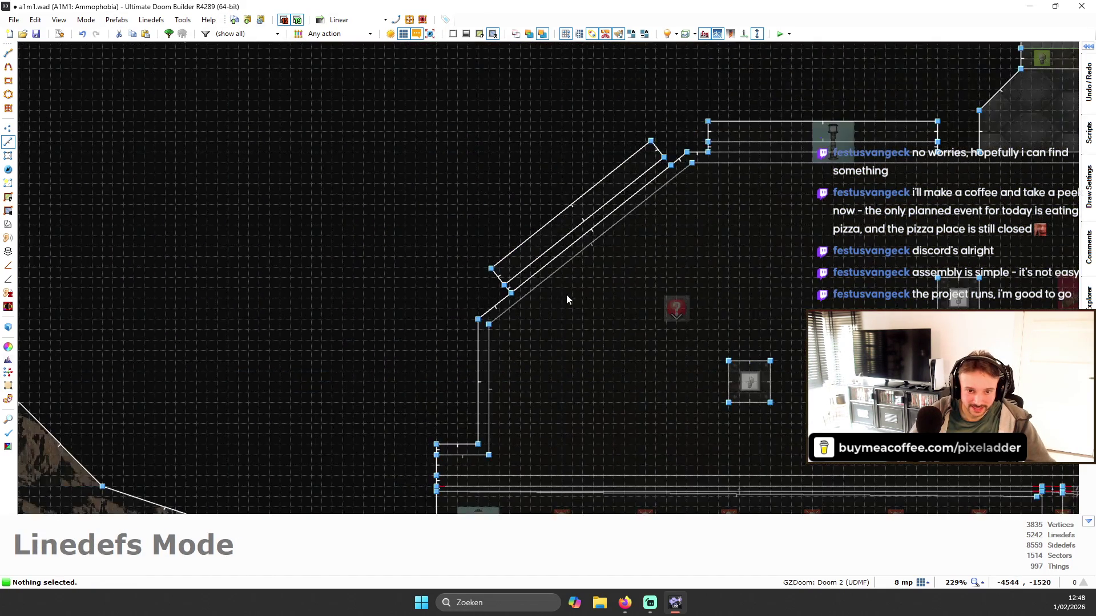
click(568, 298)
scroll(579, 269, down, 3)
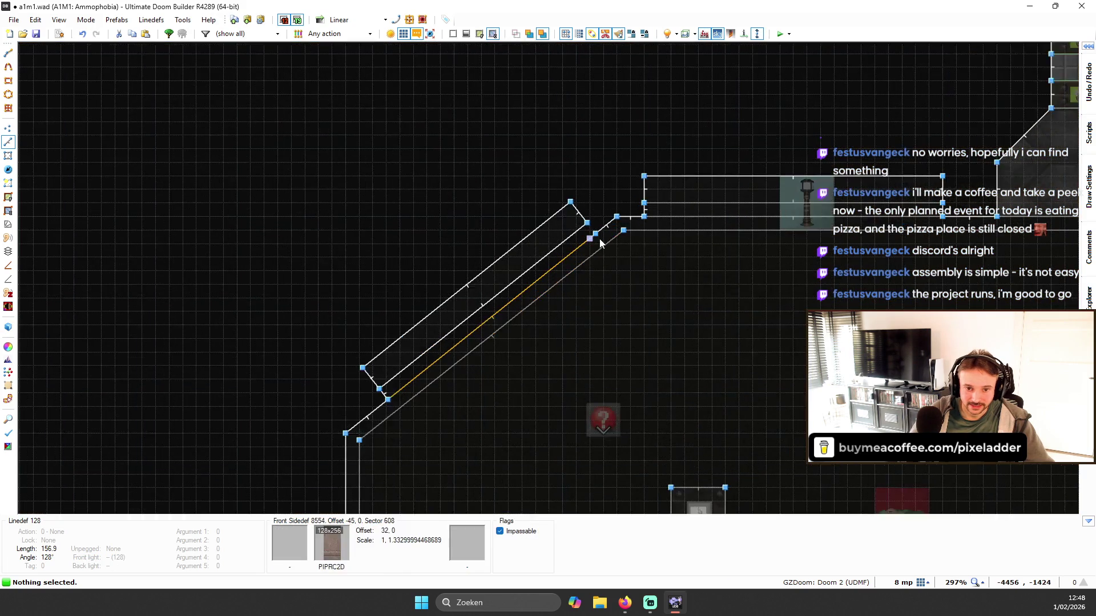
scroll(284, 241, up, 3)
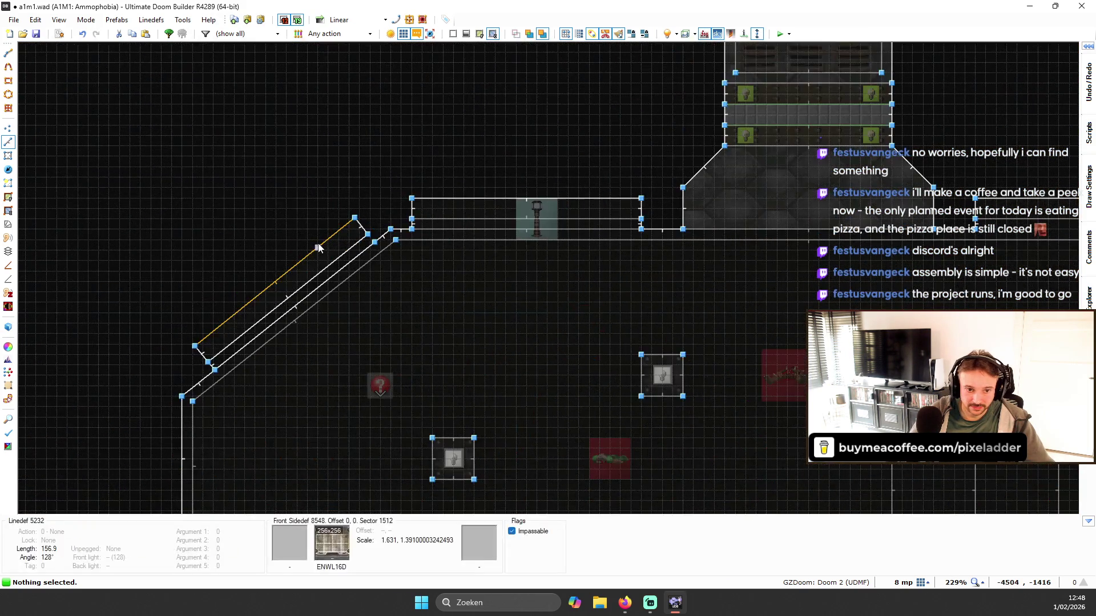
key(ctrl+z)
scroll(450, 278, down, 6)
scroll(718, 274, up, 7)
key(s)
scroll(368, 157, up, 8)
scroll(549, 278, down, 8)
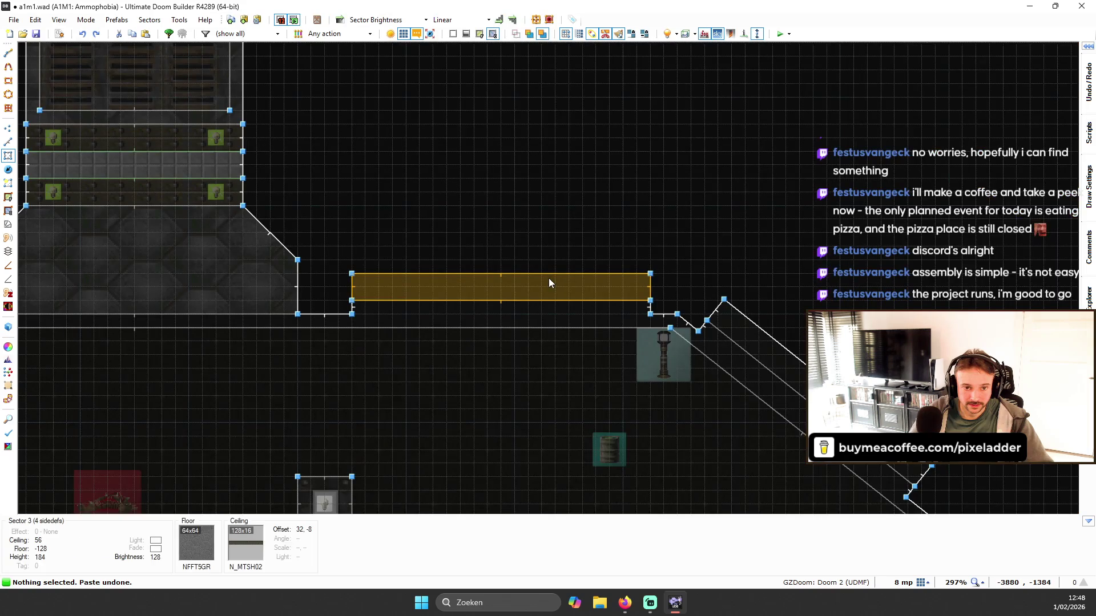
- Select the straight and diagonal trim sectors and their short step linedefs, then clear the selection
click(590, 297)
click(745, 341)
scroll(745, 341, up, 5)
scroll(745, 341, down, 5)
key(s)
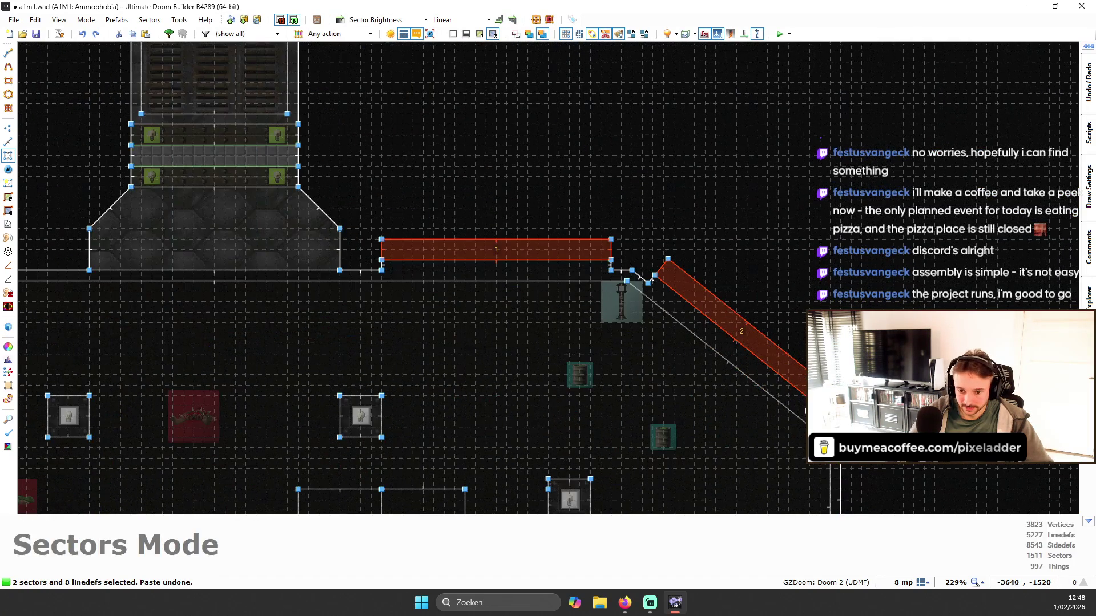
key(l)
scroll(822, 416, up, 3)
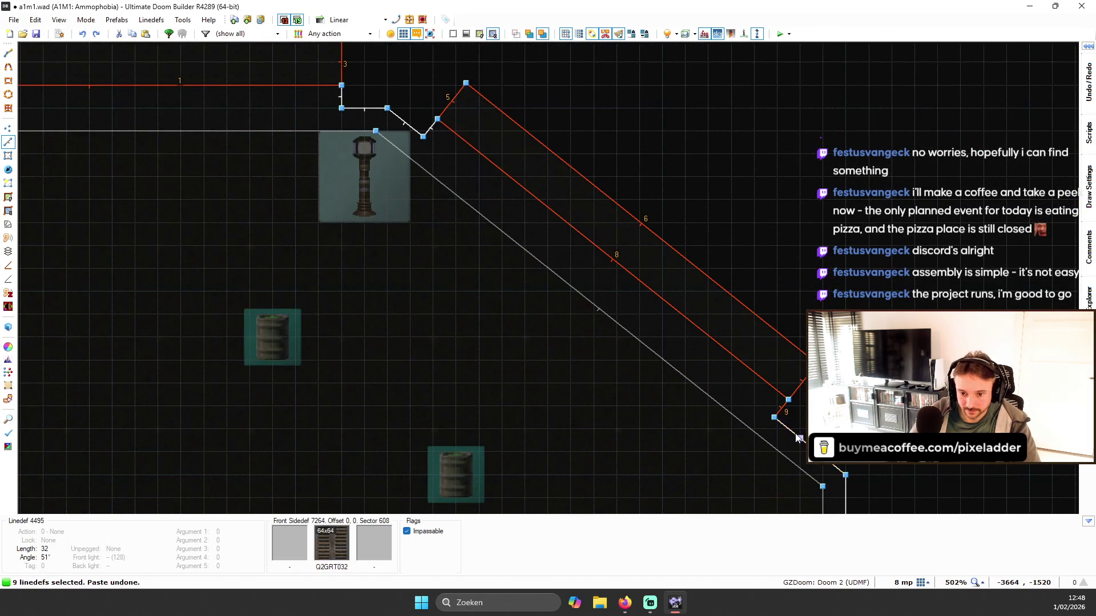
scroll(799, 438, down, 3)
scroll(665, 228, up, 4)
click(645, 228)
click(719, 253)
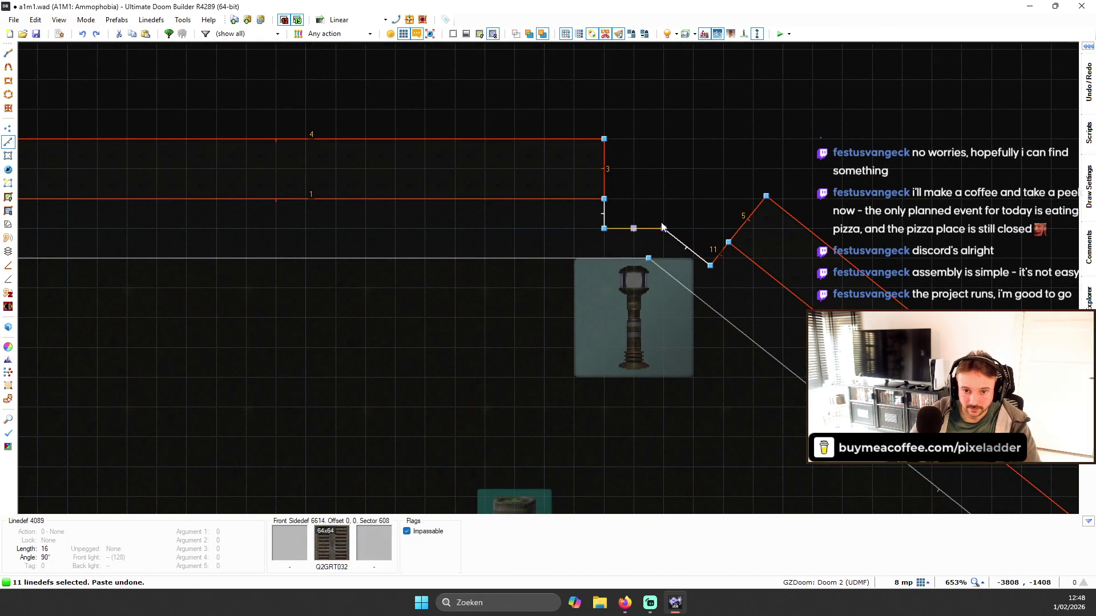
scroll(564, 223, down, 3)
key(l)
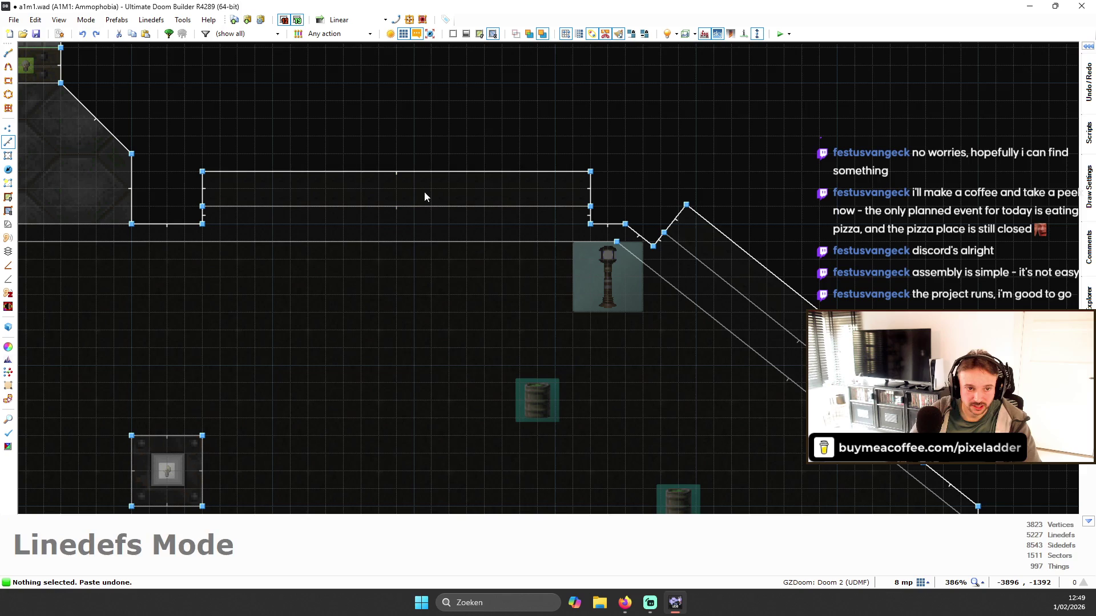
- Box-select all the straight and diagonal trim linedefs
mouse_move(225, 144)
mouse_down()
mouse_move(814, 264)
mouse_move(812, 240)
mouse_move(812, 286)
mouse_up()
scroll(780, 261, down, 2)
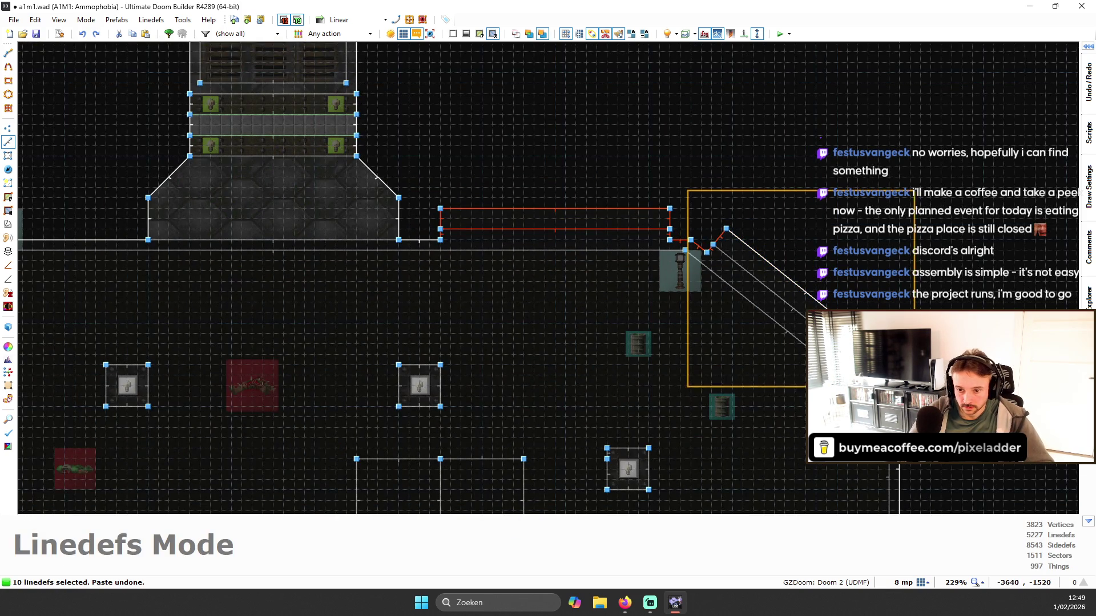
drag(940, 429, 940, 429)
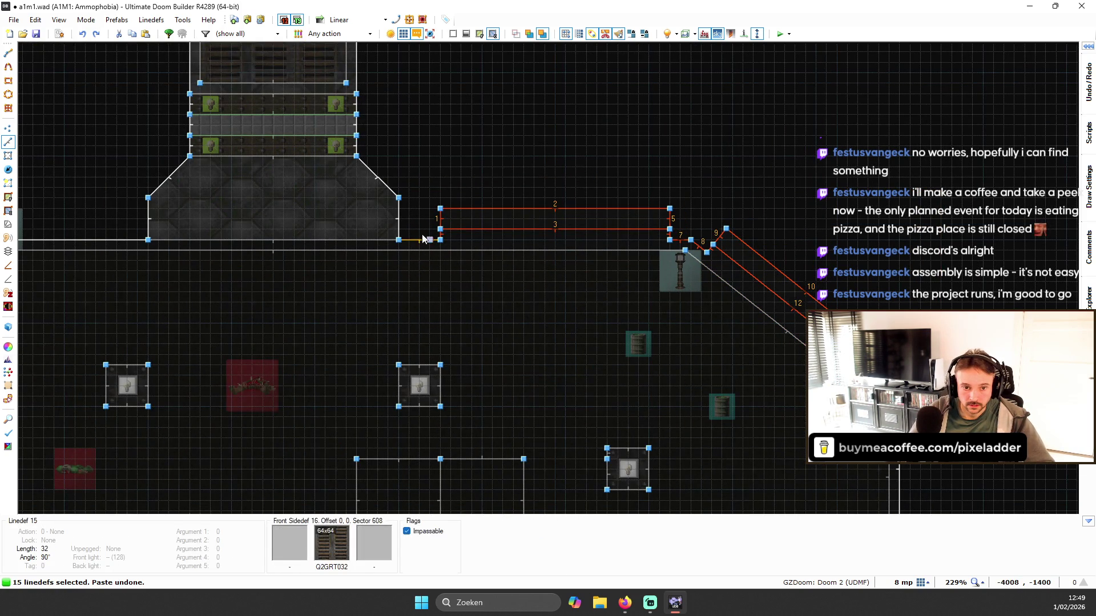
scroll(712, 227, up, 3)
scroll(714, 222, down, 2)
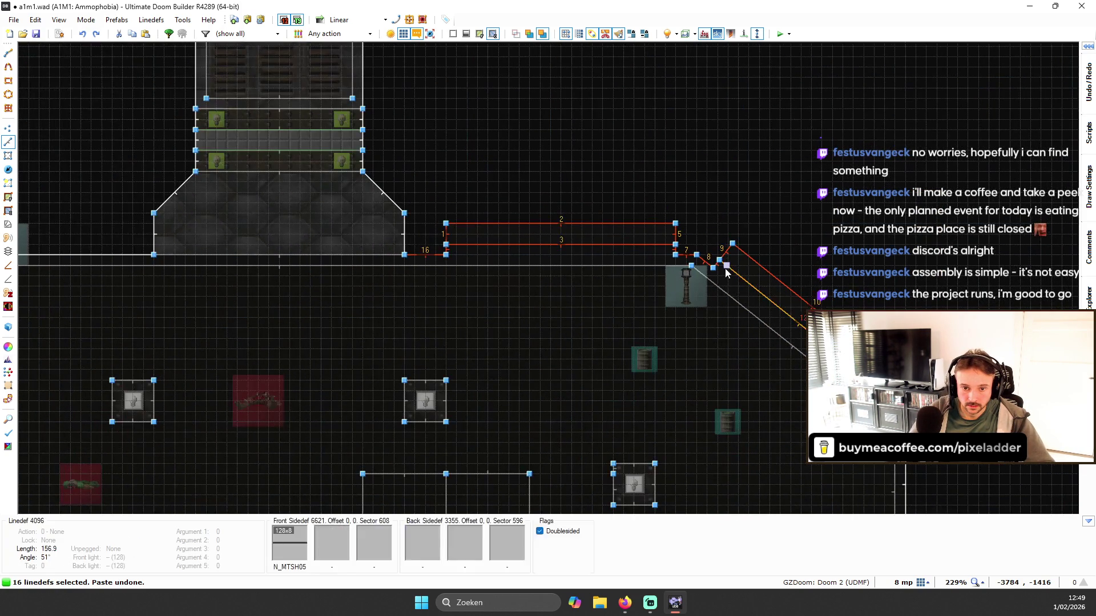
scroll(684, 260, down, 2)
scroll(683, 257, down, 1)
- Paste the 16 trim linedefs, snap them onto the hall's left corner vertex and deselect
key(ctrl+v)
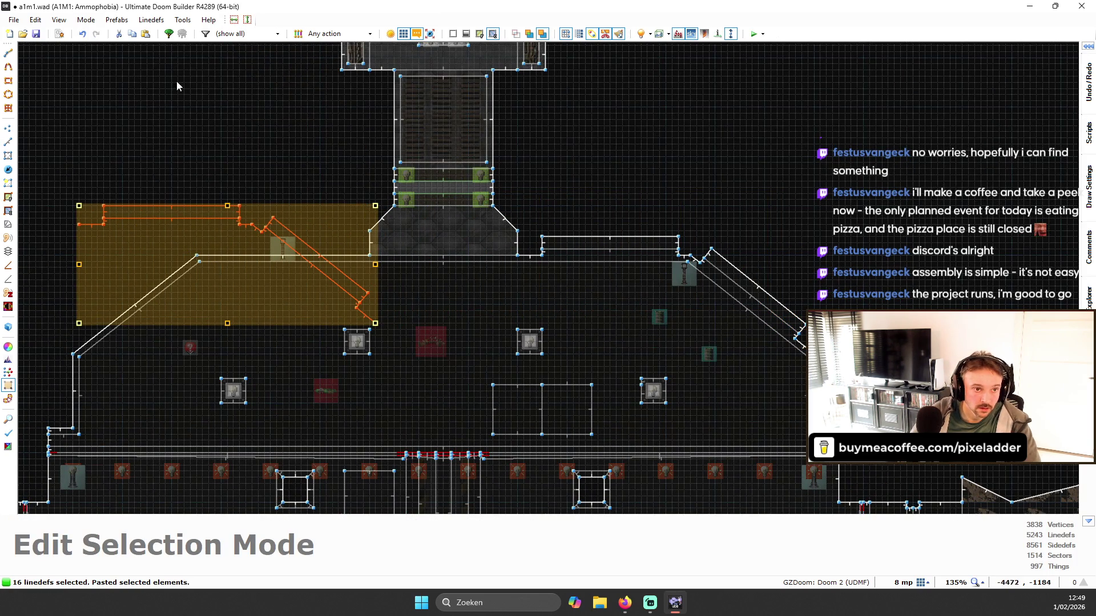
scroll(305, 252, up, 3)
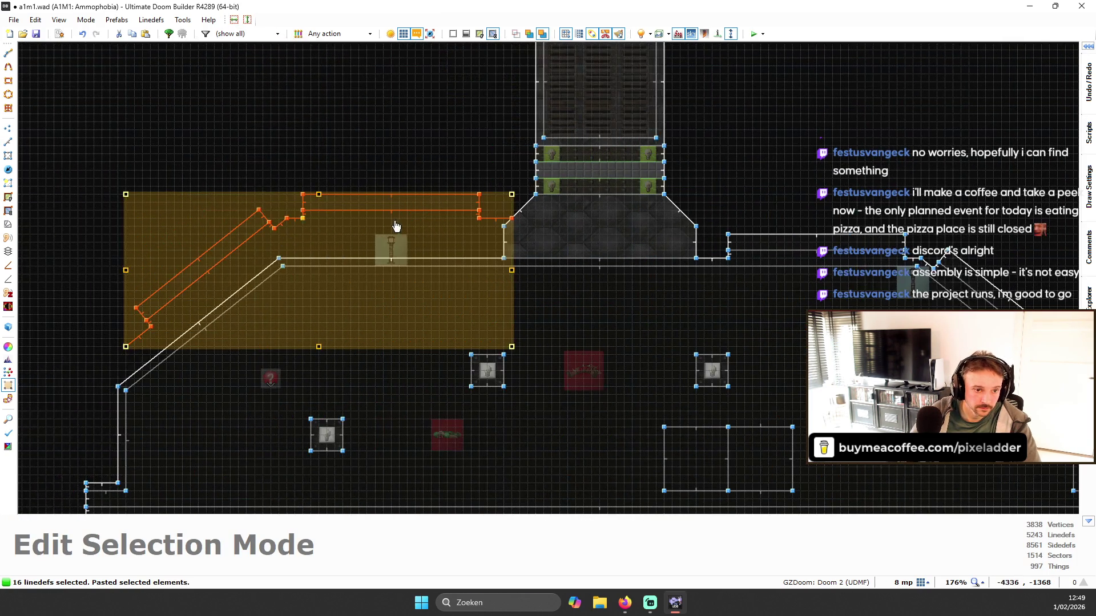
click(471, 271)
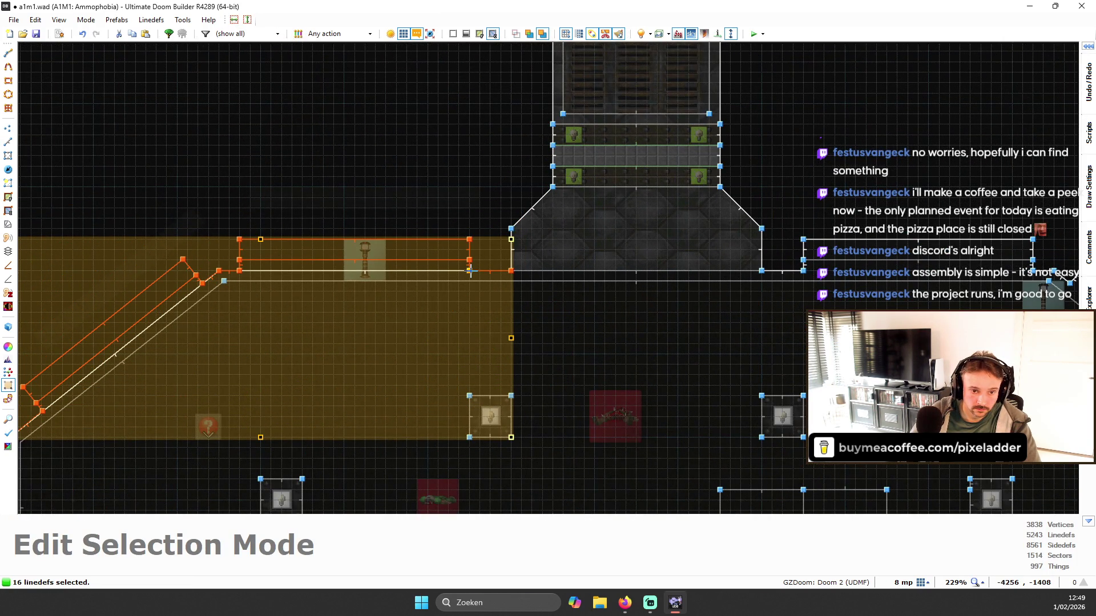
scroll(80, 374, up, 3)
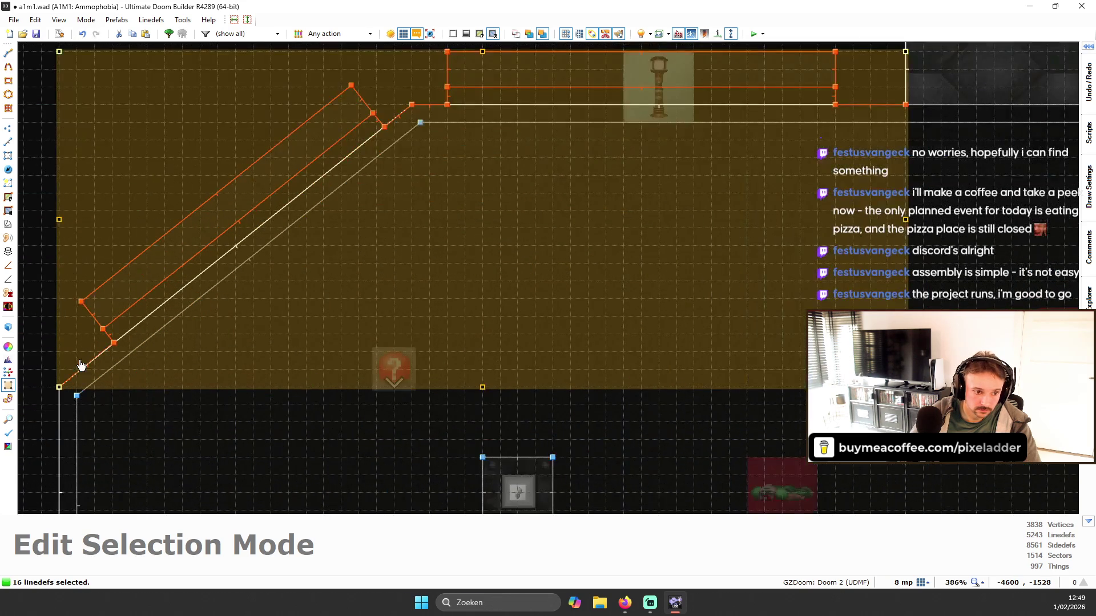
scroll(109, 211, down, 3)
key(Return)
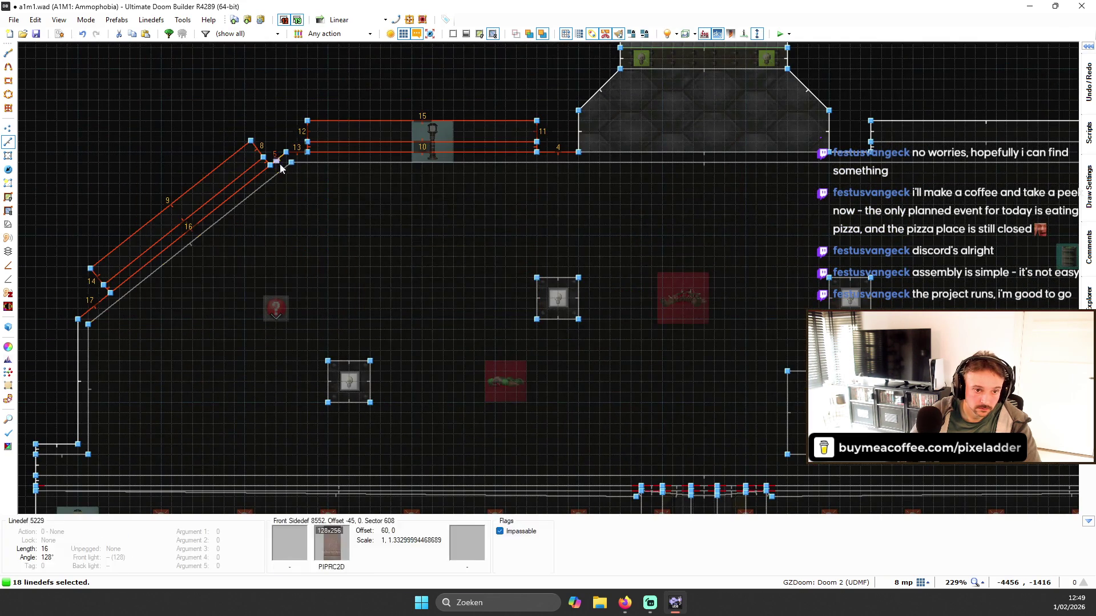
scroll(296, 136, up, 2)
click(296, 135)
scroll(391, 173, down, 3)
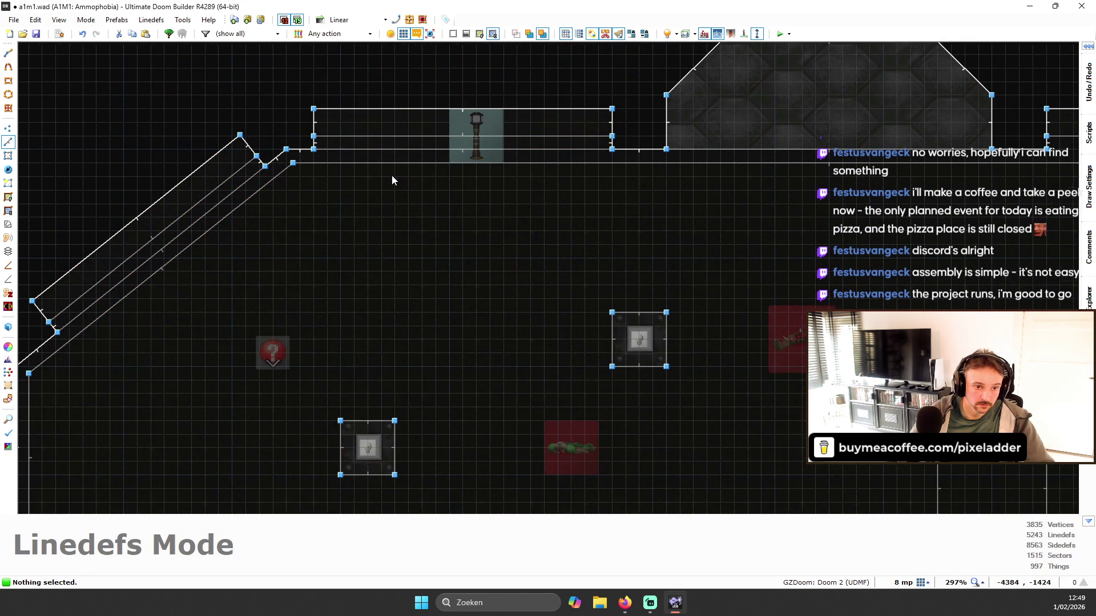
- Copy Q2GRT032 from the existing trim strip onto the blank strip and reset its offsets
key(w)
key(w)
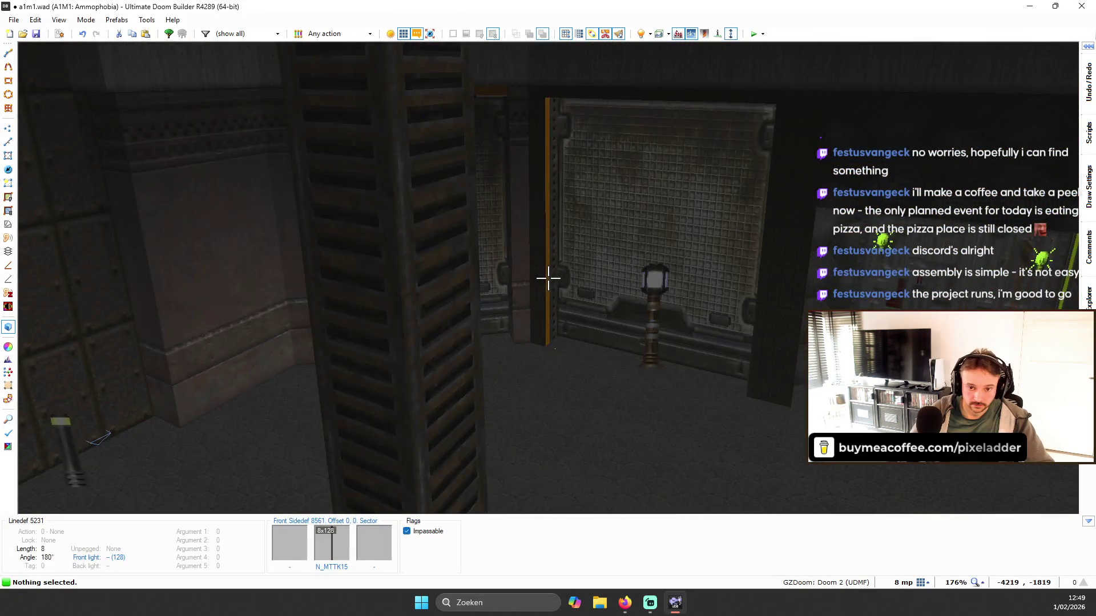
key(w)
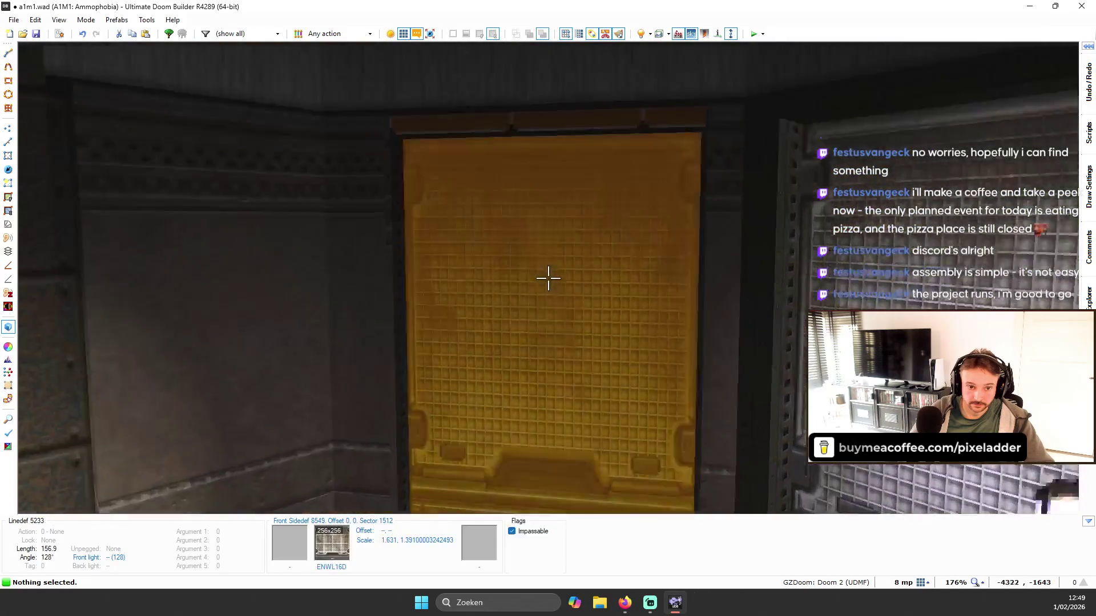
key(w)
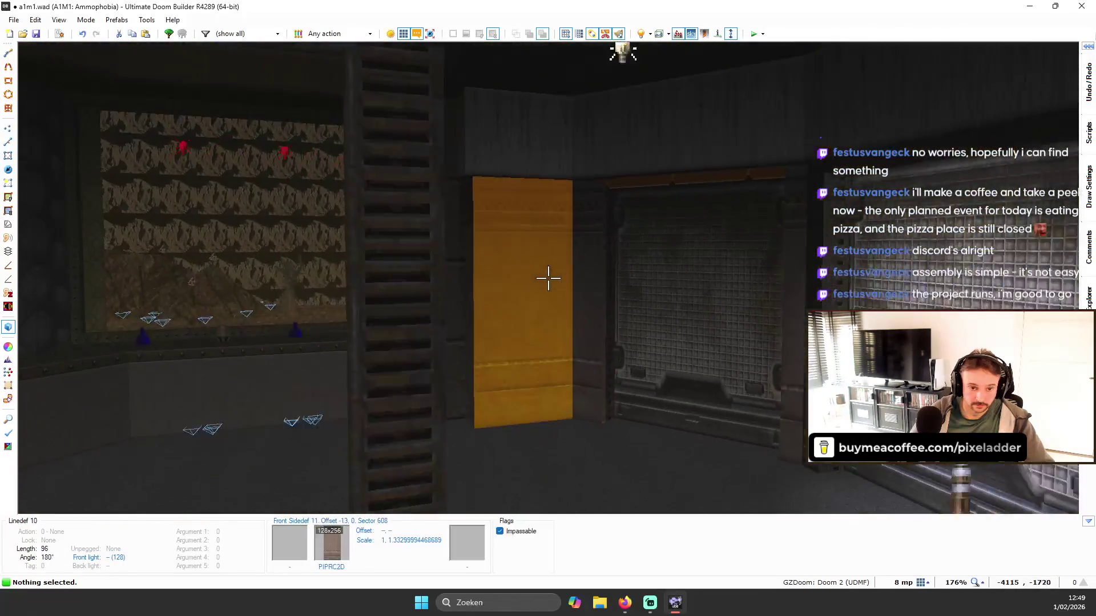
key(w)
key(ctrl+c)
key(ctrl+v)
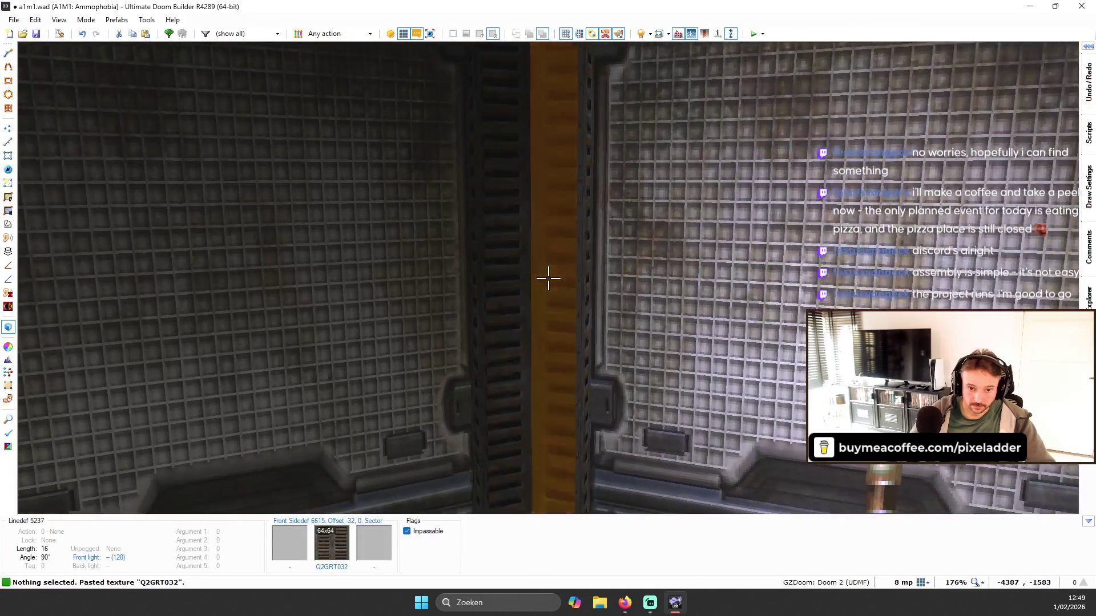
key(shift+r)
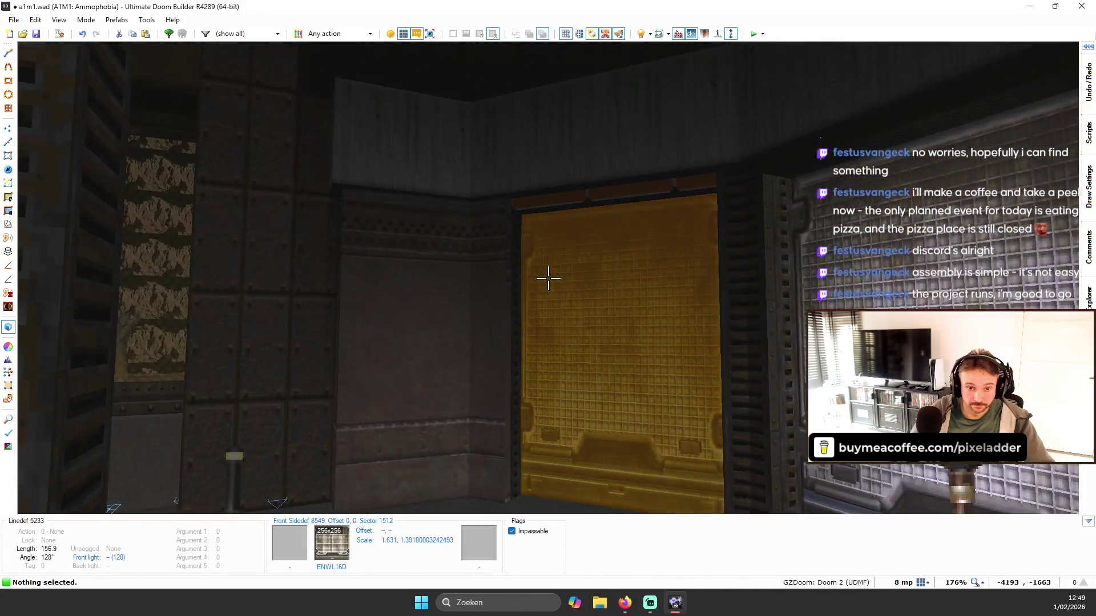
key(w)
key(w)
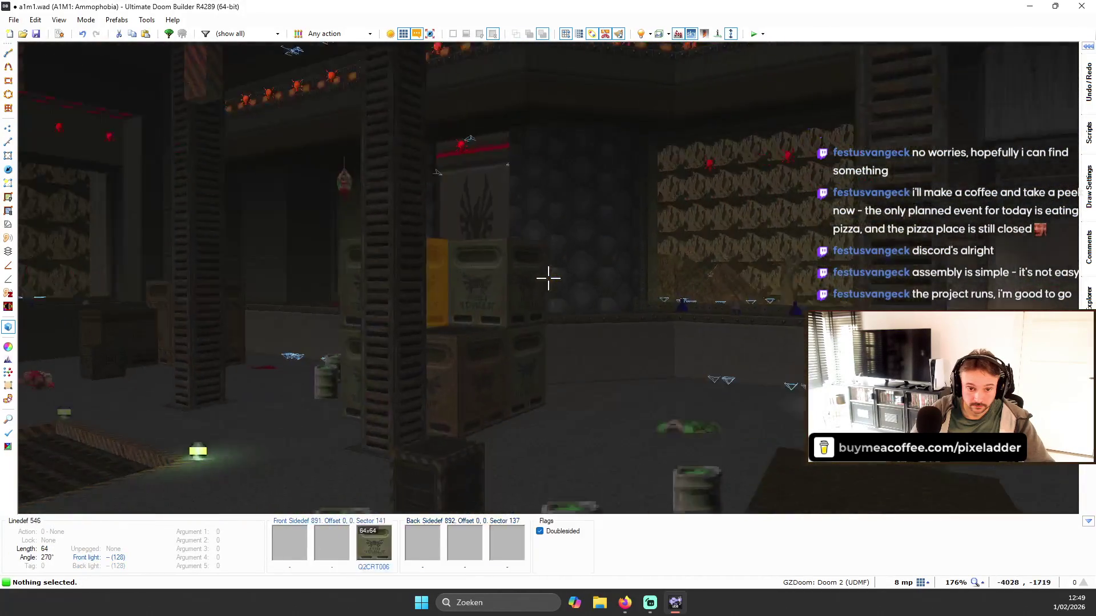
key(w)
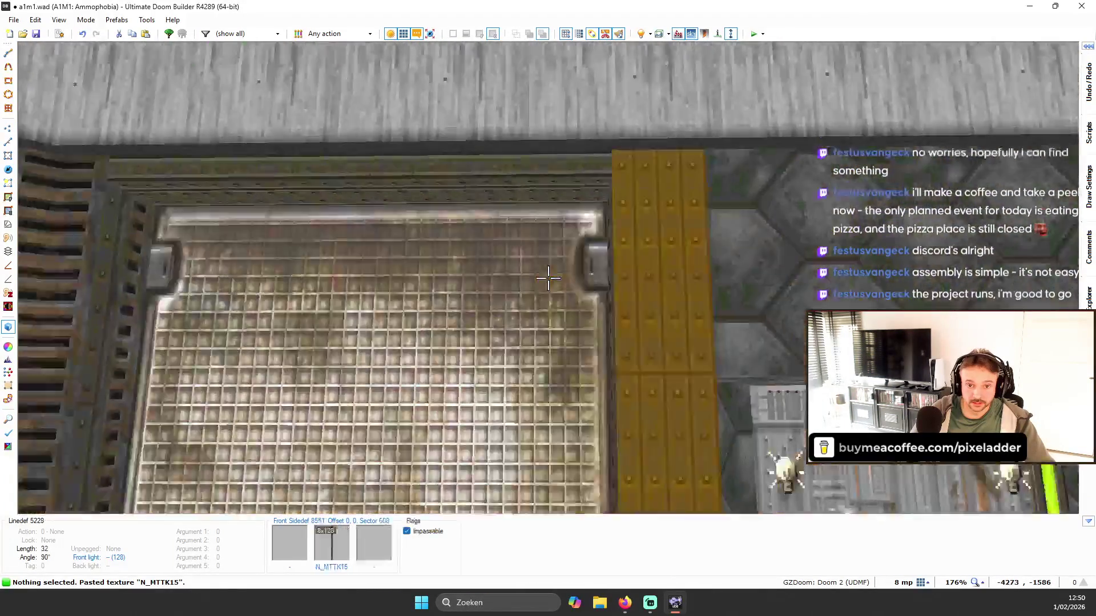
key(w)
key(w)
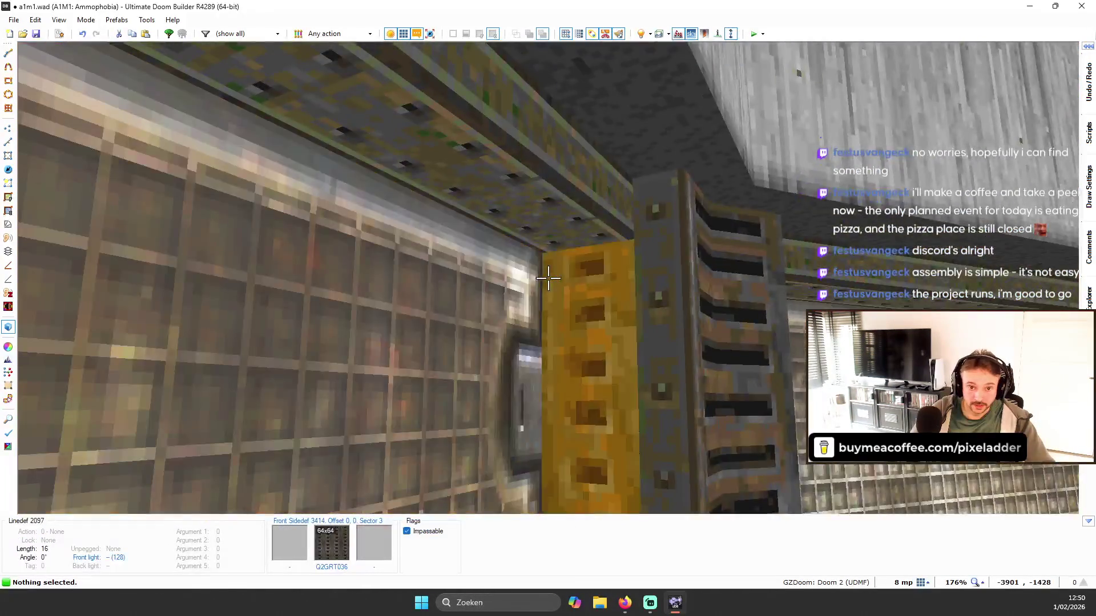
- Remove the wrong upper texture, raise the trim ceiling to 64 and paste N_MTSH05 there
key(w)
key(w)
key(w)
key(w)
key(w)
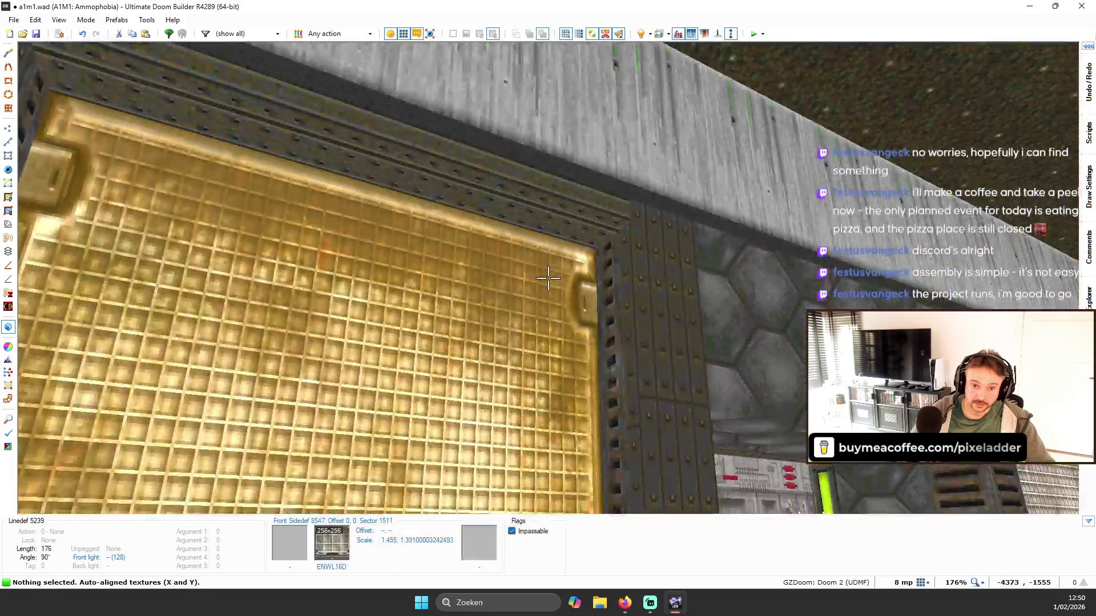
key(w)
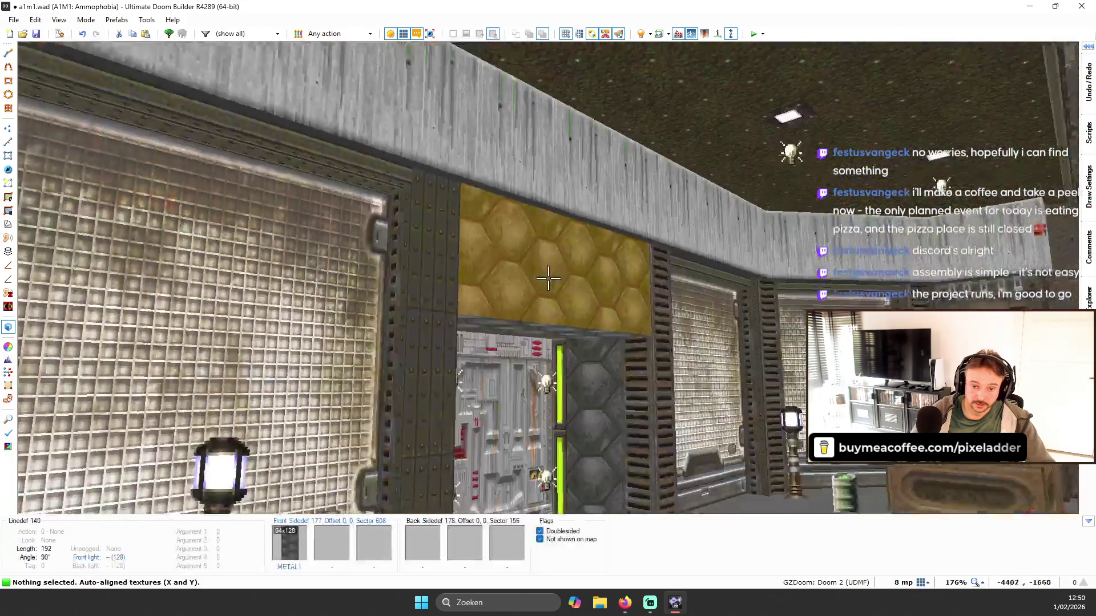
key(w)
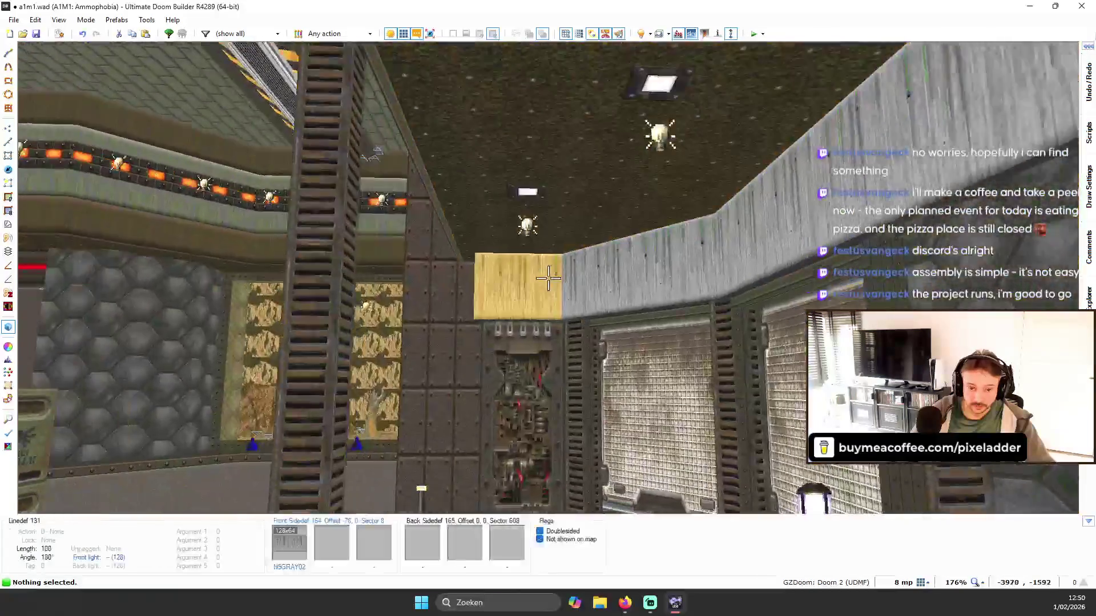
key(Delete)
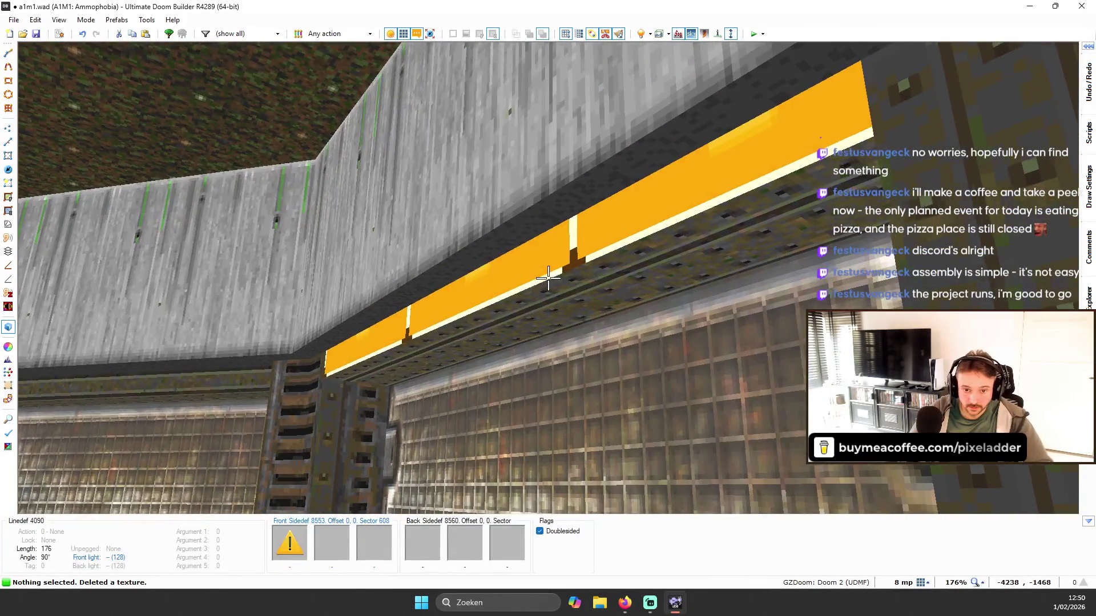
scroll(548, 278, up, 1)
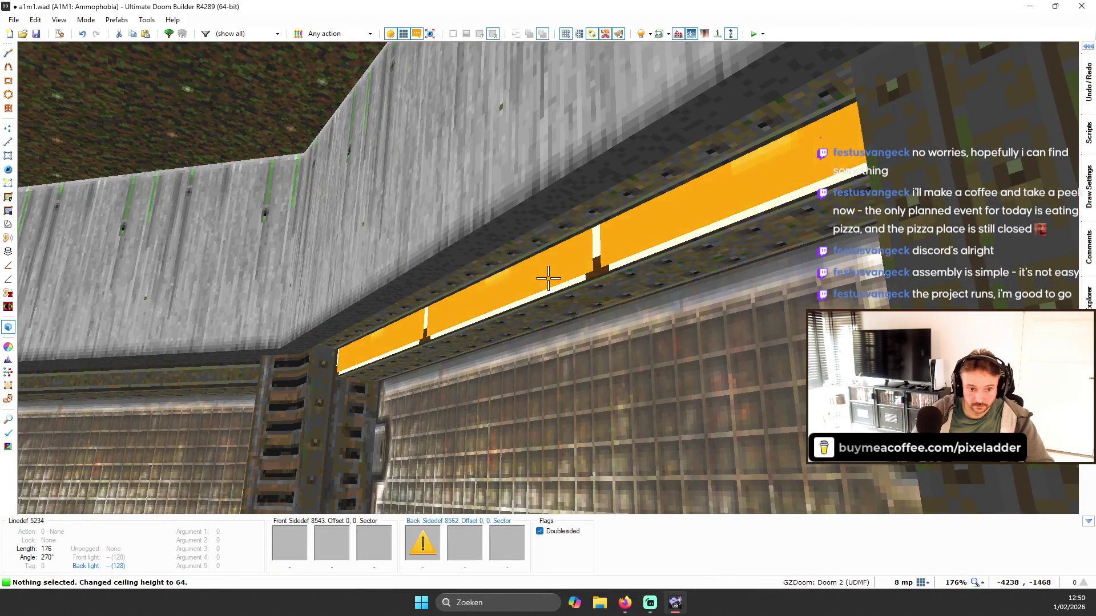
key(ctrl+v)
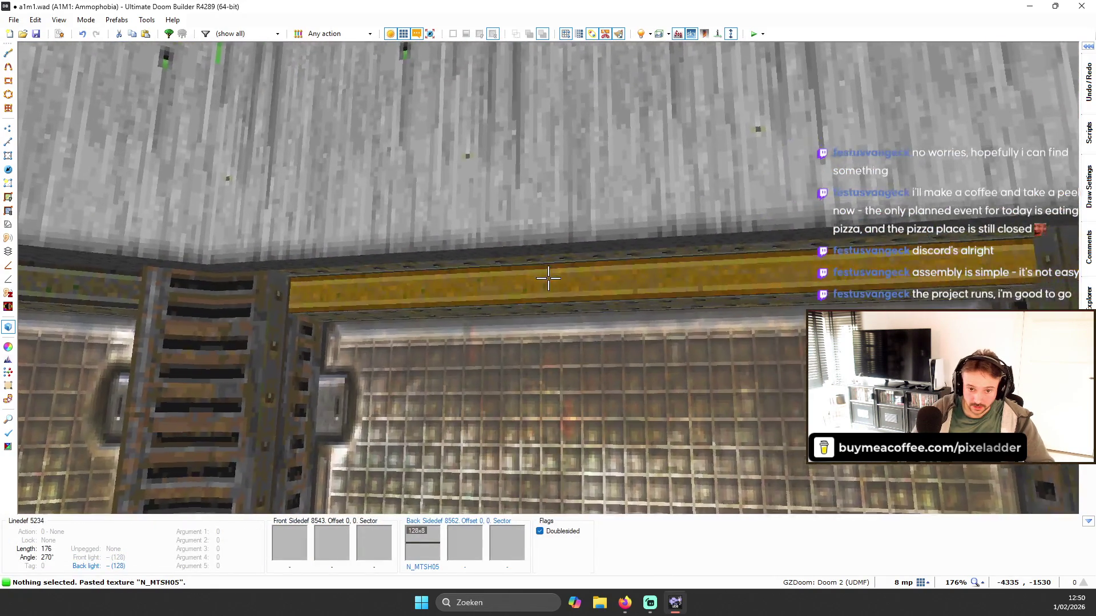
key(w)
key(s)
key(w)
key(q)
scroll(514, 195, up, 3)
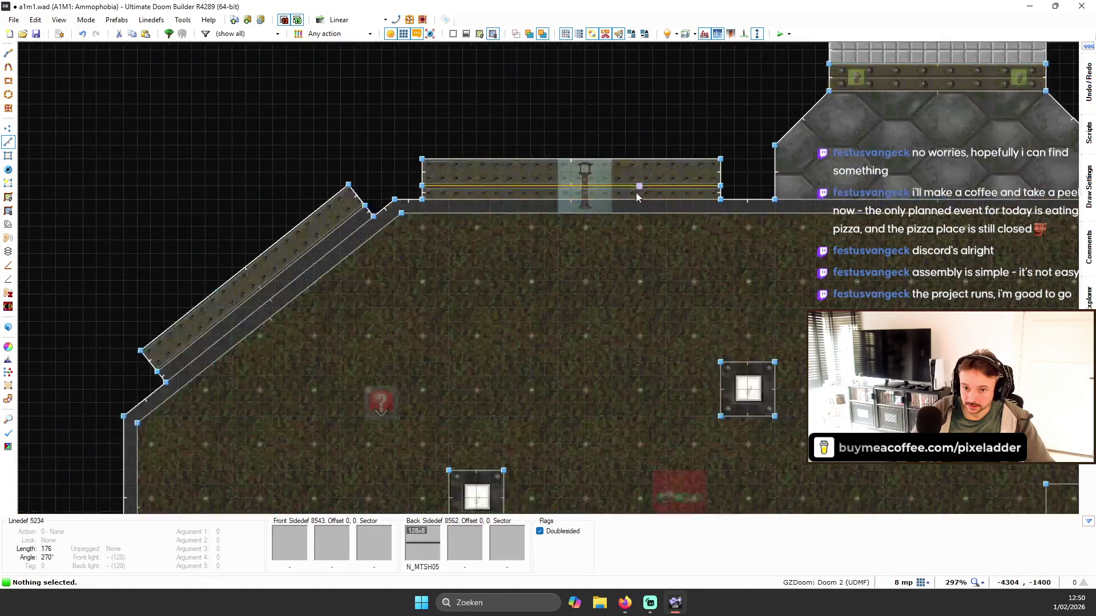
- Merge the hall floor, straight trim strip and diagonal strip sectors into one sector
key(s)
click(508, 212)
click(495, 194)
scroll(272, 272, up, 3)
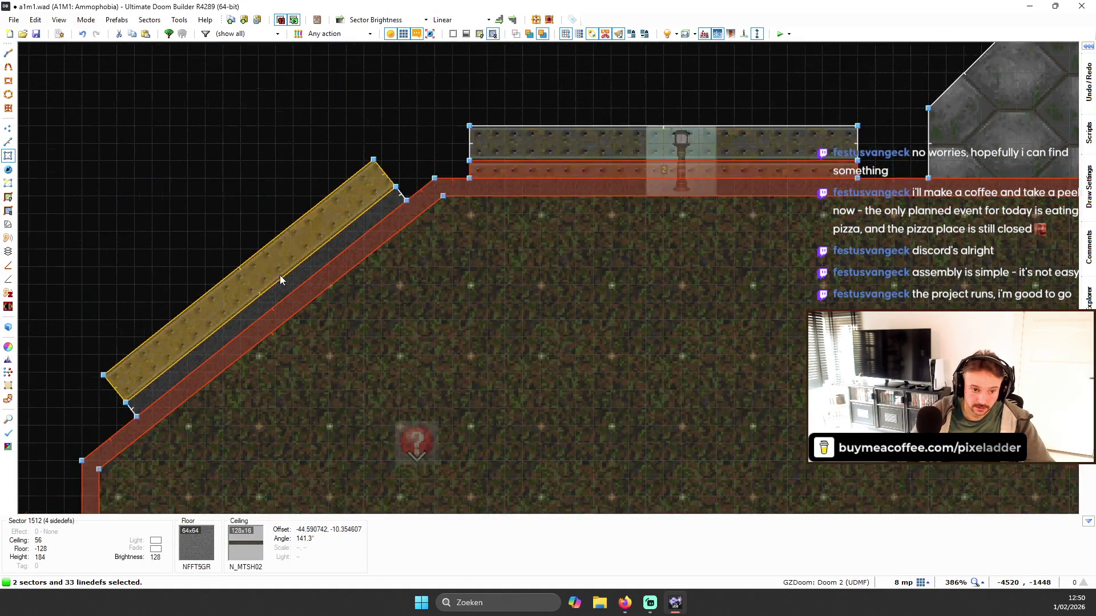
click(310, 218)
key(ctrl+j)
- Zoom around the merged hall, then switch to the 3D view
scroll(395, 202, down, 10)
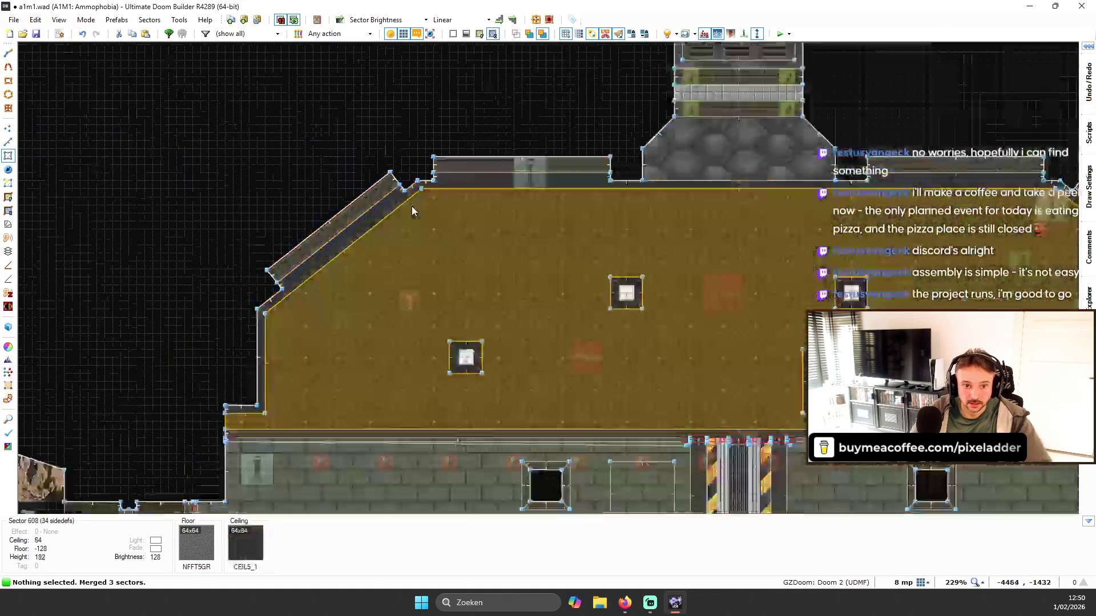
mouse_move(1088, 131)
scroll(856, 183, up, 8)
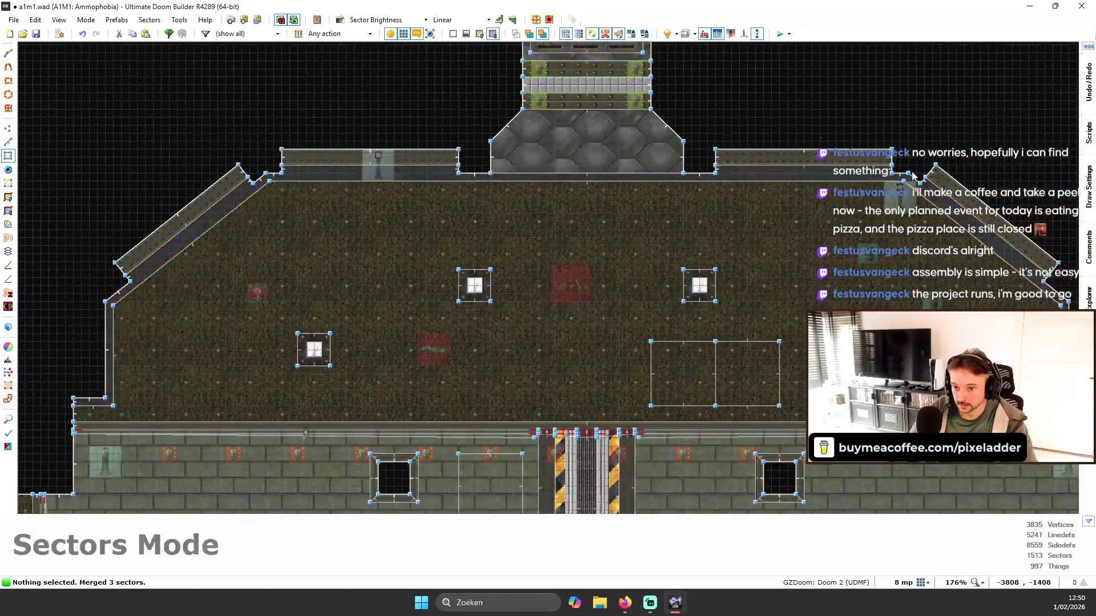
scroll(855, 184, down, 4)
scroll(564, 211, up, 2)
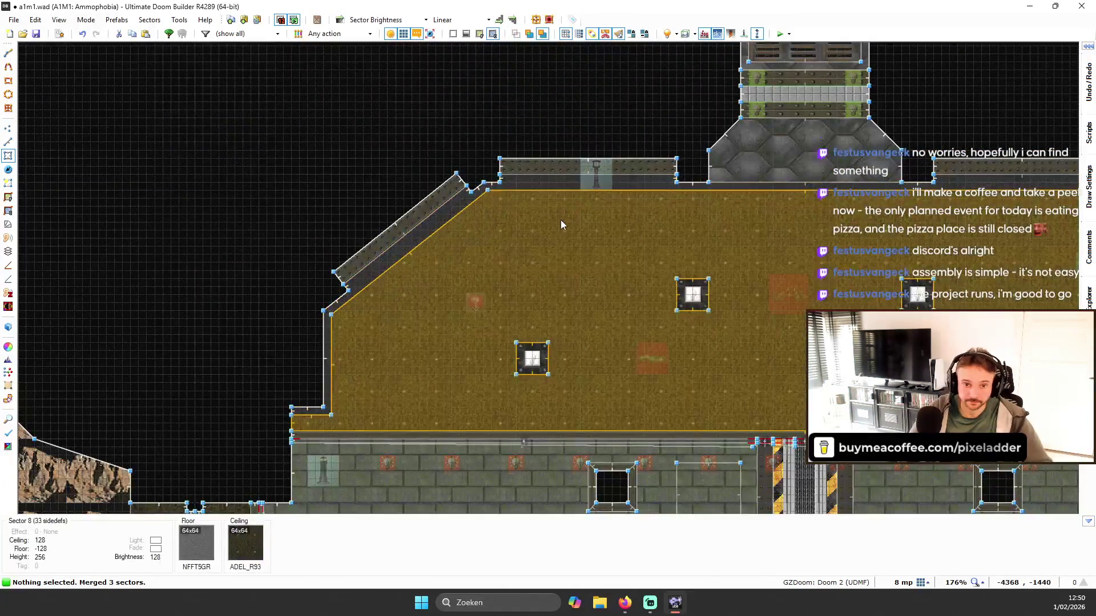
key(q)
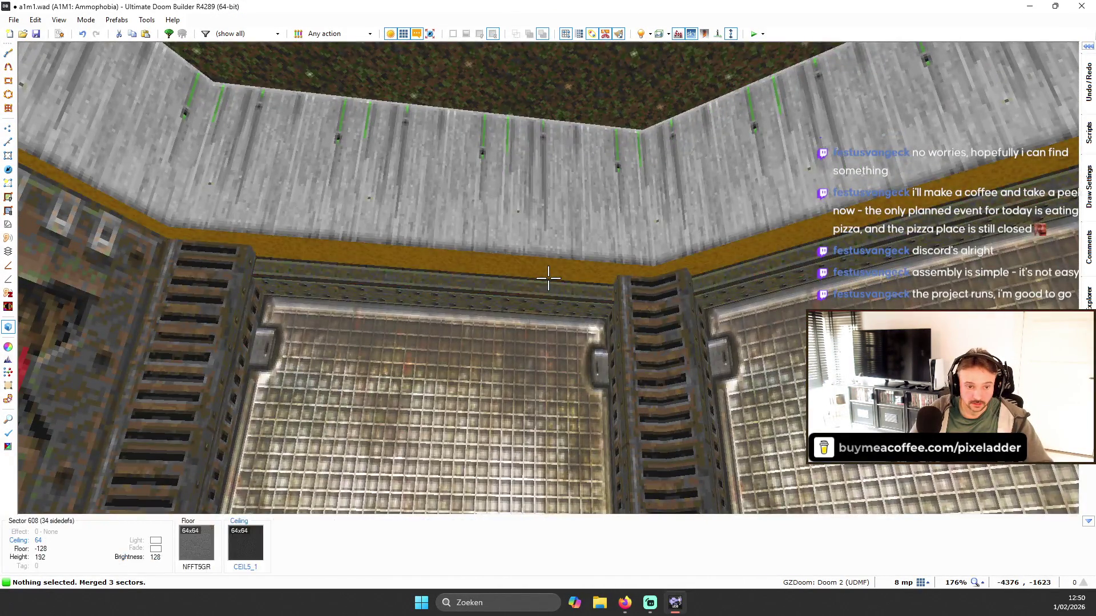
- Turn full brightness off and return to the 2D map in Things Mode
key(b)
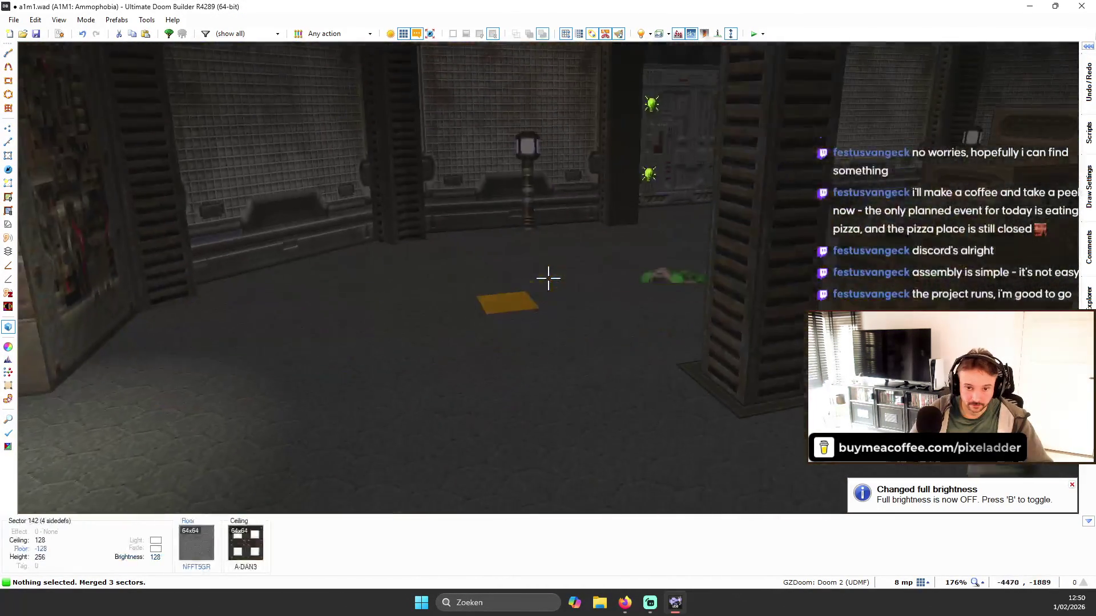
key(q)
key(t)
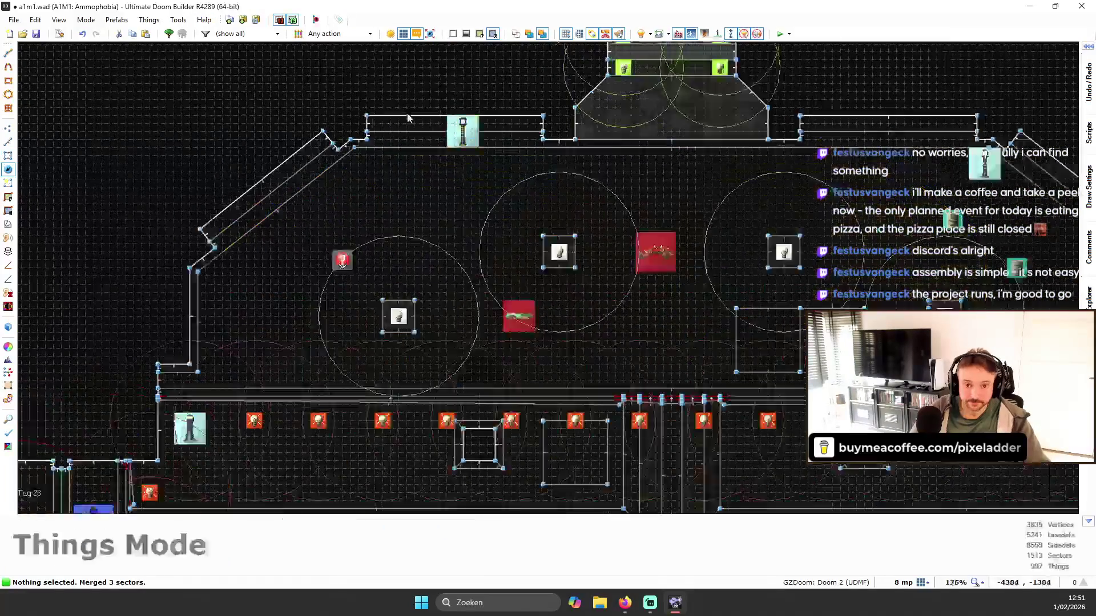
- Move the tall techno floor lamp to -4440, -1424 beside the diagonal wall
scroll(514, 181, up, 5)
drag(353, 235, 288, 226)
scroll(361, 207, down, 4)
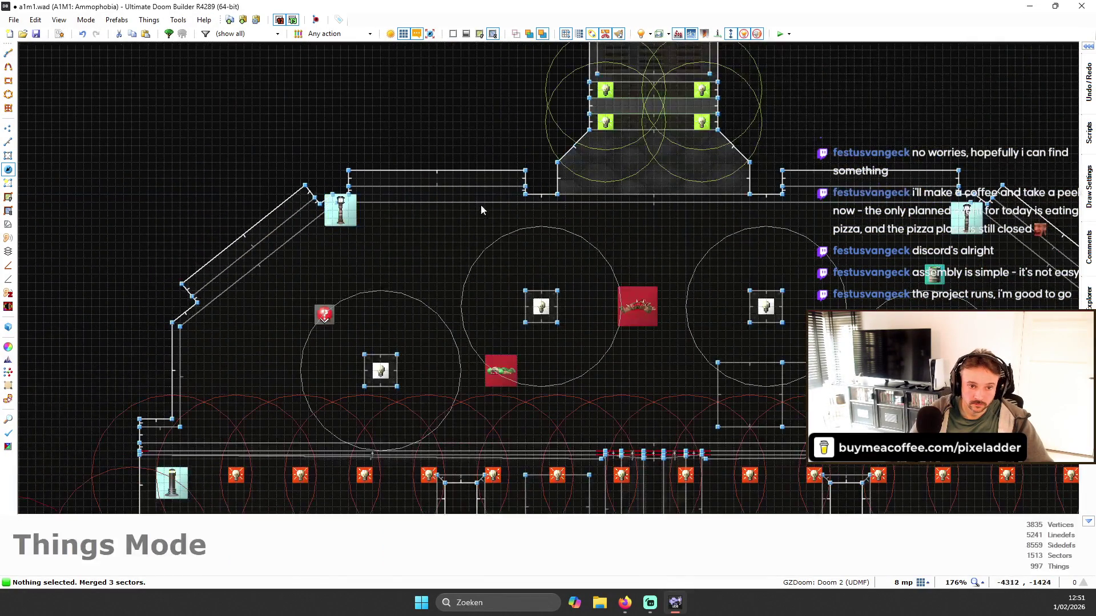
scroll(322, 184, up, 3)
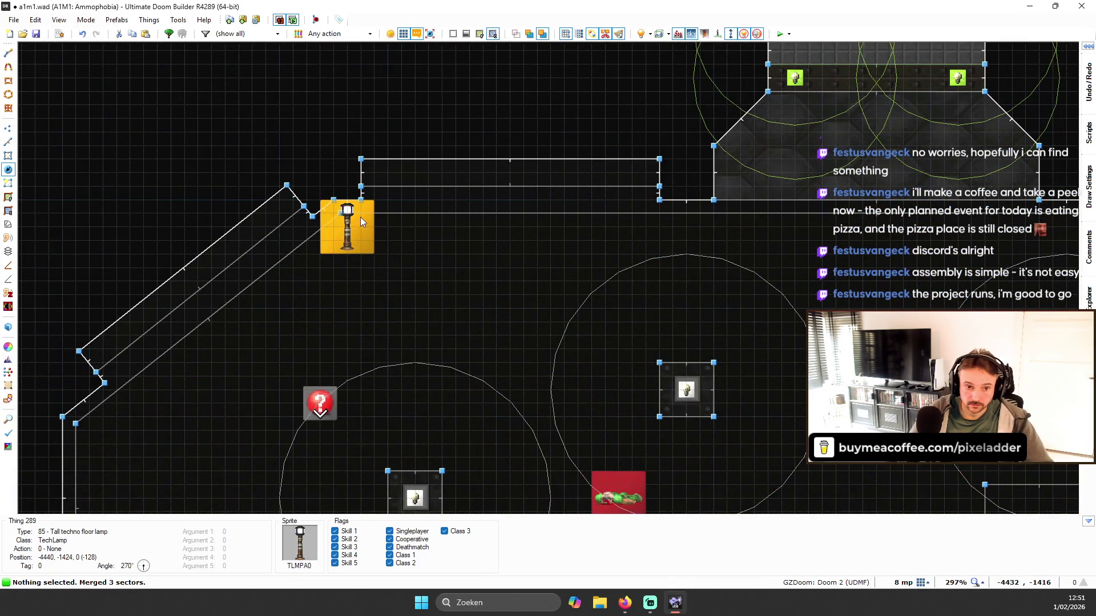
scroll(352, 223, down, 3)
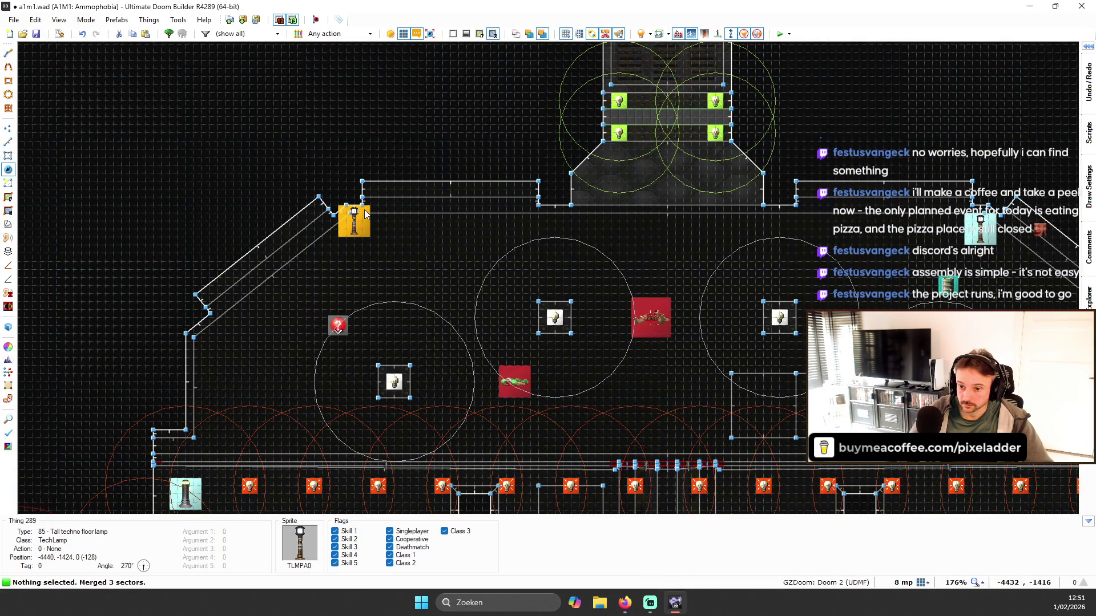
scroll(359, 210, down, 3)
- Check the lamp's new spot in 3D and copy the Q2GRT032 wall texture
key(q)
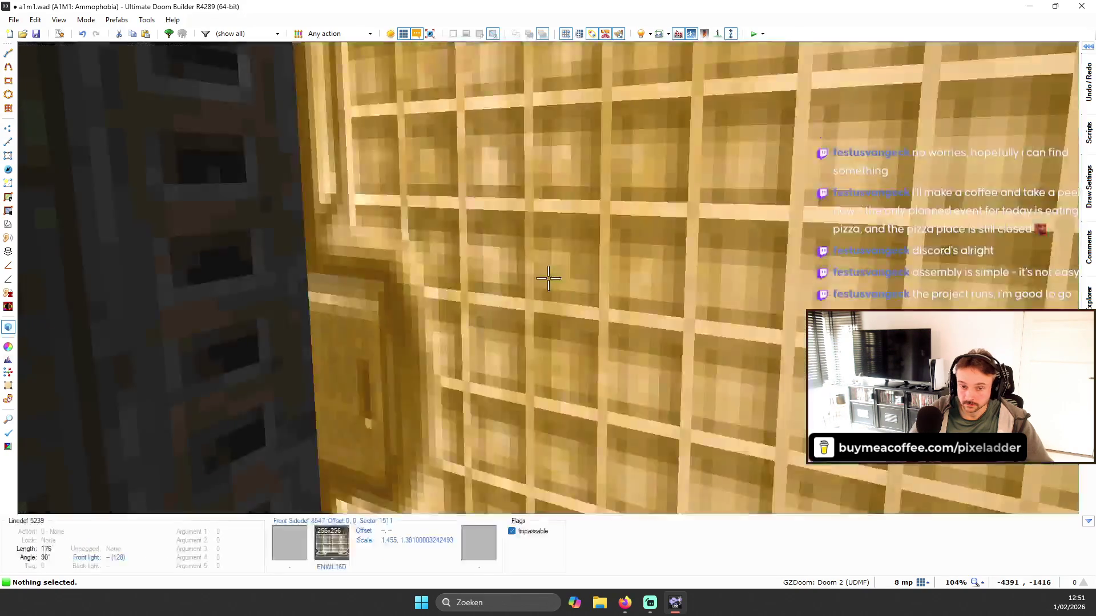
key(s)
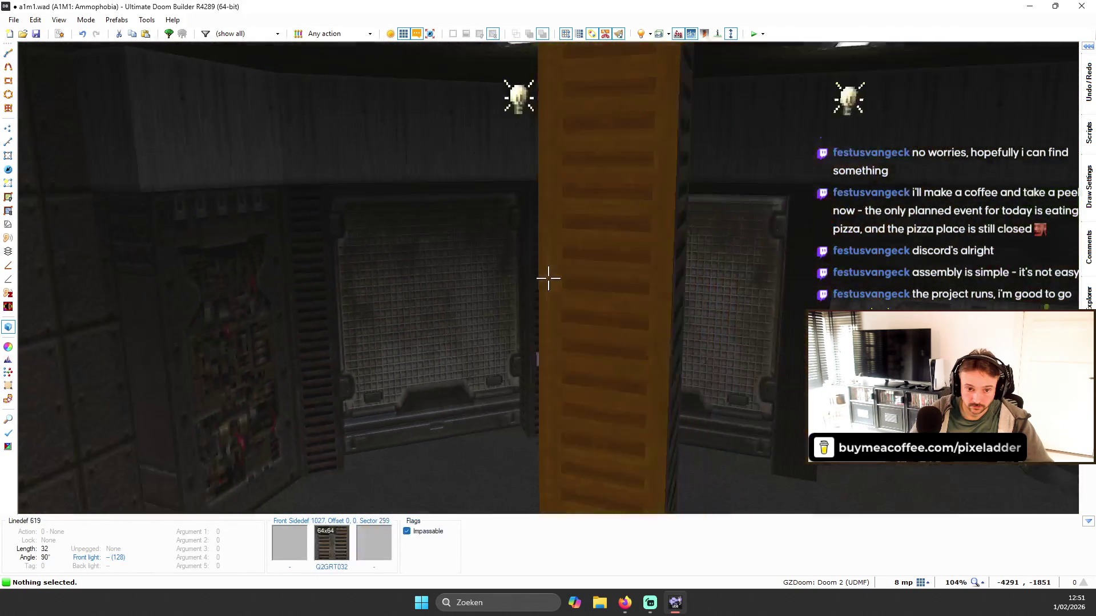
key(s)
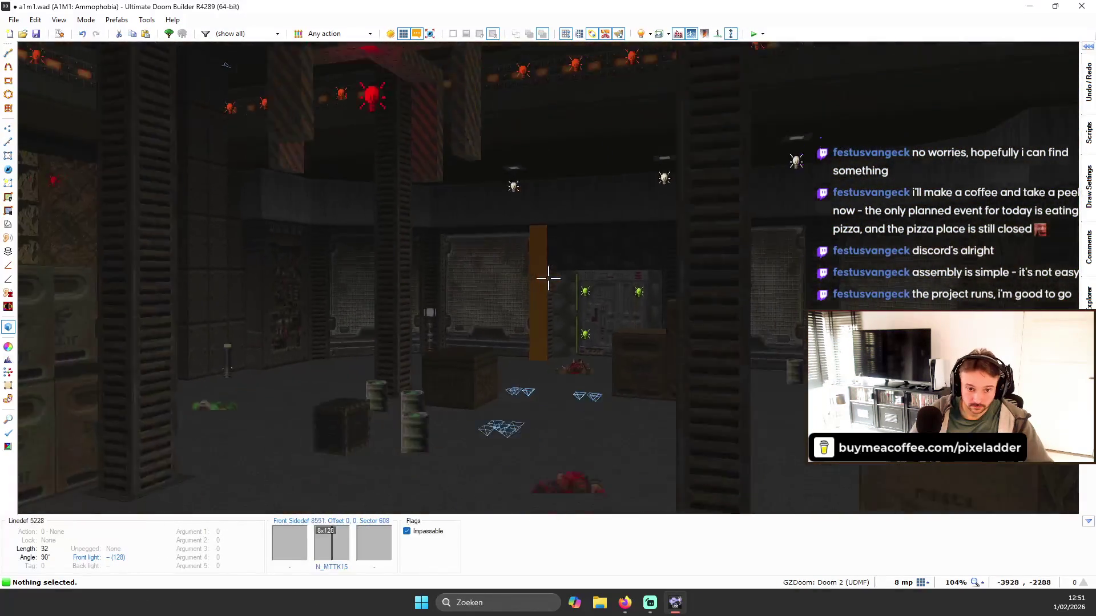
key(w)
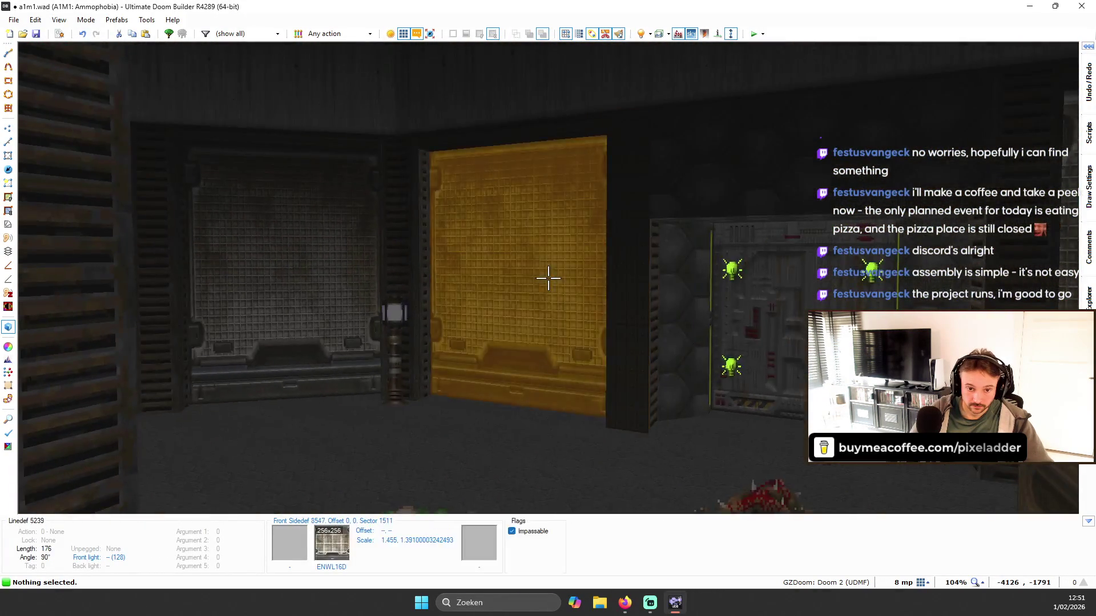
key(s)
key(w)
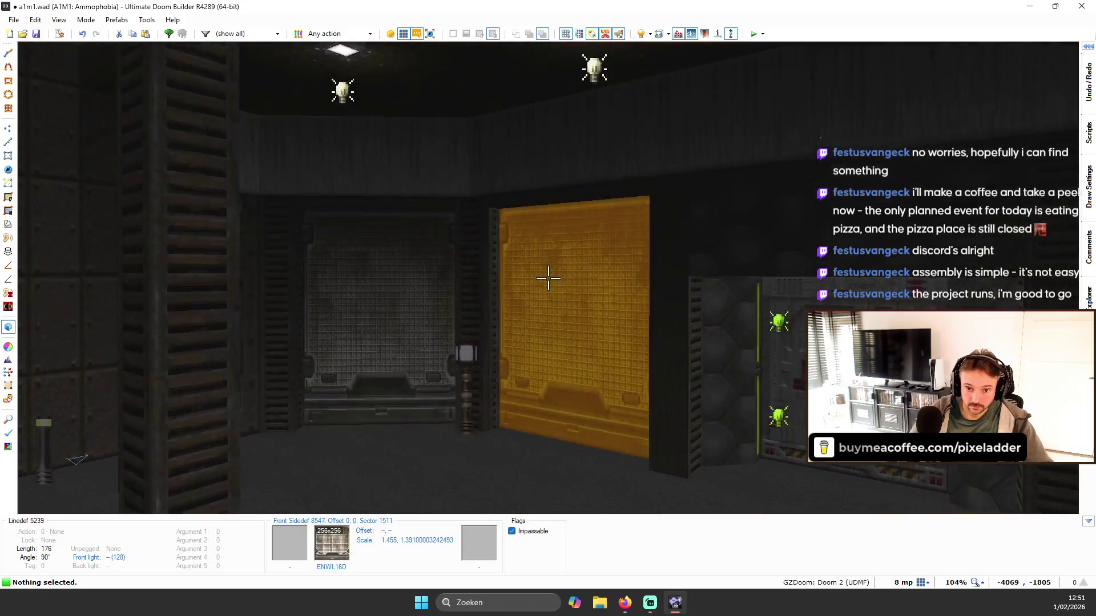
mouse_move(548, 278)
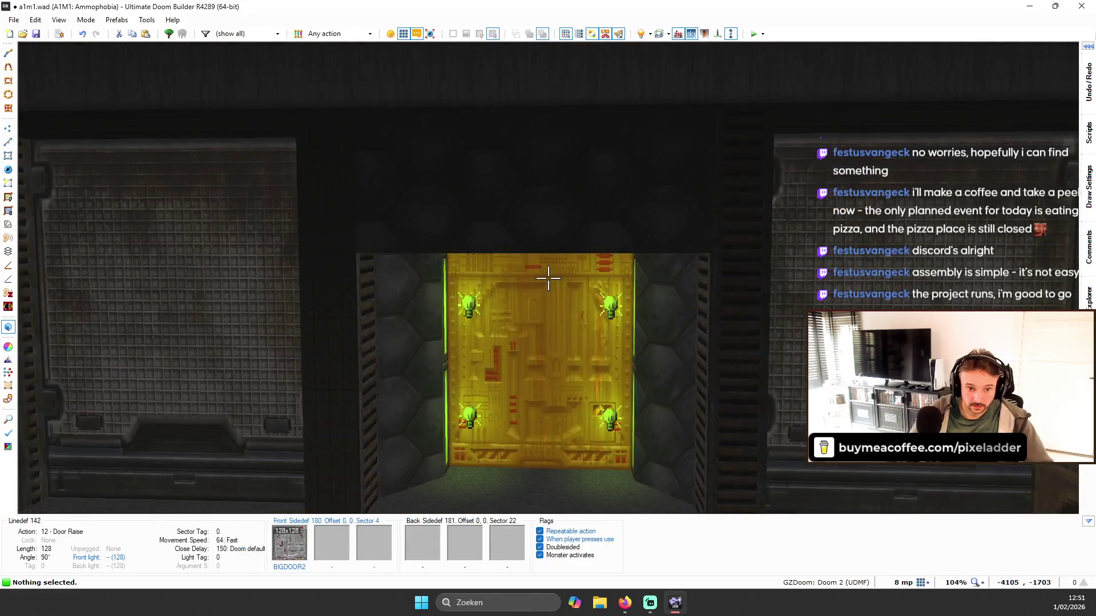
key(ctrl+c)
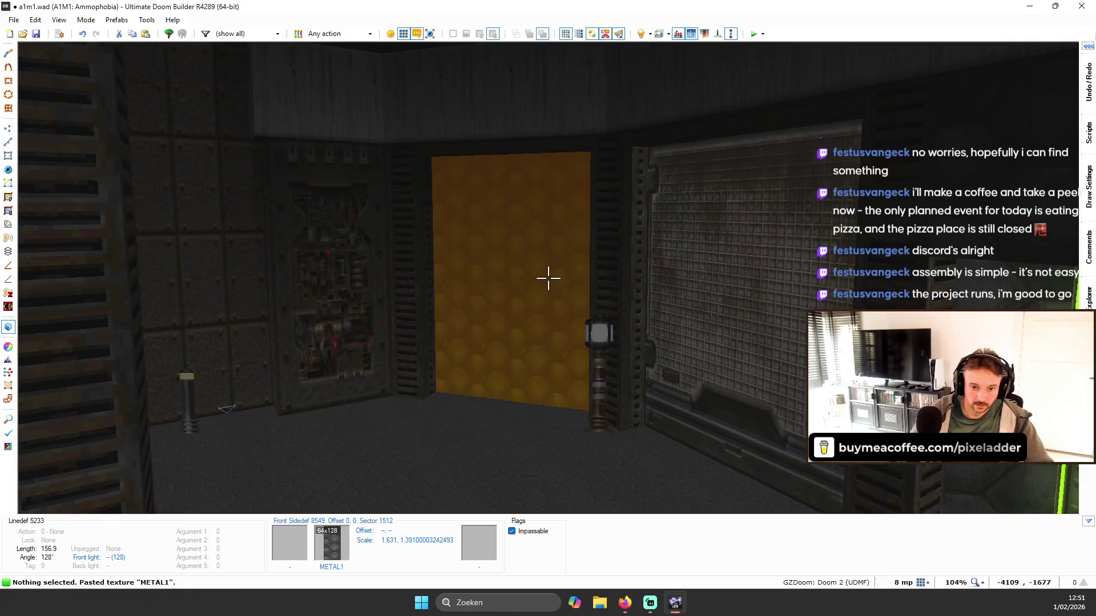
- Undo the METAL1 texture pasted onto the gold door panel
key(w)
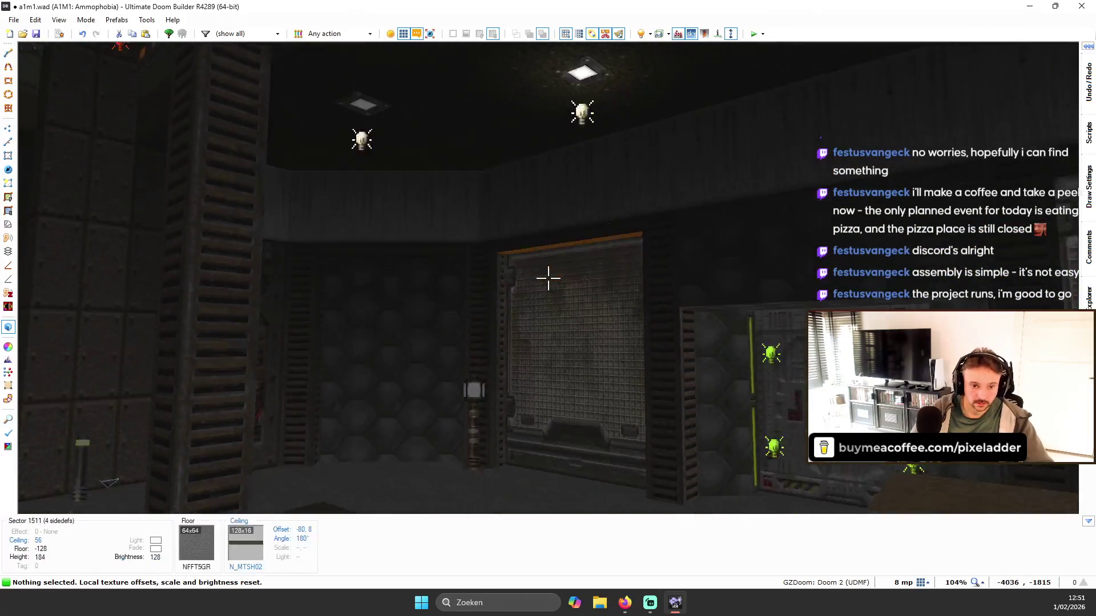
key(w)
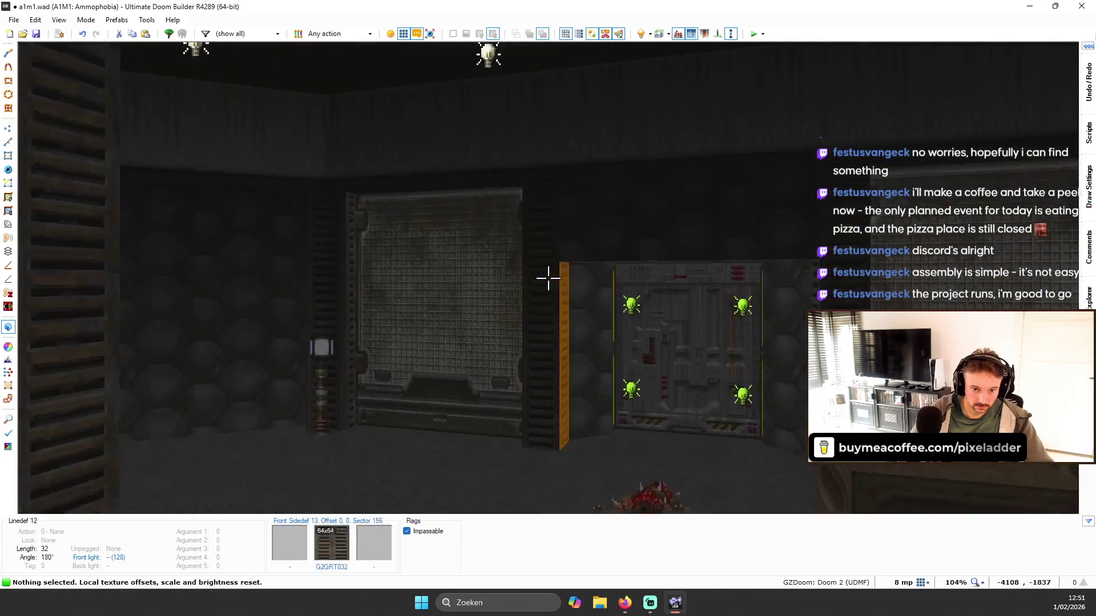
key(w)
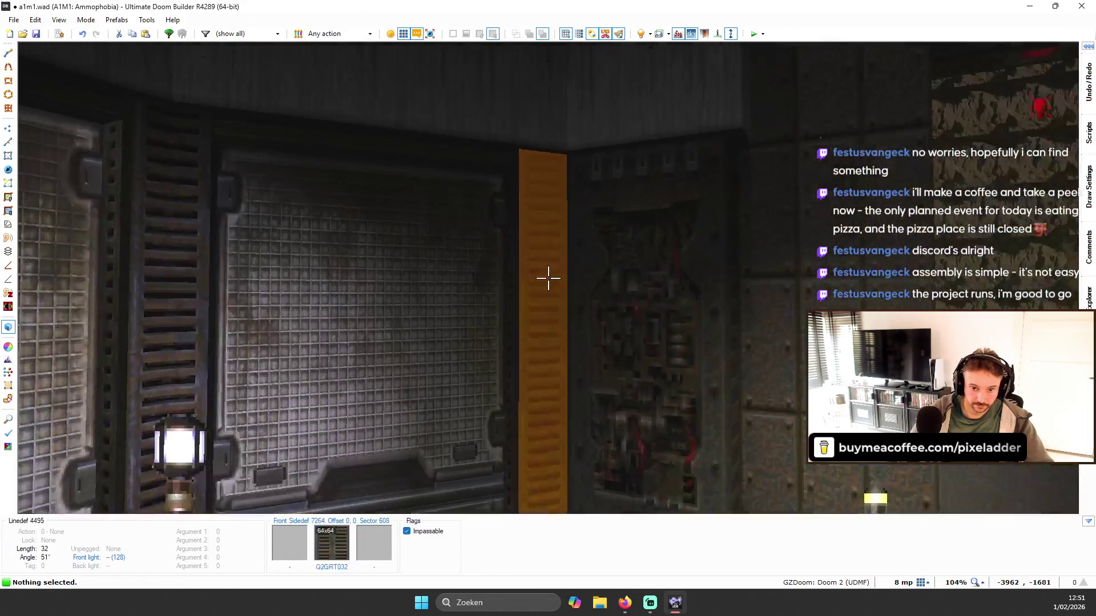
key(w)
key(ctrl+z)
- Line up on the gold door panel and open its texture browser
key(s)
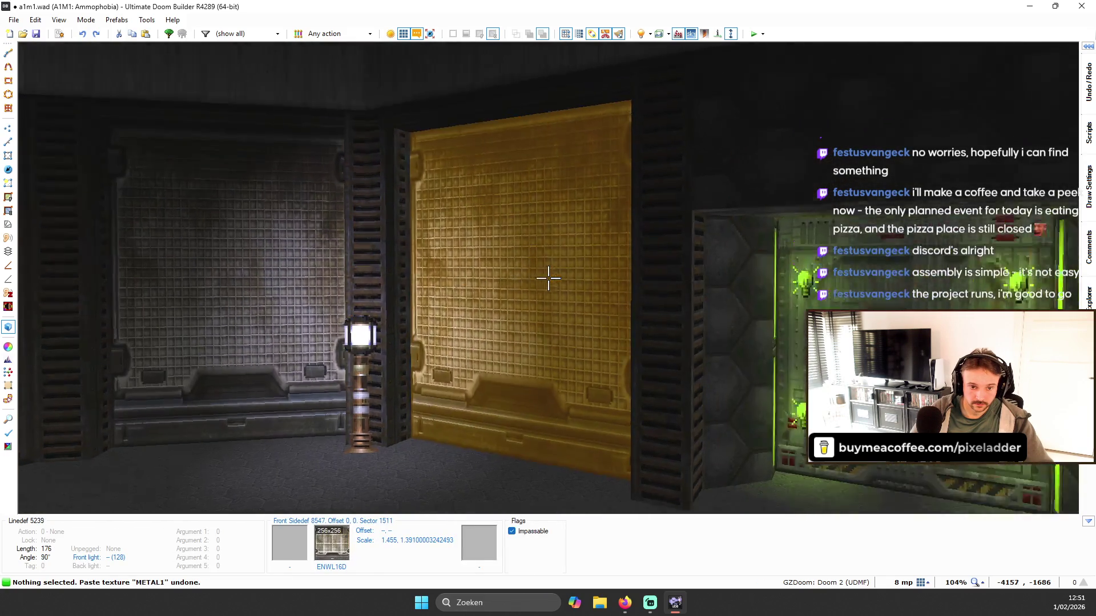
key(w)
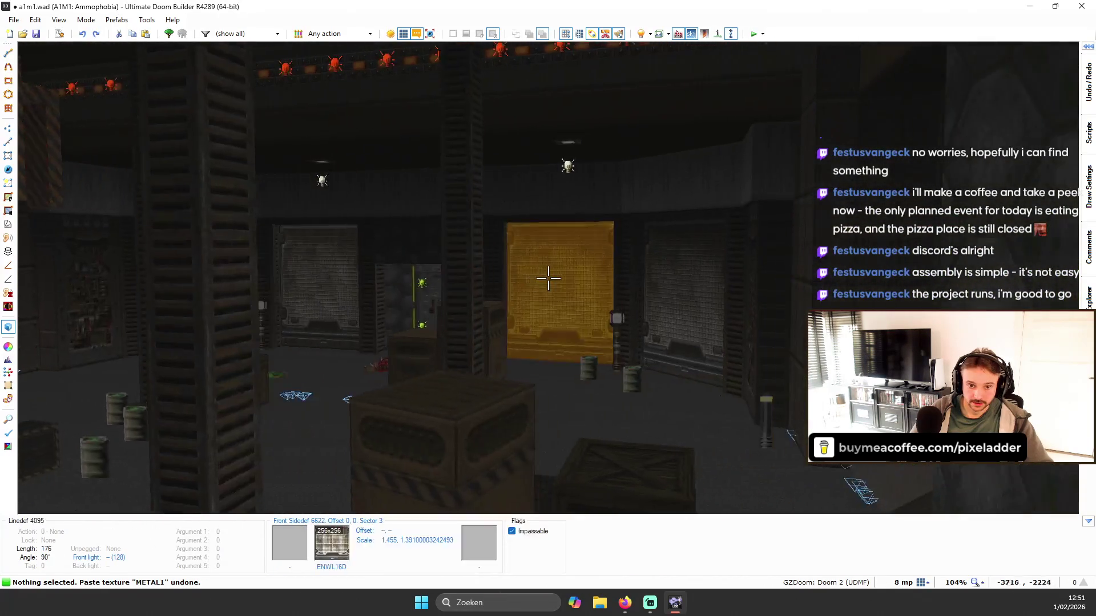
key(w)
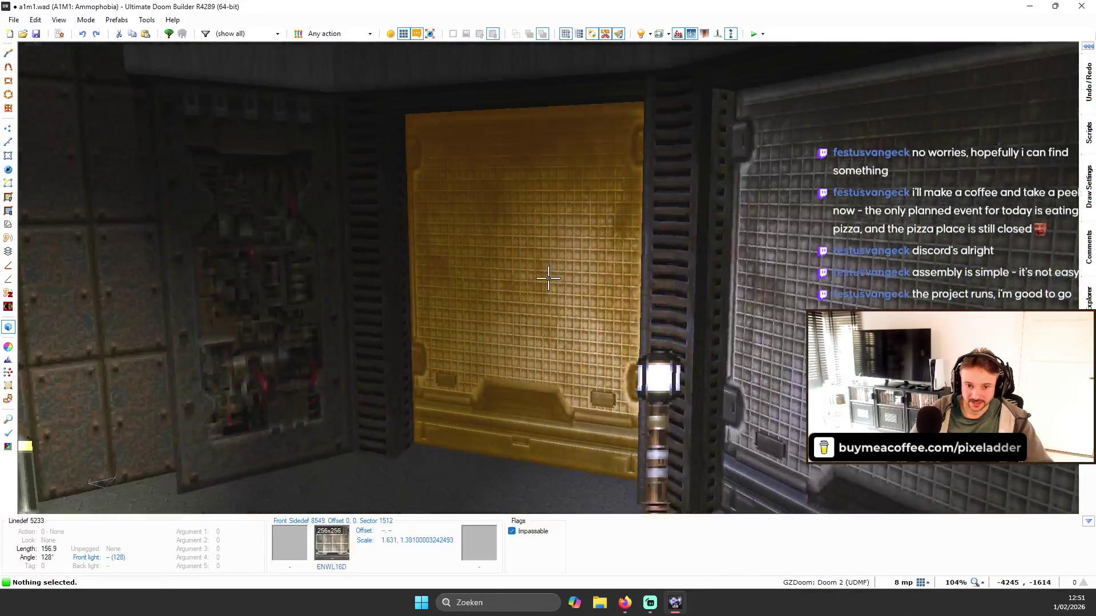
right_click(548, 278)
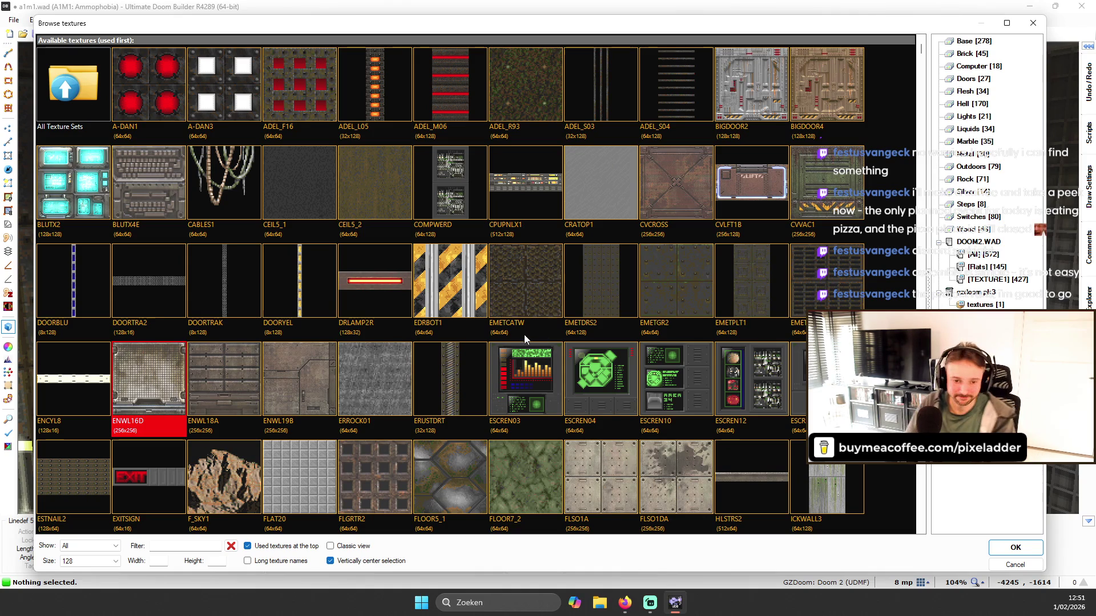
- Apply the CEMENT4 texture to the gold door panel from the texture browser
scroll(462, 366, down, 3)
scroll(482, 342, down, 5)
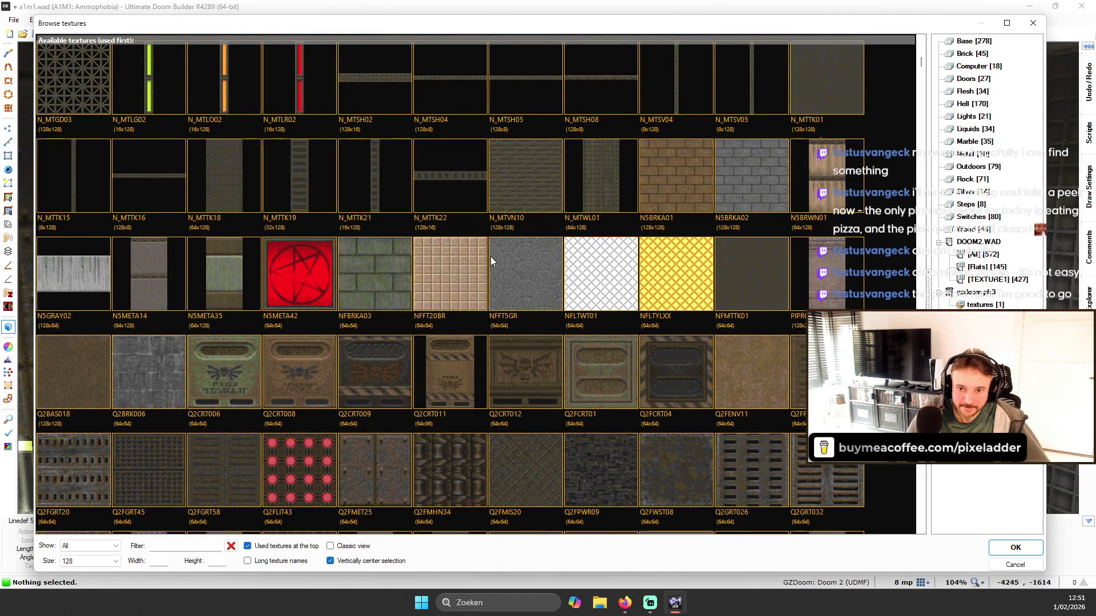
scroll(491, 256, down, 7)
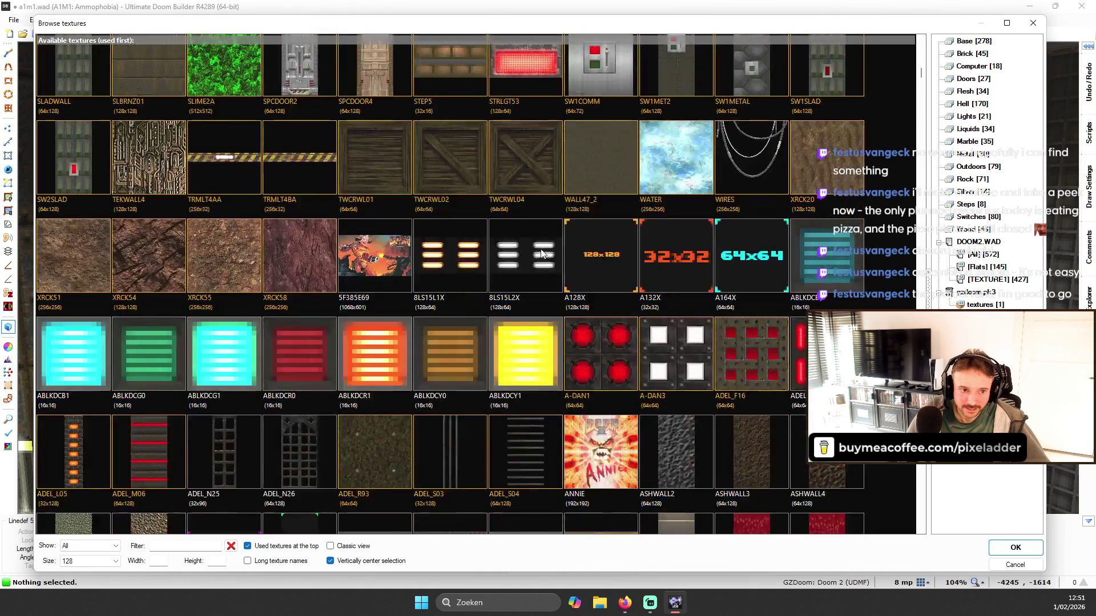
scroll(541, 253, down, 10)
scroll(587, 261, down, 3)
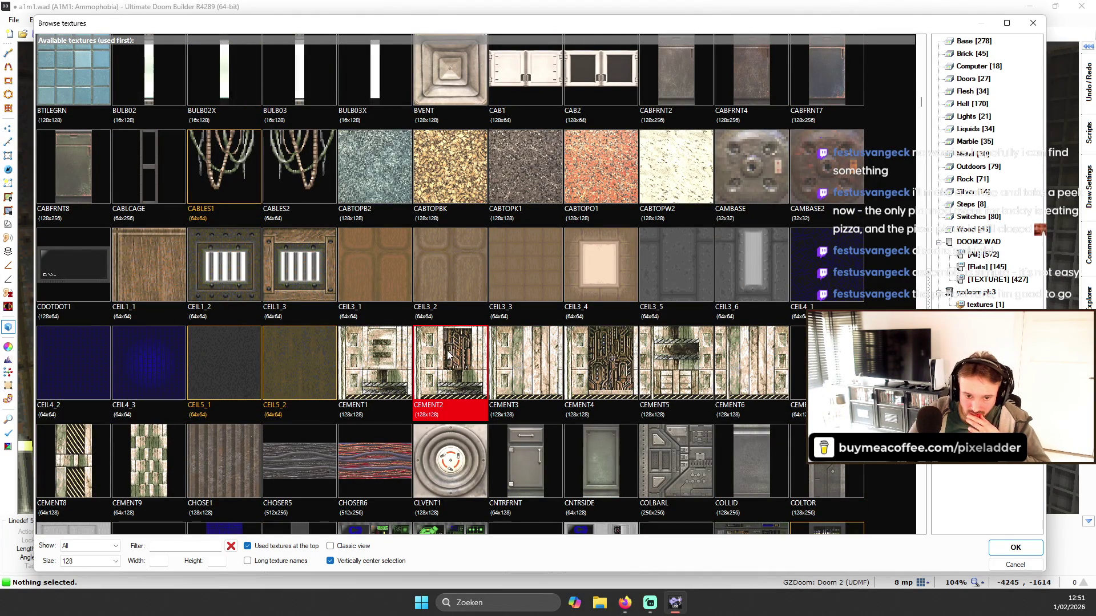
double_click(601, 366)
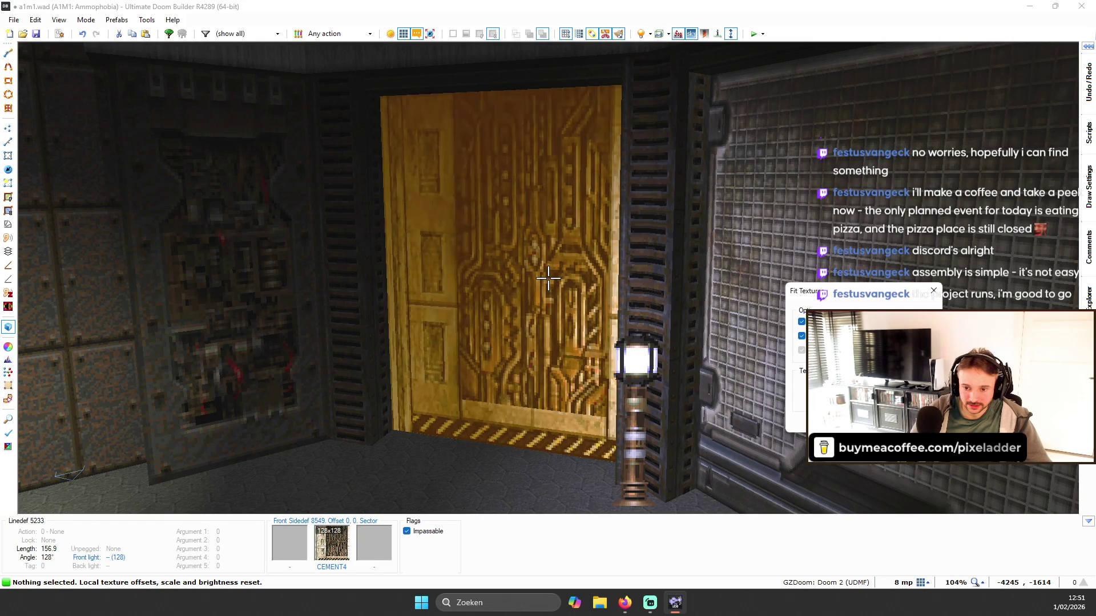
- Fit the CEMENT4 texture to the door panel's size, roughly 0.815 × 0.696
key(s)
key(w)
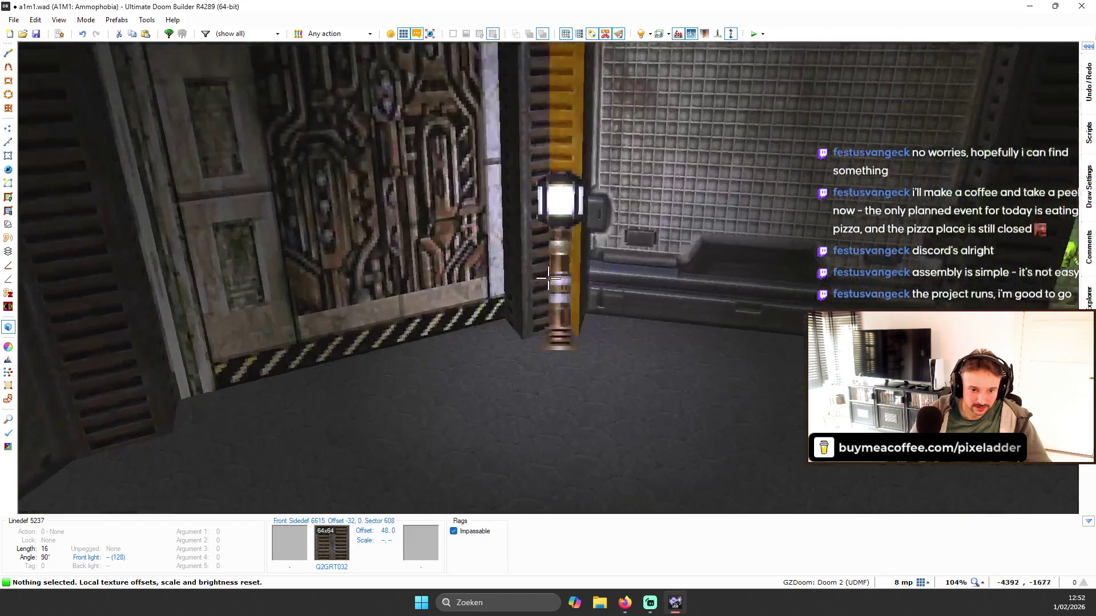
key(w)
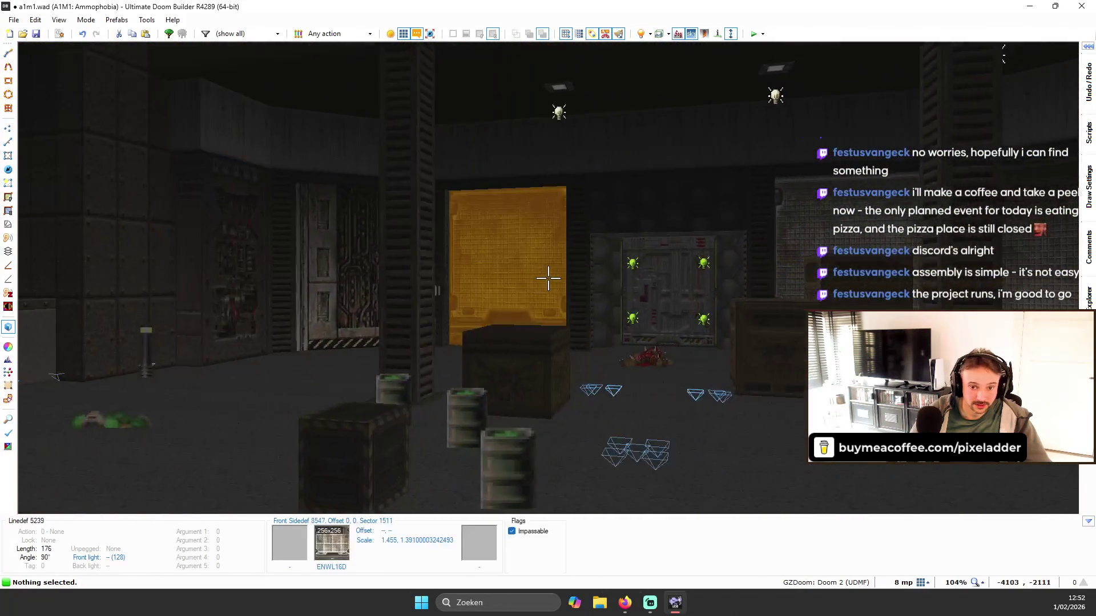
key(w)
key(ctrl+shift+f)
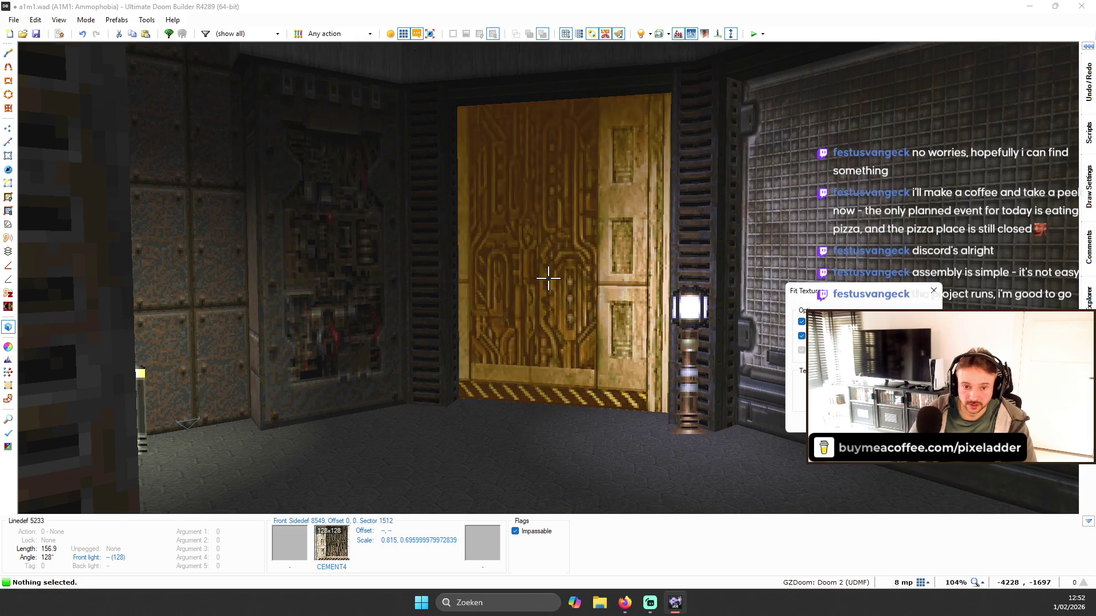
key(w)
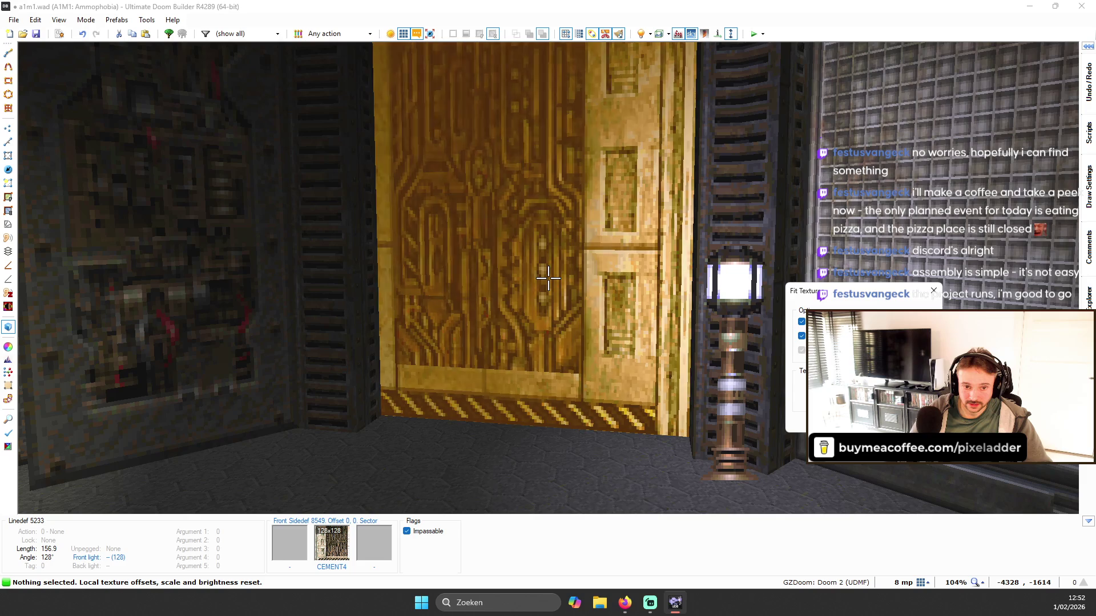
key(Return)
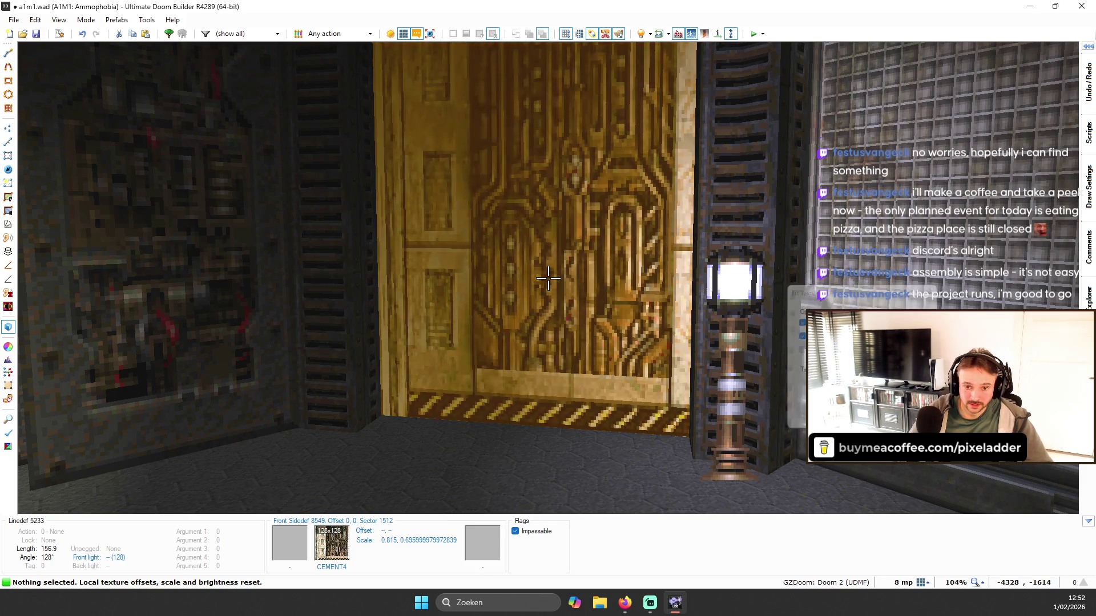
- Copy CEMENT4 from the door and bring up texture choices for another yellow panel
key(w)
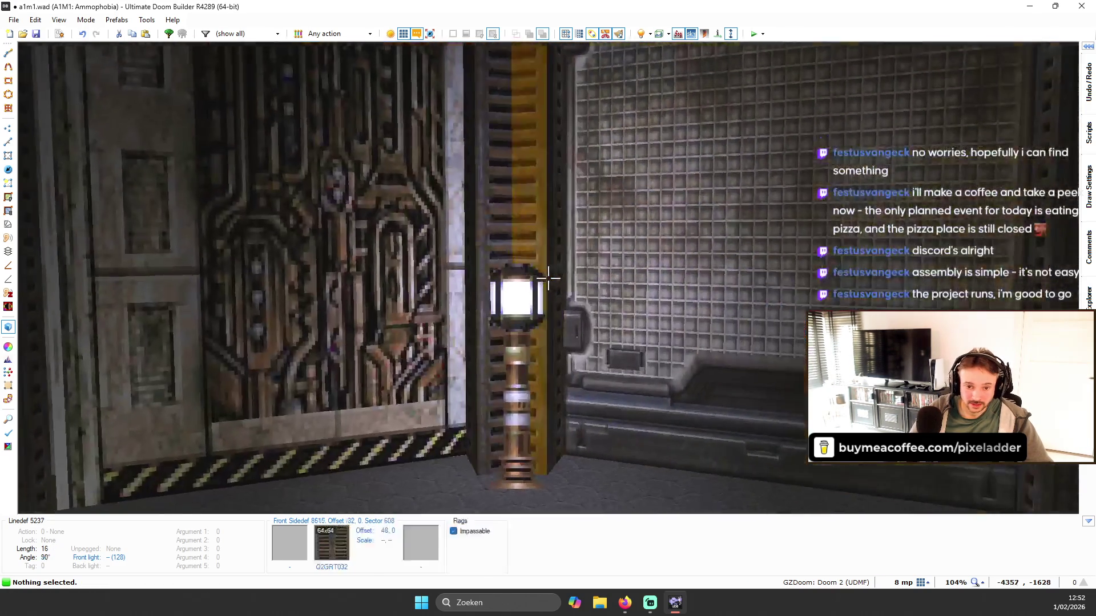
key(s)
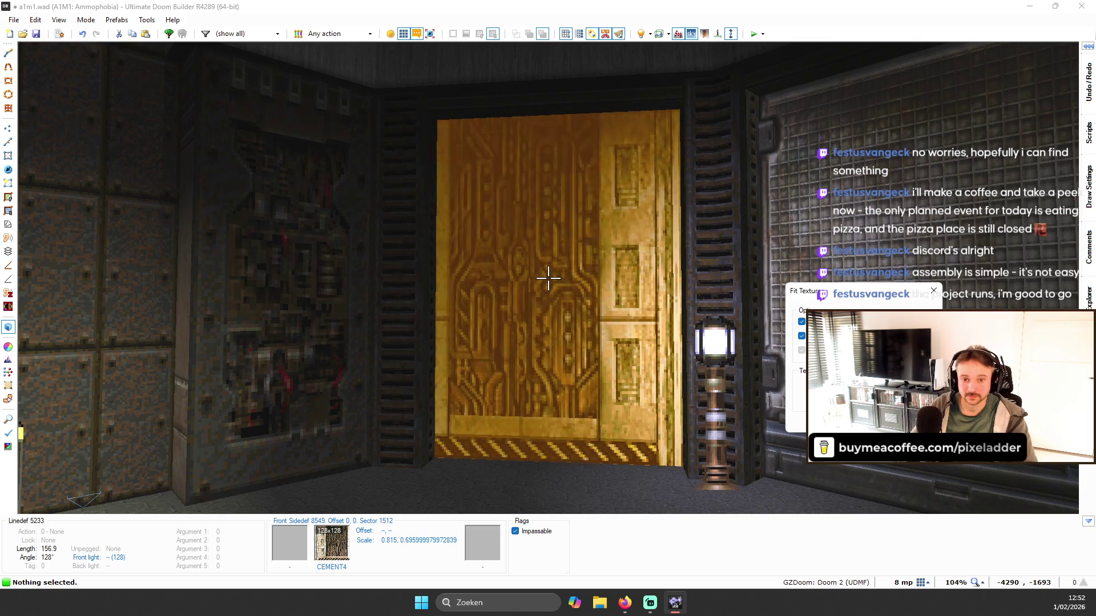
key(w)
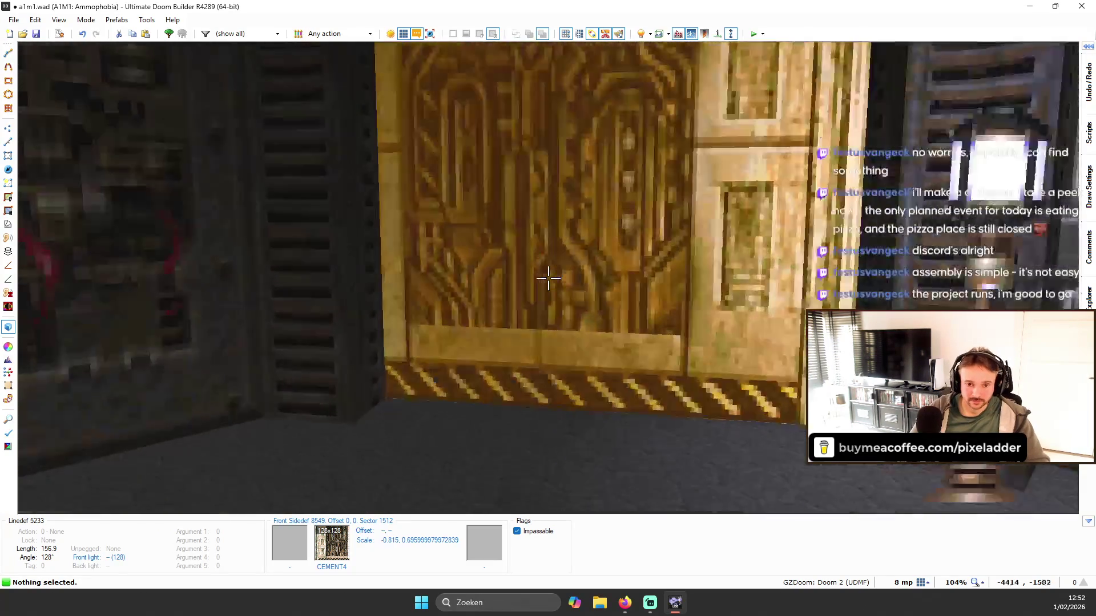
key(s)
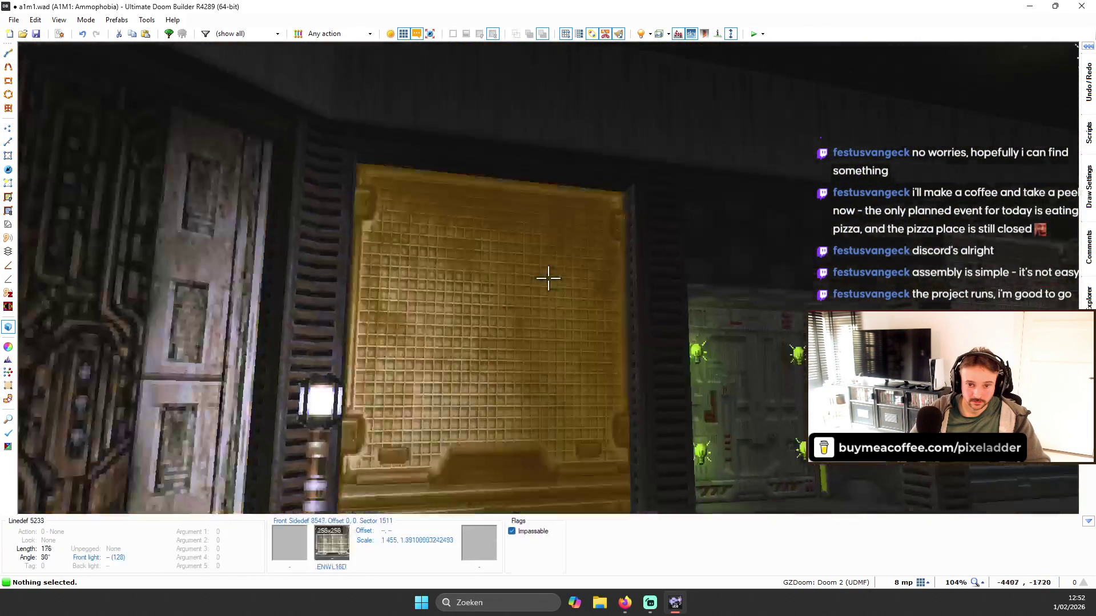
key(s)
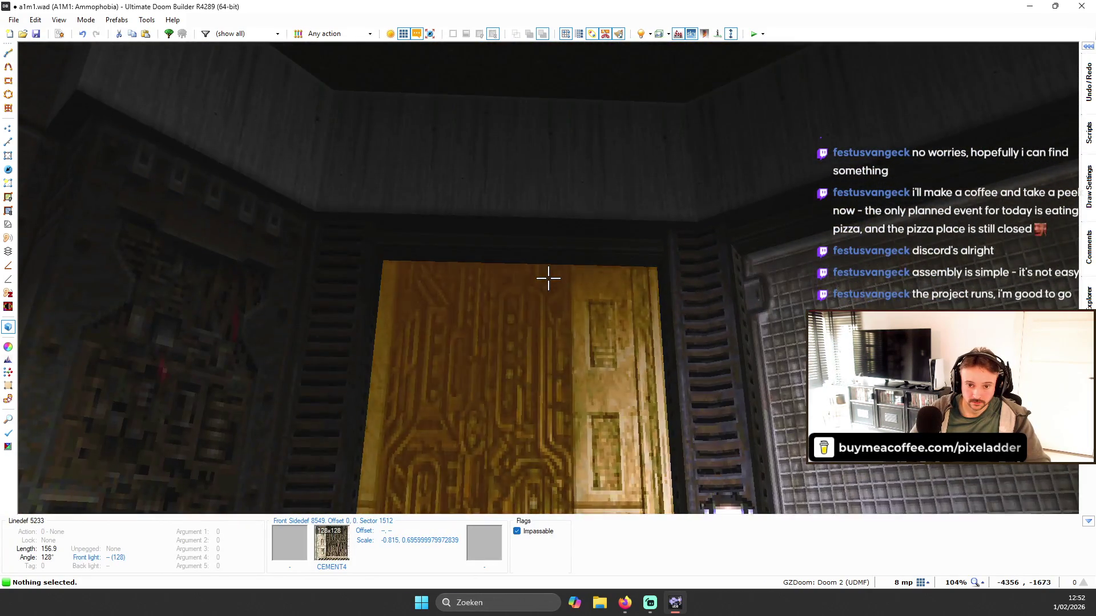
key(w)
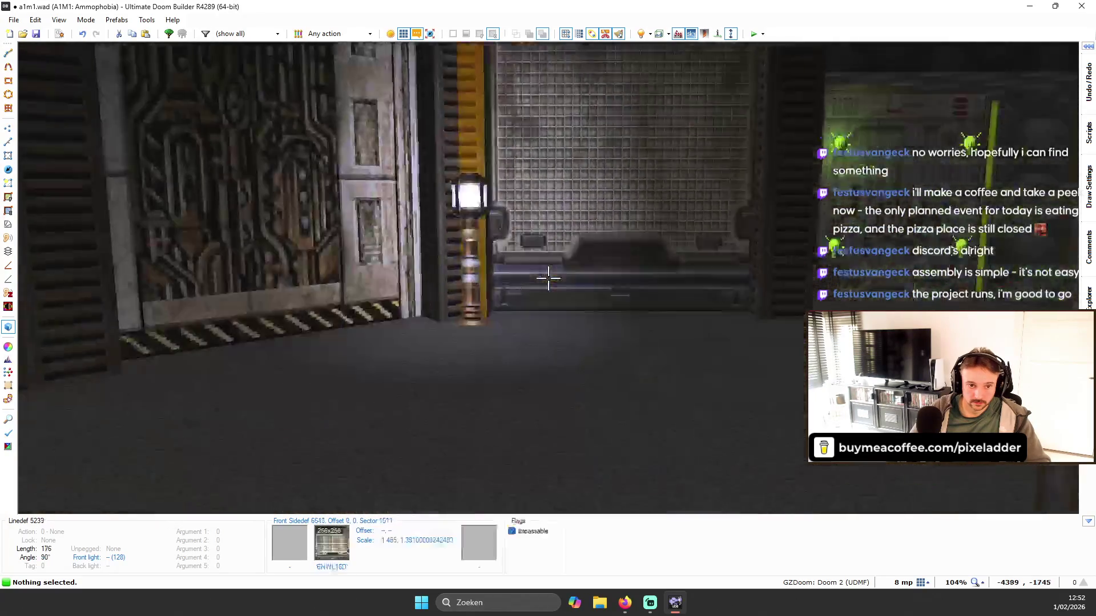
key(w)
key(ctrl+c)
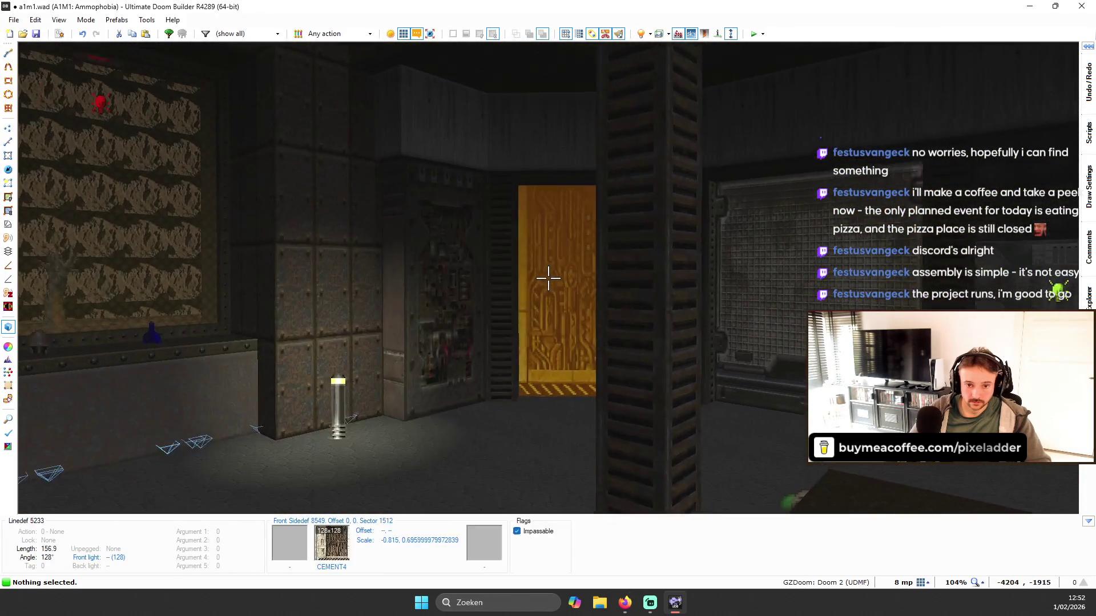
key(t)
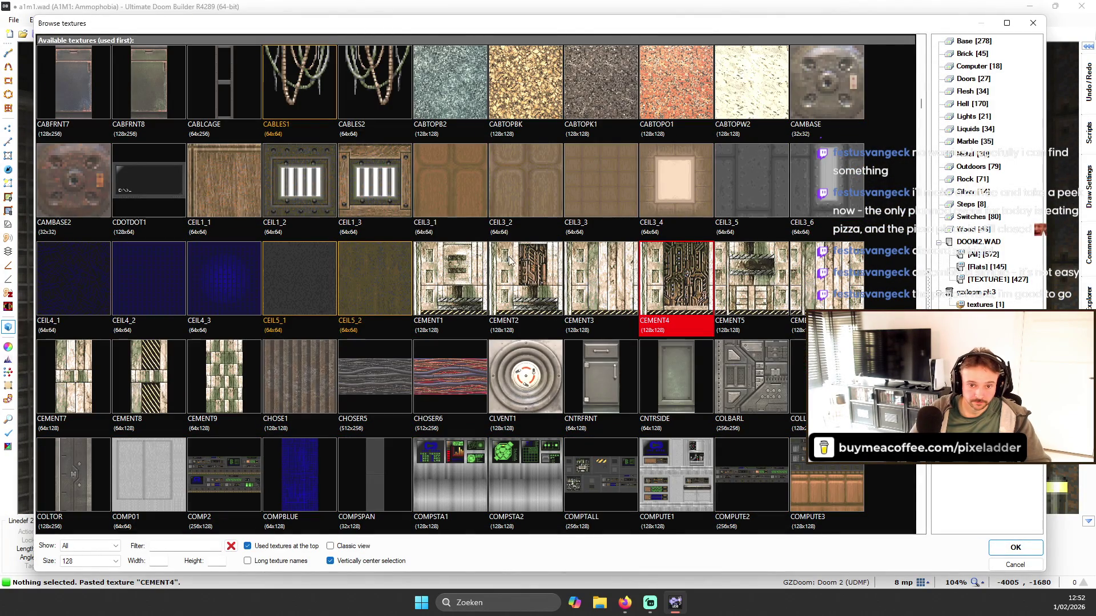
- Apply CEMENT2 to the door panel and mirror it horizontally
double_click(531, 279)
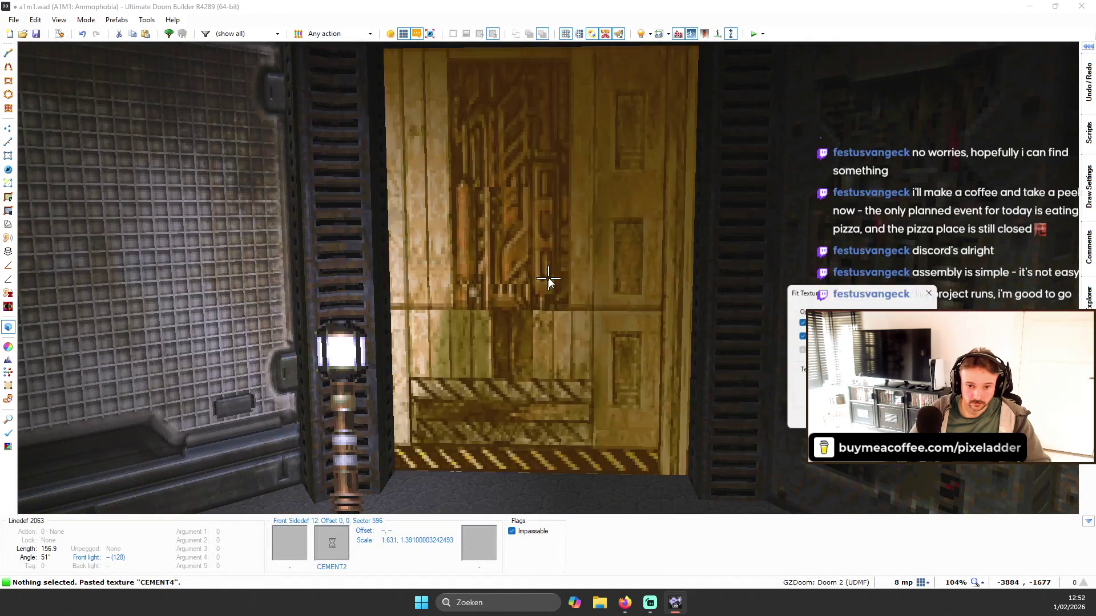
key(ctrl+z)
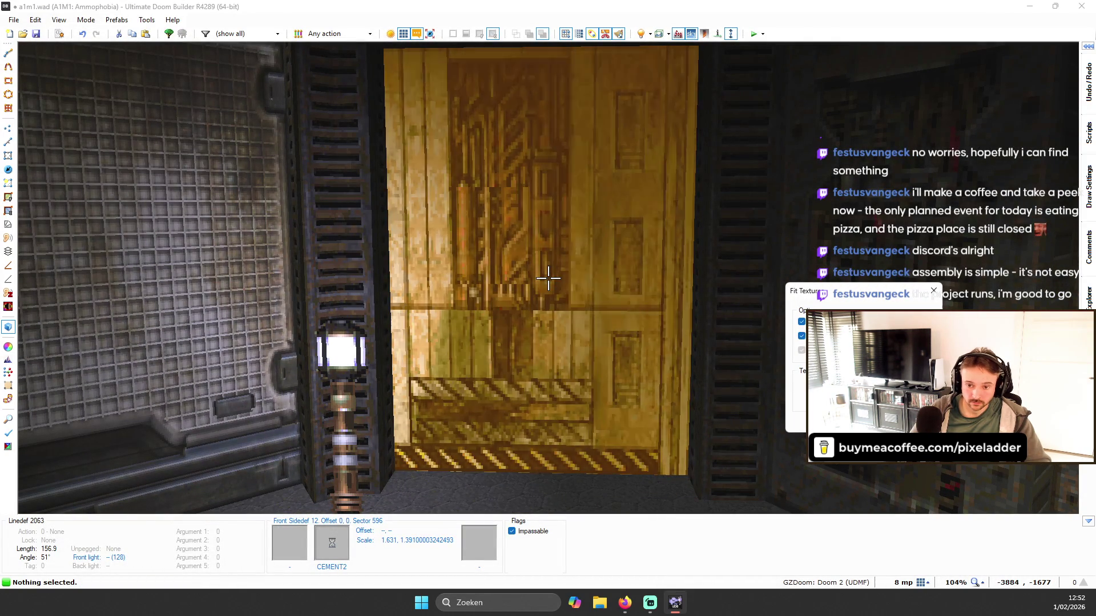
key(s)
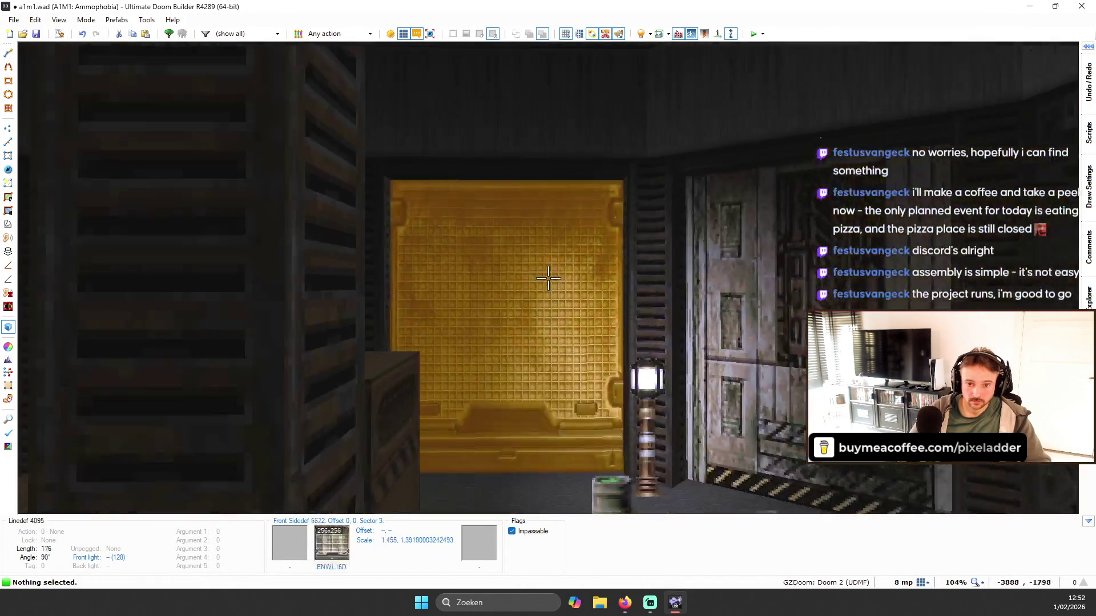
key(d)
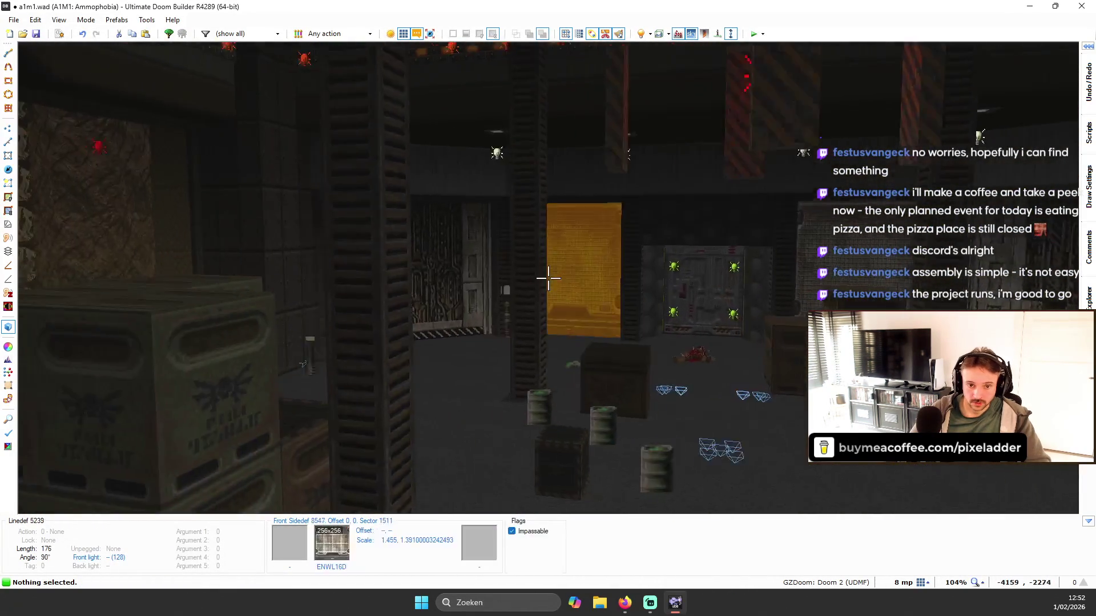
key(w)
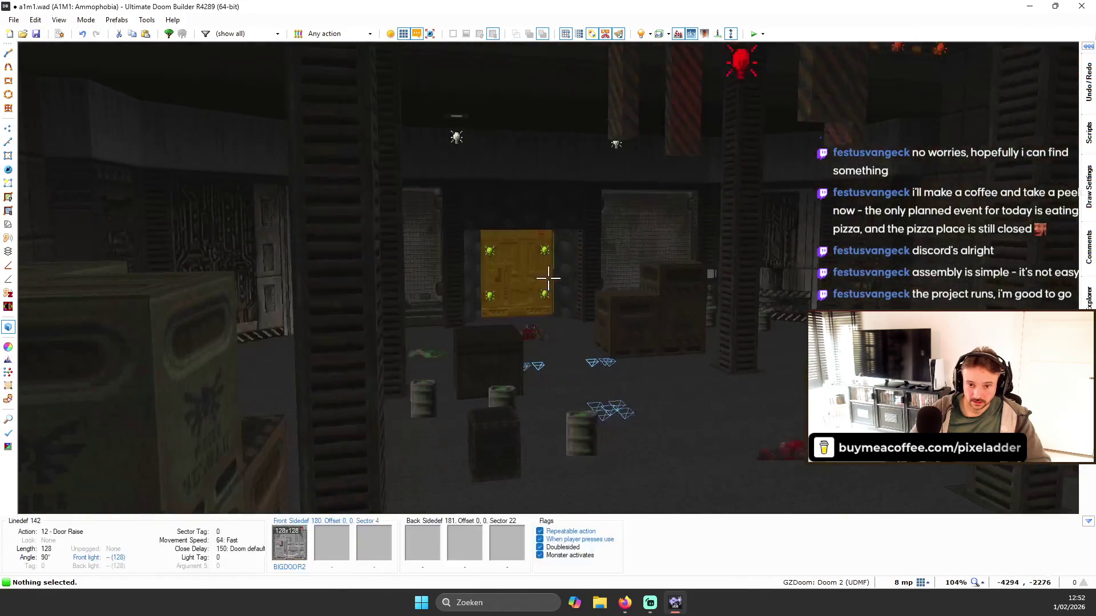
- Return to the 2D map and launch a GZDoom test of the map
key(q)
scroll(557, 277, up, 2)
key(F9)
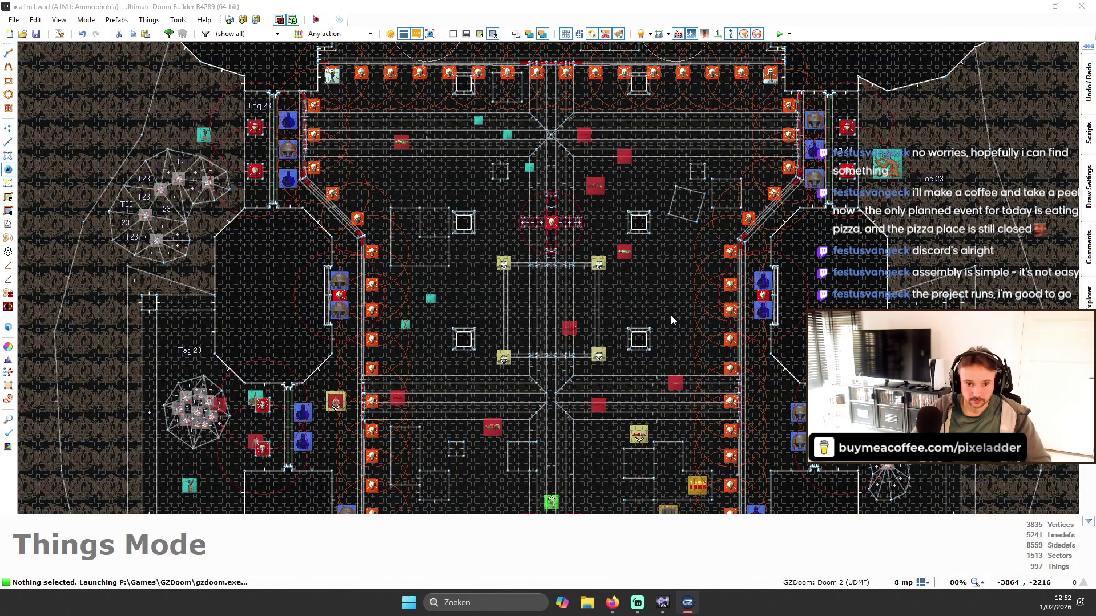
- Walk the hall in GZDoom inspecting the retextured door panels, walls and lamp room
key(w)
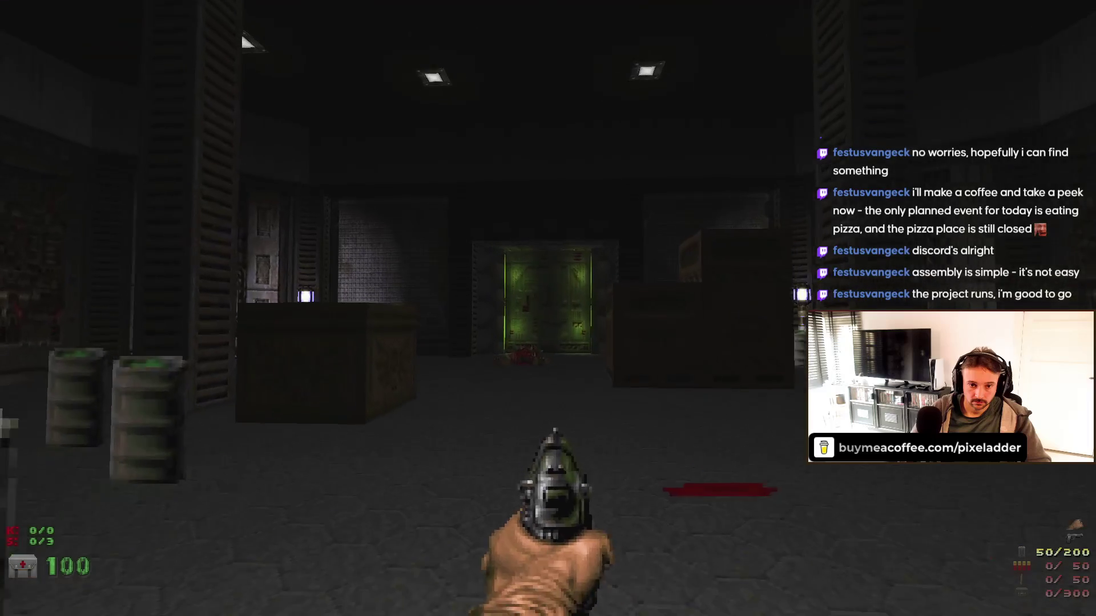
key(w)
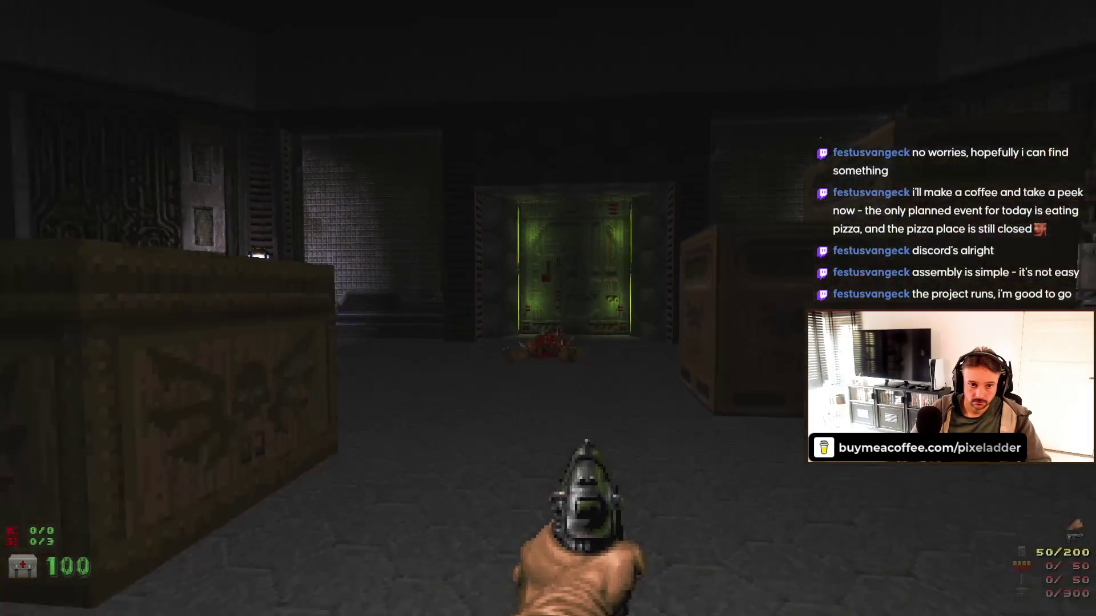
key(s)
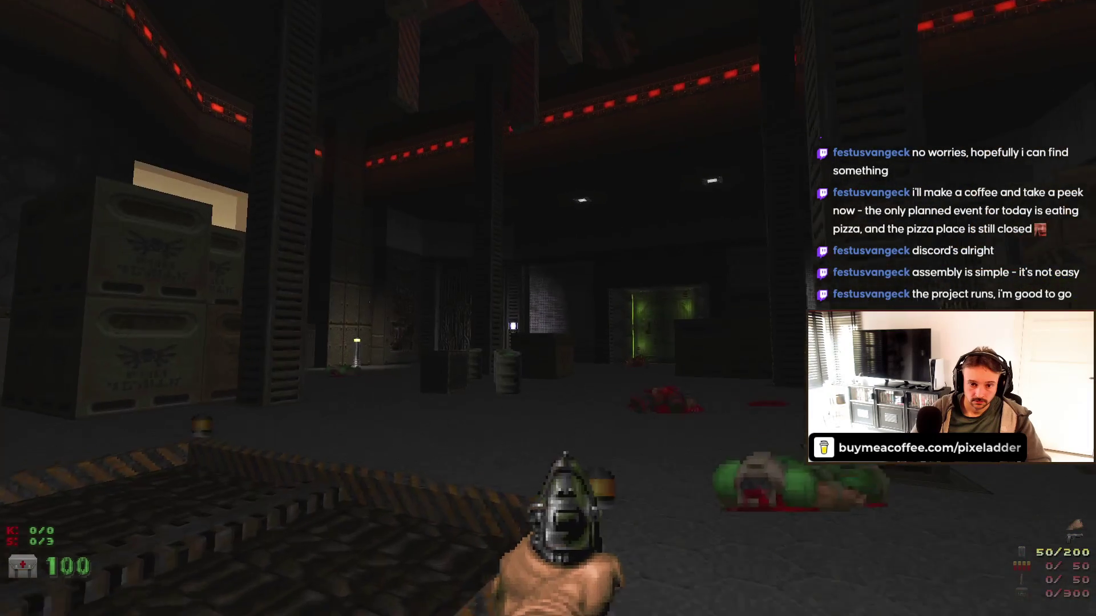
key(w)
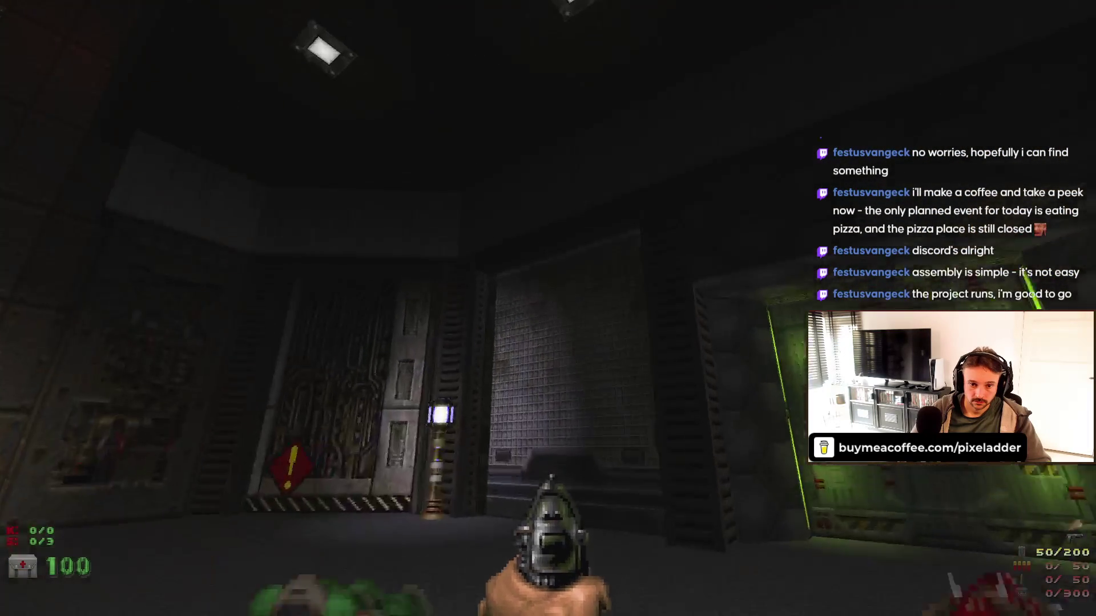
key(w)
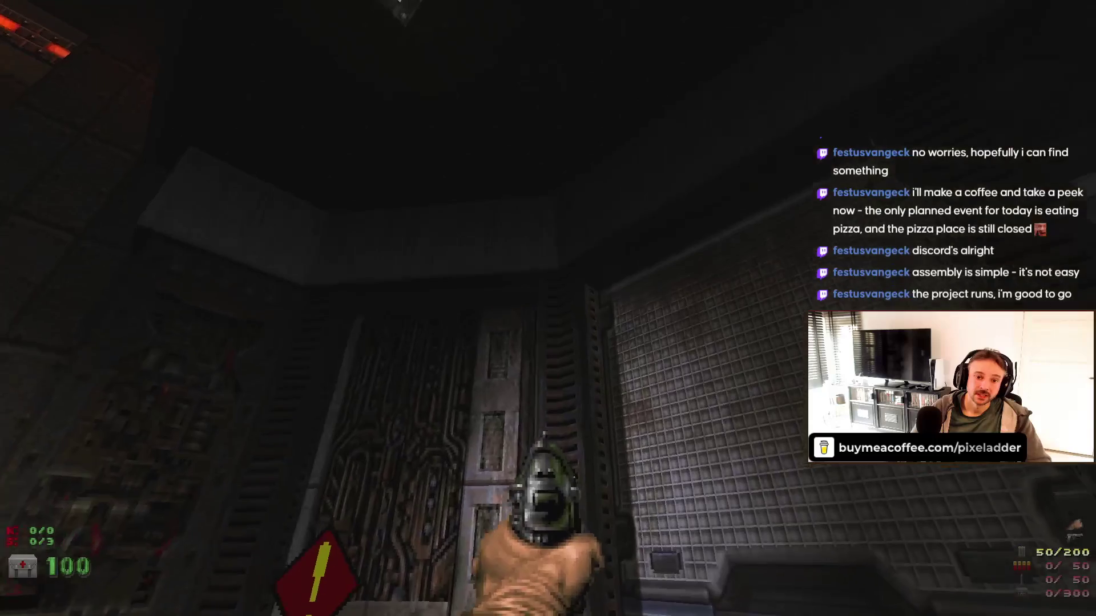
key(a)
key(s)
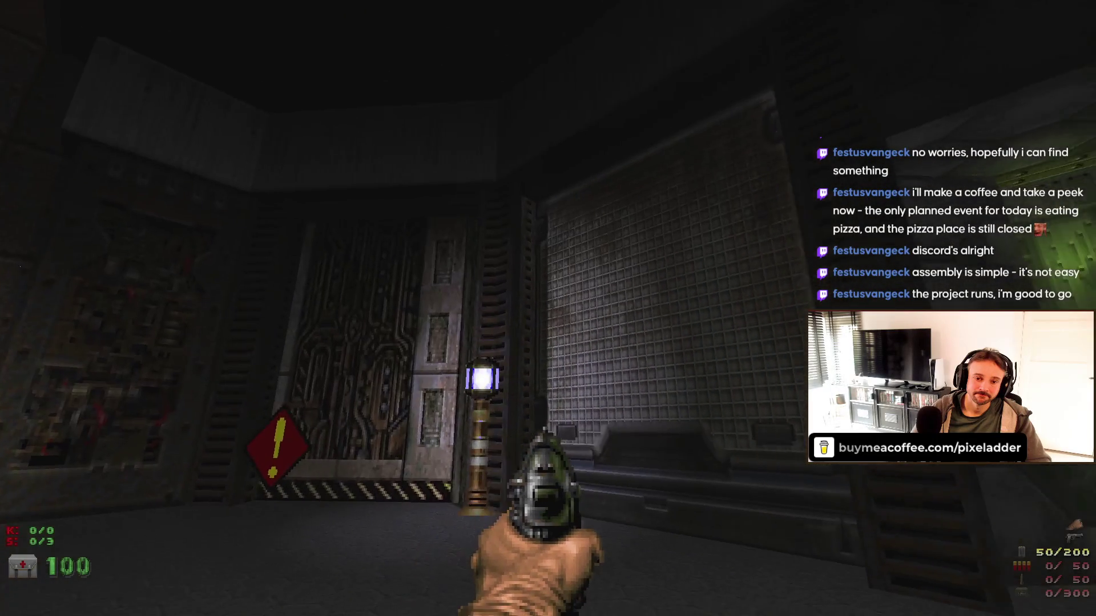
key(d)
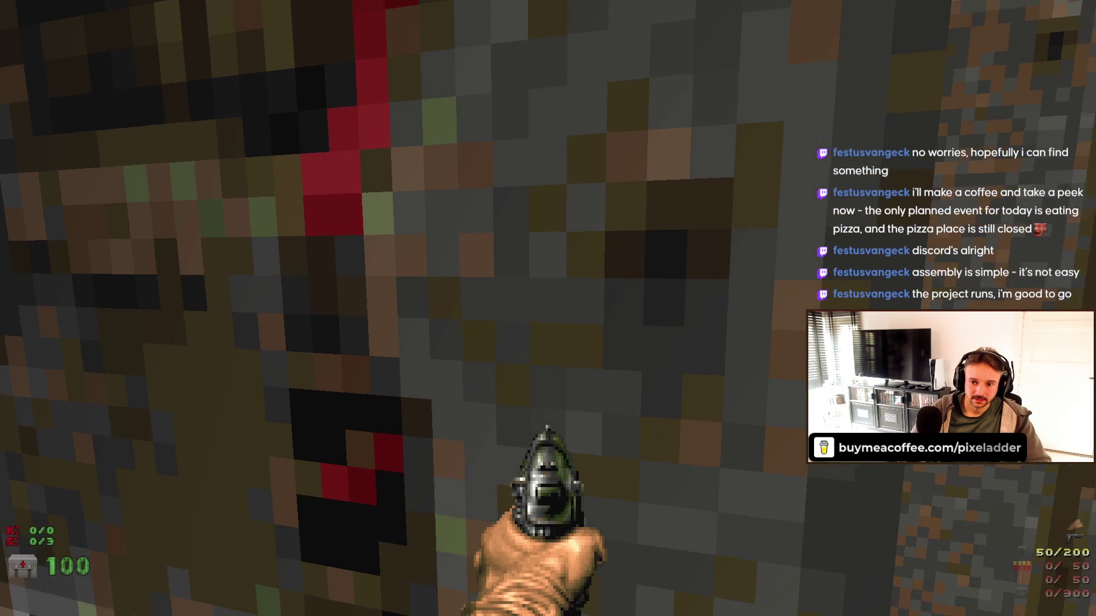
key(Down)
key(Up)
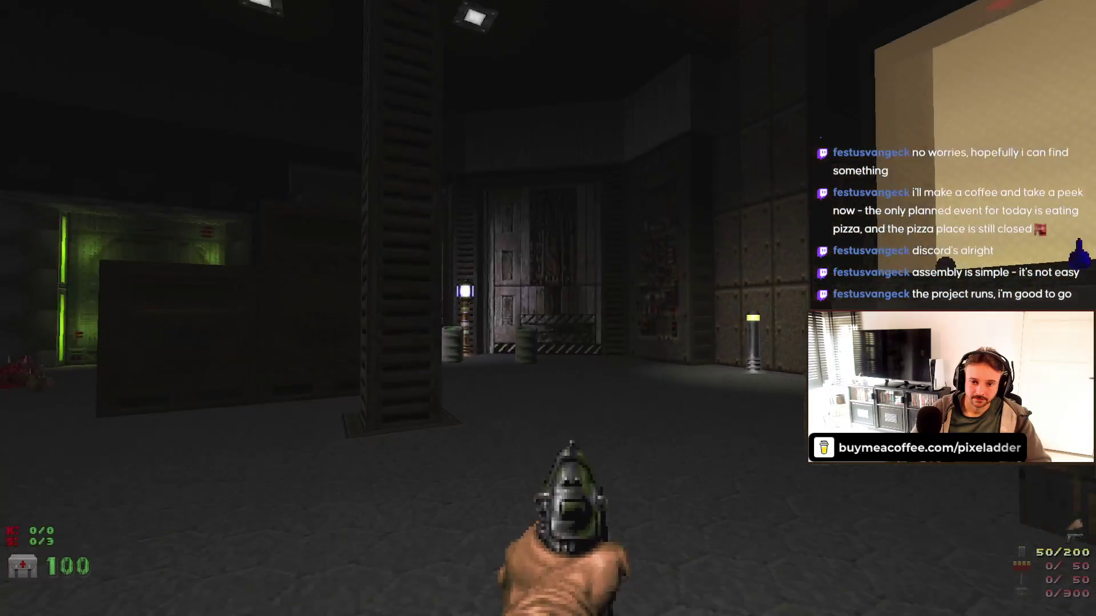
key(Down)
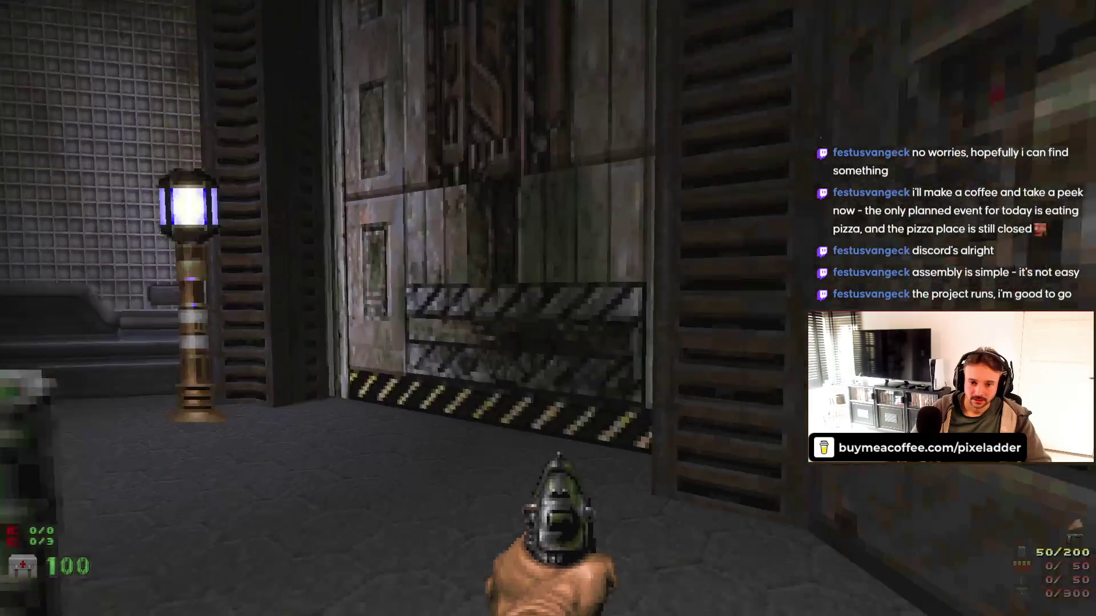
key(Left)
key(Down)
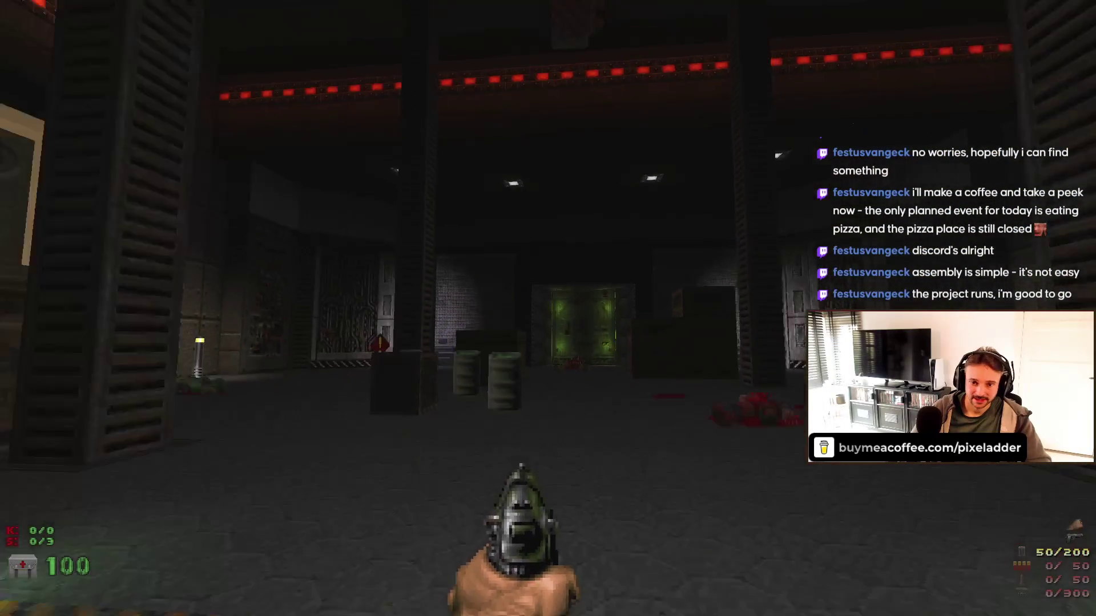
- Open the game's main menu and choose Quit Game
key(Left)
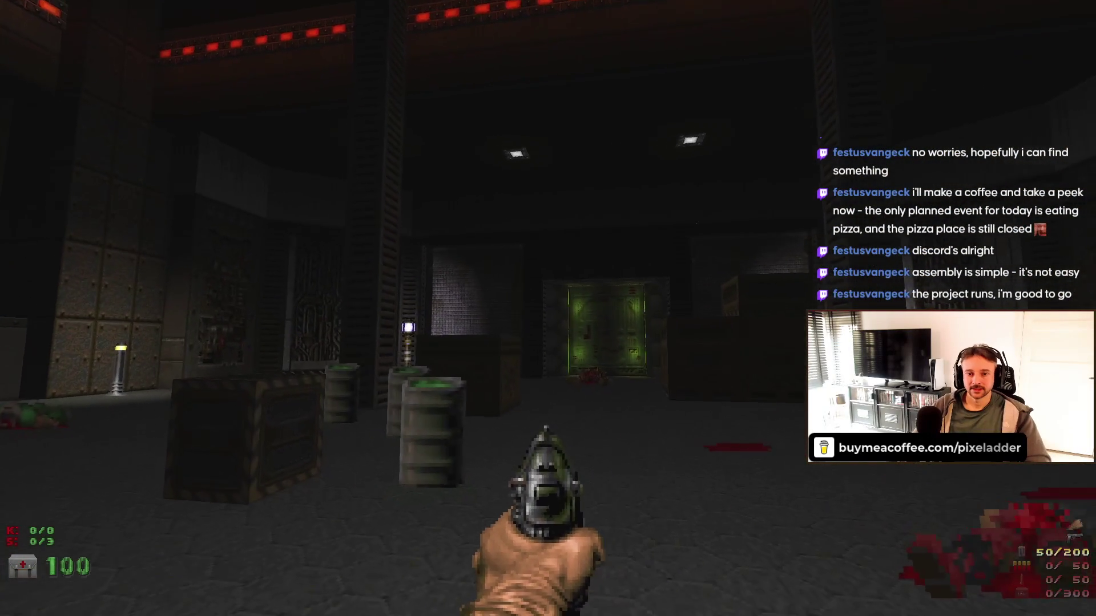
key(Escape)
key(Return)
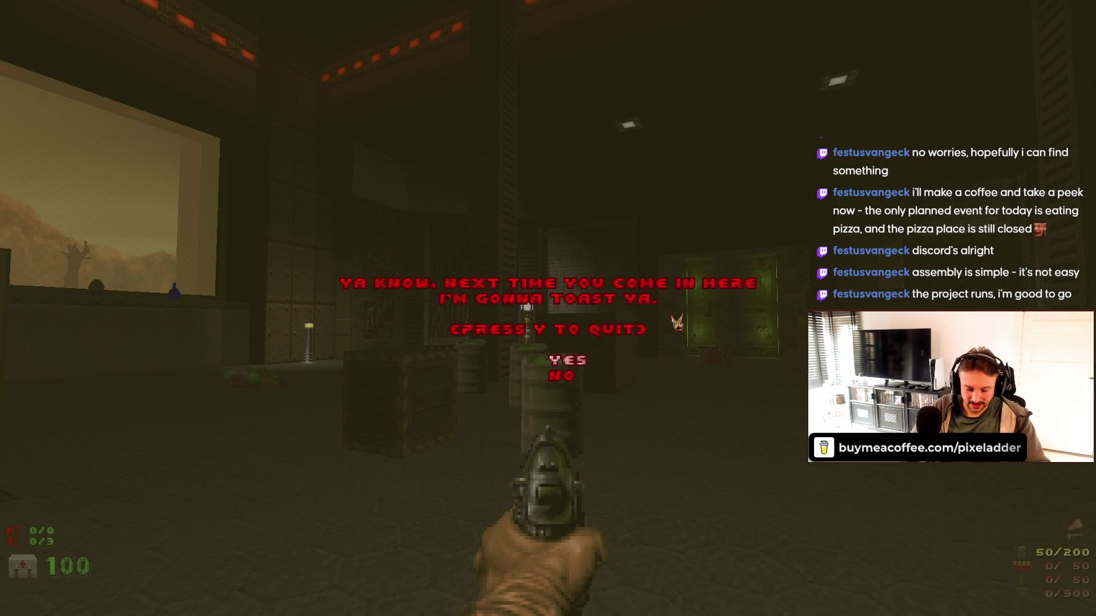
- Confirm quitting GZDoom, then enter the 3D view with full brightness on
key(y)
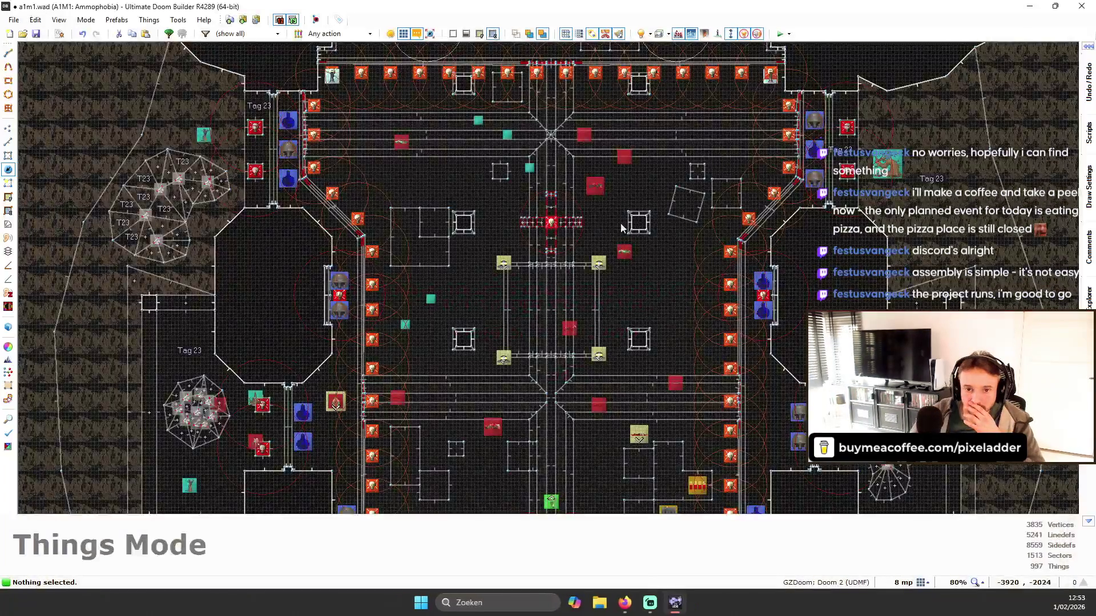
scroll(715, 236, down, 3)
scroll(498, 102, up, 5)
scroll(454, 102, down, 3)
scroll(464, 185, up, 5)
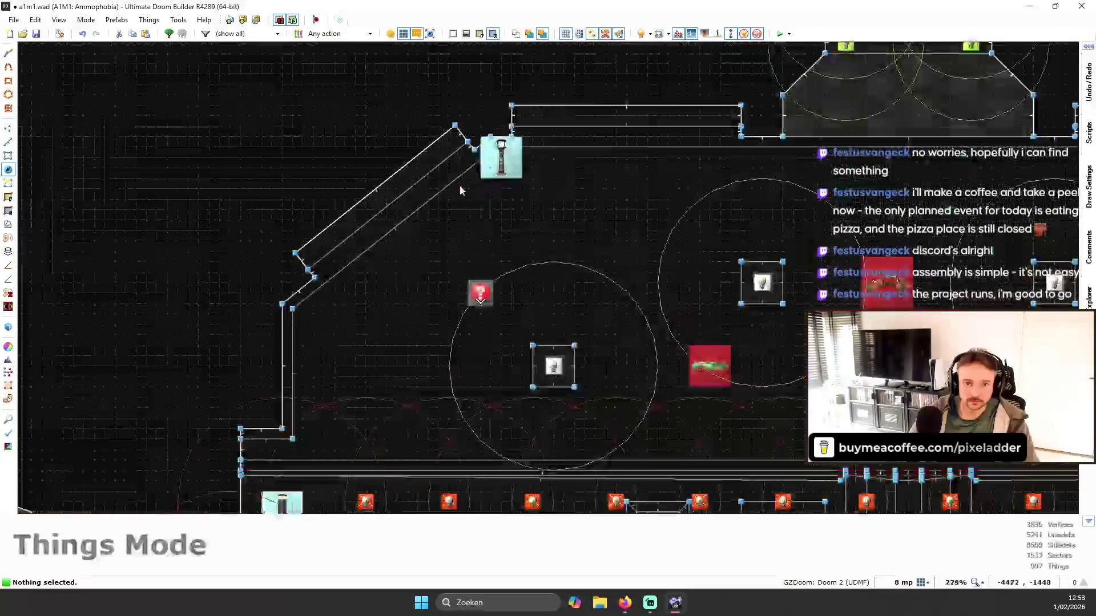
key(q)
key(s)
key(b)
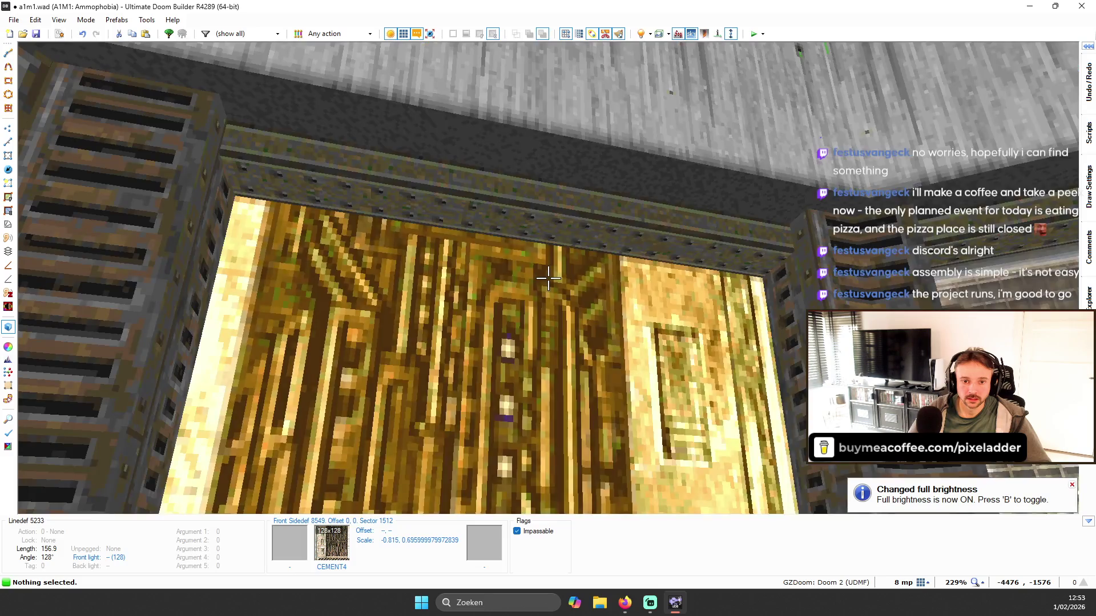
- Apply the N_MTLO02 flat to the four selected ceiling trim strips
click(548, 278)
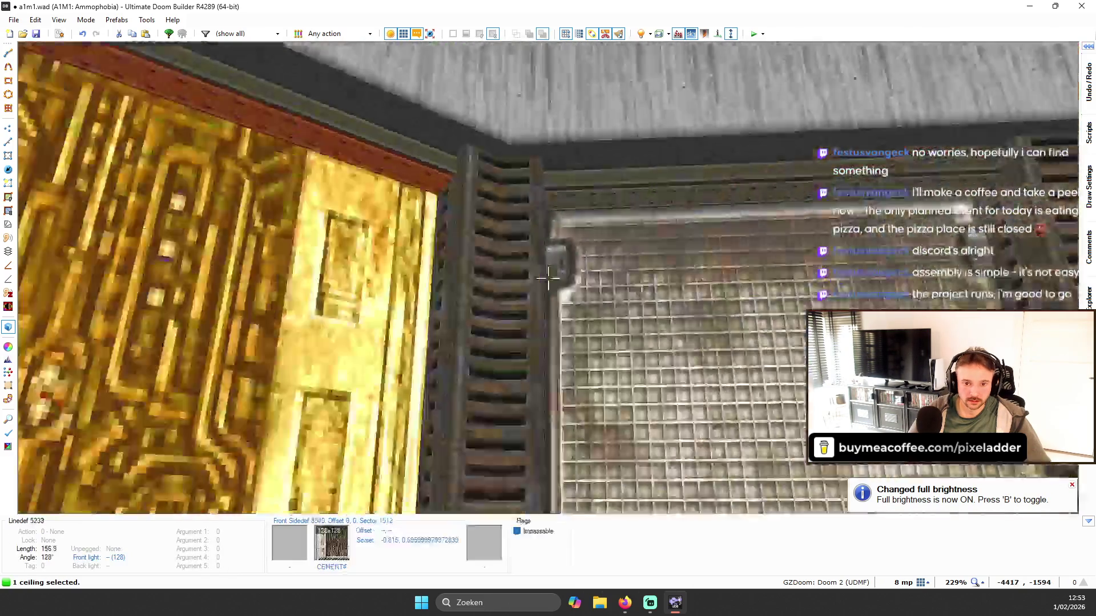
click(547, 278)
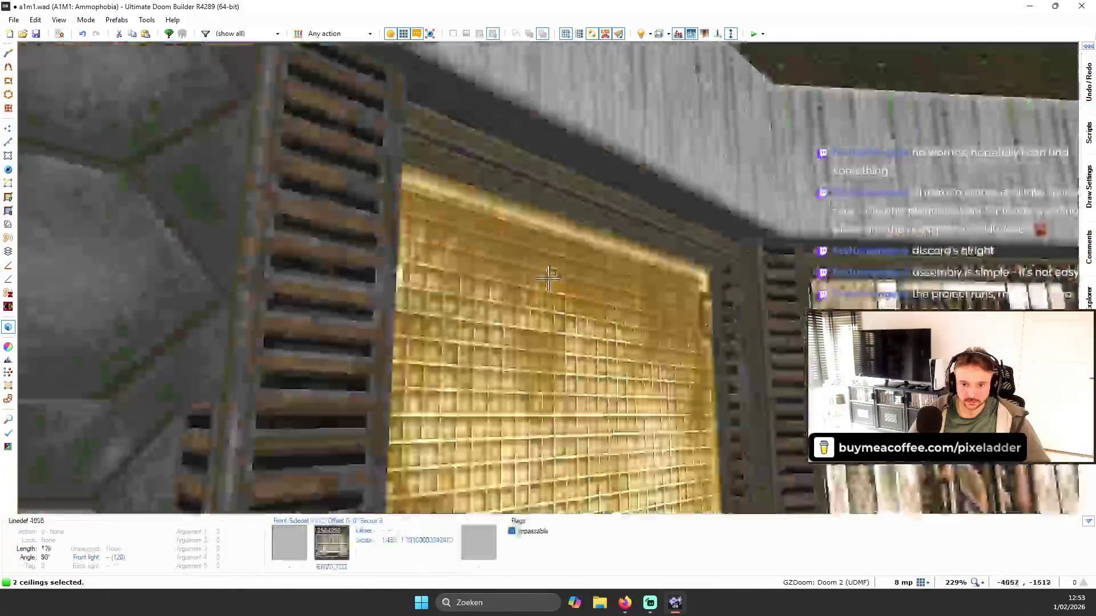
click(548, 278)
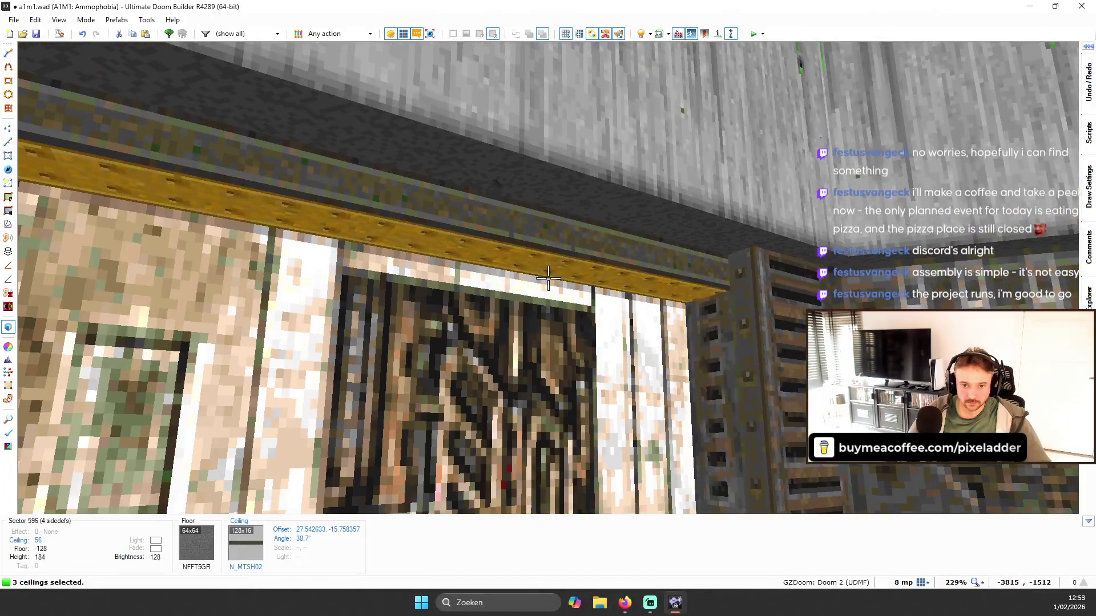
click(548, 278)
right_click(548, 278)
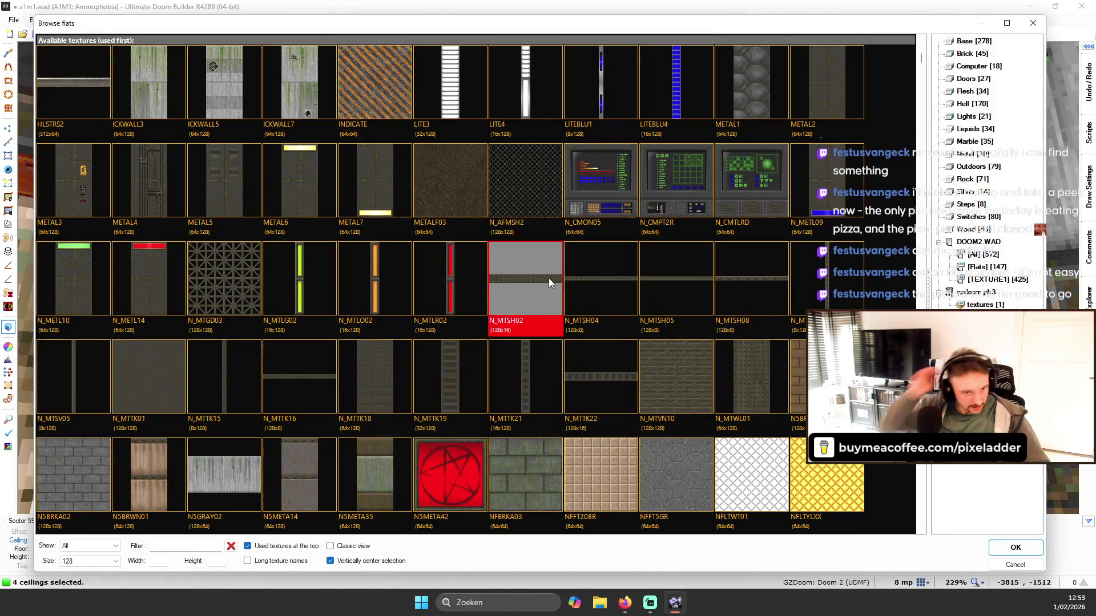
click(398, 283)
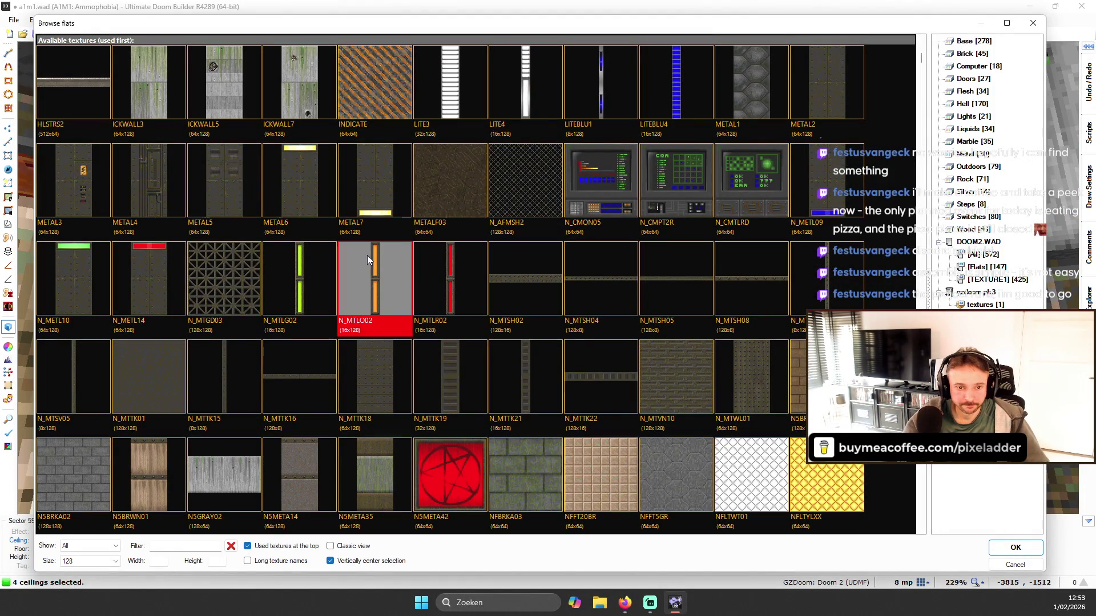
double_click(395, 262)
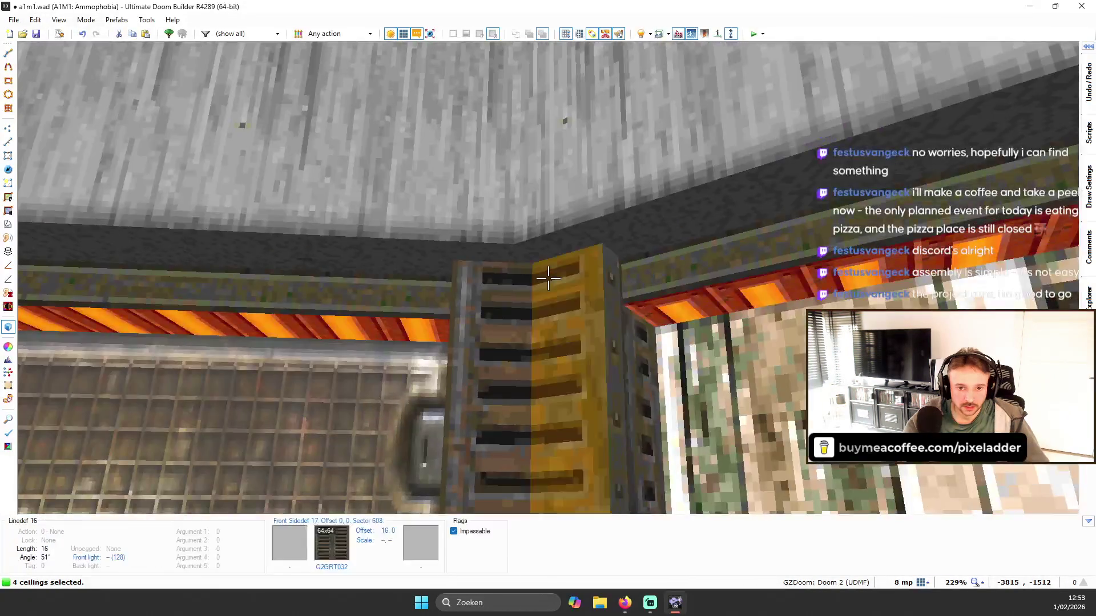
- Rotate and slide the N_MTLO02 ceiling texture so it runs along the diagonal strip
key(q)
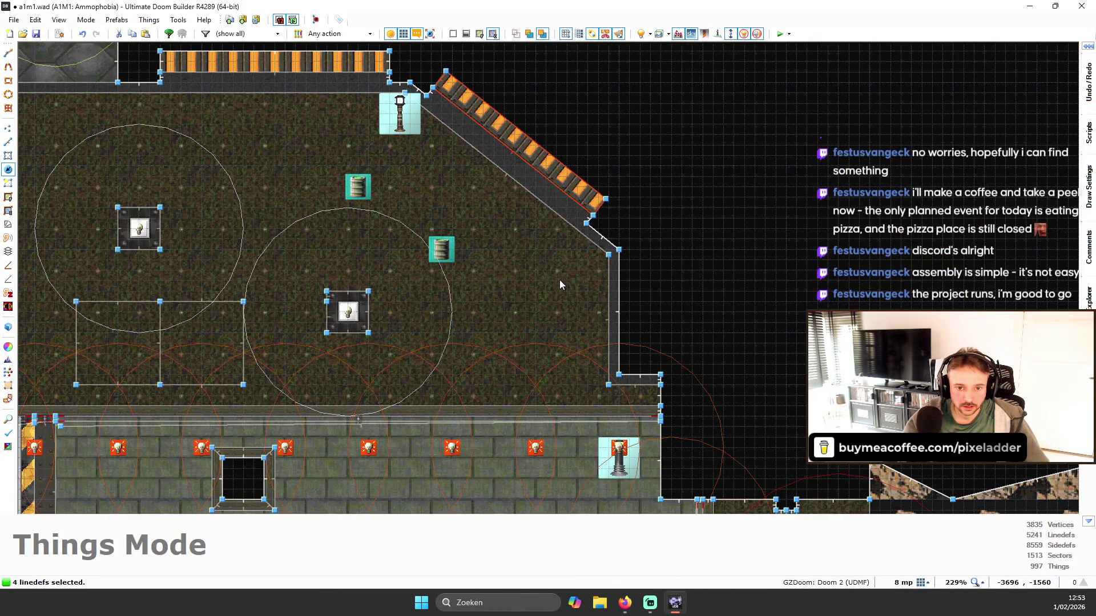
scroll(559, 280, up, 2)
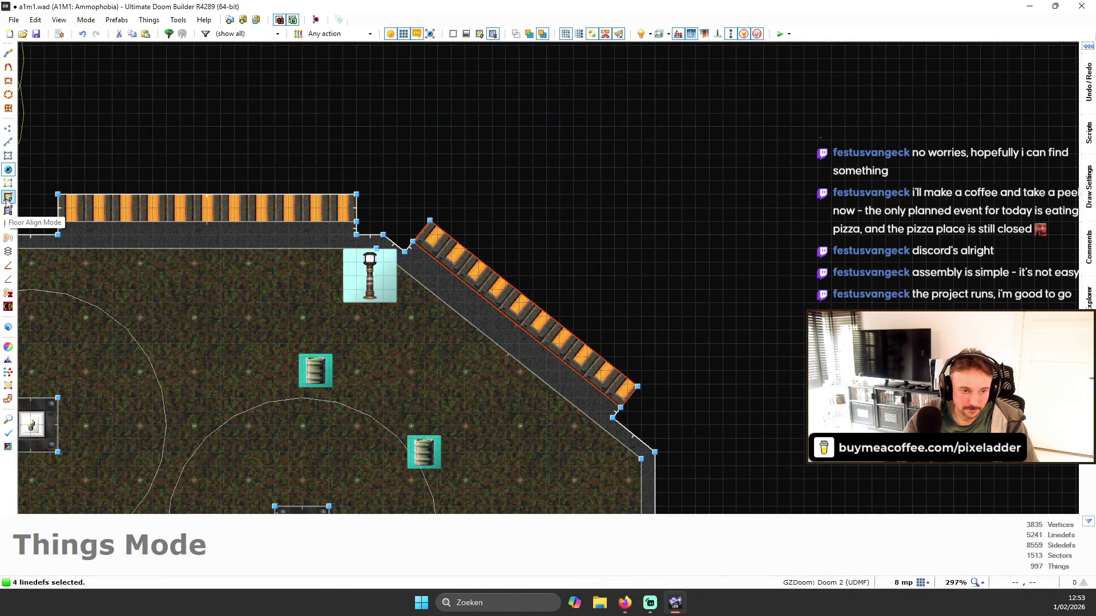
click(8, 211)
mouse_move(663, 164)
mouse_down()
mouse_move(565, 156)
mouse_move(583, 201)
mouse_up()
mouse_move(608, 153)
mouse_down()
mouse_move(577, 286)
mouse_move(532, 309)
mouse_up()
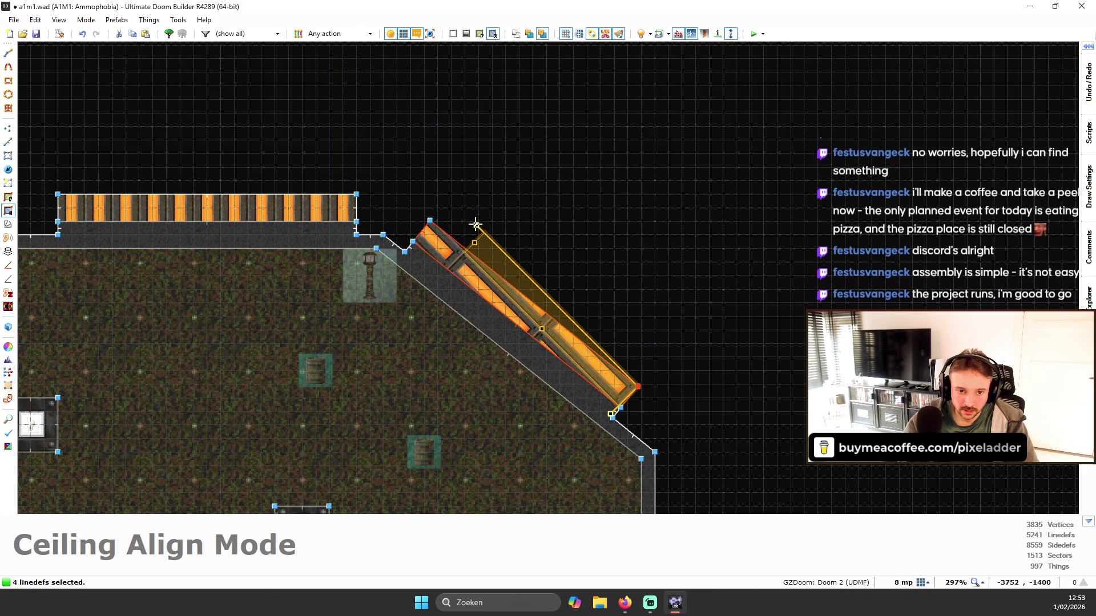
drag(476, 224, 458, 263)
drag(414, 219, 428, 220)
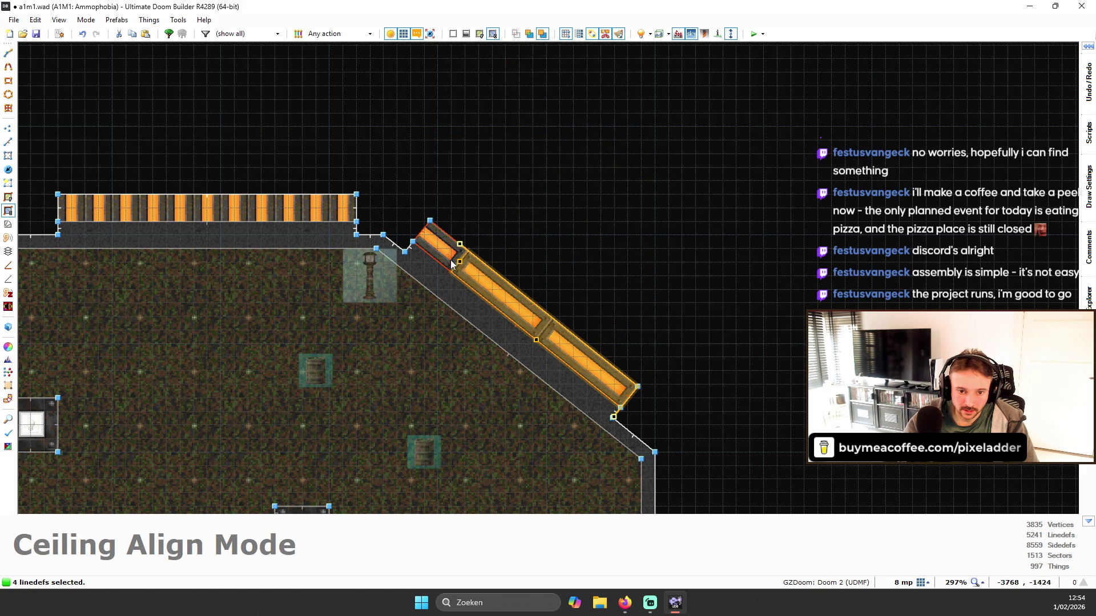
scroll(497, 294, up, 1)
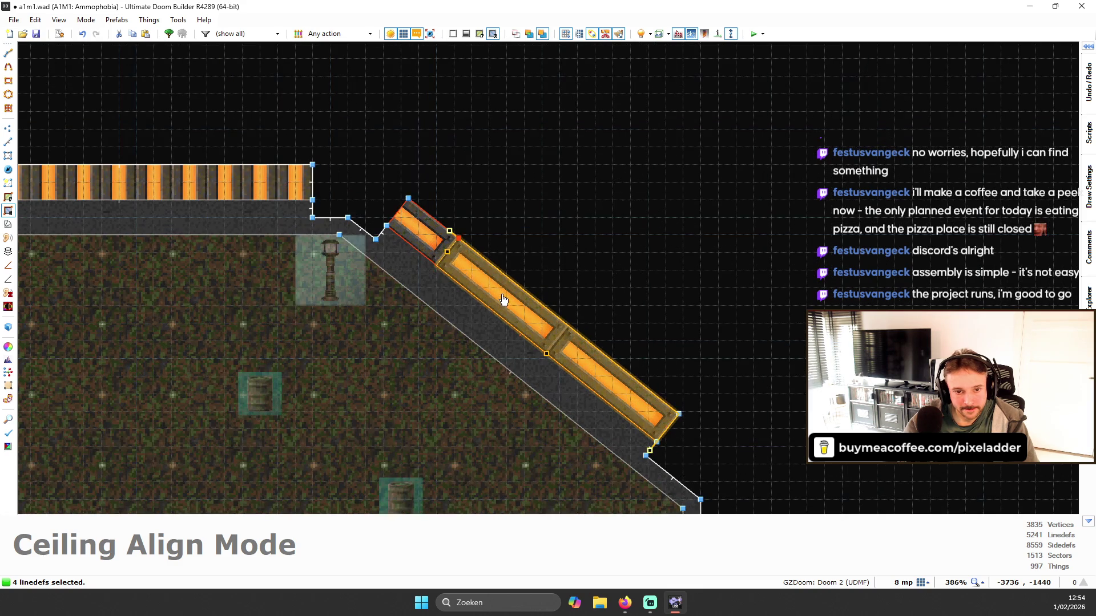
scroll(541, 323, up, 1)
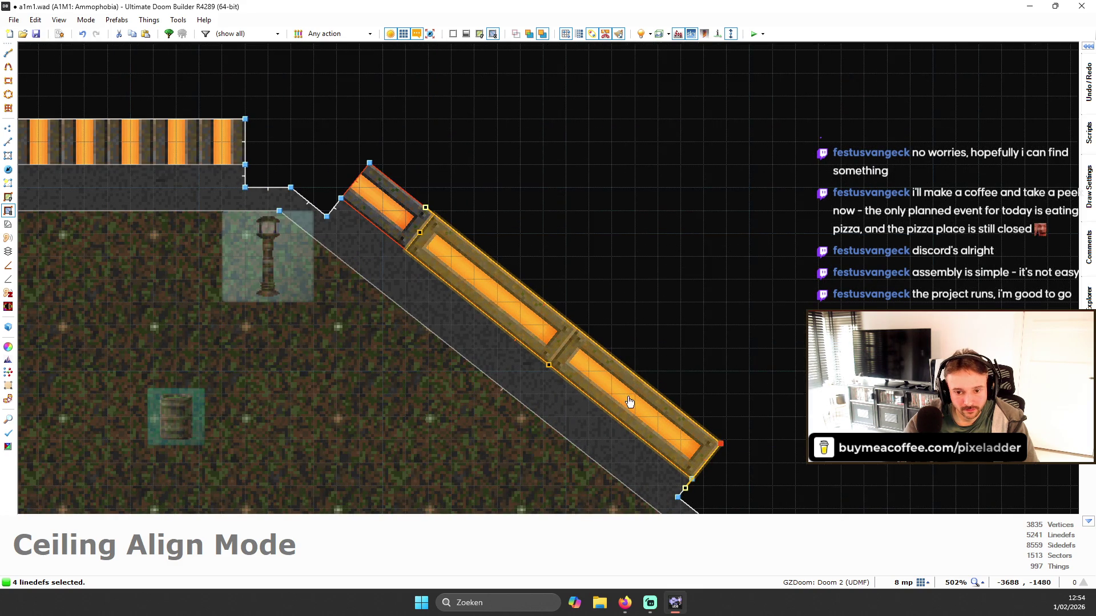
- Split both diagonal strip lines at their midpoints and join them to form a new sector
key(t)
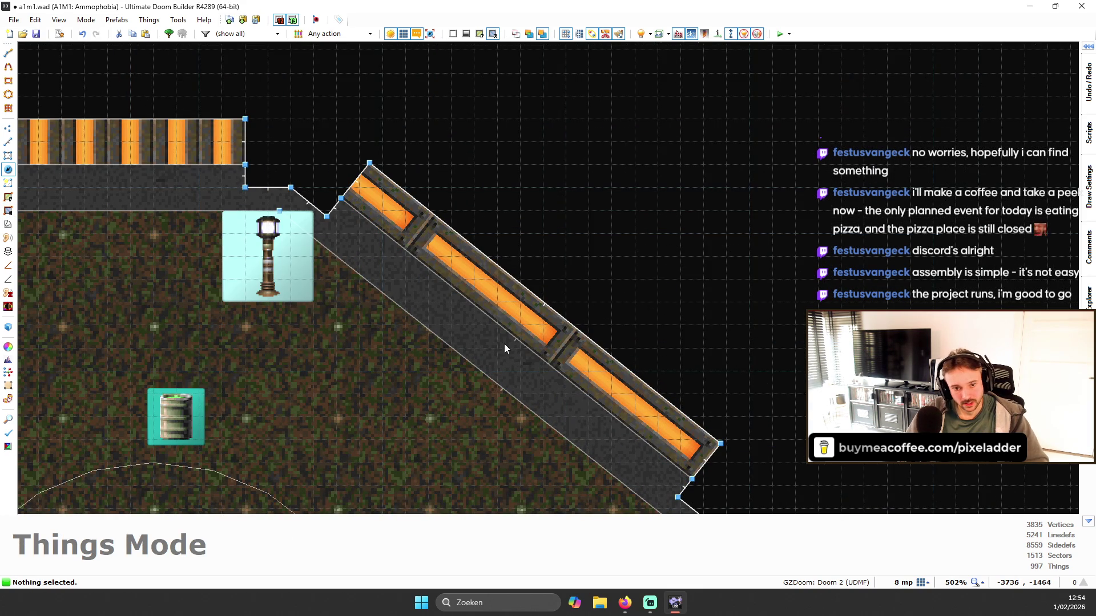
key(l)
click(519, 343)
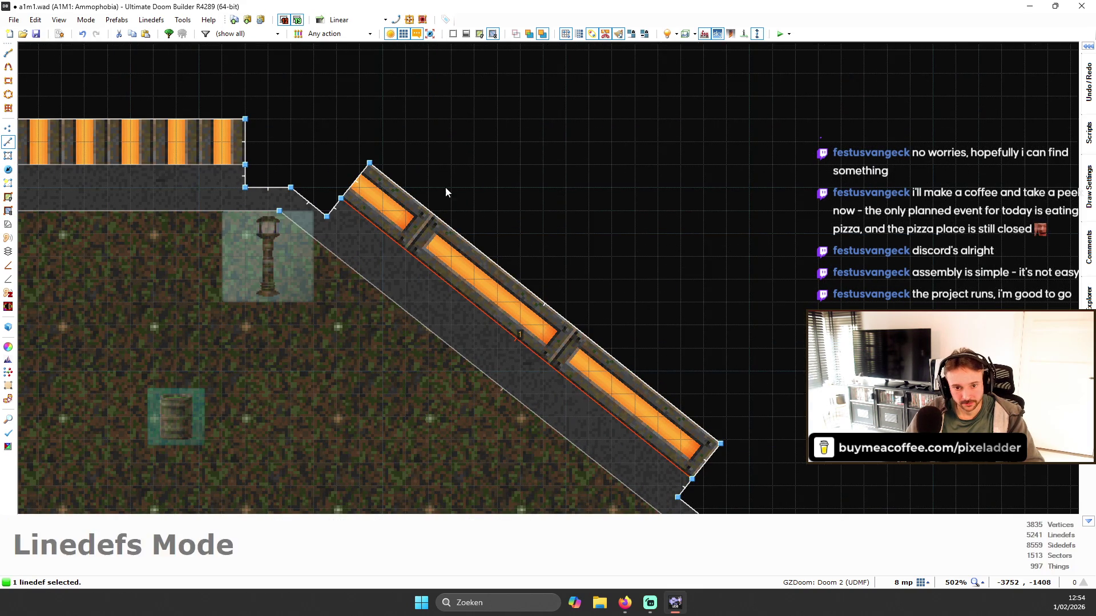
click(538, 296)
click(151, 20)
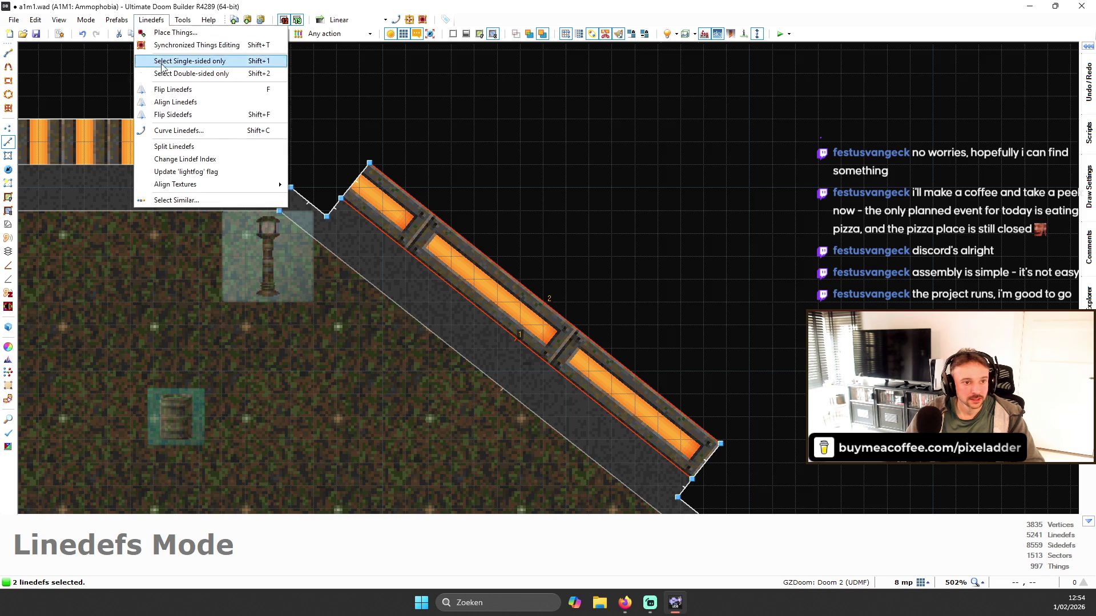
click(186, 147)
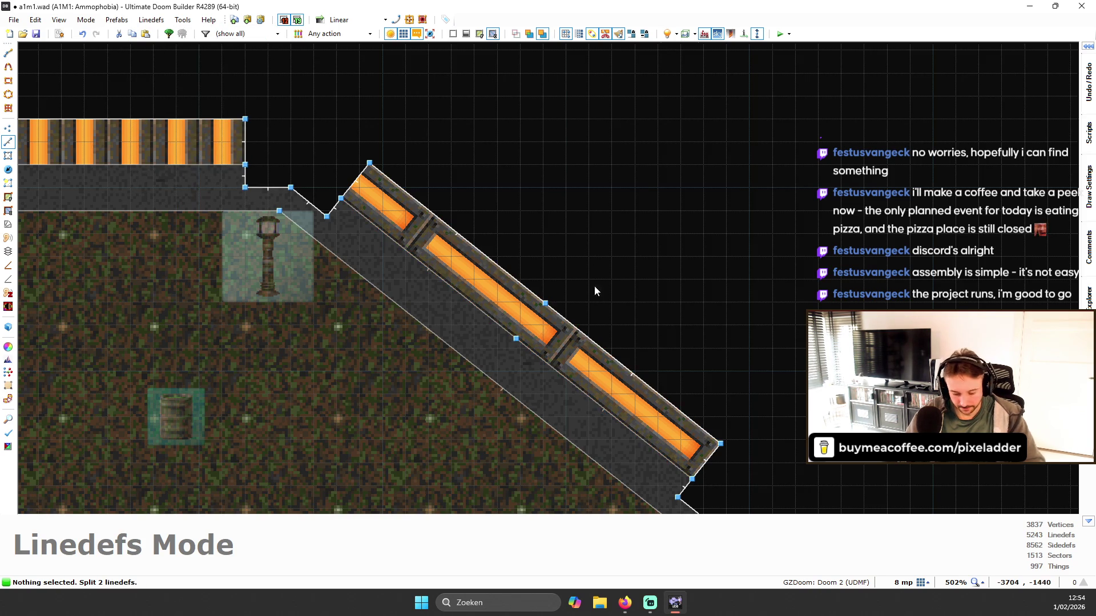
key(d)
key(Return)
key(s)
- Adjust the ceiling alignment, then check the trims in 3D with full brightness off
click(9, 212)
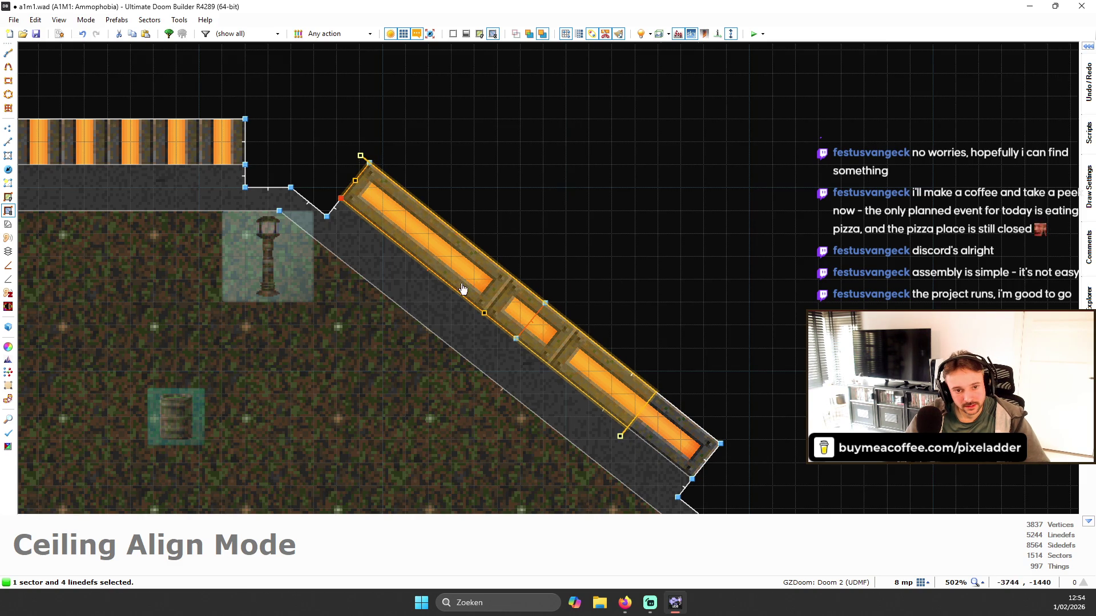
key(Escape)
key(q)
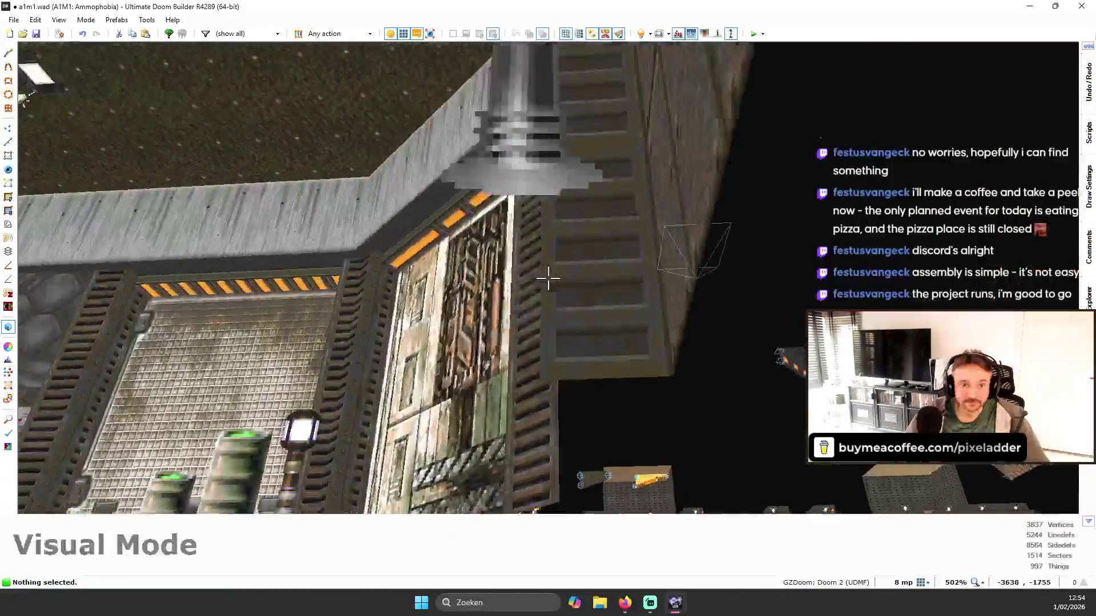
key(b)
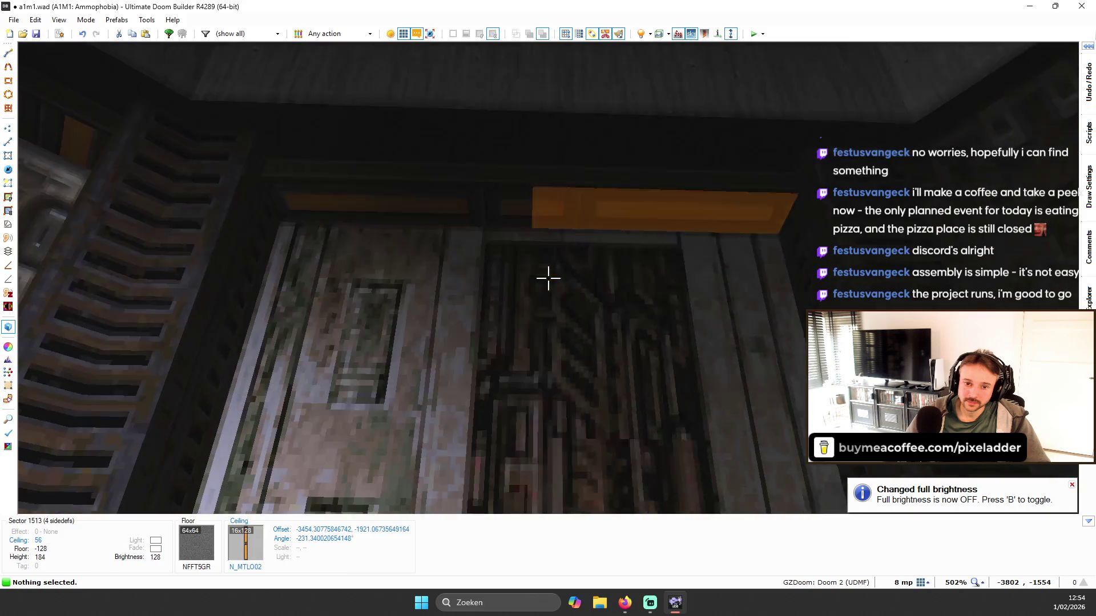
key(b)
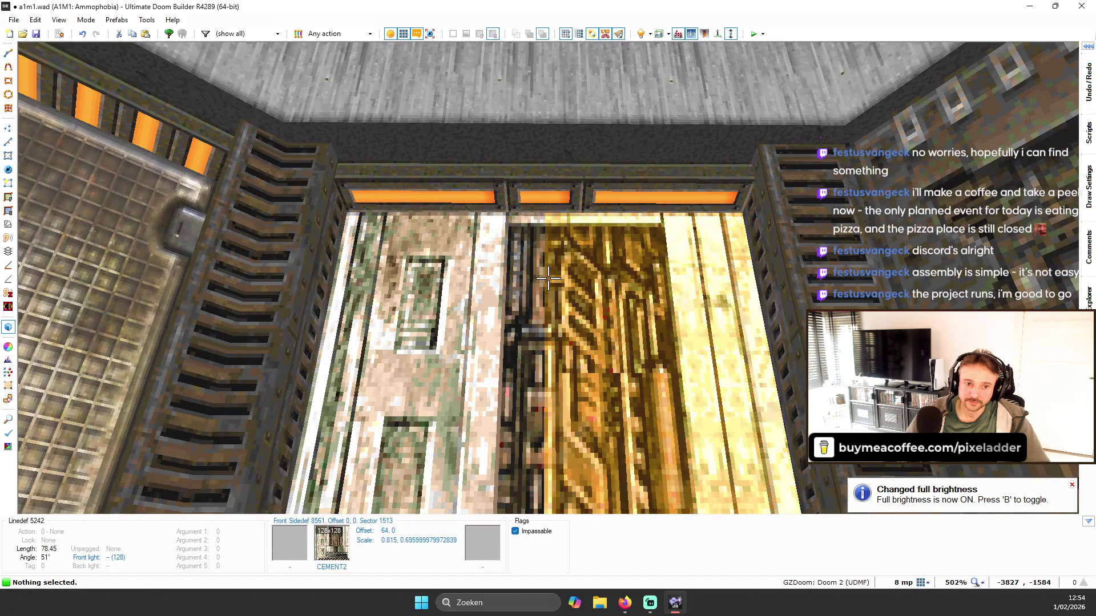
key(b)
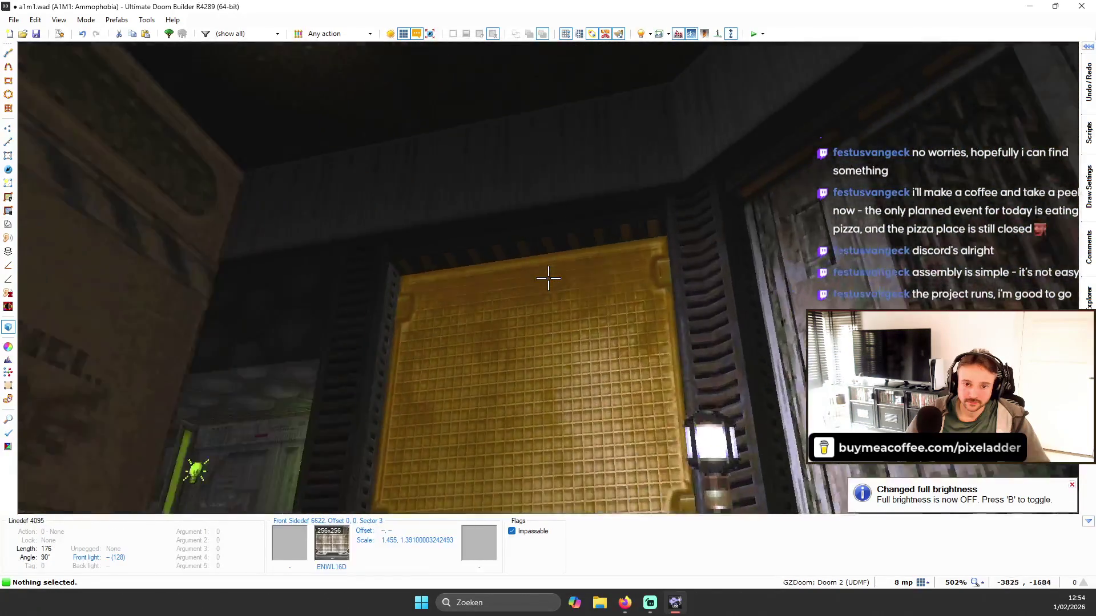
key(q)
scroll(618, 187, down, 5)
scroll(557, 224, up, 9)
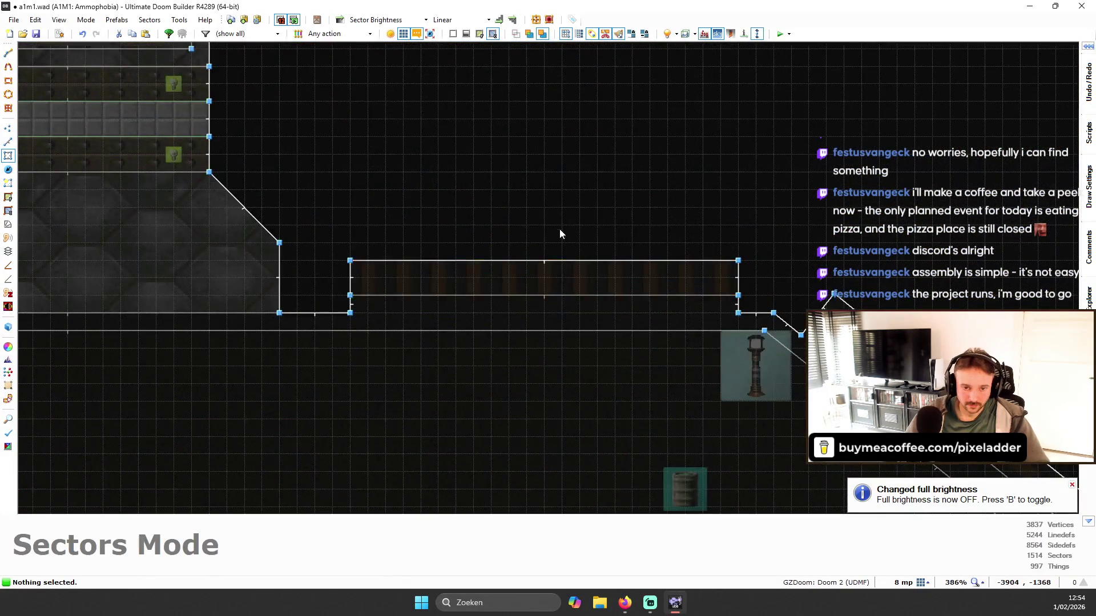
- Draw a dividing line across the straight strip and select its left part
key(l)
key(d)
click(531, 317)
click(531, 257)
key(b)
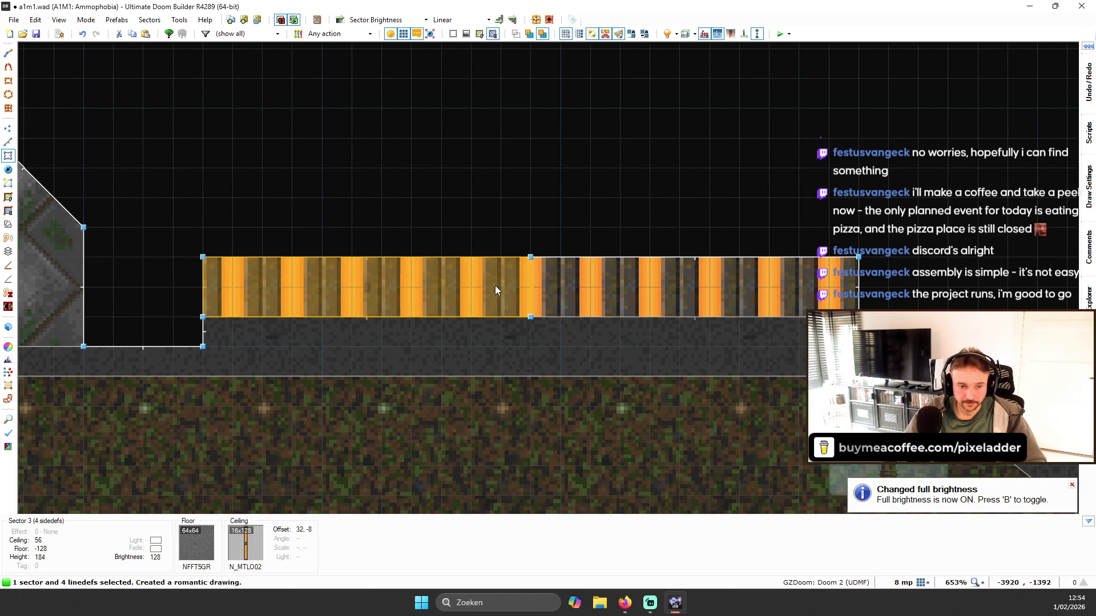
click(497, 288)
- Rotate the left part's ceiling trim texture 90° to run horizontally
click(8, 211)
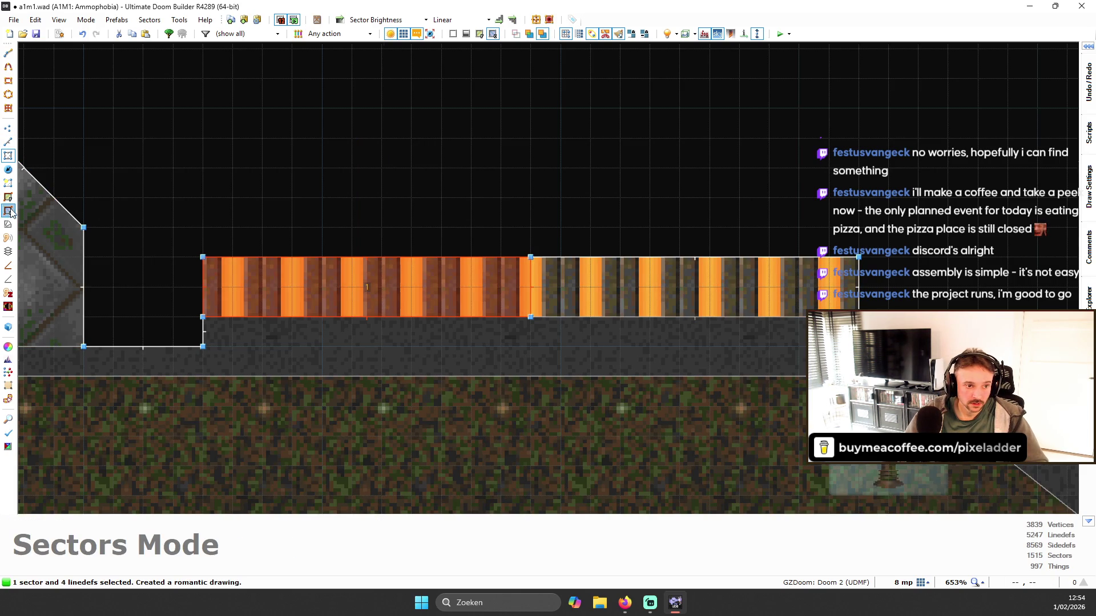
scroll(351, 207, down, 6)
drag(375, 98, 343, 67)
scroll(351, 198, up, 4)
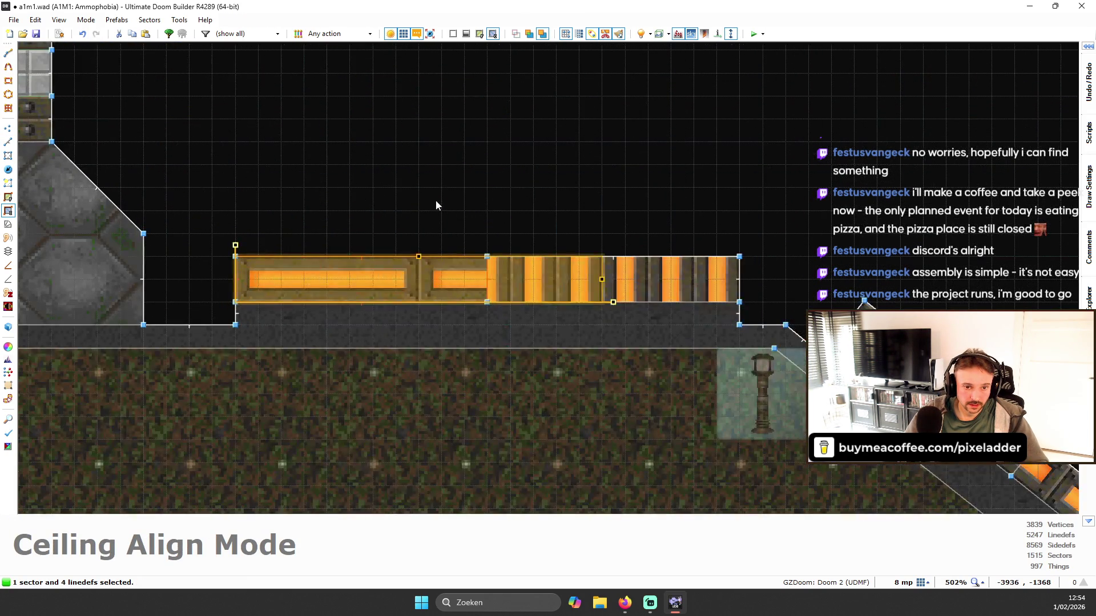
key(s)
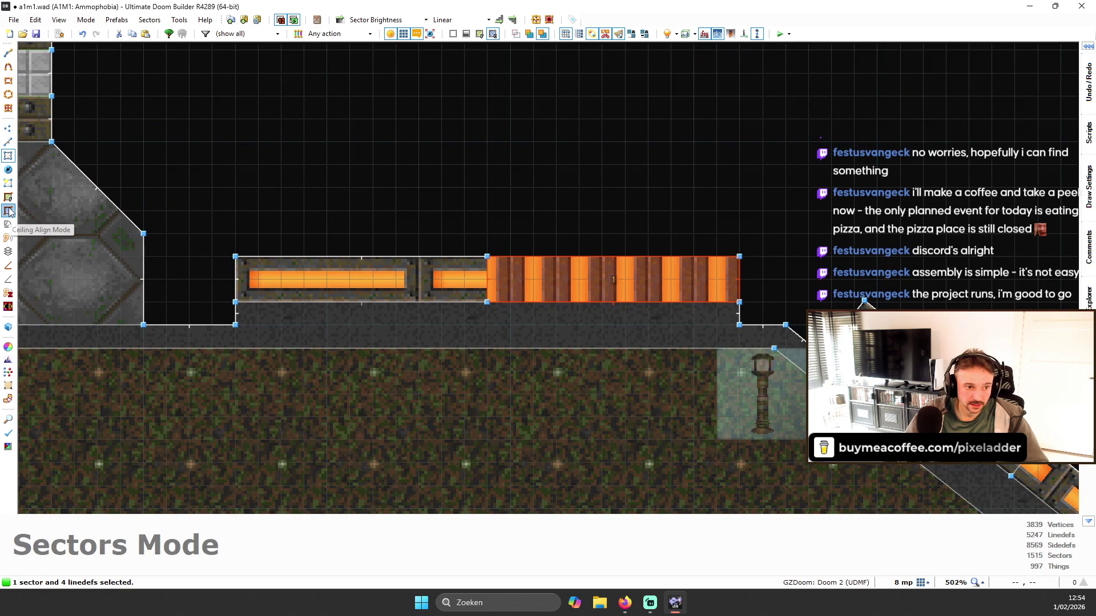